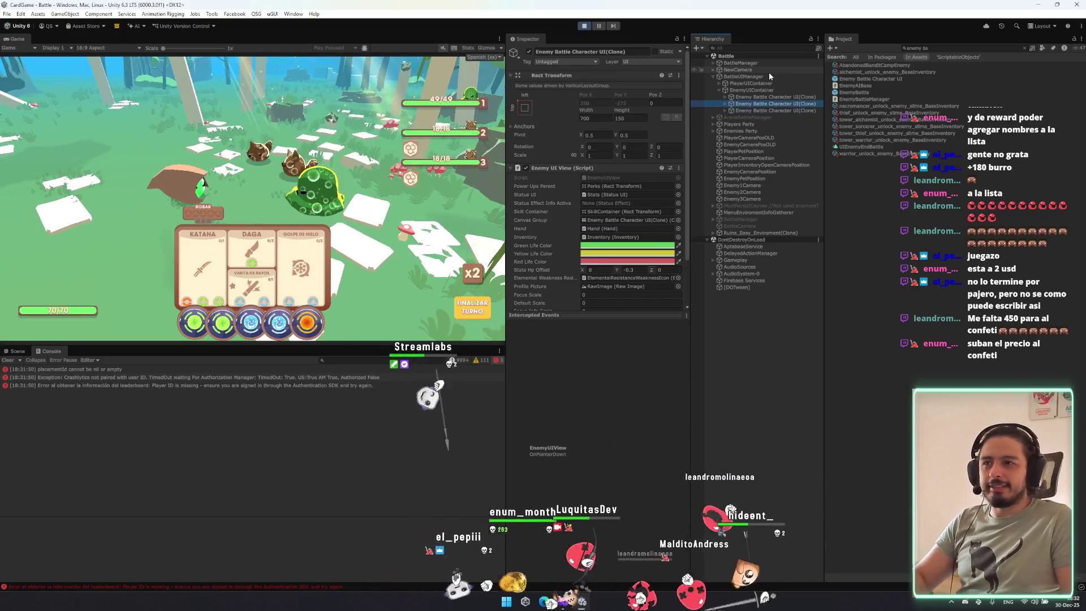
# Expand the three Enemy Battle Character UI clones down to their Container > Stats children.
pyautogui.hotkey('shift', 'Up')
pyautogui.hotkey('shift', 'Down')
pyautogui.hotkey('shift', 'Down')
pyautogui.press('Right')
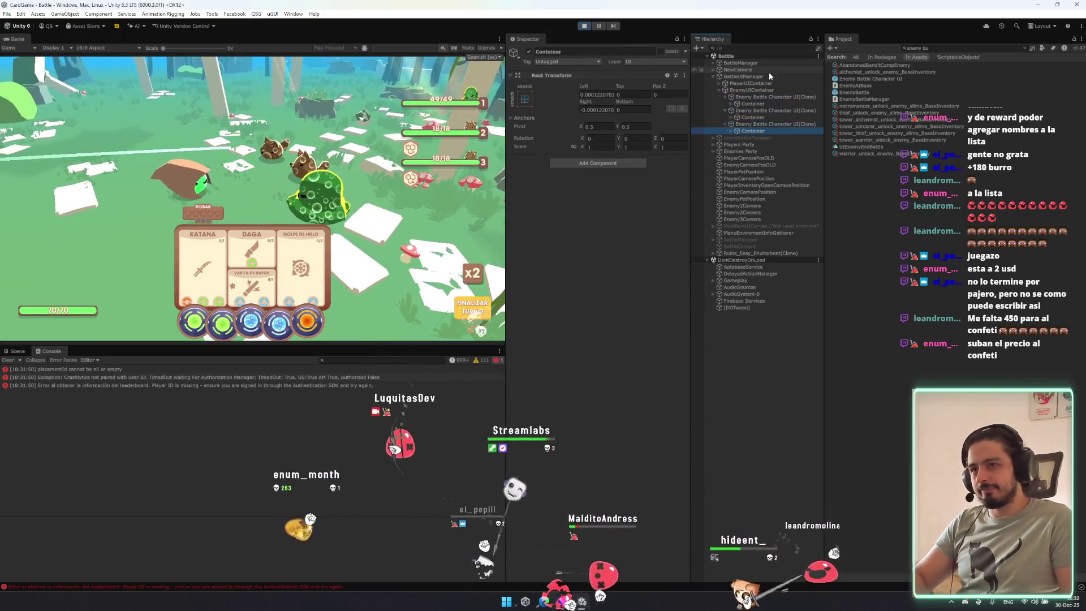
pyautogui.keyDown('ctrl'); pyautogui.click(774, 104); pyautogui.keyUp('ctrl')
pyautogui.press('Right')
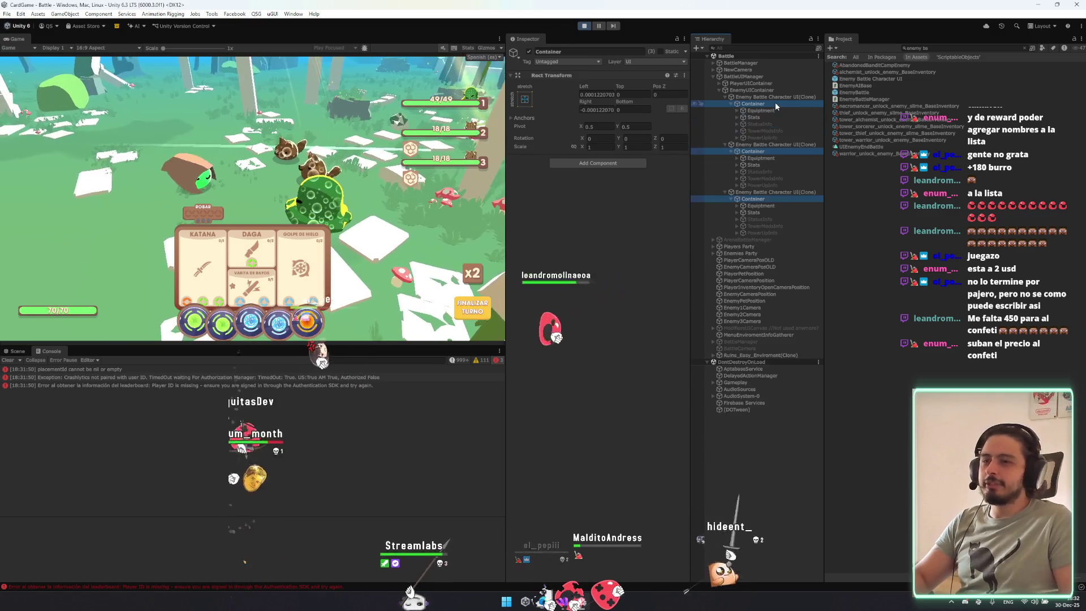
pyautogui.press('Down')
pyautogui.press('Down')
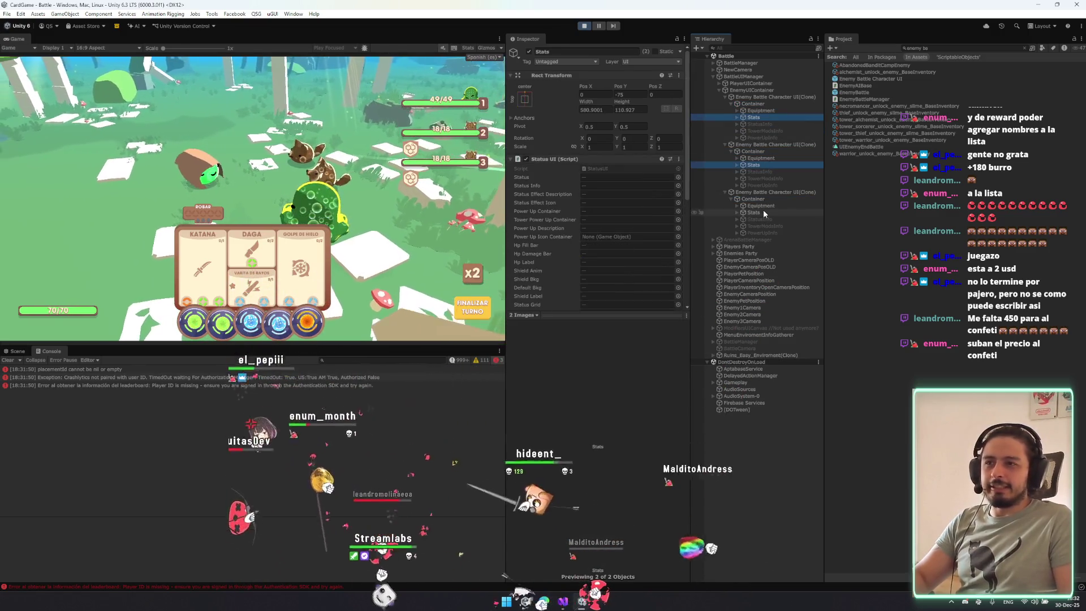
pyautogui.press('Right')
# Select all three enemies' RawImage portraits and show the Scene view instead of the console.
pyautogui.click(767, 254)
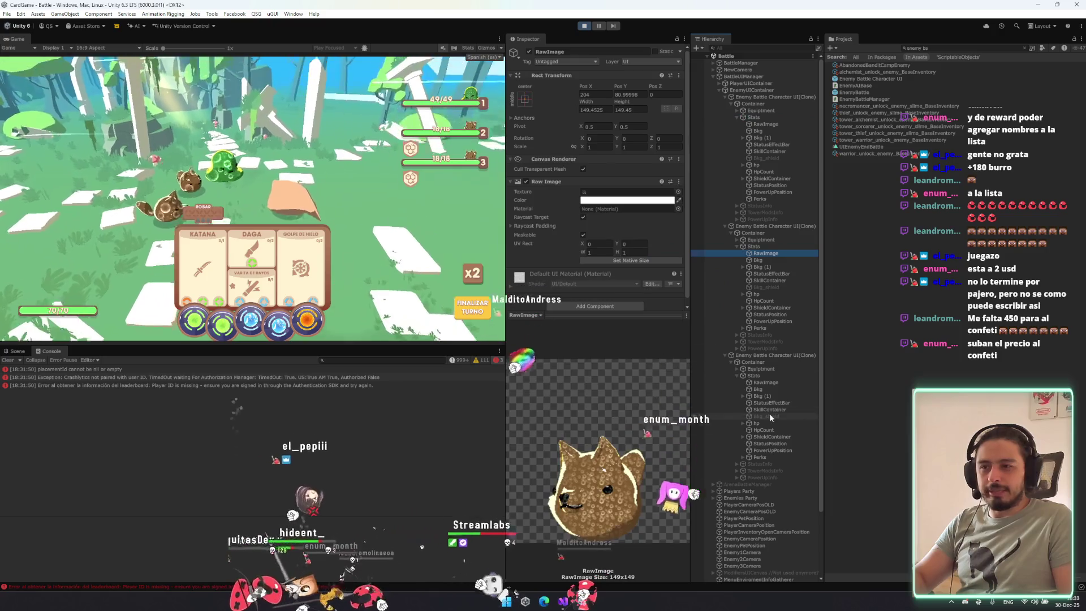
pyautogui.keyDown('ctrl'); pyautogui.click(766, 383); pyautogui.keyUp('ctrl')
pyautogui.keyDown('ctrl'); pyautogui.click(765, 124); pyautogui.keyUp('ctrl')
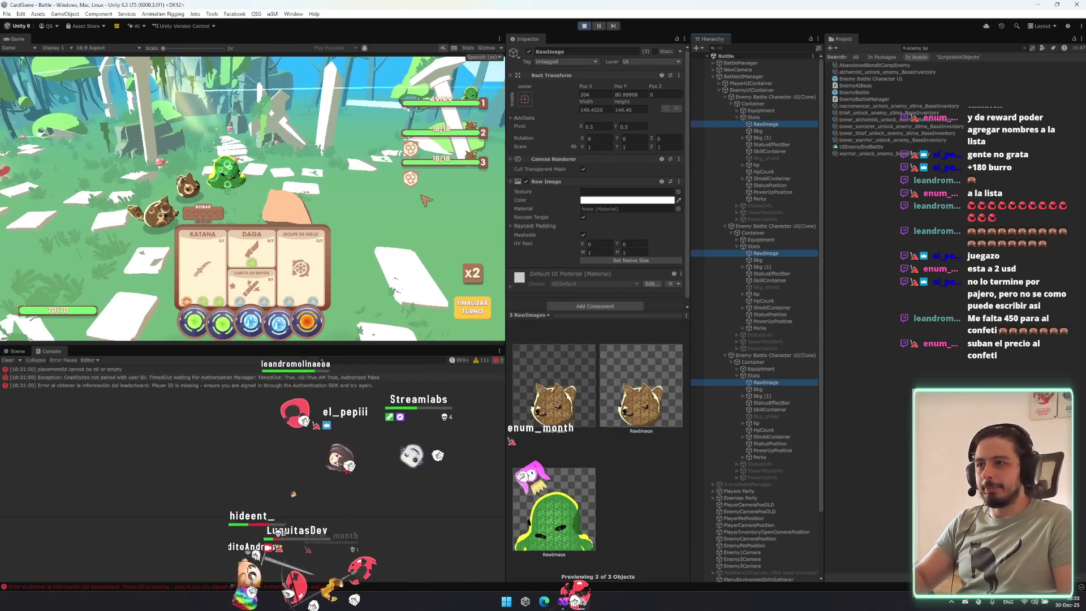
pyautogui.click(17, 351)
# Enlarge the three portraits around their pivot with the Rect tool to about 199 px square.
pyautogui.press('t')
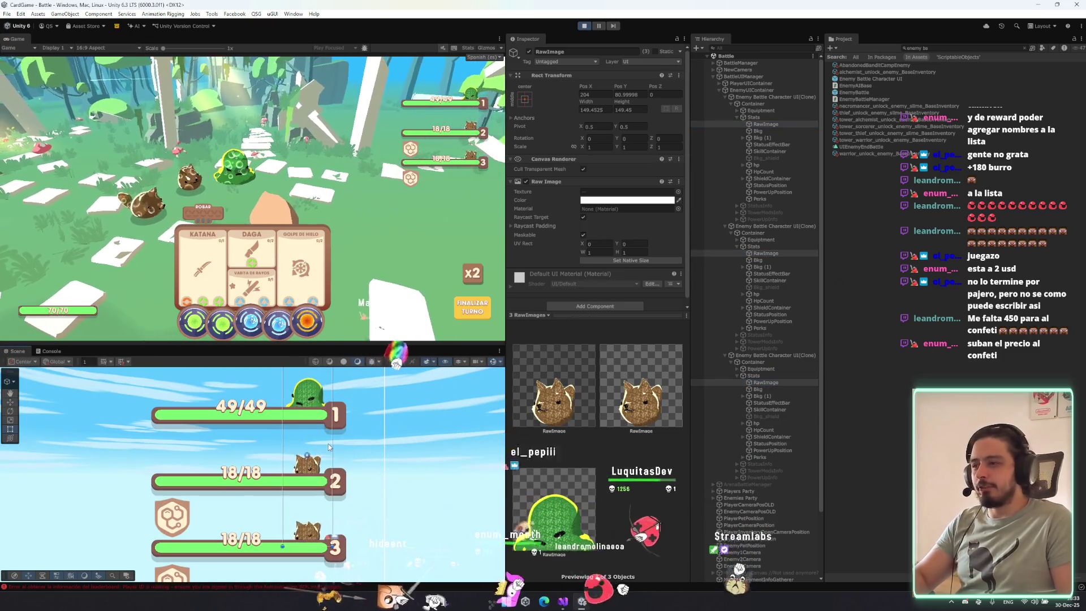
pyautogui.press('z')
pyautogui.moveTo(329, 401); pyautogui.dragTo(339, 390)
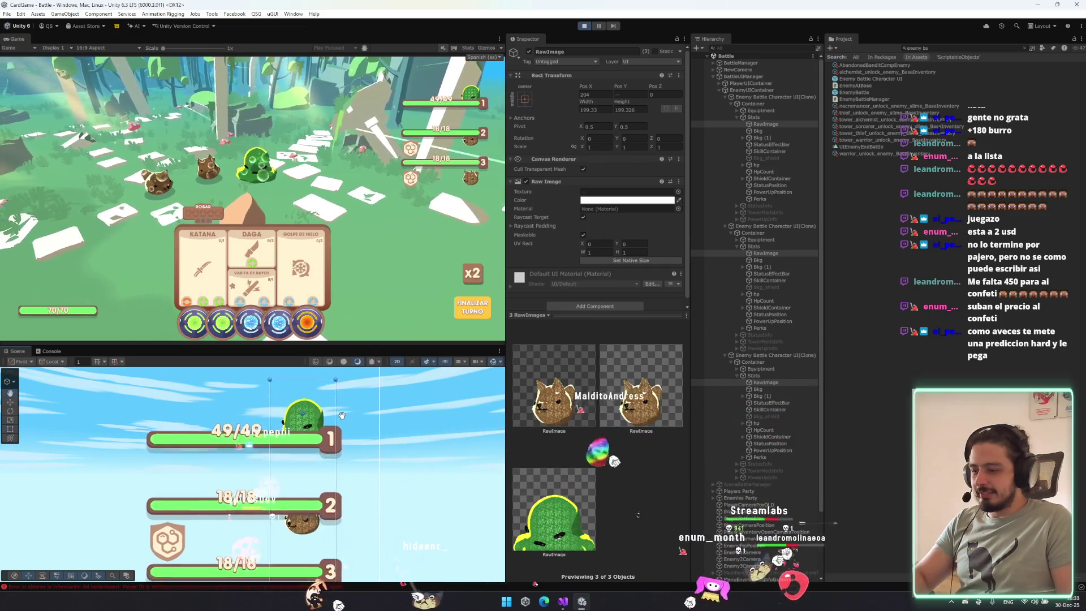
pyautogui.scroll(-2, 323, 460)
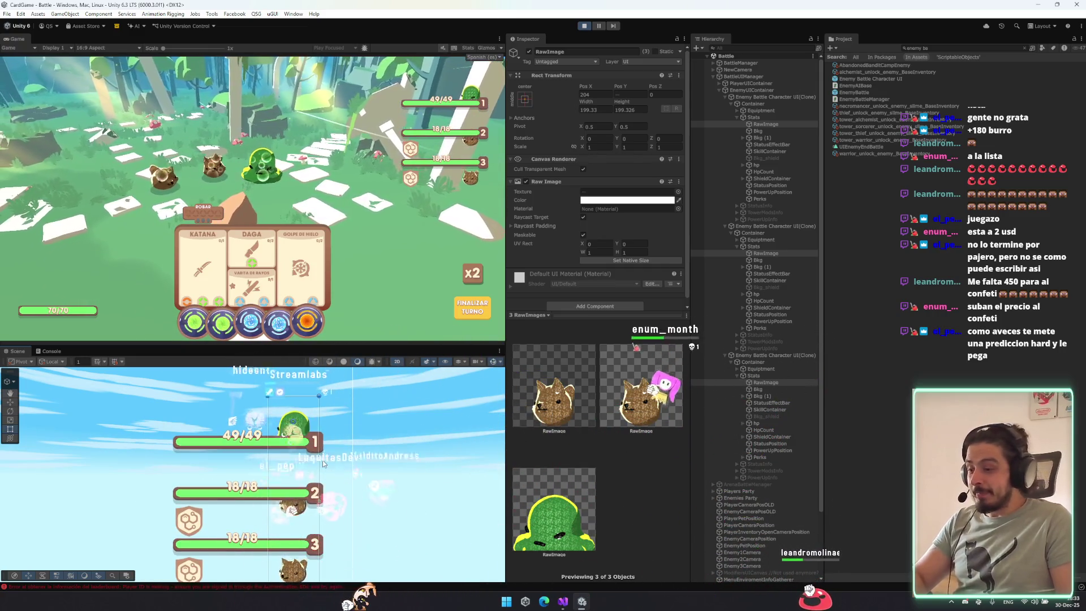
# Raise the portraits slightly above their health bars using the Move tool.
pyautogui.press('w')
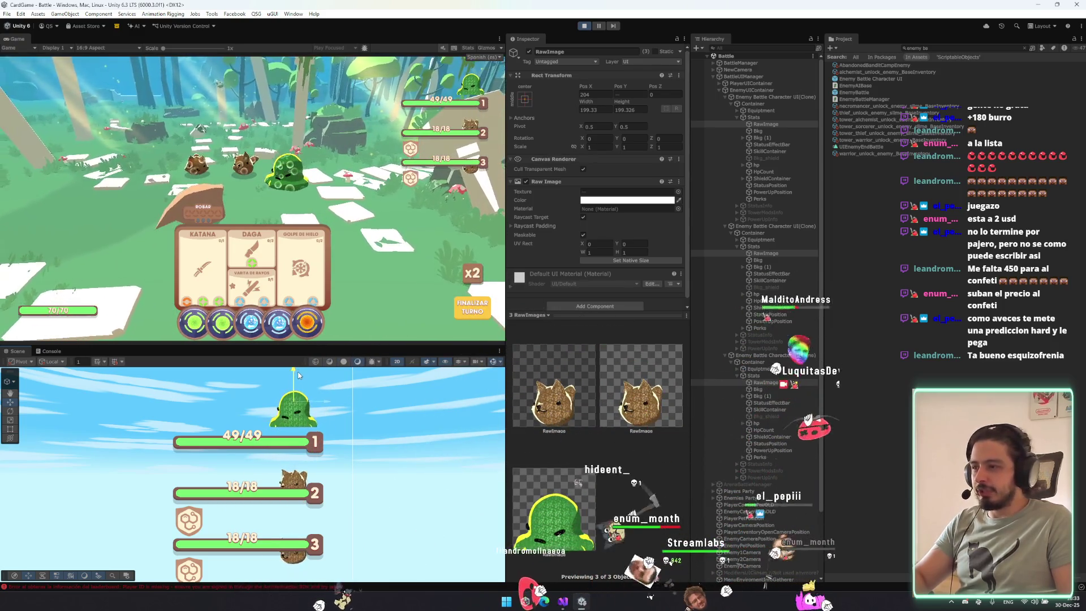
pyautogui.moveTo(296, 379); pyautogui.dragTo(297, 370)
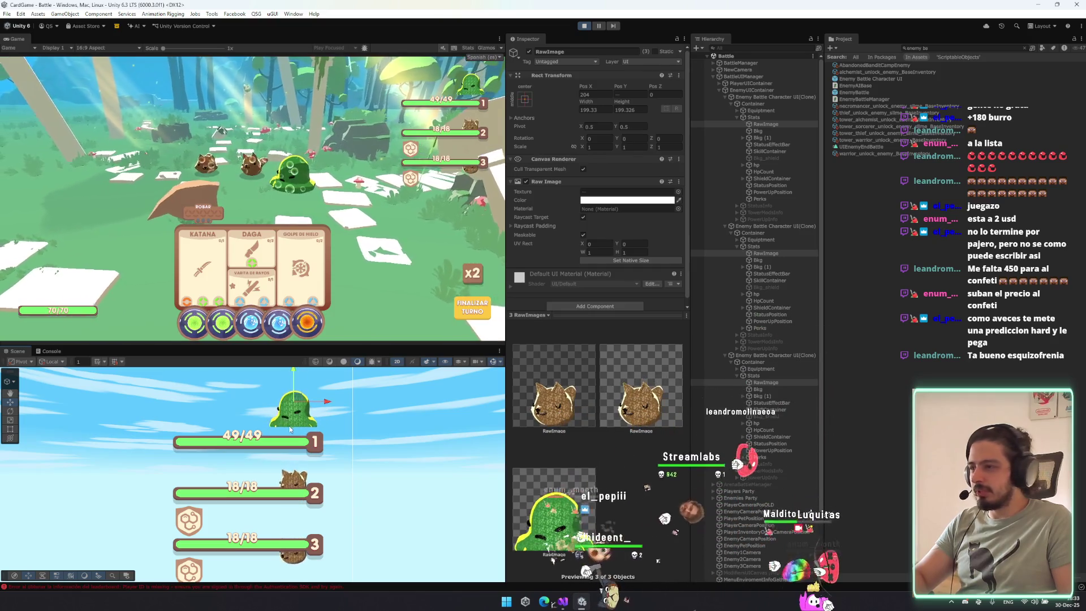
pyautogui.press('w')
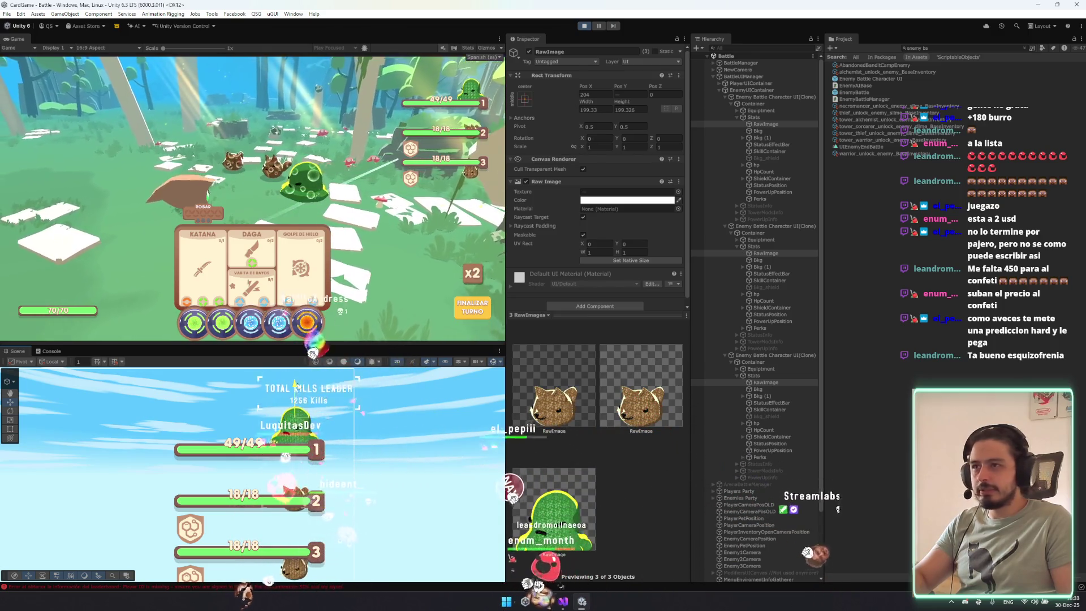
# Copy the first portrait's Rect Transform and paste its component values onto the other two portraits.
pyautogui.click(773, 123)
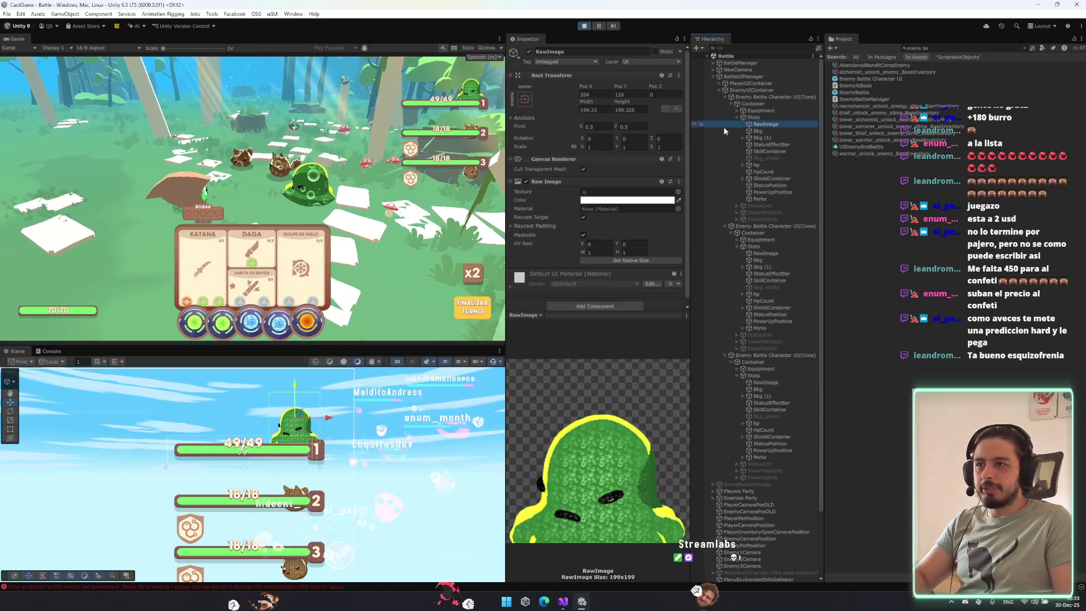
pyautogui.rightClick(608, 79)
pyautogui.moveTo(661, 155)
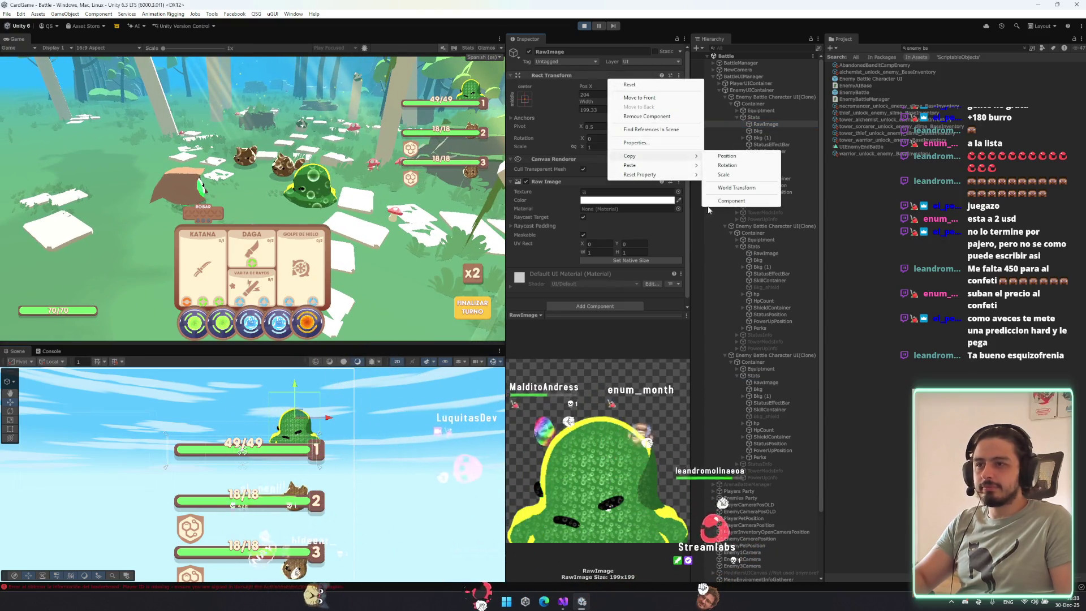
pyautogui.click(729, 156)
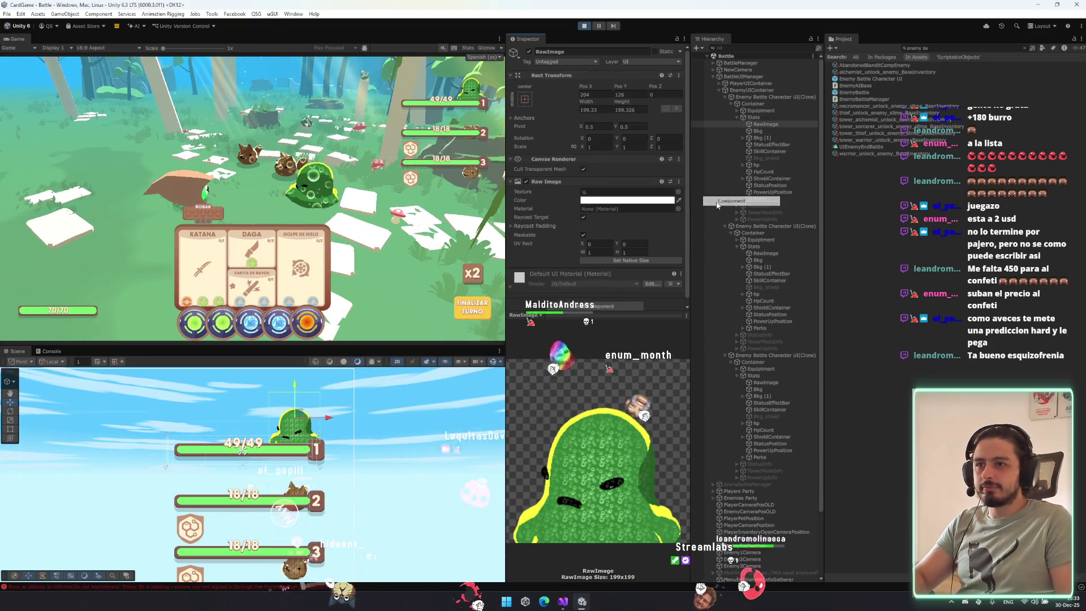
pyautogui.click(764, 253)
pyautogui.keyDown('ctrl'); pyautogui.click(770, 382); pyautogui.keyUp('ctrl')
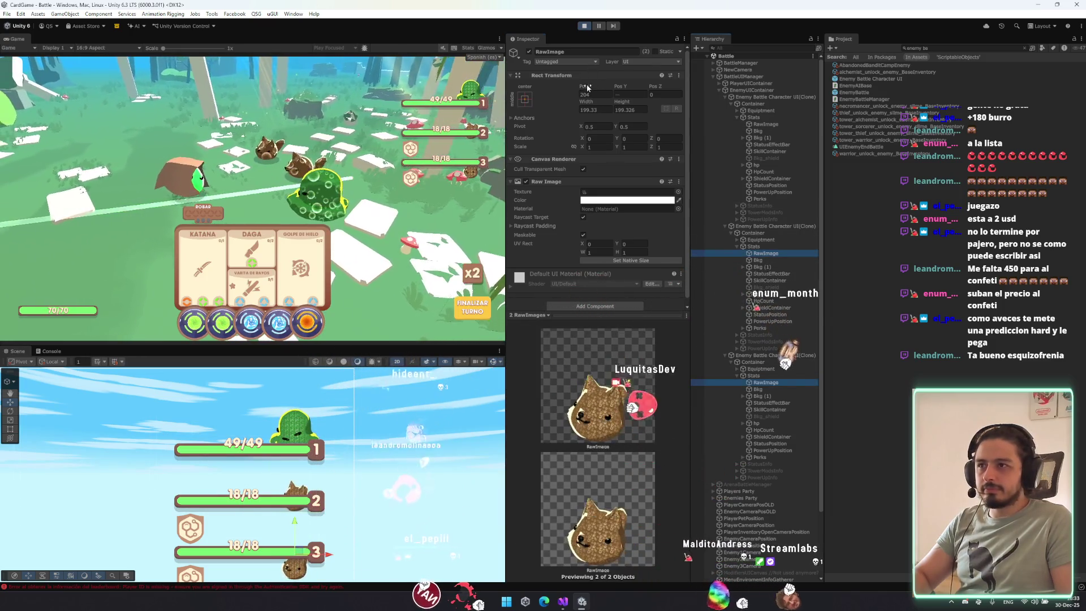
pyautogui.rightClick(591, 79)
pyautogui.moveTo(631, 164)
pyautogui.click(712, 164)
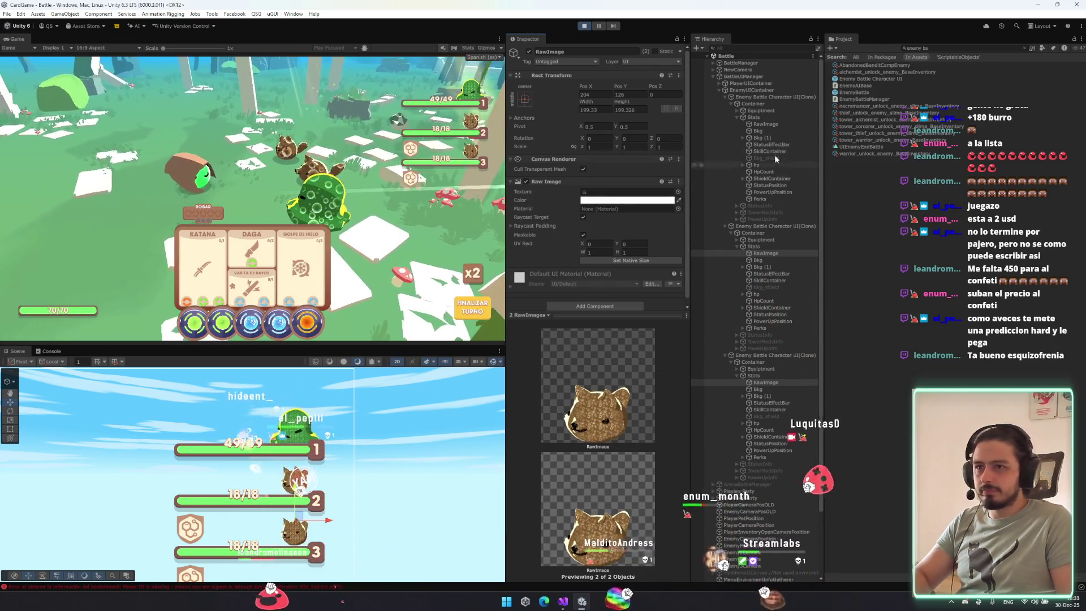
# Nudge all three portraits to Pos Y 111, then copy the first portrait's final Rect Transform.
pyautogui.keyDown('ctrl'); pyautogui.click(785, 123); pyautogui.keyUp('ctrl')
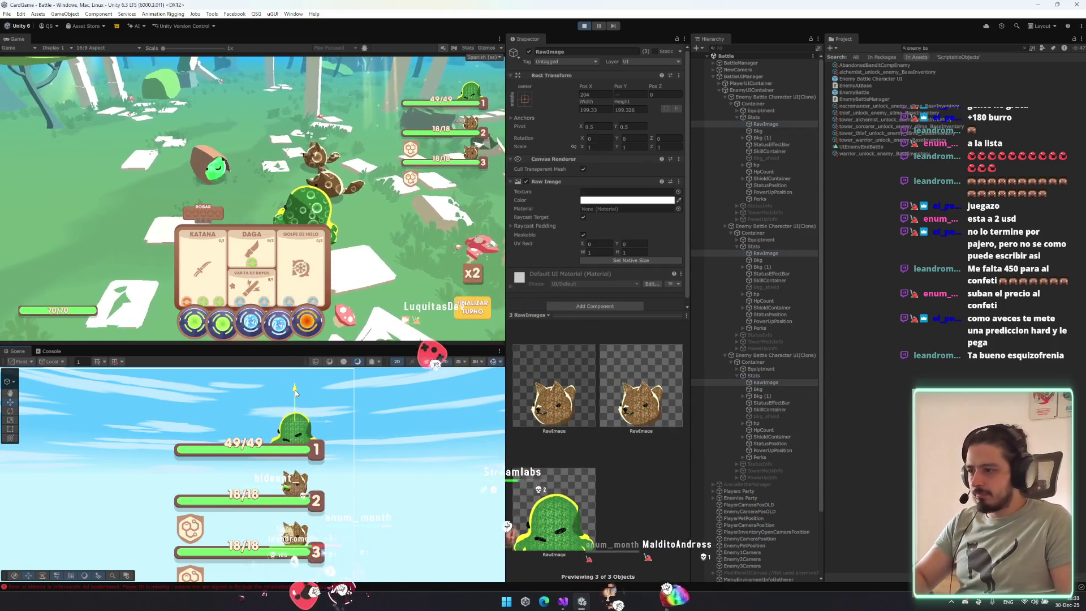
pyautogui.moveTo(294, 389); pyautogui.dragTo(295, 393)
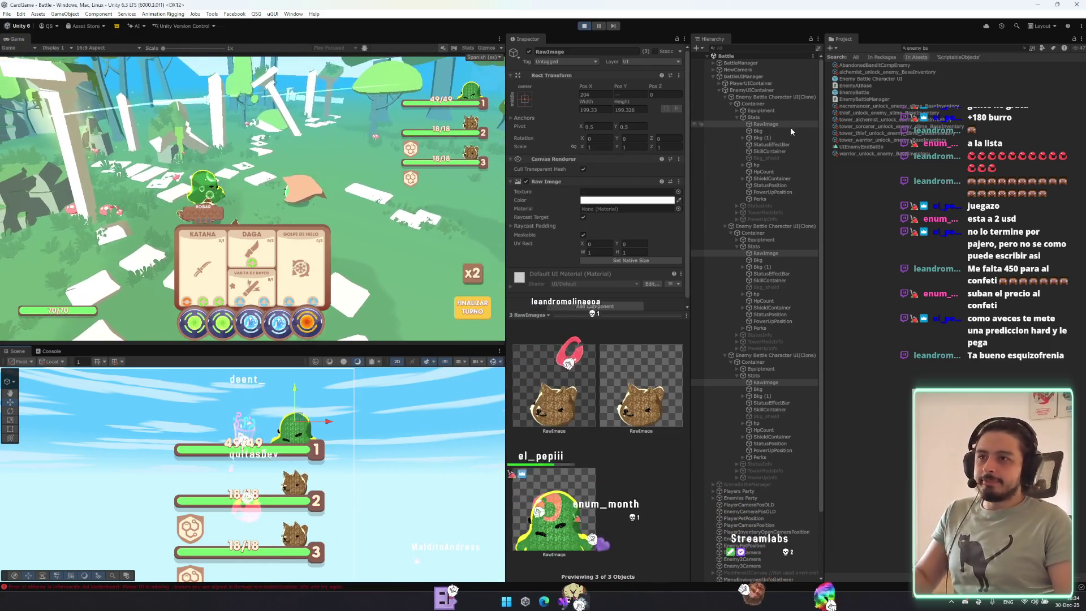
pyautogui.click(789, 123)
pyautogui.rightClick(570, 75)
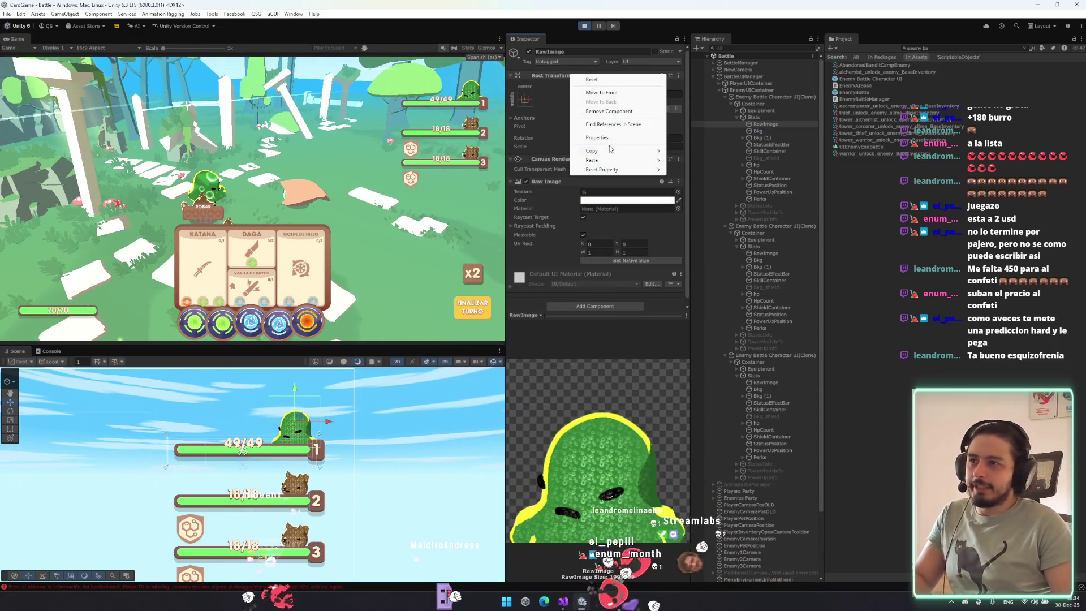
pyautogui.click(712, 197)
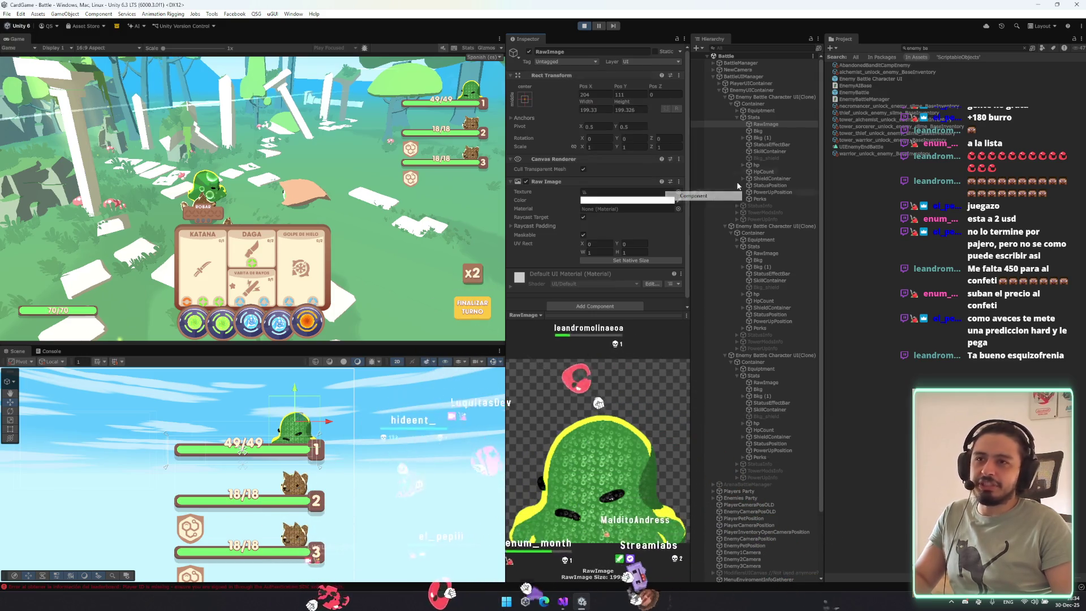
# Stop the game and paste the copied size and position onto the Enemy Battle Character UI prefab's RawImage.
pyautogui.click(586, 27)
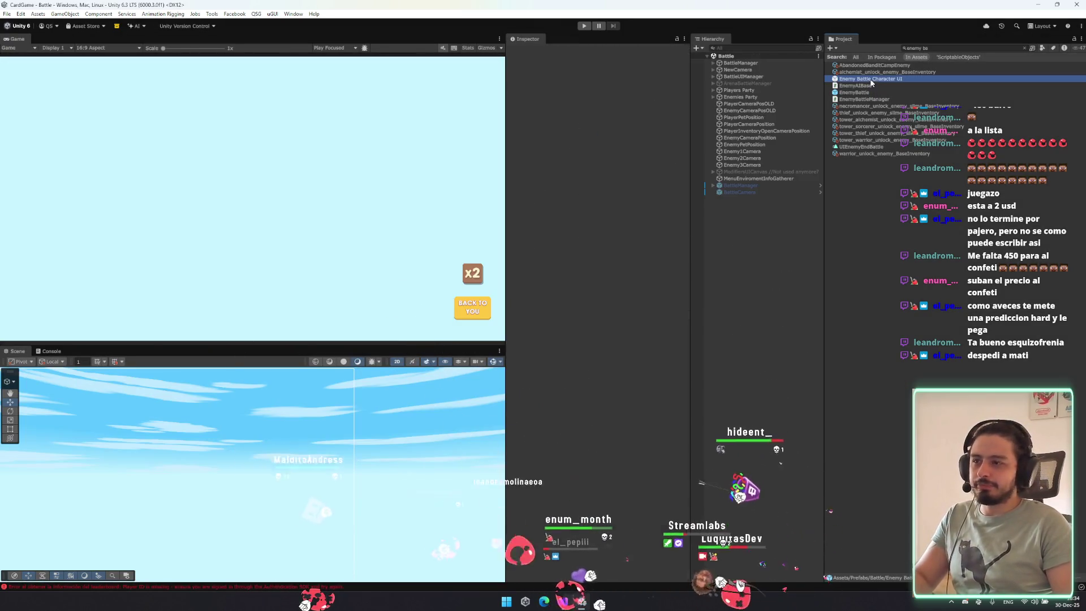
pyautogui.doubleClick(871, 80)
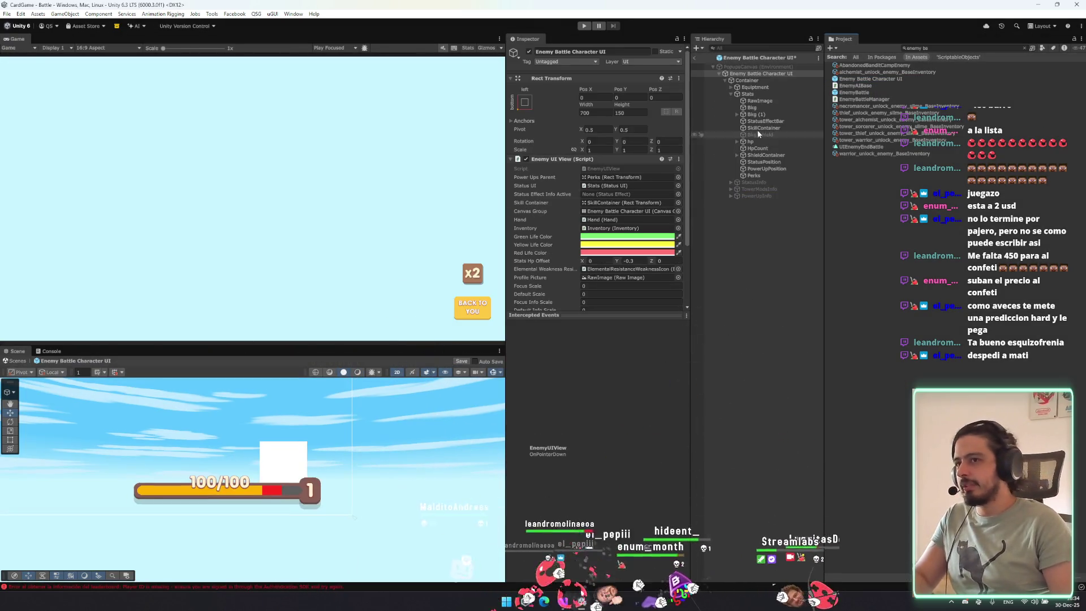
pyautogui.click(774, 100)
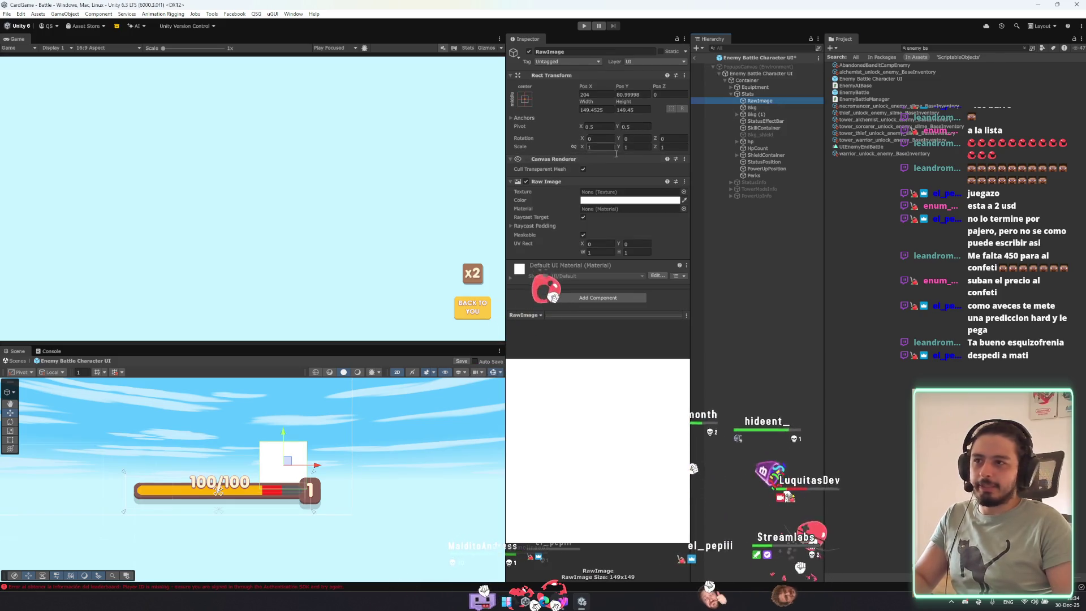
pyautogui.rightClick(597, 78)
pyautogui.moveTo(673, 154)
pyautogui.click(746, 218)
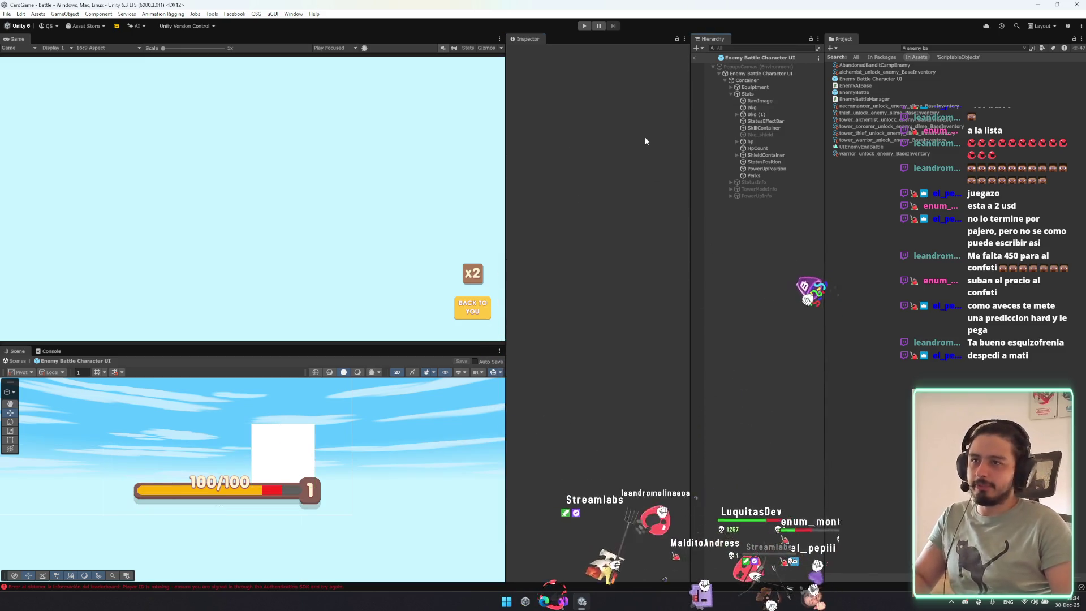
pyautogui.click(694, 58)
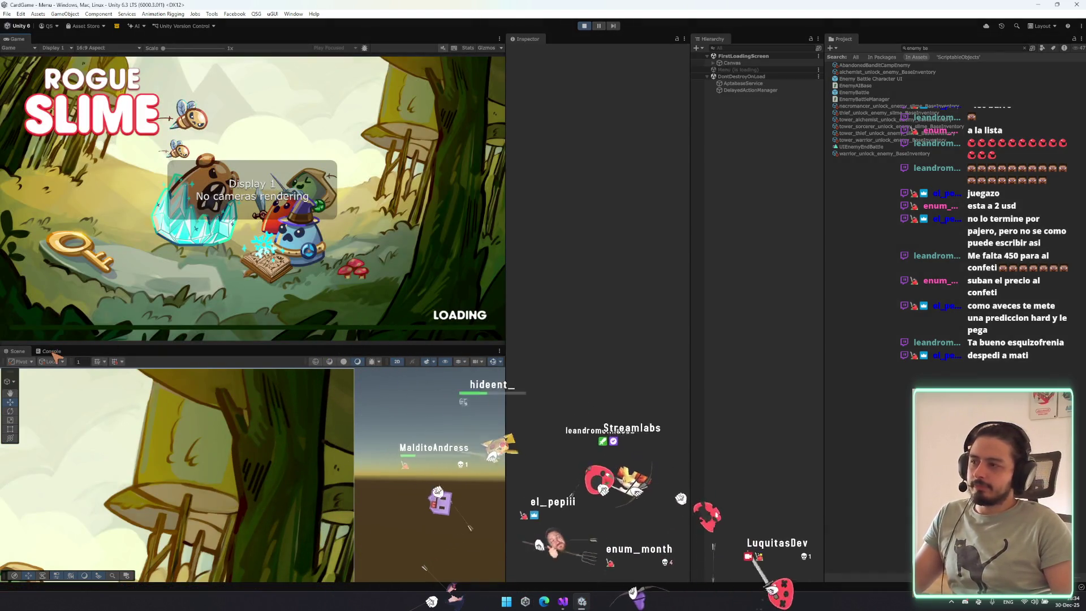
# Clear the console errors and start a run from the game's PLAY option.
pyautogui.click(53, 352)
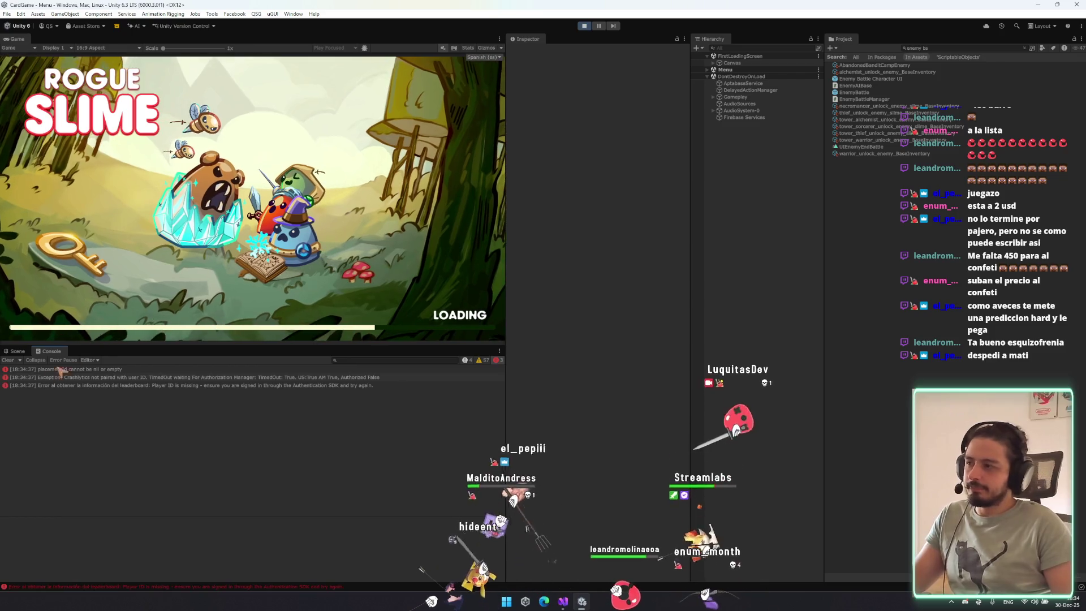
pyautogui.click(7, 361)
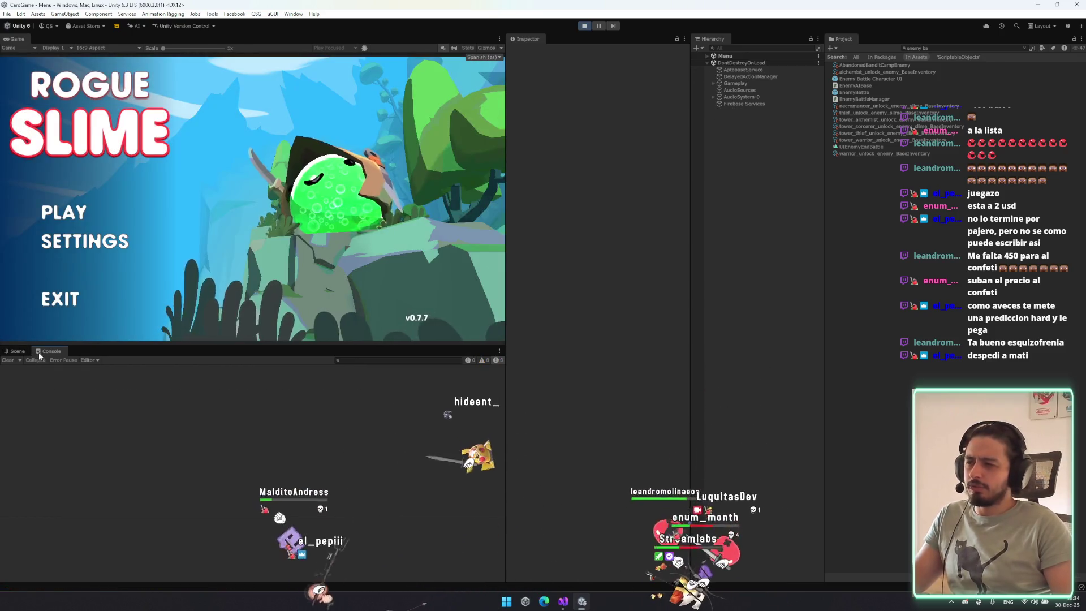
pyautogui.click(64, 213)
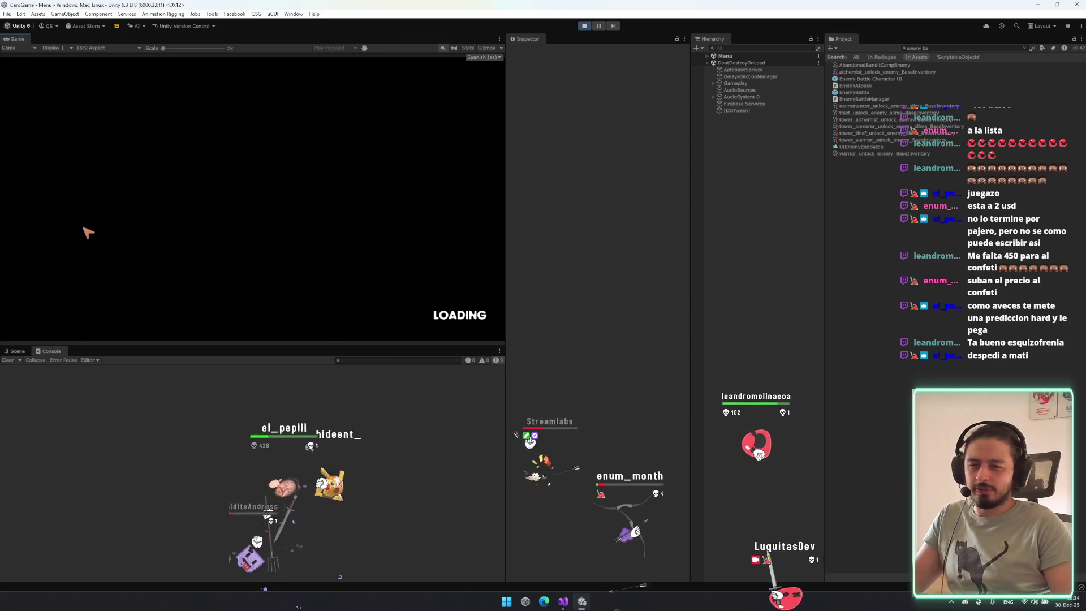
# Launch the Epic Games Launcher via system search for 'epc'.
pyautogui.press('super')
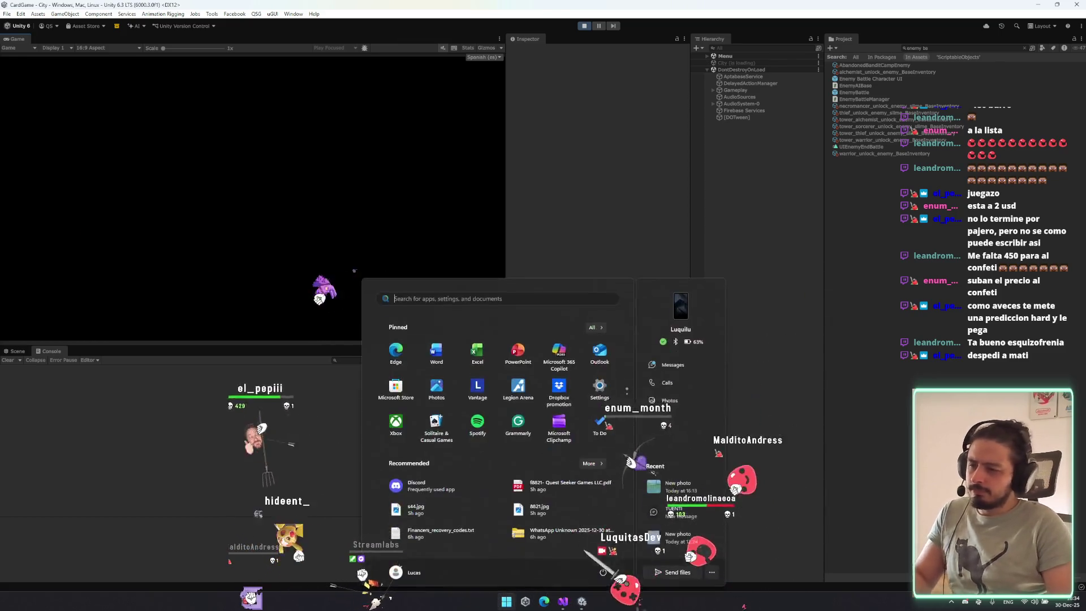
pyautogui.write('epc')
pyautogui.press('Return')
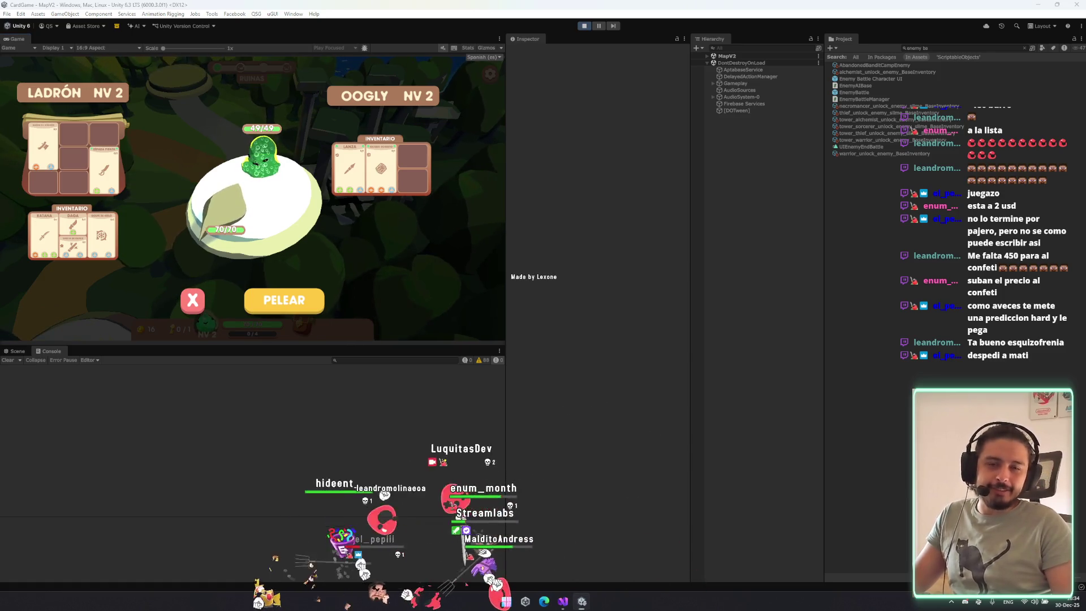
# Start the fight with PELEAR so the Battle scene loads with three enemies.
pyautogui.click(300, 298)
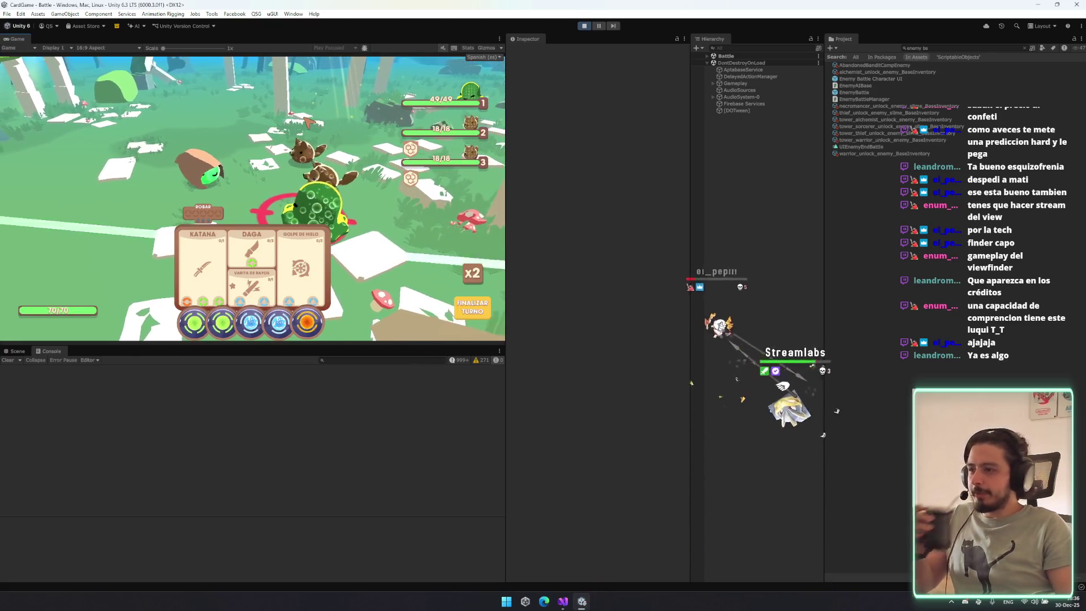
# Put a green die on the Daga card, then preview each of the three enemies' info panels.
pyautogui.moveTo(222, 323); pyautogui.dragTo(248, 266)
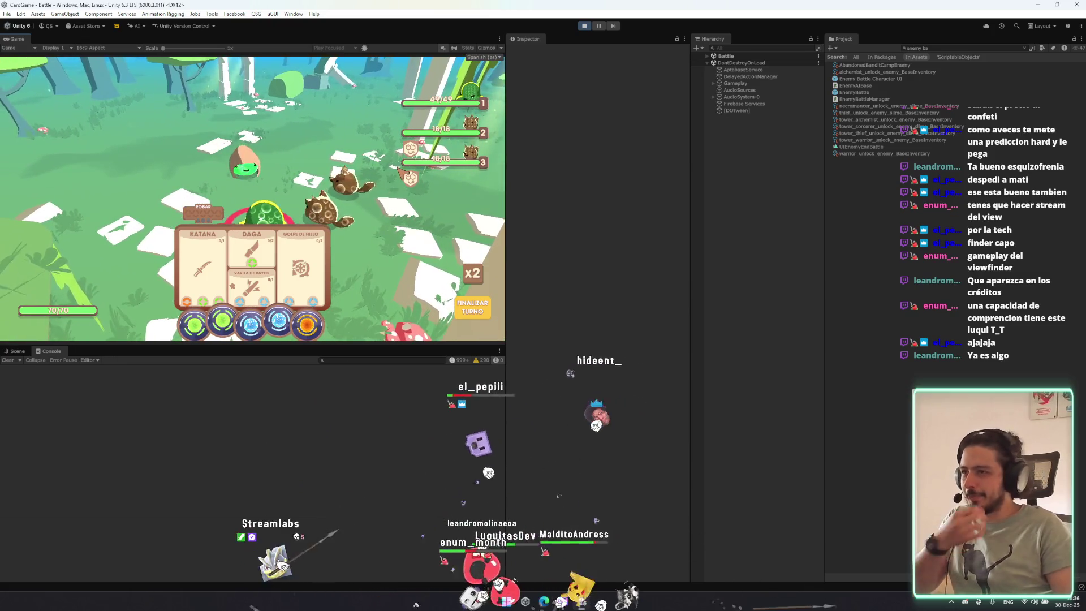
pyautogui.moveTo(417, 100)
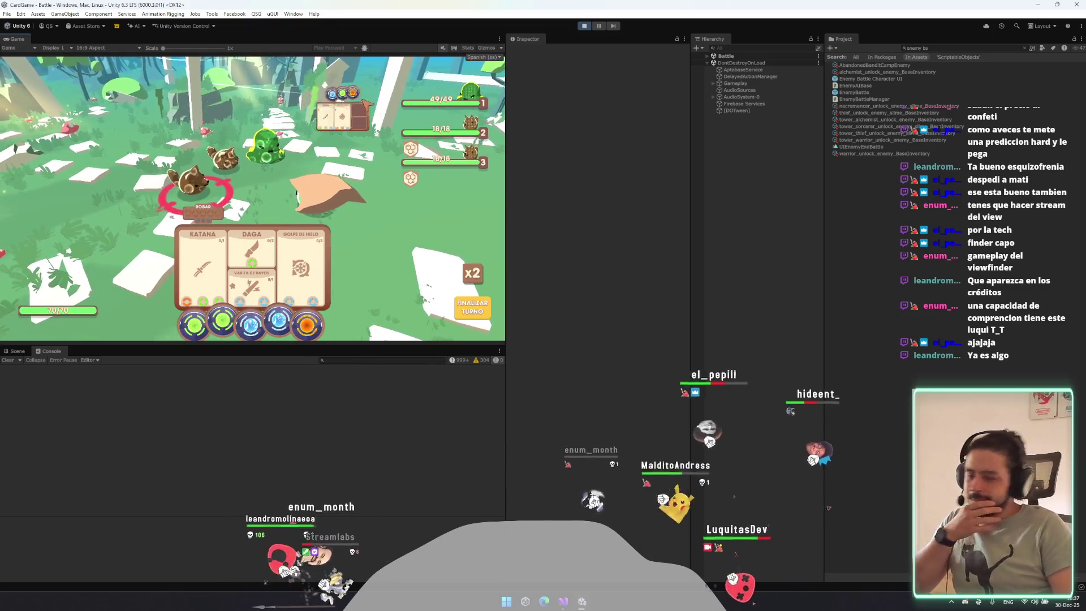
pyautogui.moveTo(471, 125)
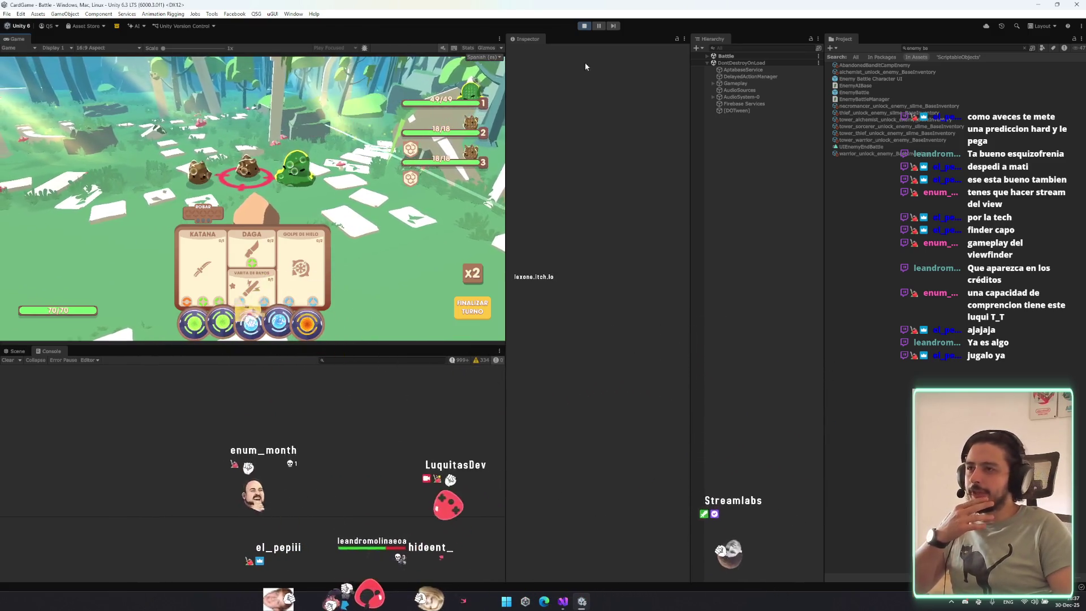
pyautogui.moveTo(464, 168)
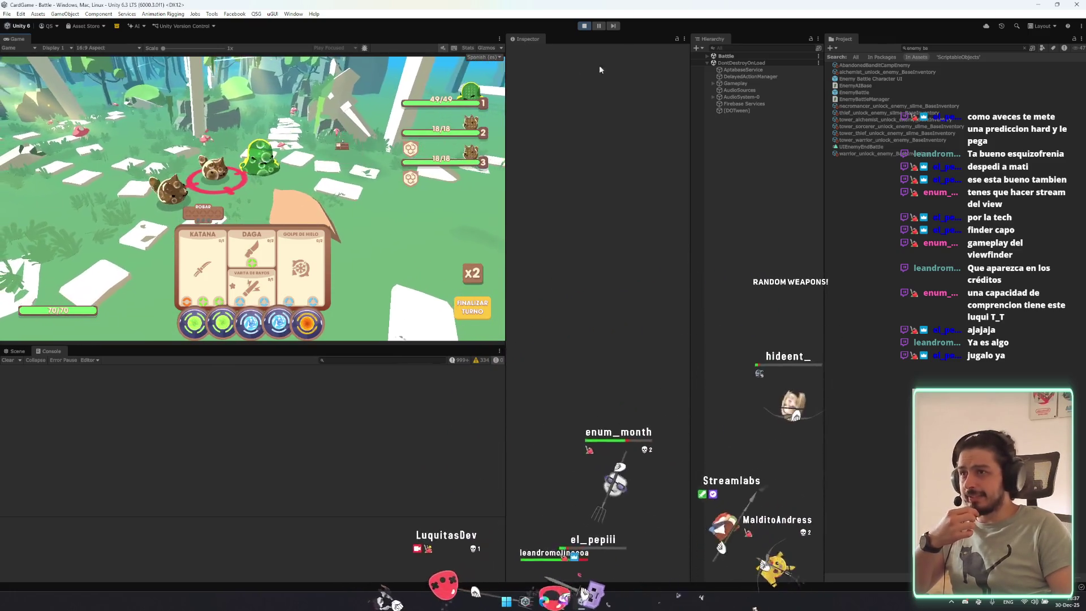
# Switch to Visual Studio and close the CharacterUIView.cs file.
pyautogui.hotkey('alt', 'Tab')
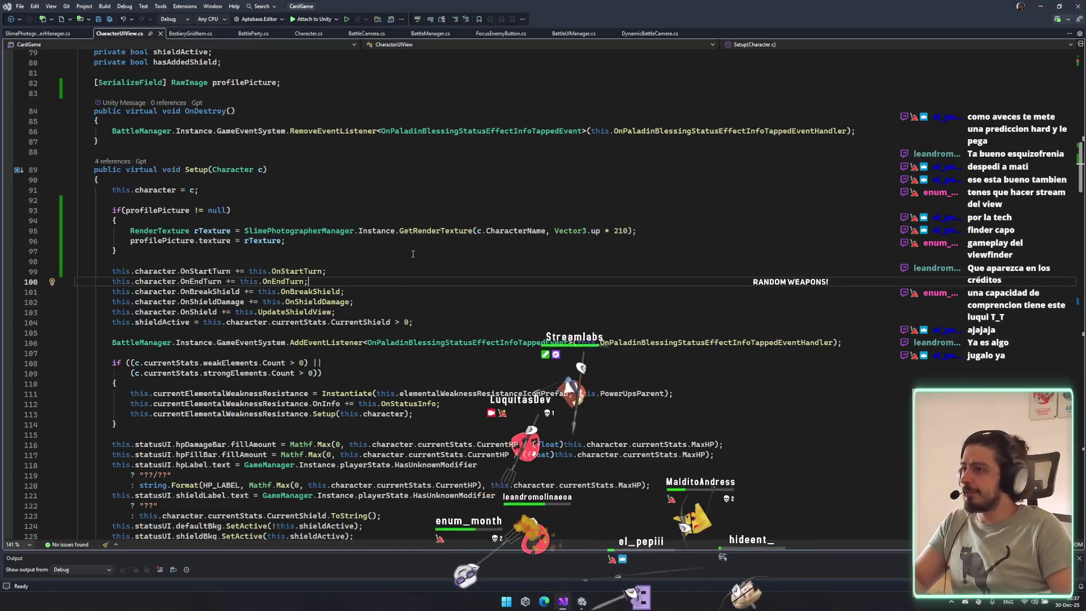
pyautogui.scroll(-5, 357, 233)
pyautogui.scroll(10, 436, 291)
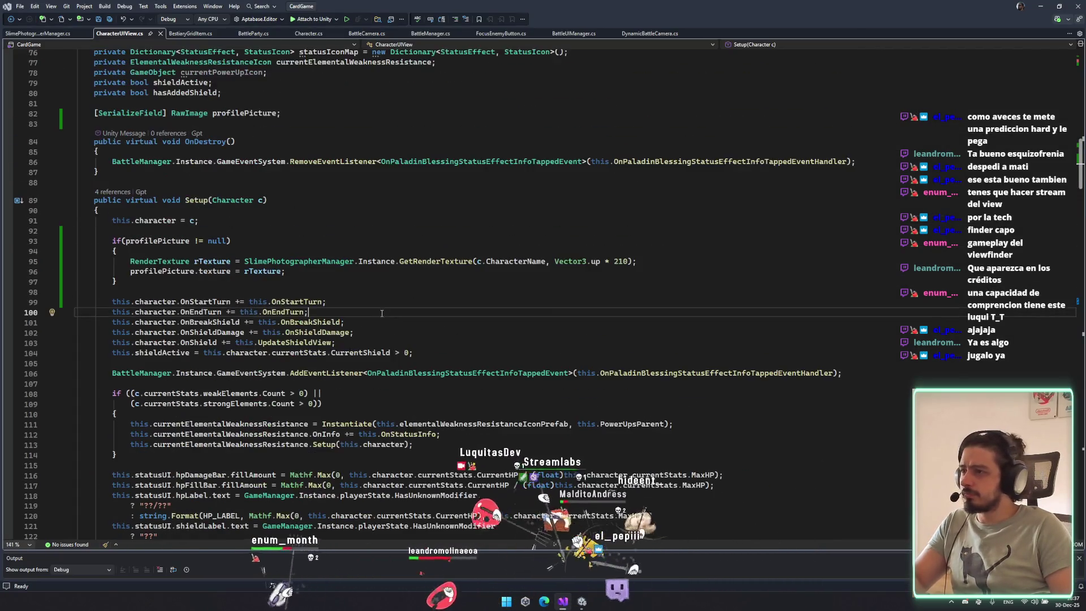
pyautogui.middleClick(143, 36)
pyautogui.click(108, 35)
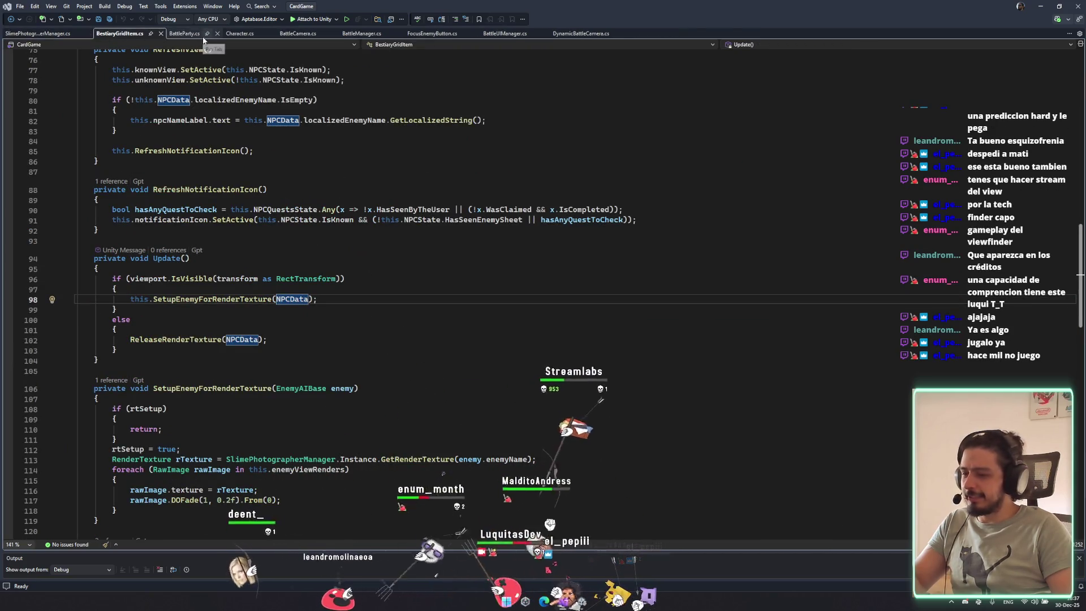
# Look through BattleParty.cs, FocusEnemyButton.cs and BattleUIManager.cs, then bring up the Twitch channel in Edge.
pyautogui.click(185, 34)
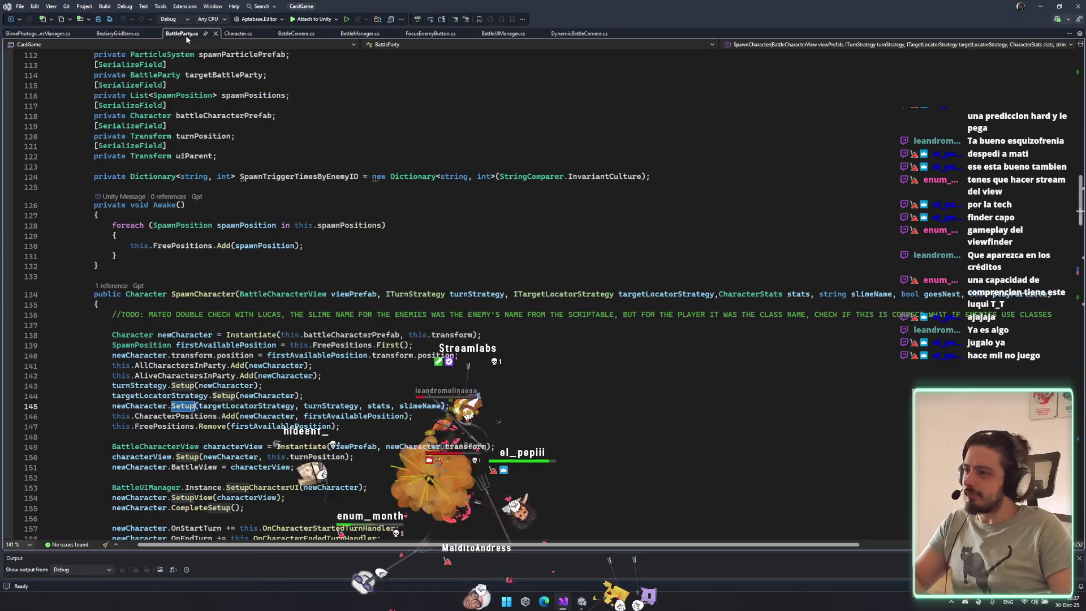
pyautogui.scroll(-6, 280, 282)
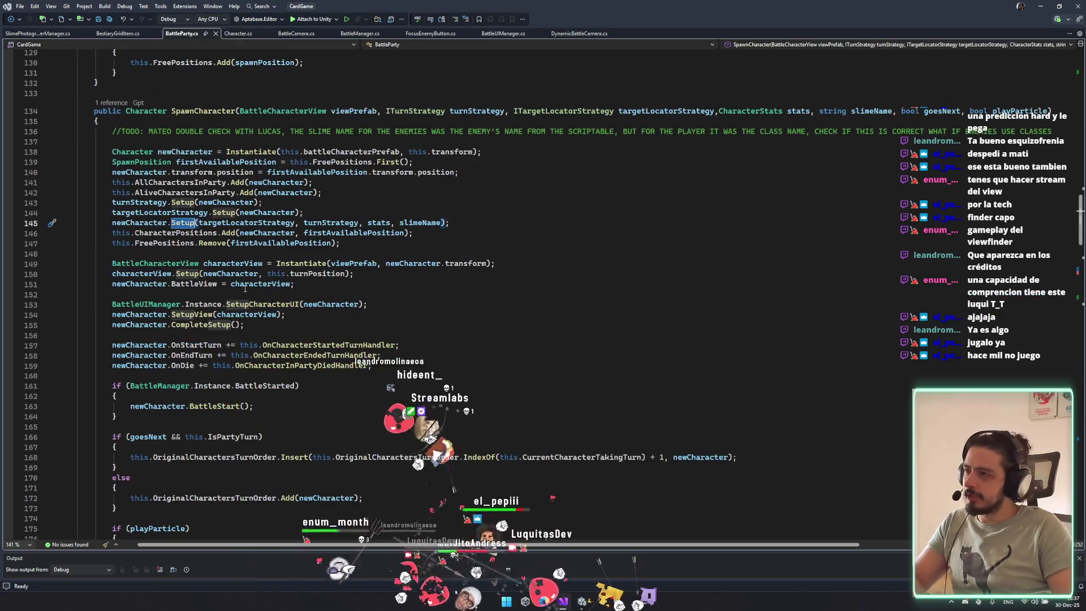
pyautogui.click(425, 34)
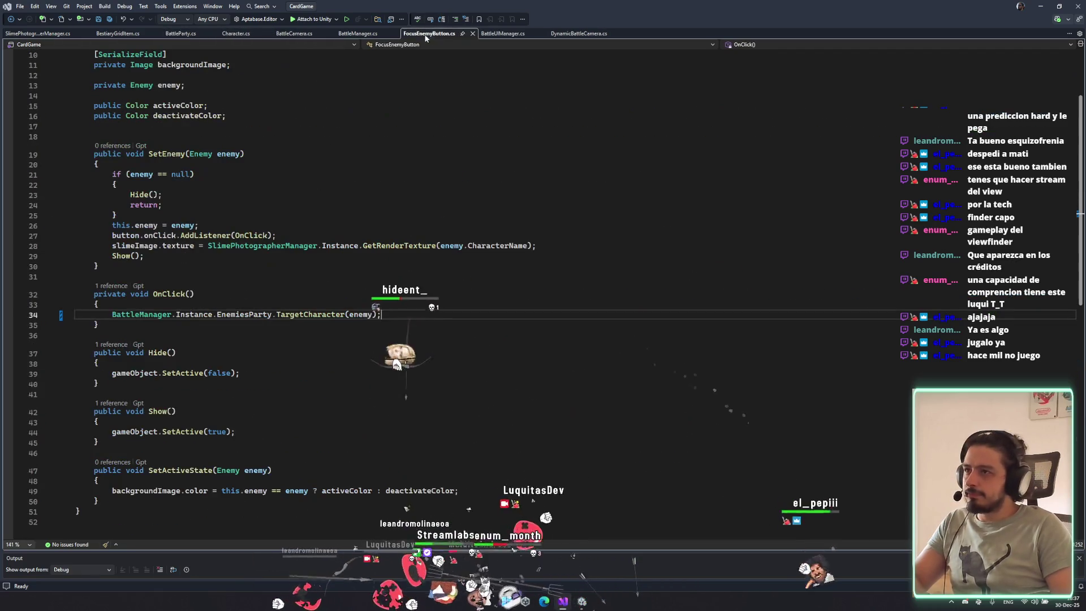
pyautogui.click(495, 34)
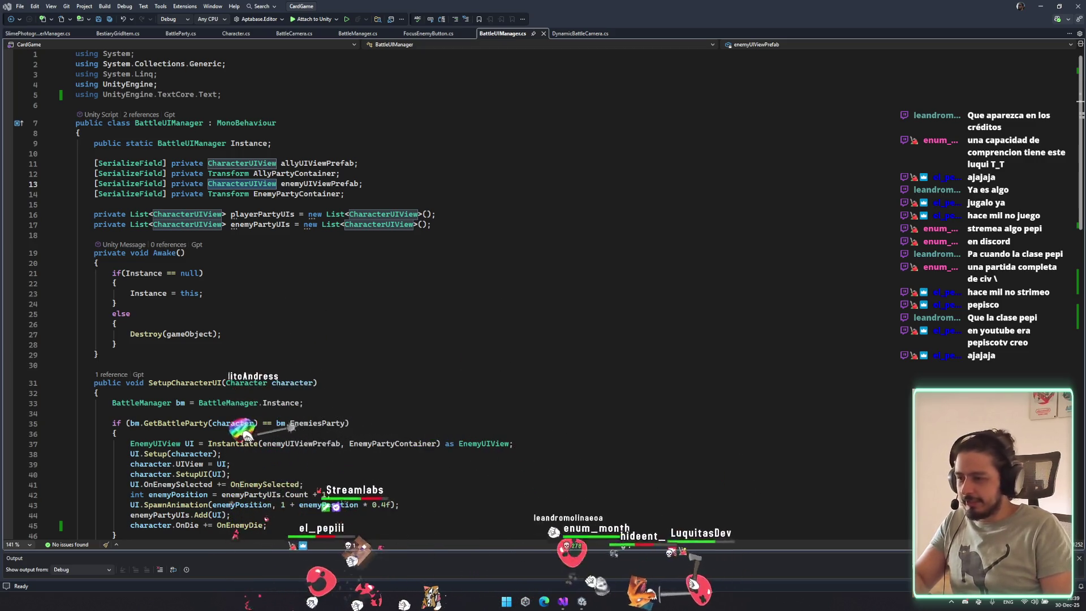
pyautogui.click(544, 601)
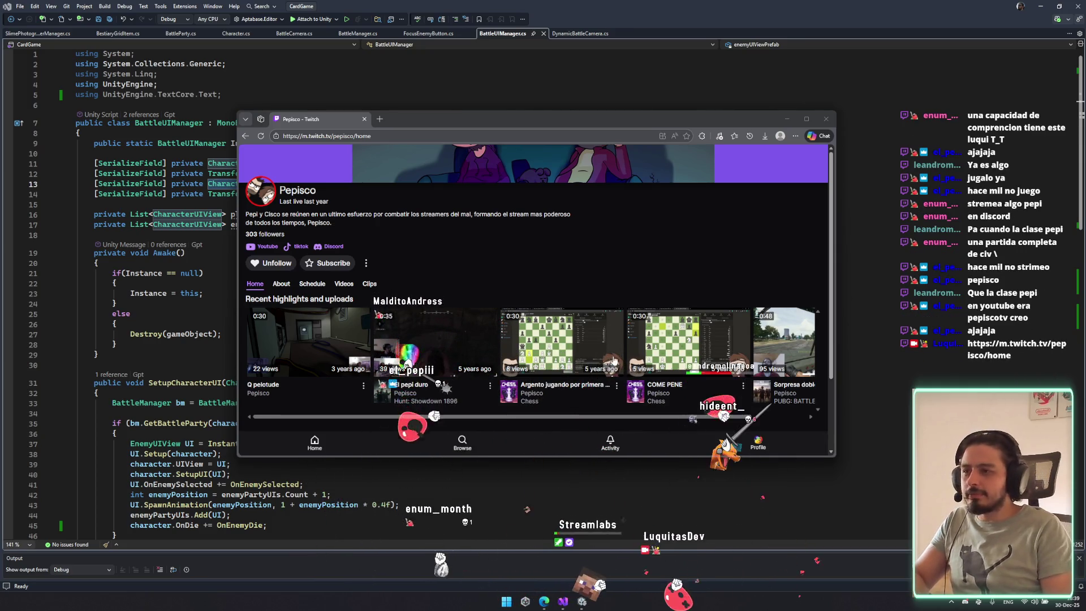
# Open the YouTube channel linked from the Twitch profile and dismiss the translation offer.
pyautogui.click(387, 287)
pyautogui.click(276, 247)
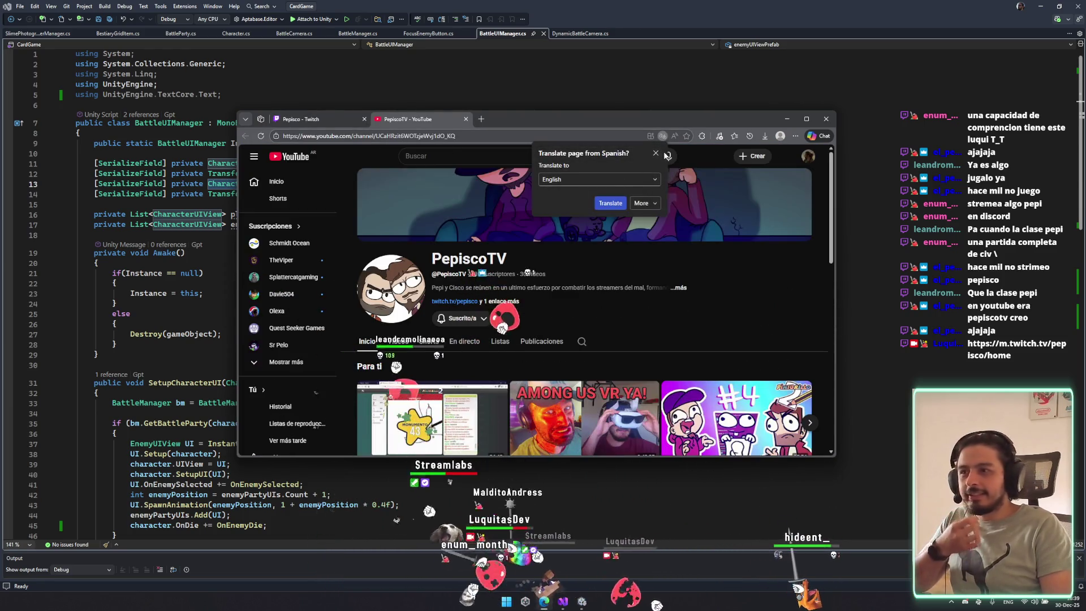
pyautogui.scroll(-2, 652, 320)
pyautogui.scroll(-2, 519, 322)
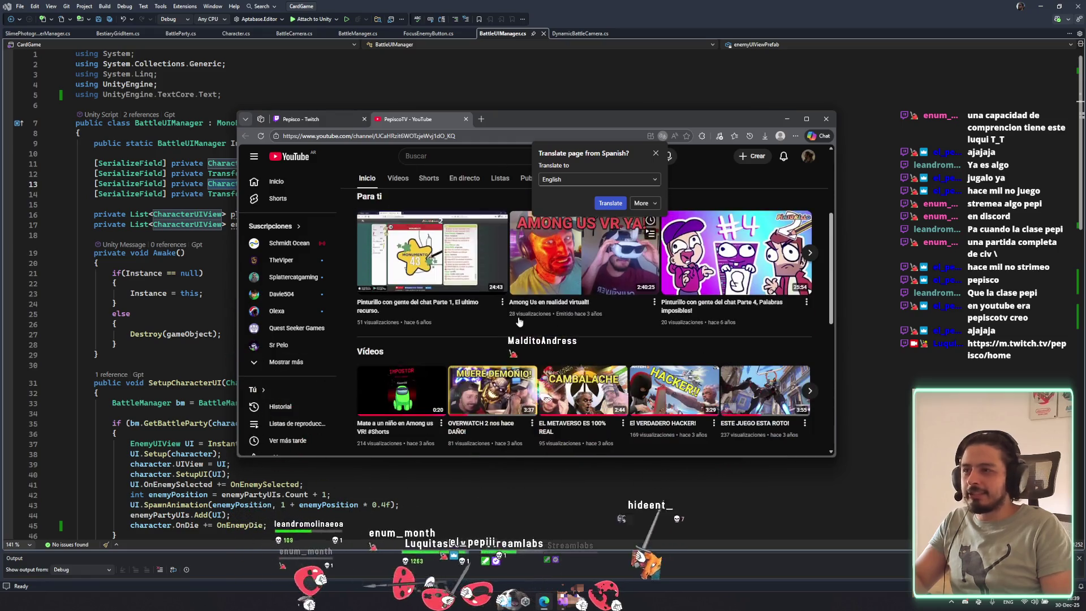
pyautogui.scroll(-1, 489, 347)
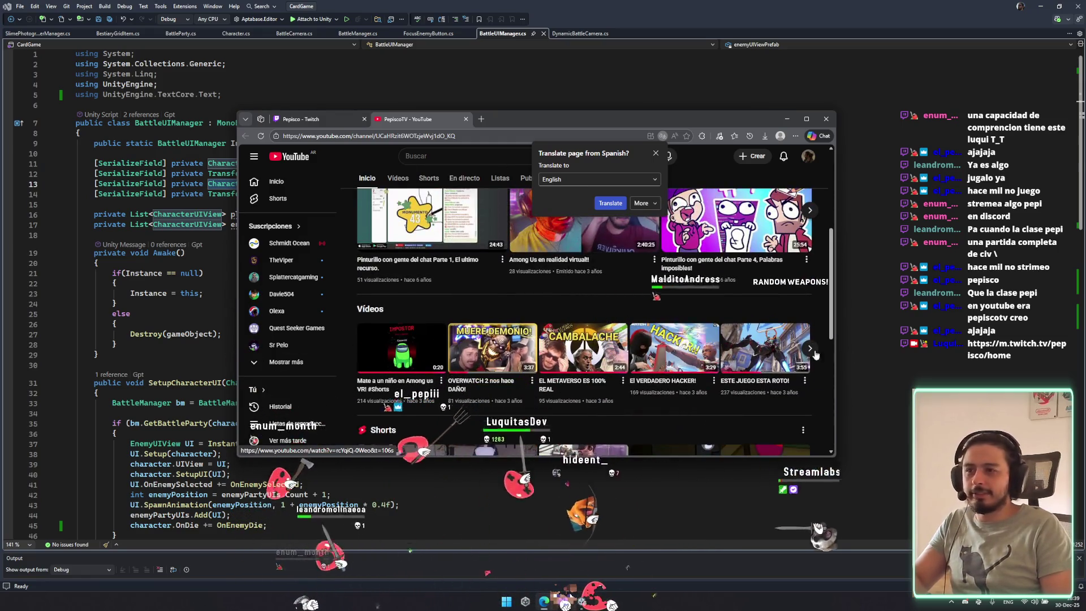
pyautogui.scroll(2, 564, 374)
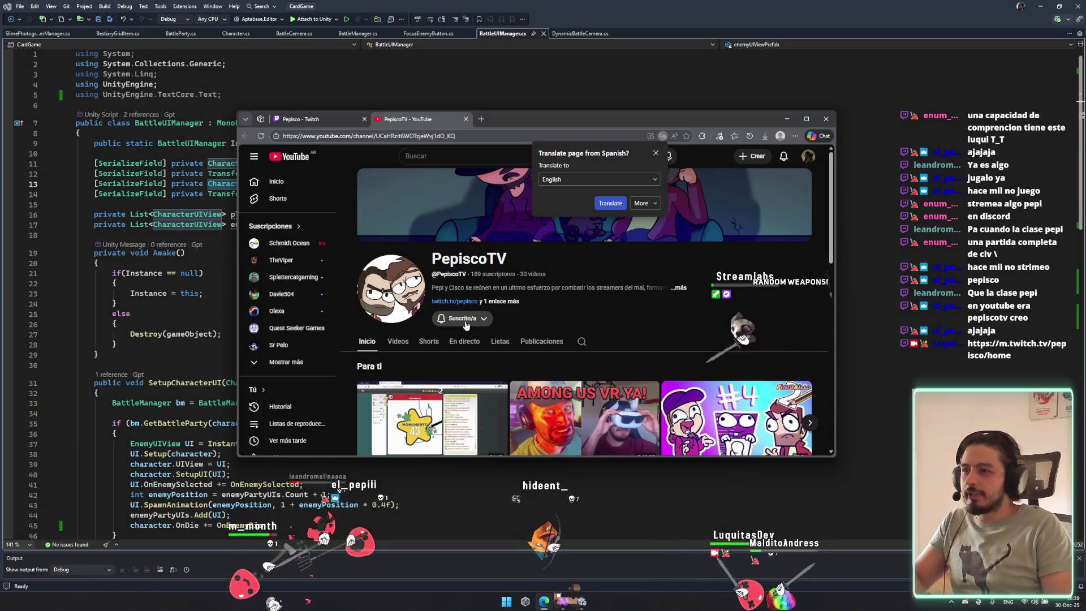
pyautogui.click(646, 258)
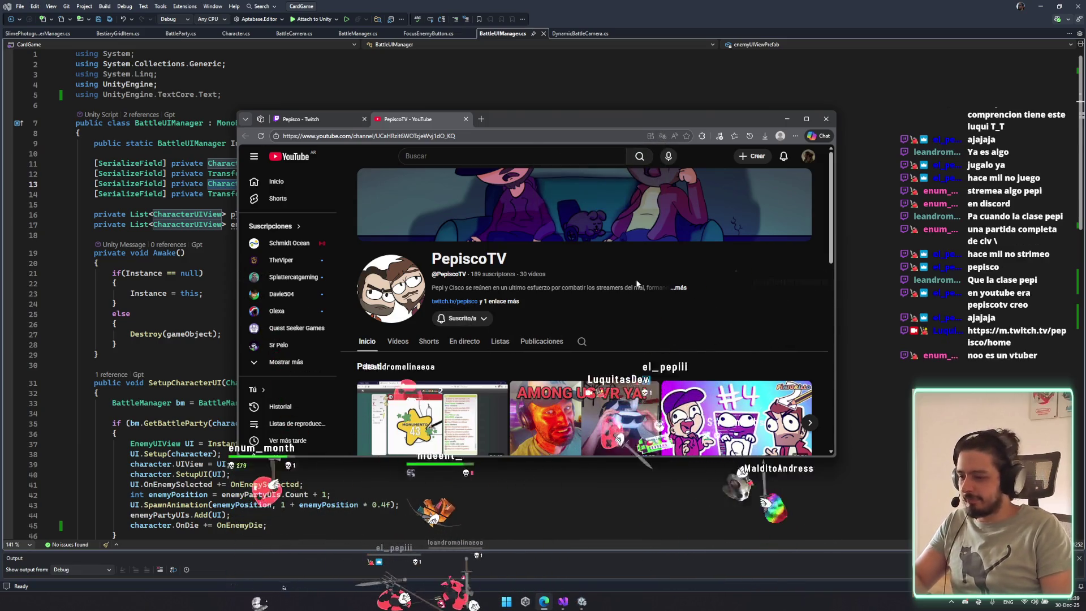
# Scroll through the YouTube channel page.
pyautogui.scroll(-3, 626, 299)
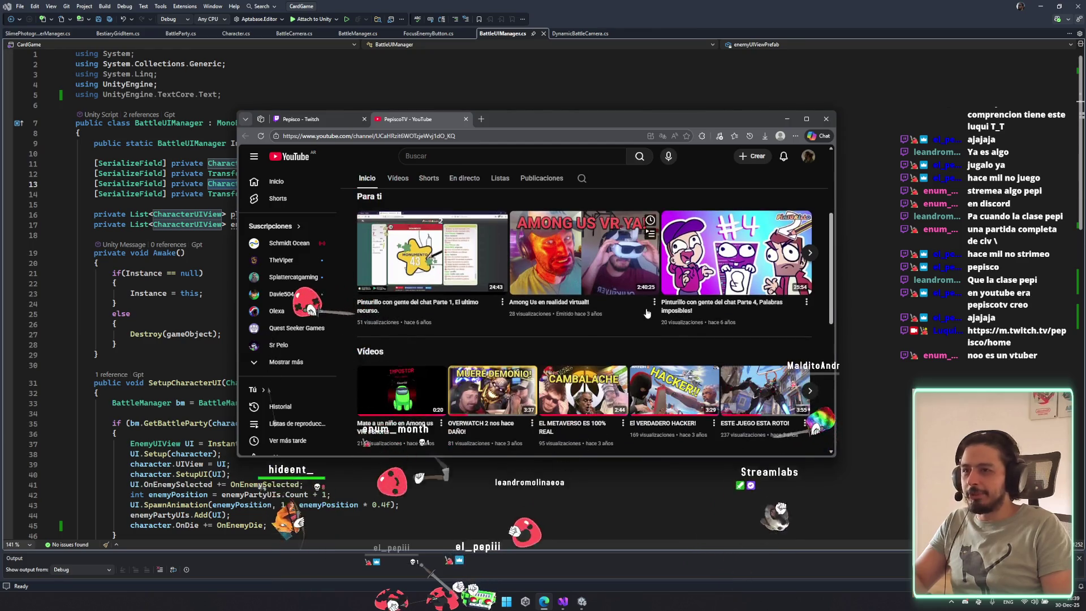
pyautogui.scroll(-2, 650, 322)
pyautogui.scroll(2, 613, 320)
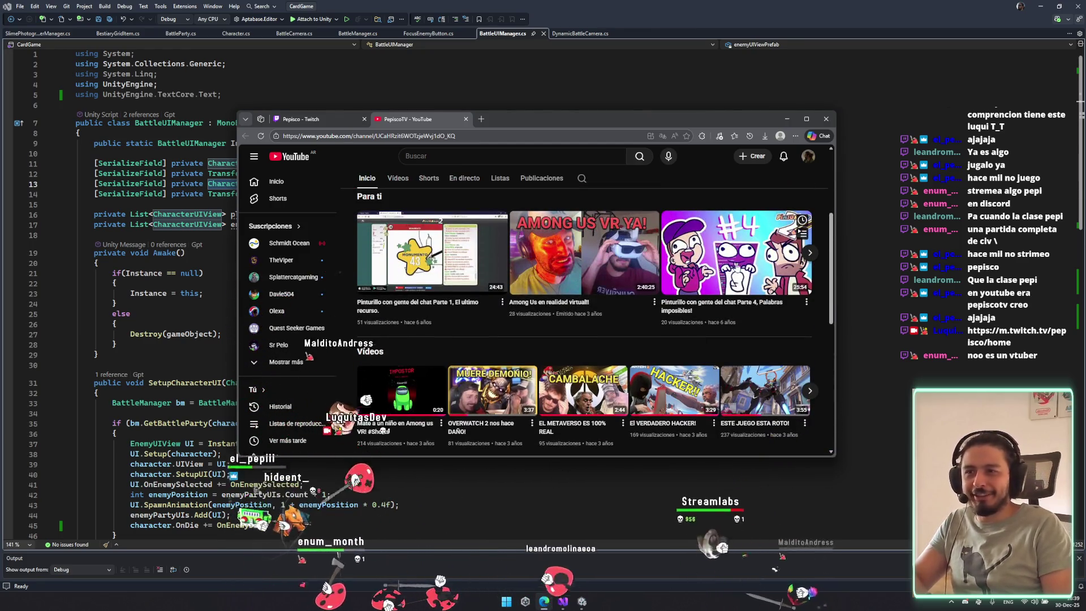
pyautogui.scroll(-5, 718, 334)
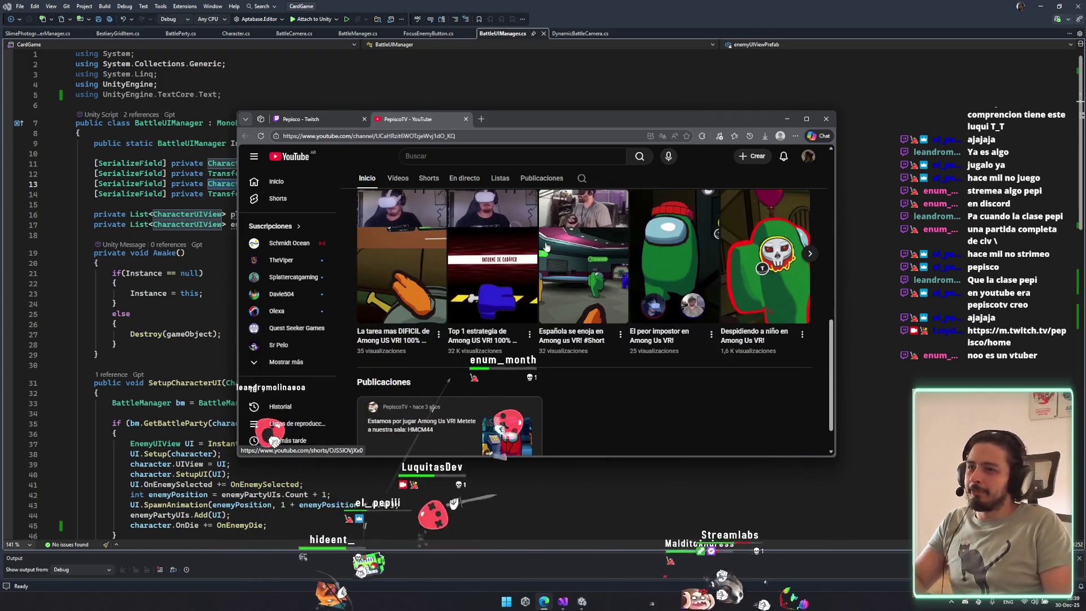
pyautogui.scroll(2, 546, 247)
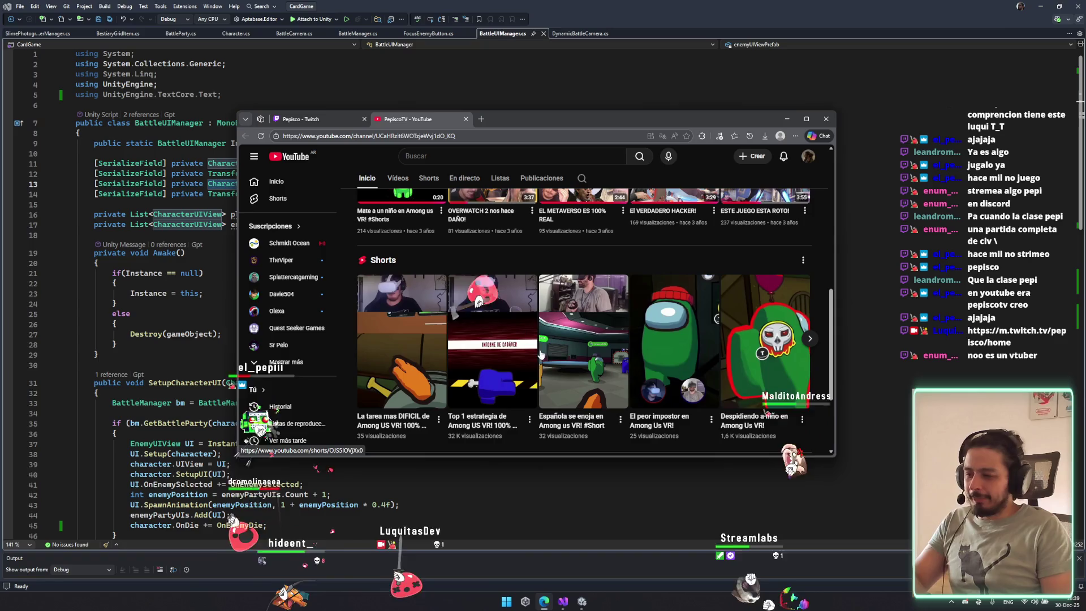
pyautogui.scroll(-3, 650, 345)
pyautogui.scroll(4, 635, 377)
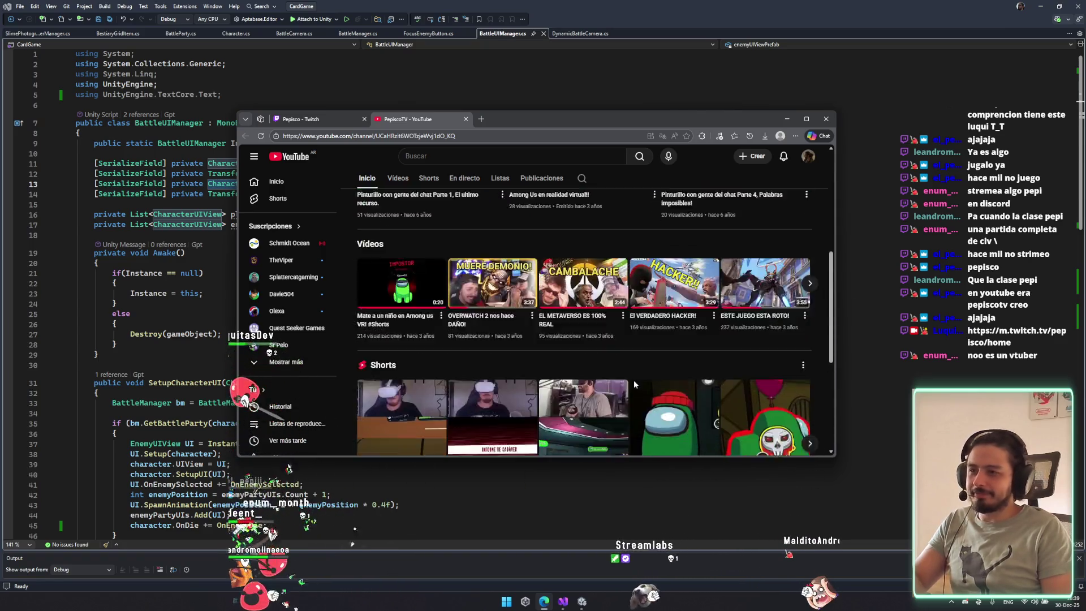
pyautogui.scroll(-4, 633, 379)
pyautogui.scroll(4, 634, 379)
pyautogui.scroll(4, 619, 373)
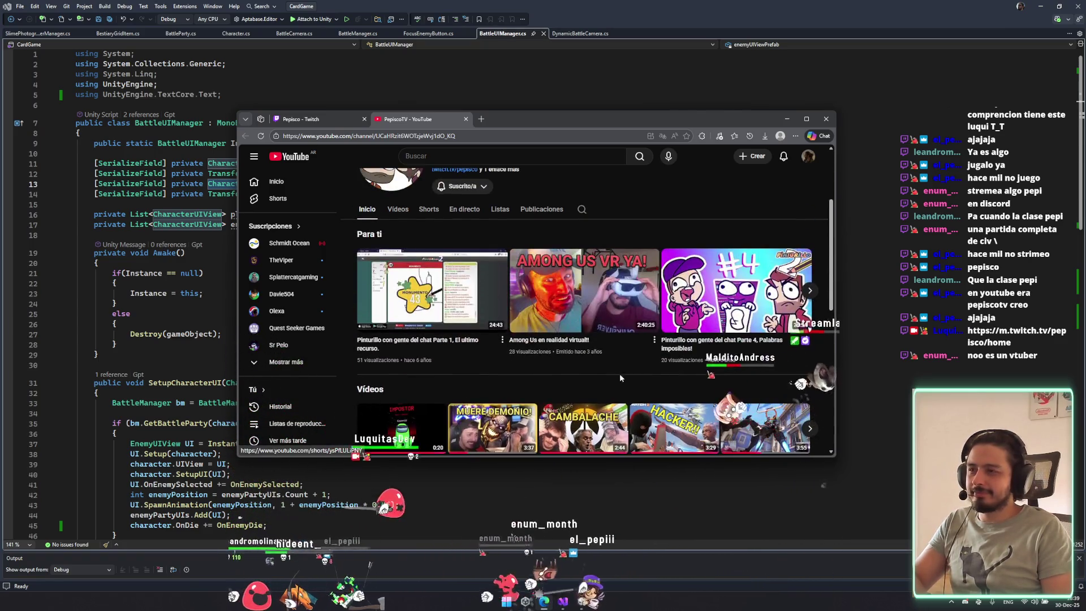
pyautogui.scroll(3, 566, 254)
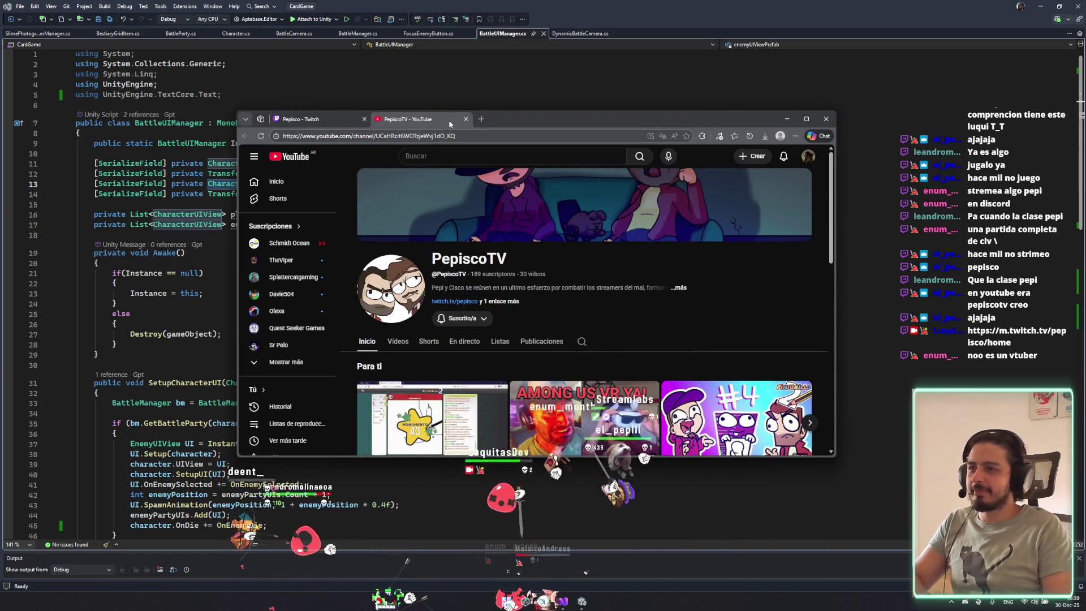
# Check the channel's video count and full description, then return to Twitch and minimize the browser.
pyautogui.moveTo(559, 286); pyautogui.dragTo(576, 274)
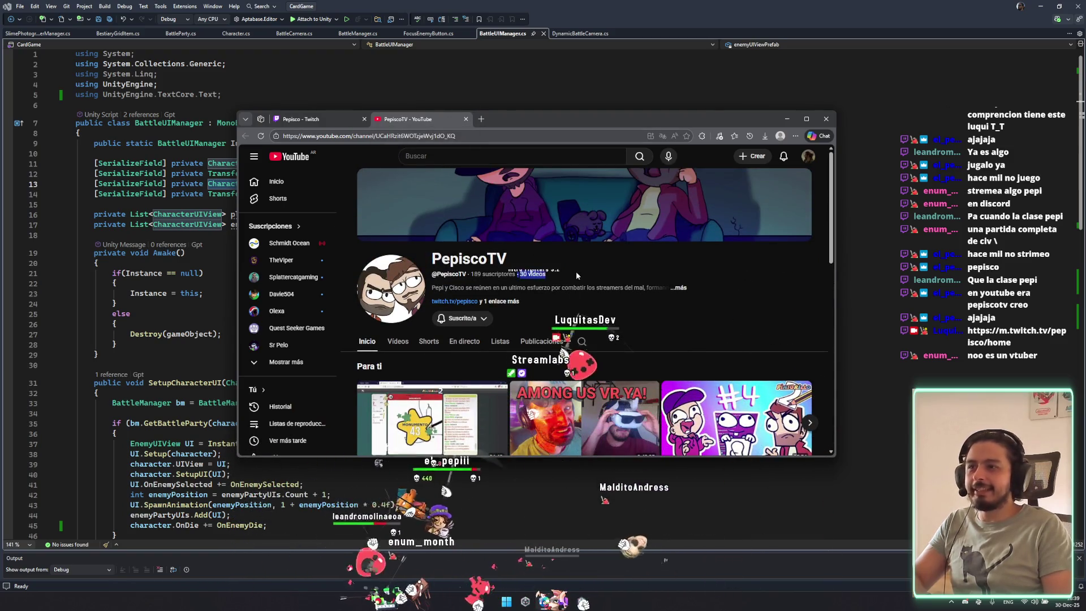
pyautogui.click(679, 289)
pyautogui.press('Escape')
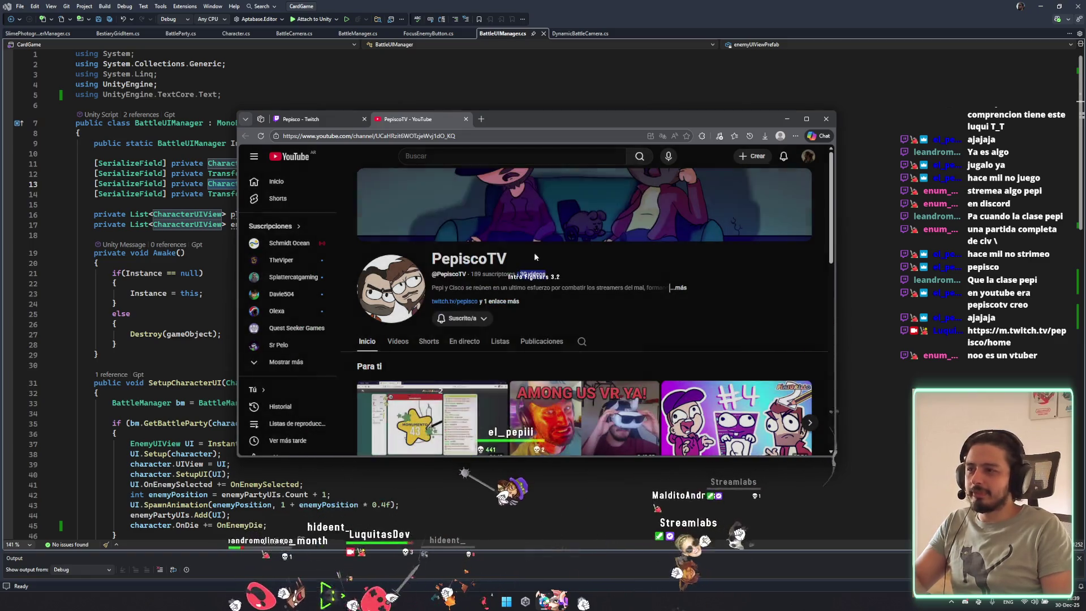
pyautogui.click(345, 120)
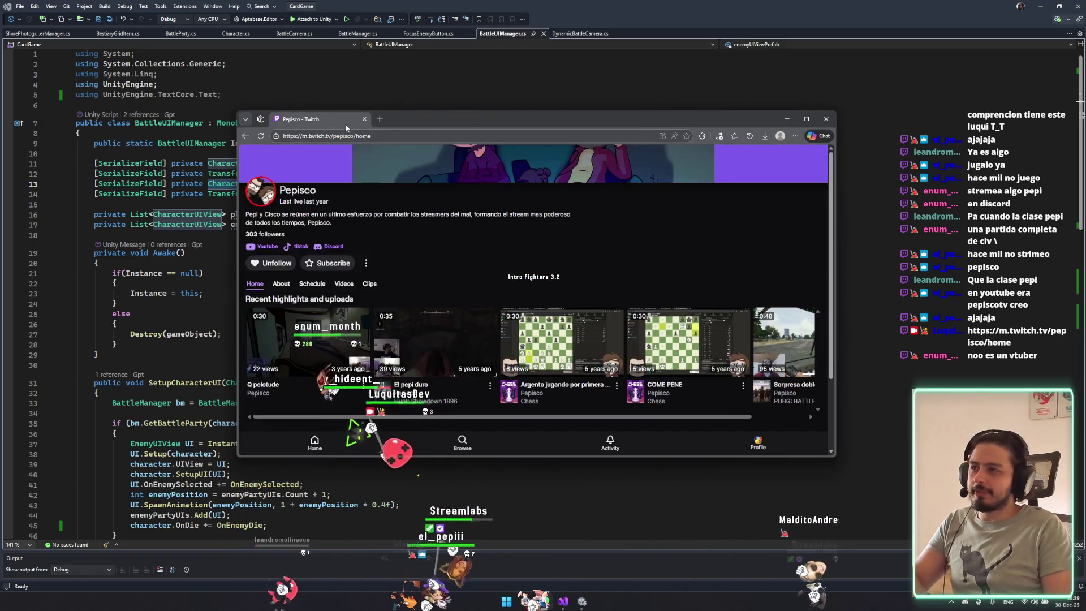
pyautogui.press('super+Down')
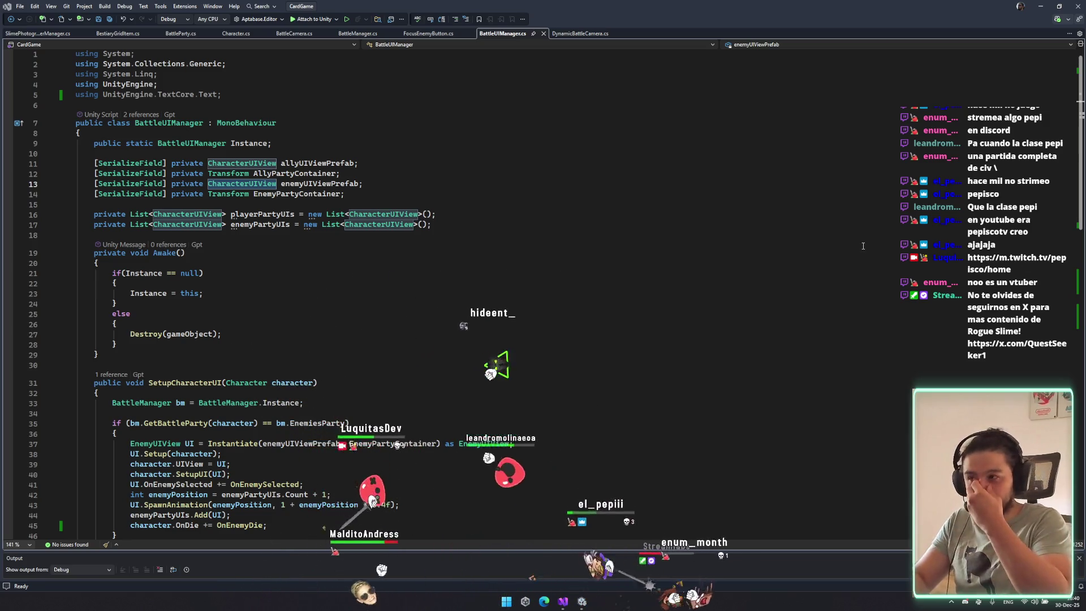
pyautogui.scroll(-8, 632, 282)
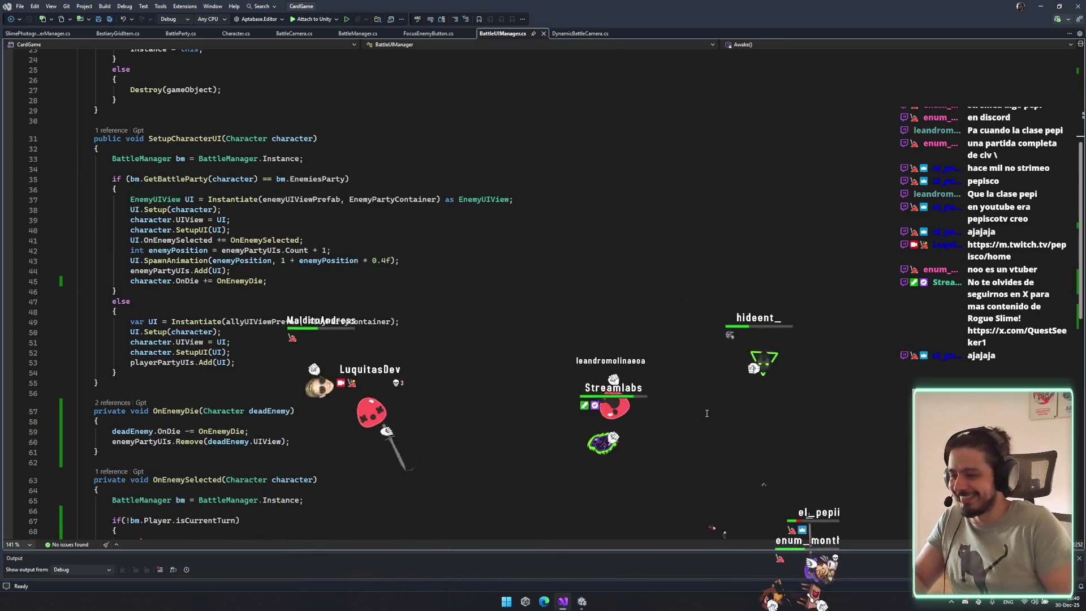
pyautogui.click(706, 413)
pyautogui.scroll(-3, 566, 426)
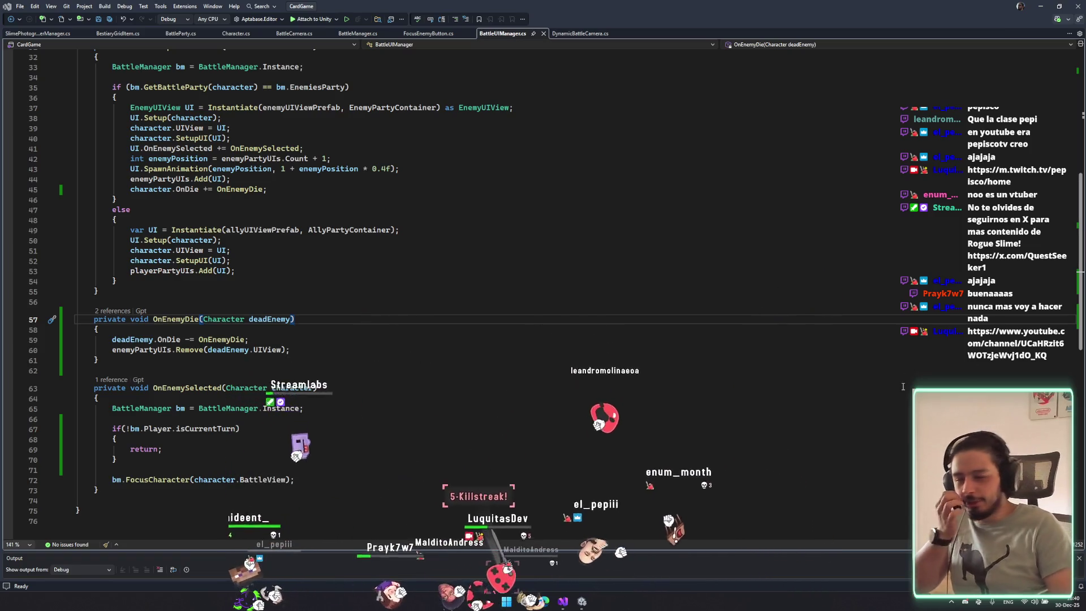
pyautogui.scroll(10, 465, 326)
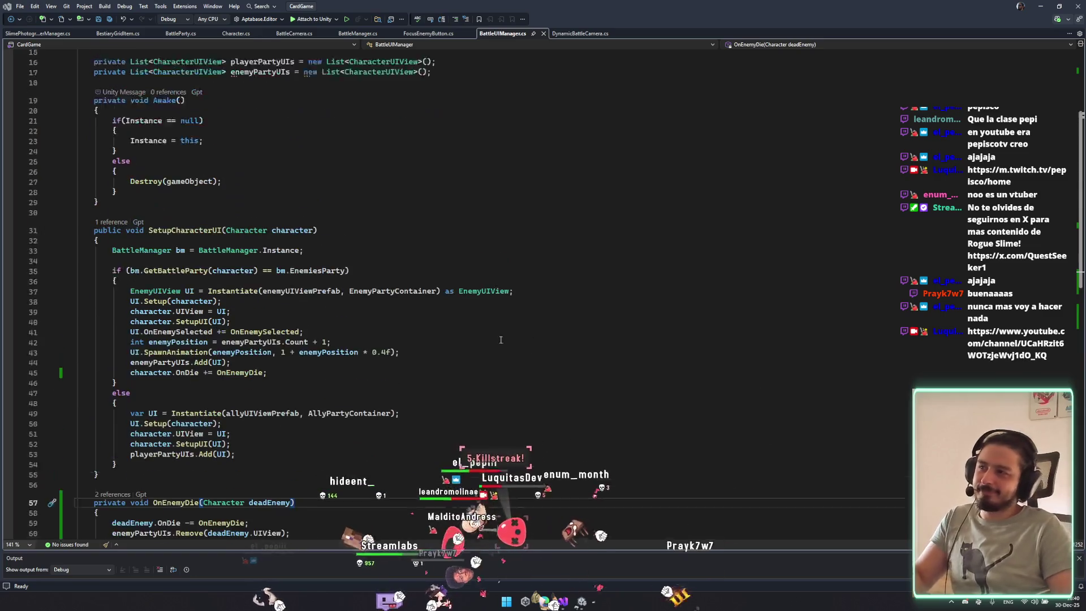
pyautogui.click(468, 365)
pyautogui.scroll(-7, 468, 364)
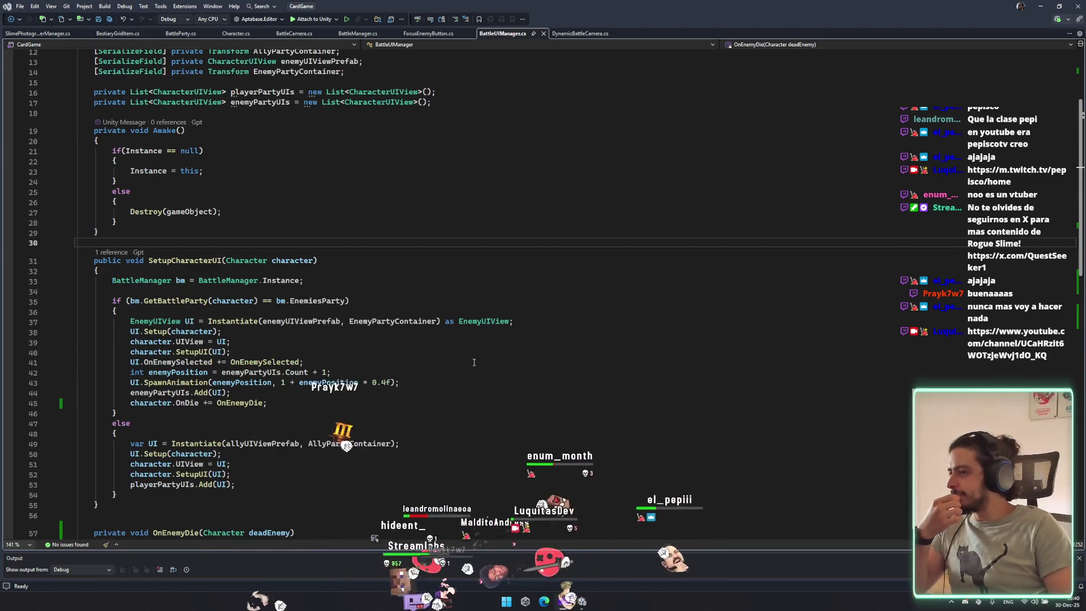
pyautogui.scroll(-9, 468, 363)
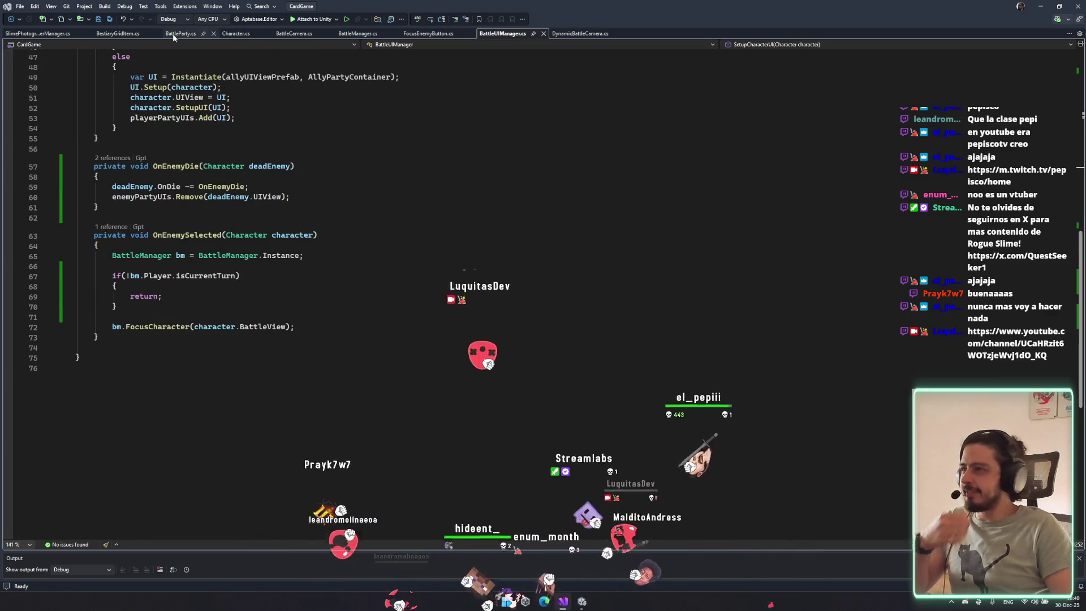
pyautogui.click(568, 599)
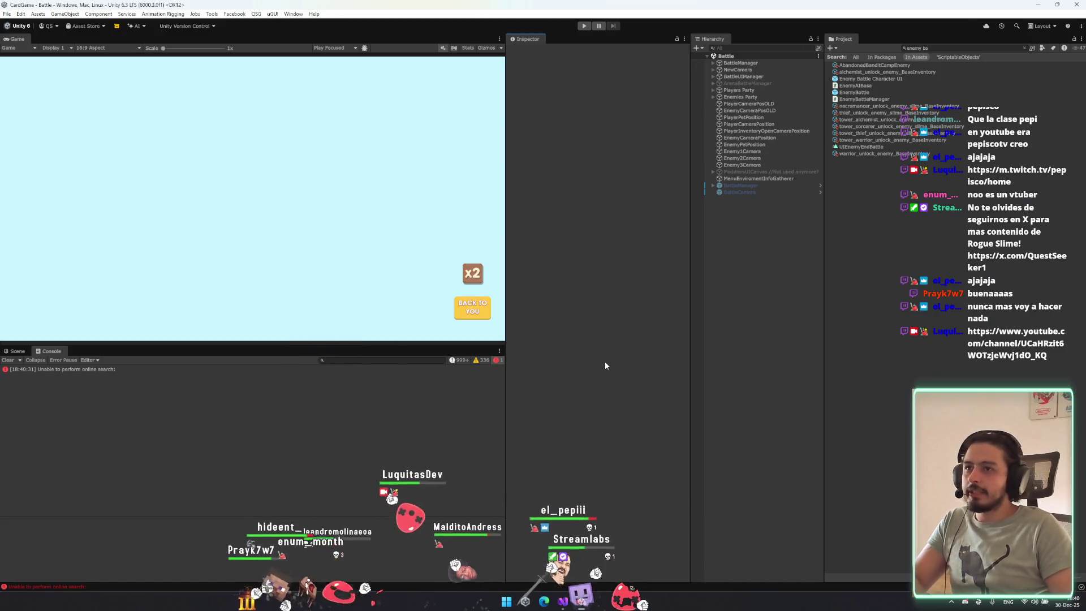
pyautogui.click(956, 47)
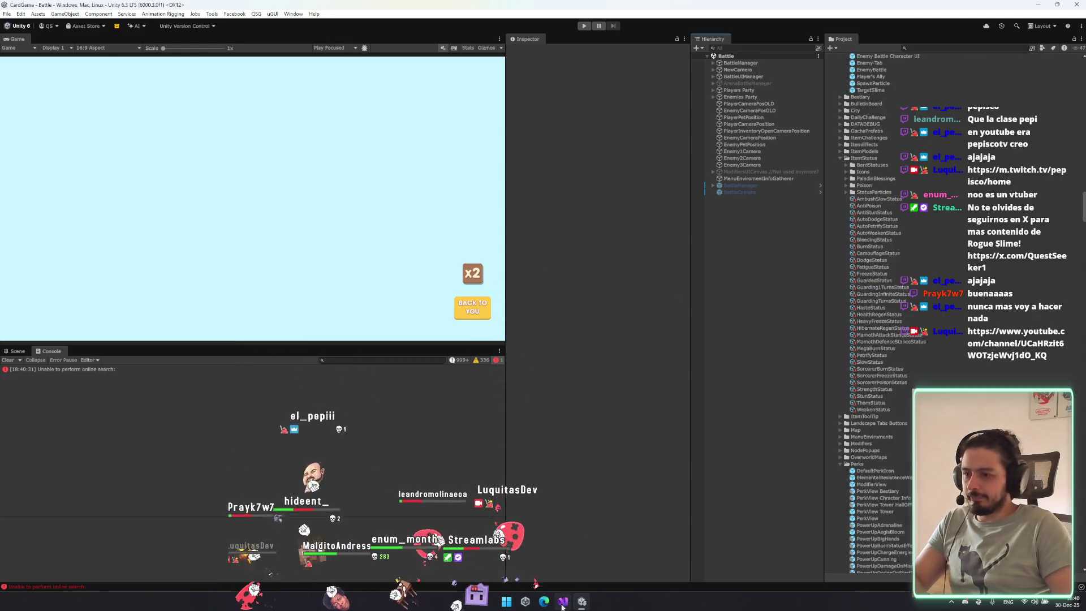
pyautogui.click(563, 601)
pyautogui.scroll(15, 425, 355)
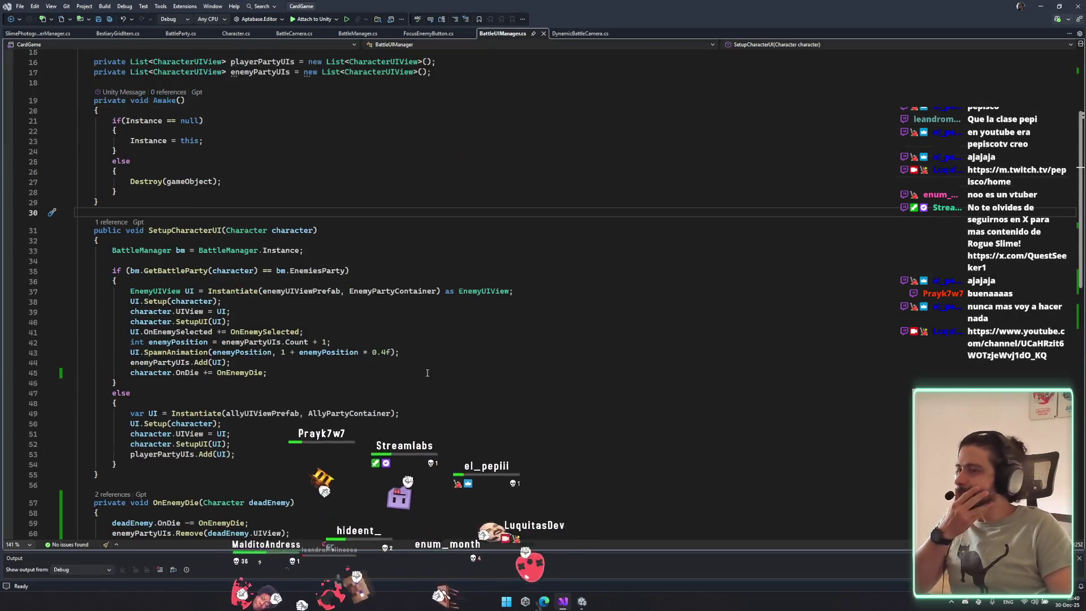
# Save all scripts and look through BattleManager, BestiaryGridItem and the other open scripts.
pyautogui.hotkey('ctrl', 's')
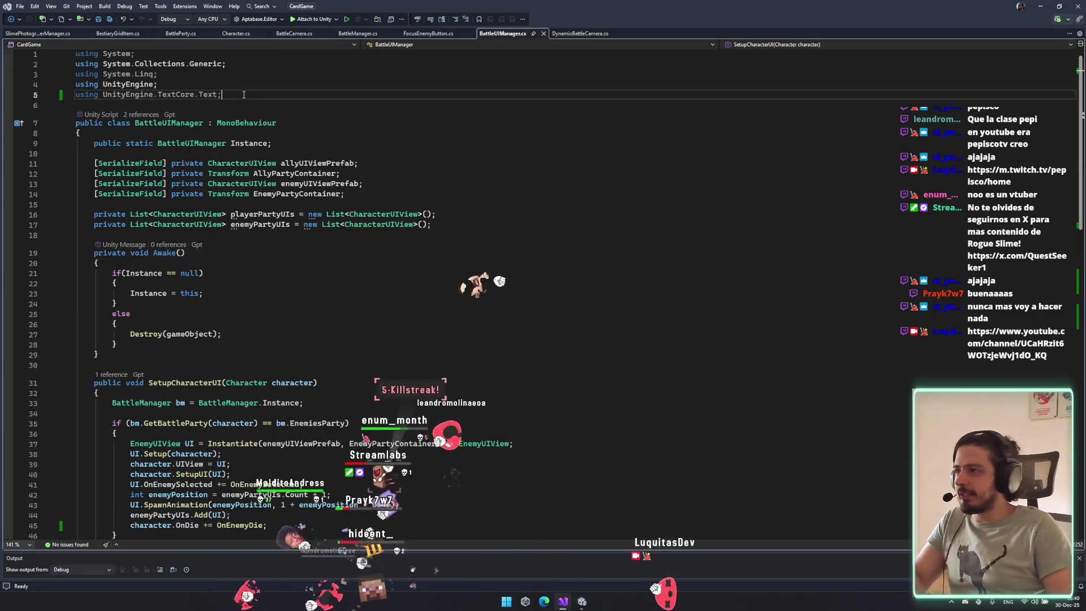
pyautogui.click(356, 34)
pyautogui.click(221, 34)
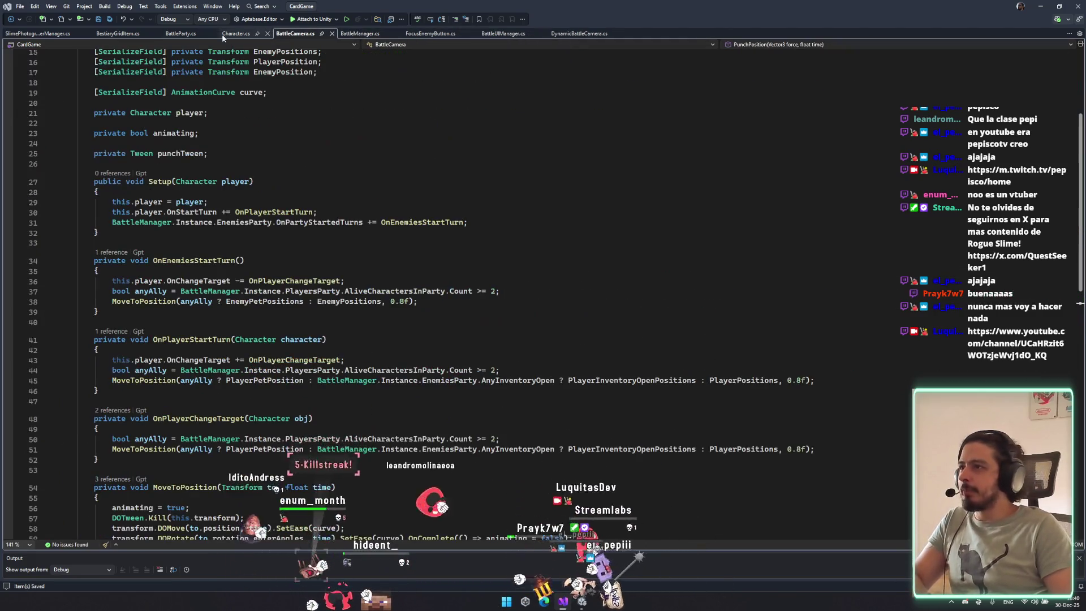
pyautogui.click(180, 33)
pyautogui.click(118, 33)
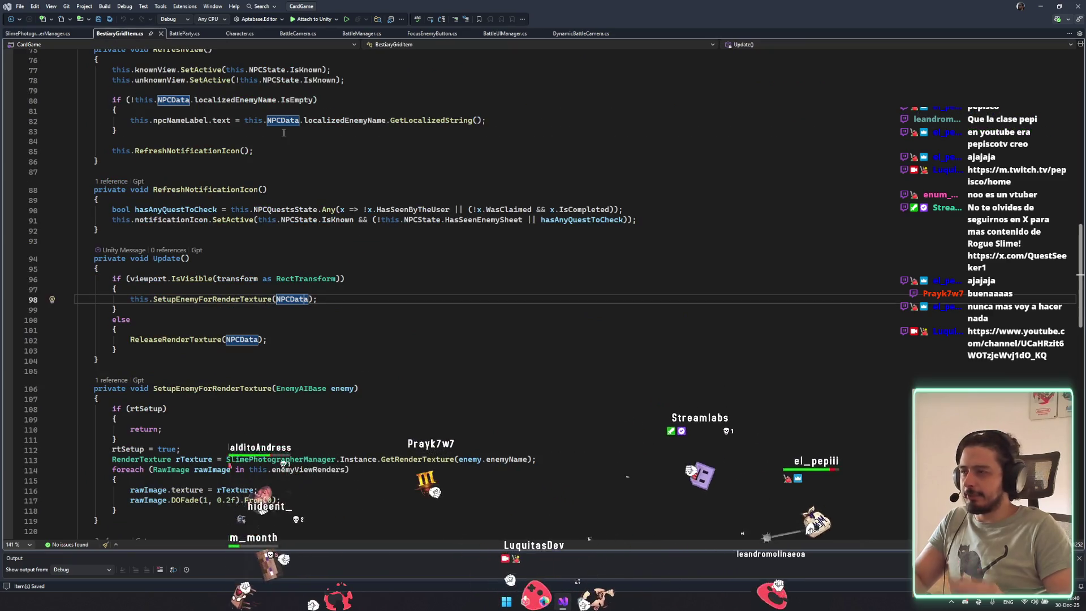
pyautogui.scroll(6, 305, 181)
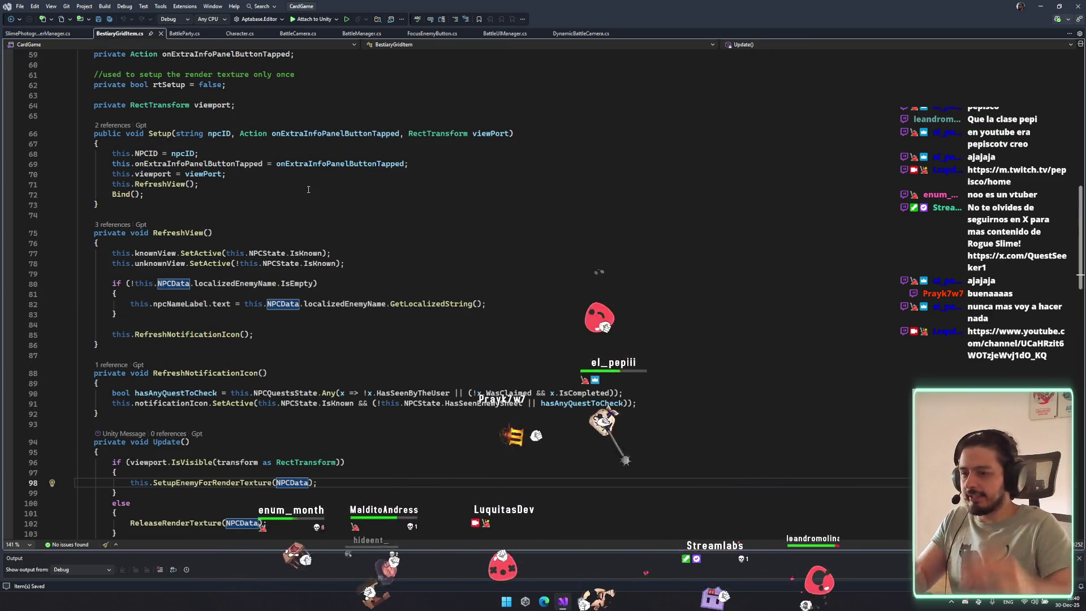
pyautogui.scroll(-5, 329, 385)
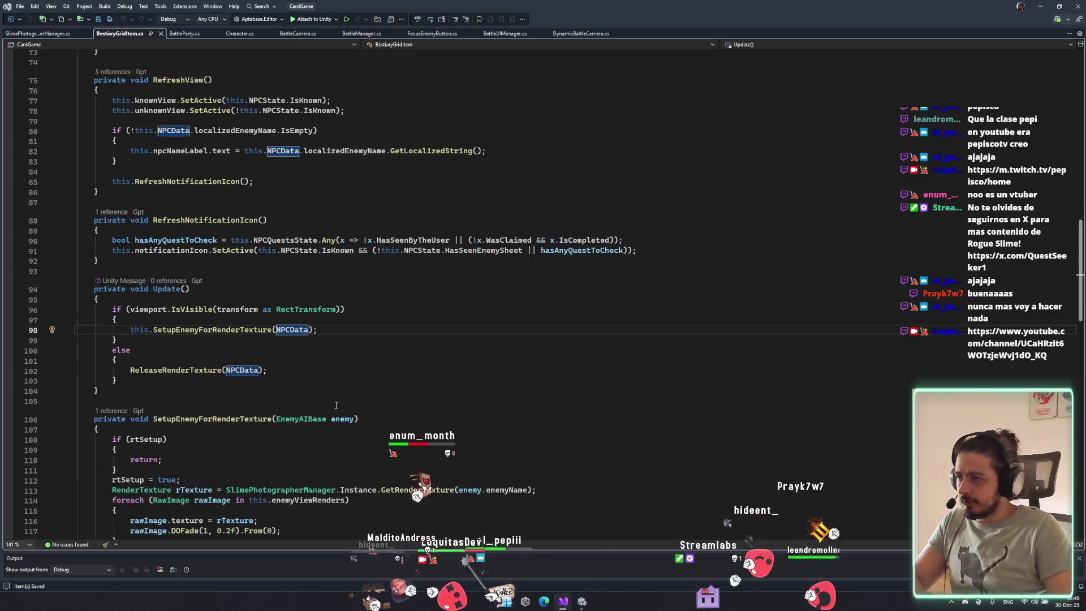
pyautogui.scroll(-9, 336, 430)
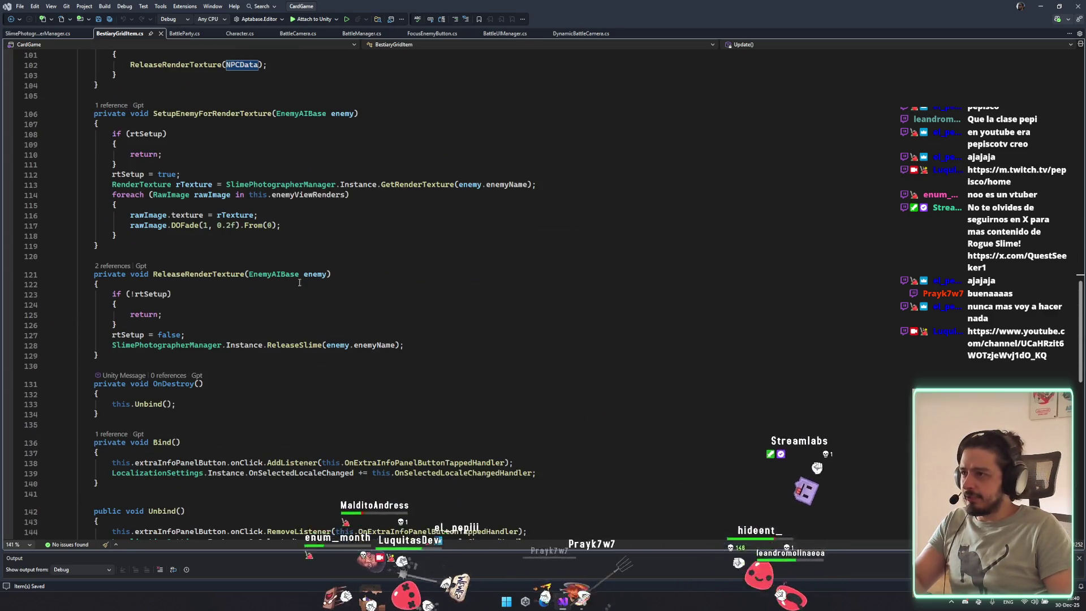
pyautogui.scroll(5, 202, 100)
# Close SlimePhotographerManager.cs and return to BattleUIManager.cs via BattleParty.
pyautogui.click(53, 33)
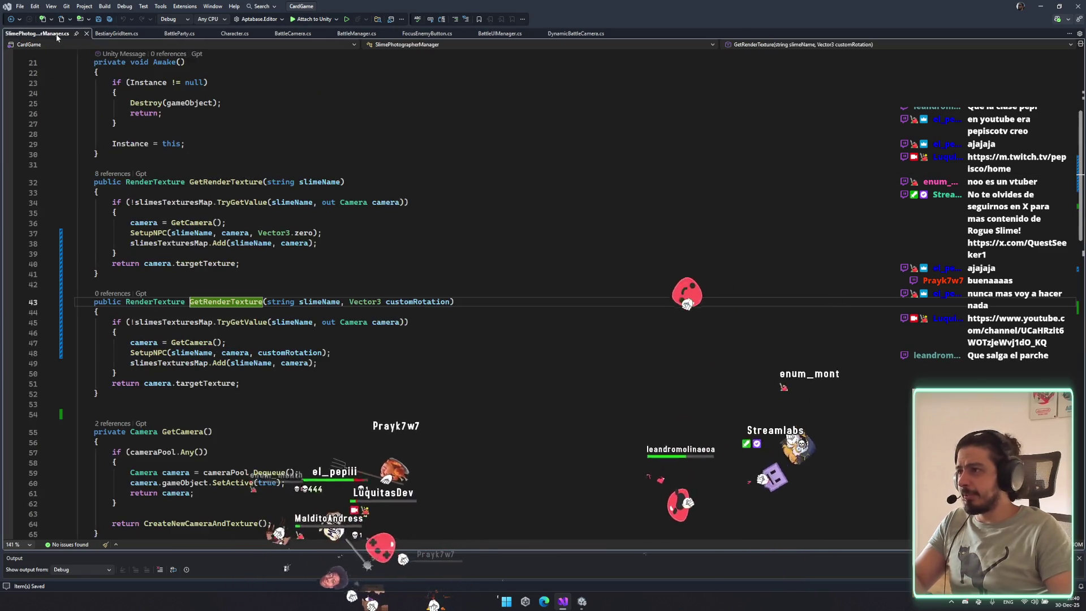
pyautogui.click(87, 33)
pyautogui.click(94, 33)
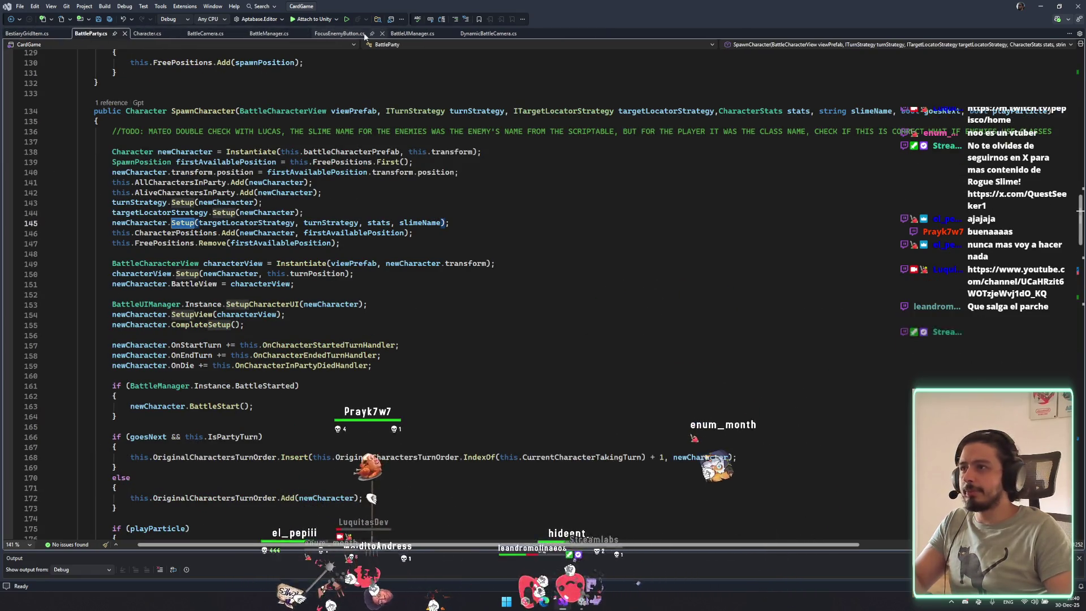
pyautogui.click(423, 34)
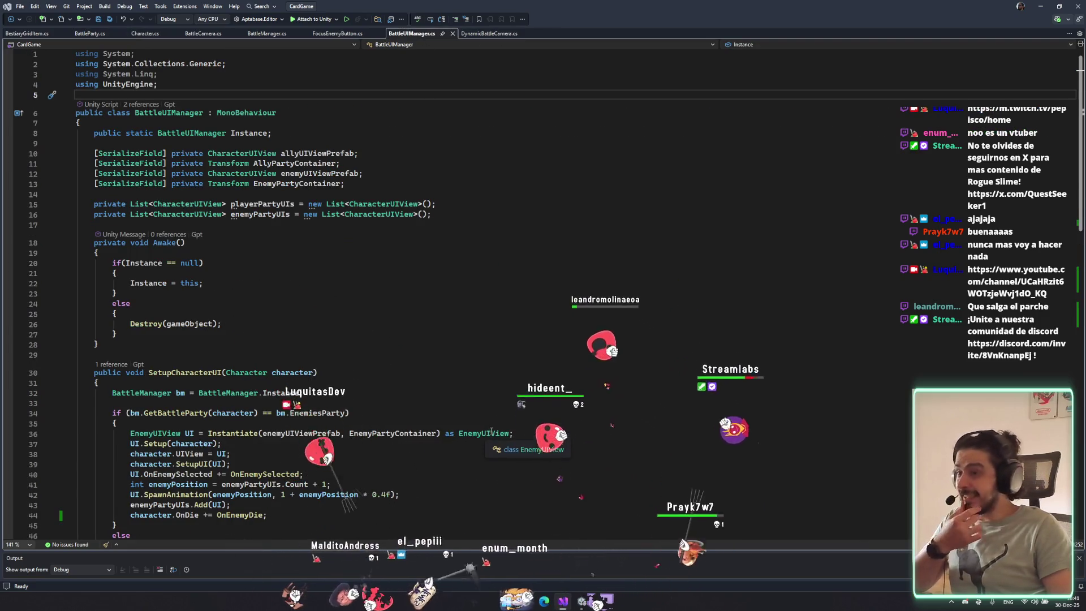
# Enlarge the iOS App review status image, then close it and return to the code editor.
pyautogui.press('Tab')
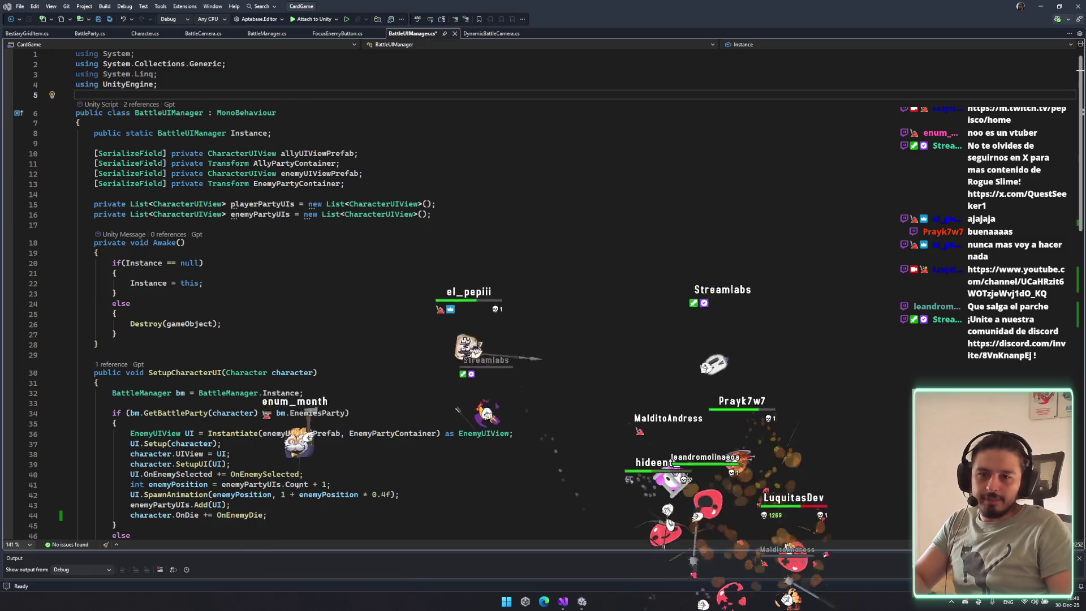
pyautogui.click(437, 300)
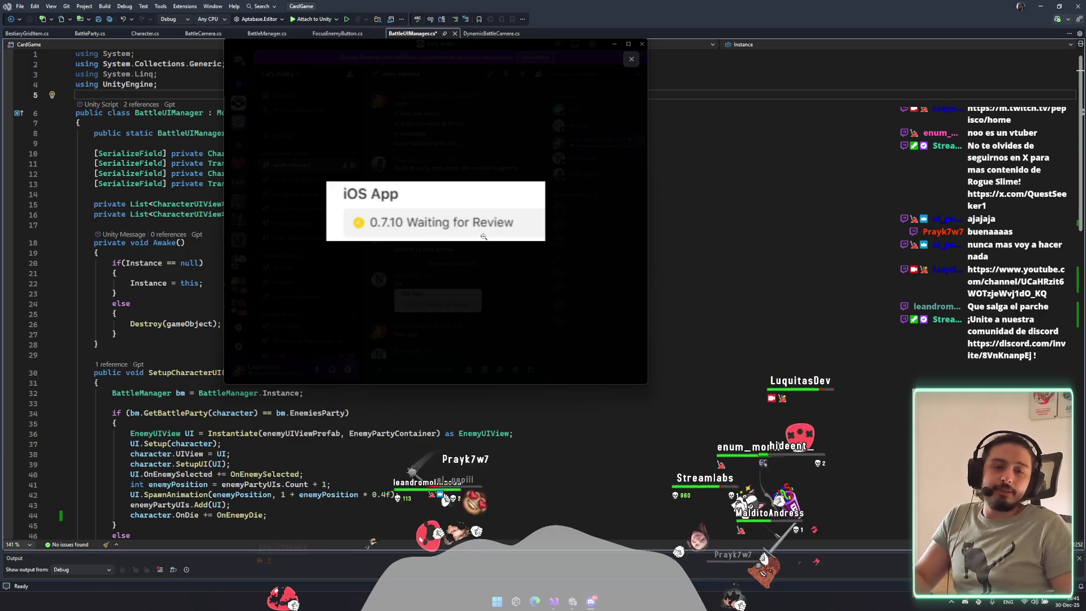
pyautogui.hotkey('alt', 'Tab')
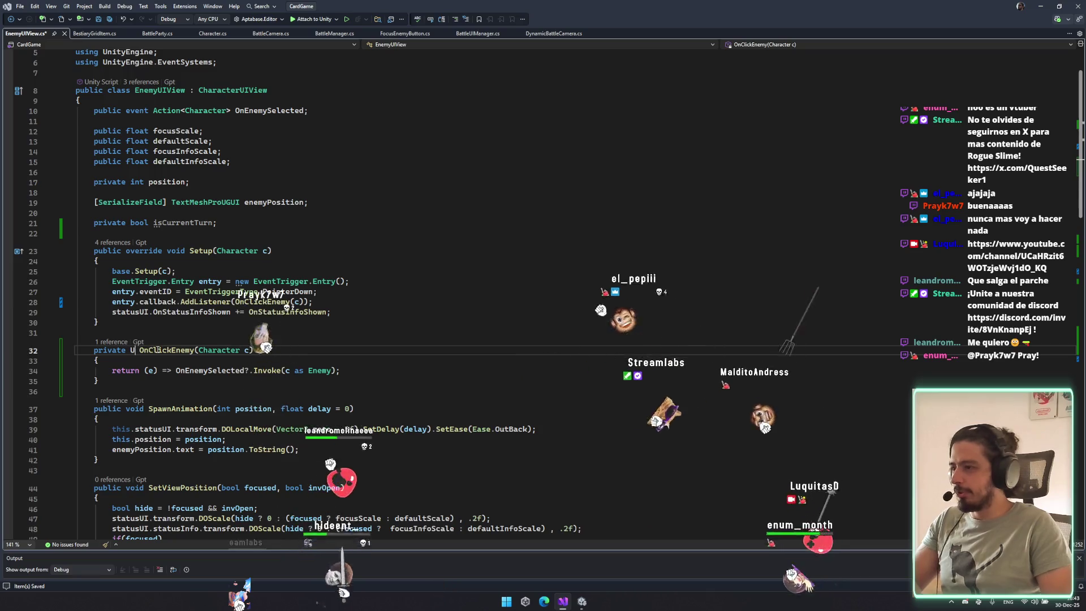
pyautogui.write('void')
# Remove the (c) argument from AddListener and the Character c parameter from OnClickEnemy, saving each change.
pyautogui.hotkey('ctrl', 's')
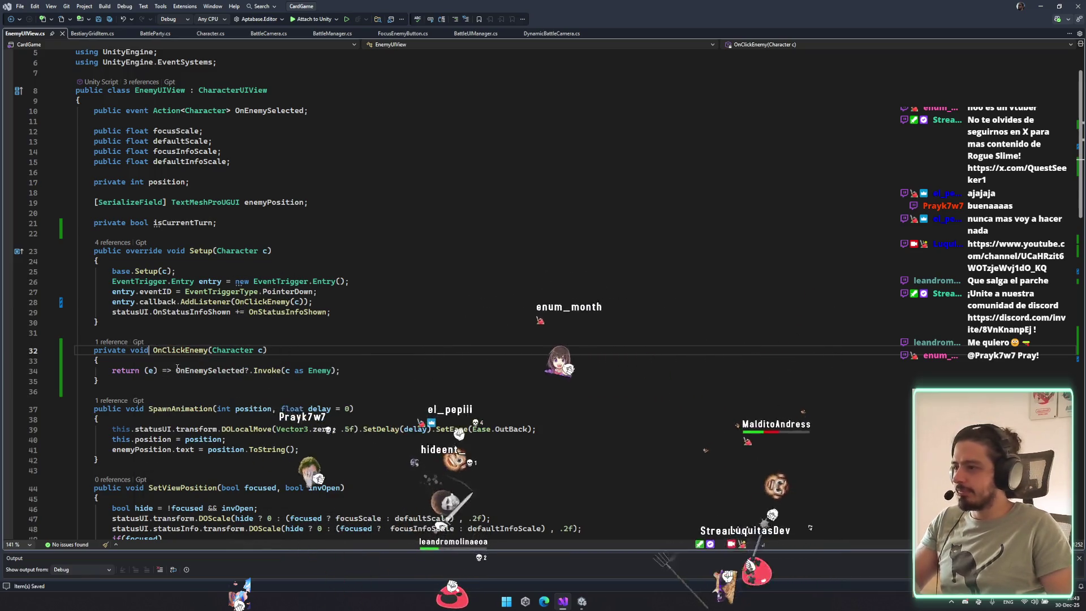
pyautogui.moveTo(177, 371); pyautogui.dragTo(115, 371)
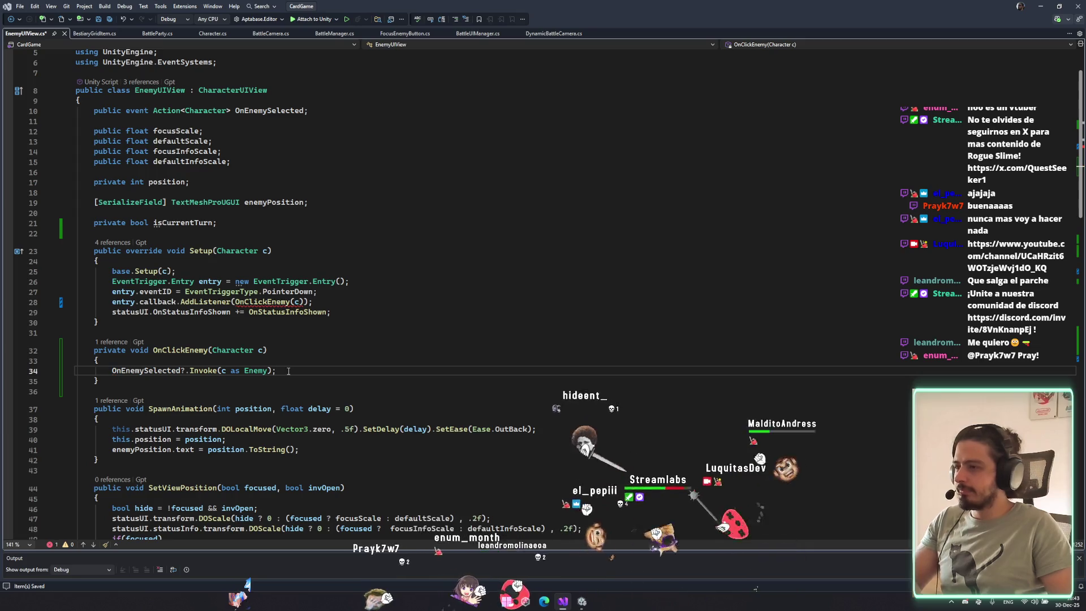
pyautogui.click(300, 302)
pyautogui.press('BackSpace')
pyautogui.press('BackSpace')
pyautogui.press('BackSpace')
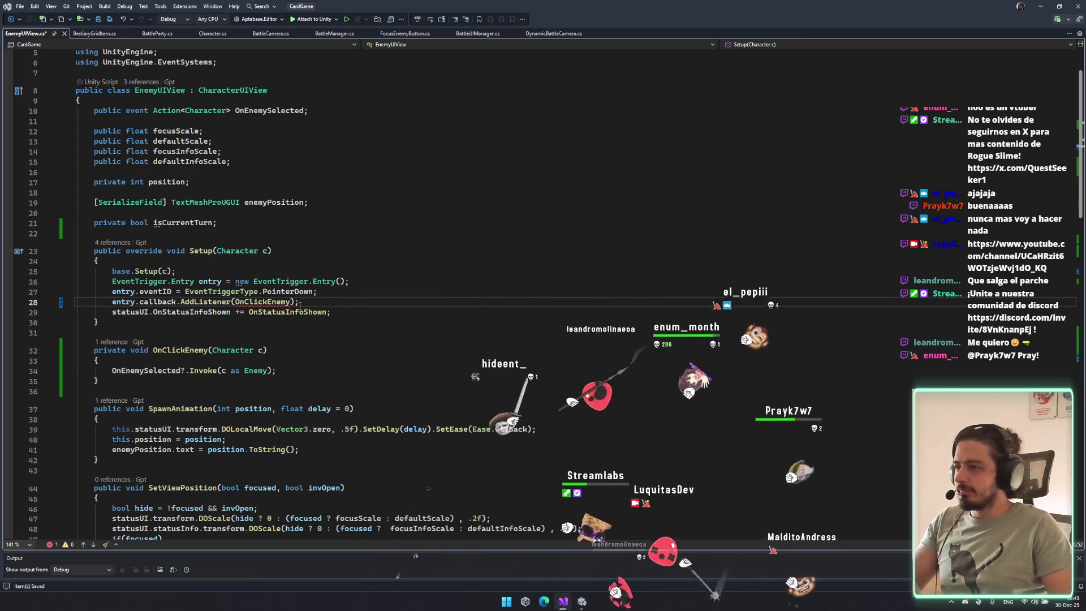
pyautogui.hotkey('ctrl', 's')
pyautogui.click(268, 301)
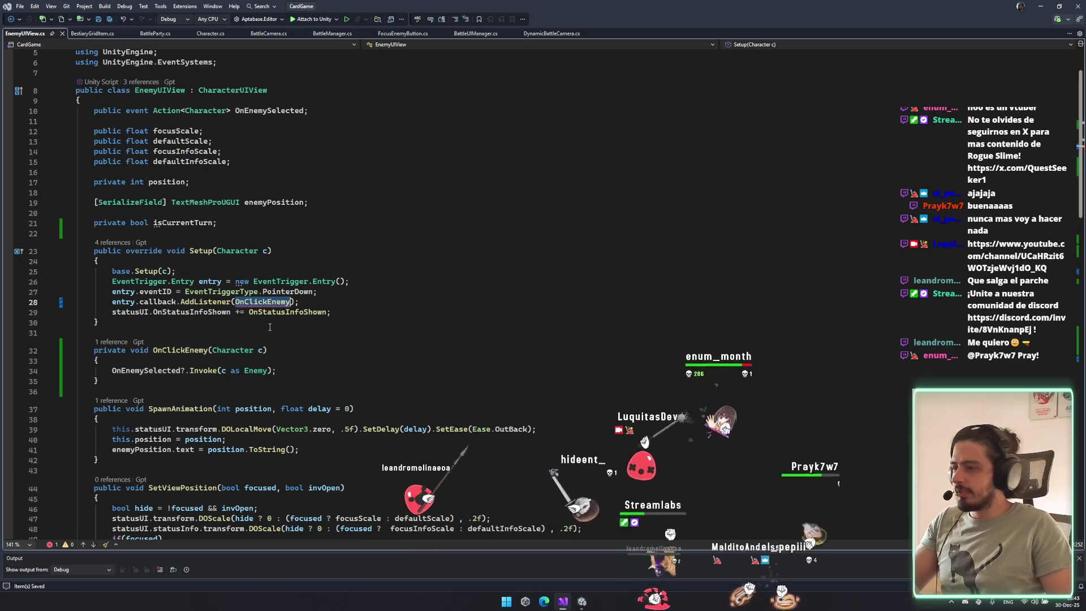
pyautogui.click(264, 350)
pyautogui.press('BackSpace')
pyautogui.press('BackSpace')
pyautogui.press('BackSpace')
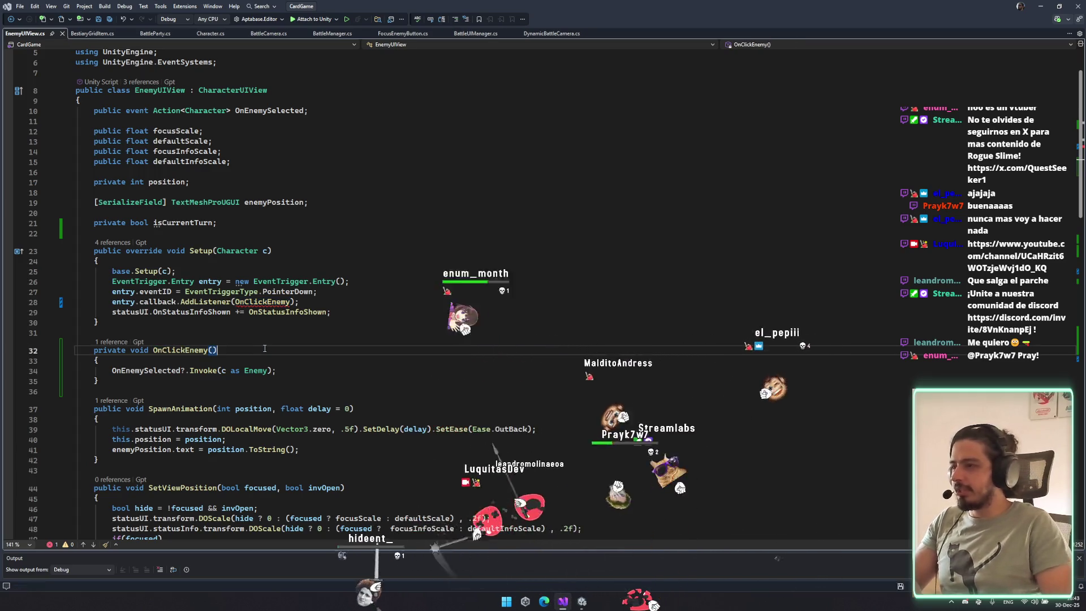
pyautogui.hotkey('ctrl', 's')
# Make the OnEnemySelected Invoke use character as its argument, completed via IntelliSense.
pyautogui.click(169, 174)
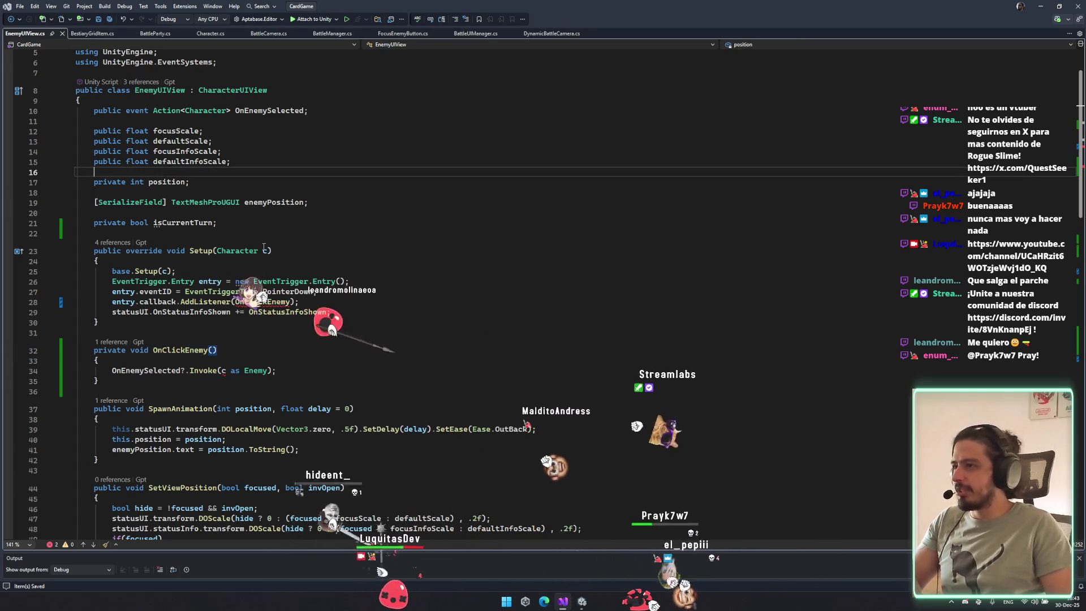
pyautogui.doubleClick(205, 110)
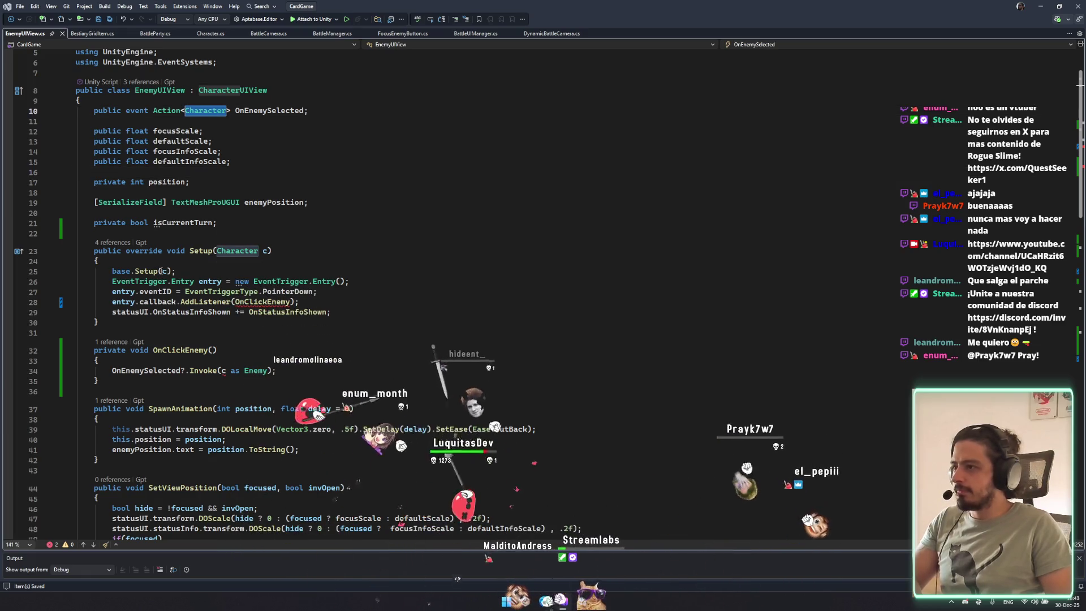
pyautogui.click(231, 370)
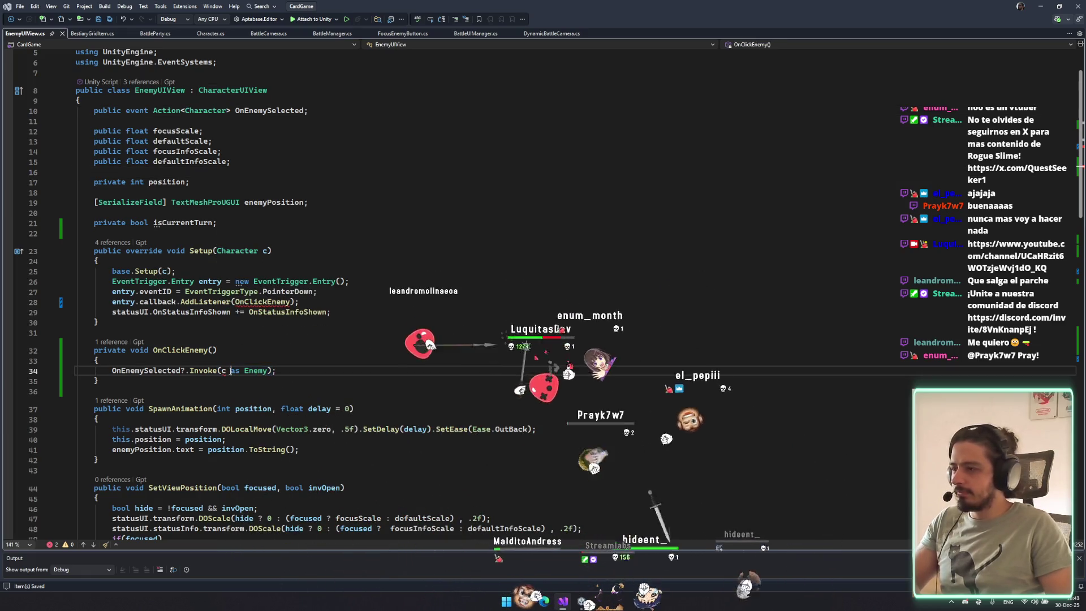
pyautogui.write('har')
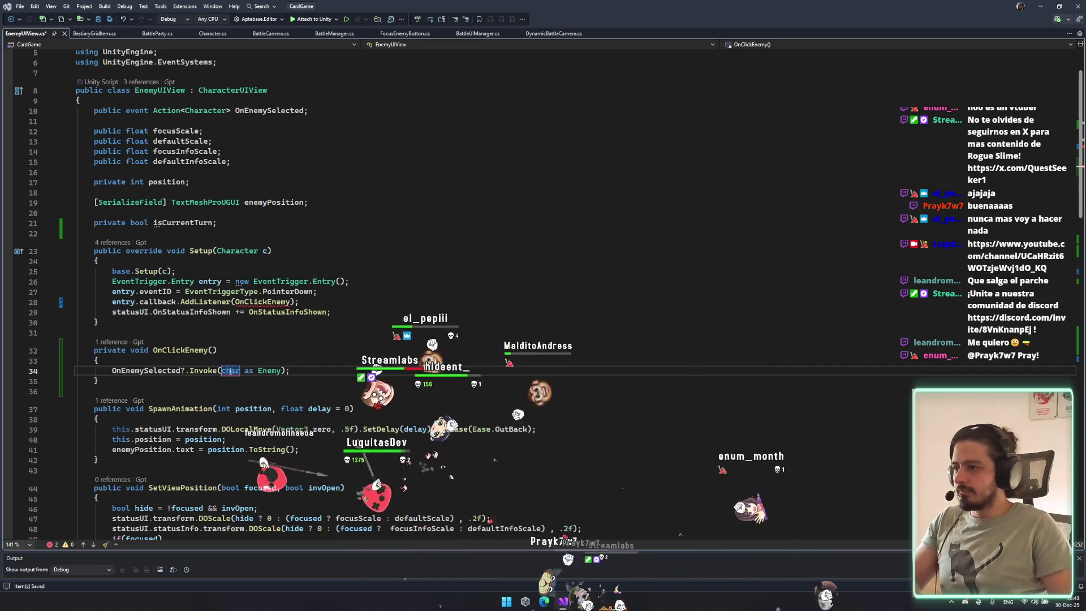
pyautogui.hotkey('ctrl', 'space')
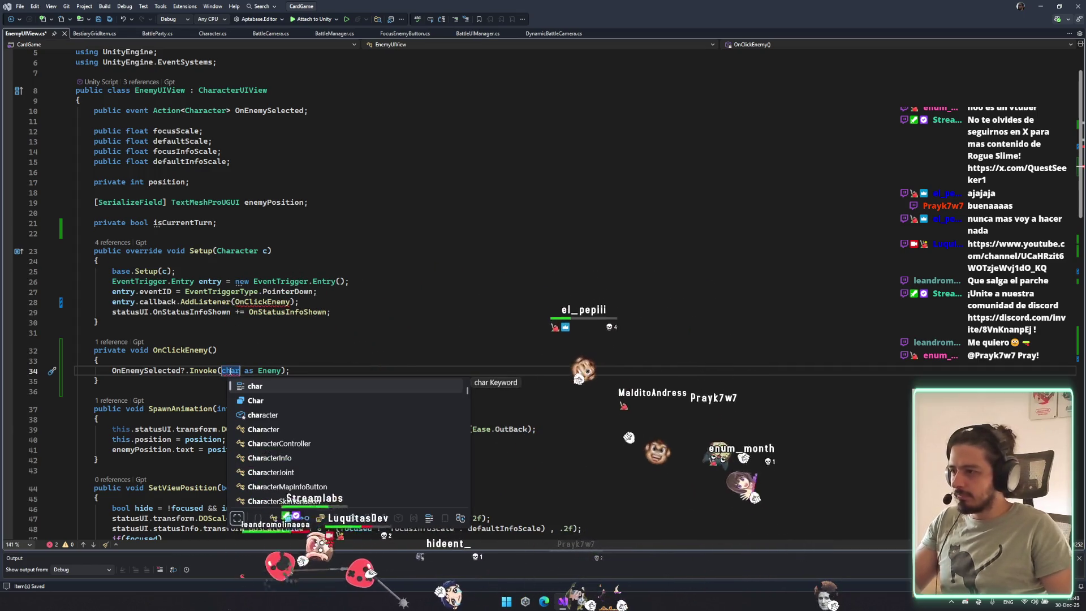
pyautogui.press('Down')
pyautogui.press('Down')
pyautogui.press('Tab')
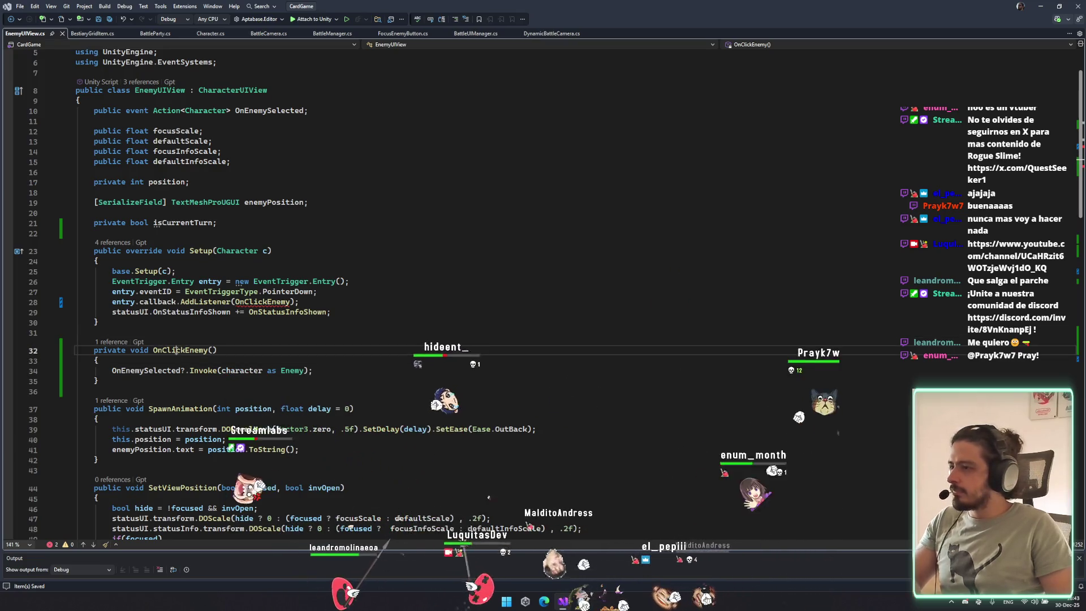
# Delete the OnClickEnemy argument from line 28's AddListener call and save the file.
pyautogui.doubleClick(158, 302)
pyautogui.press('BackSpace')
pyautogui.press('BackSpace')
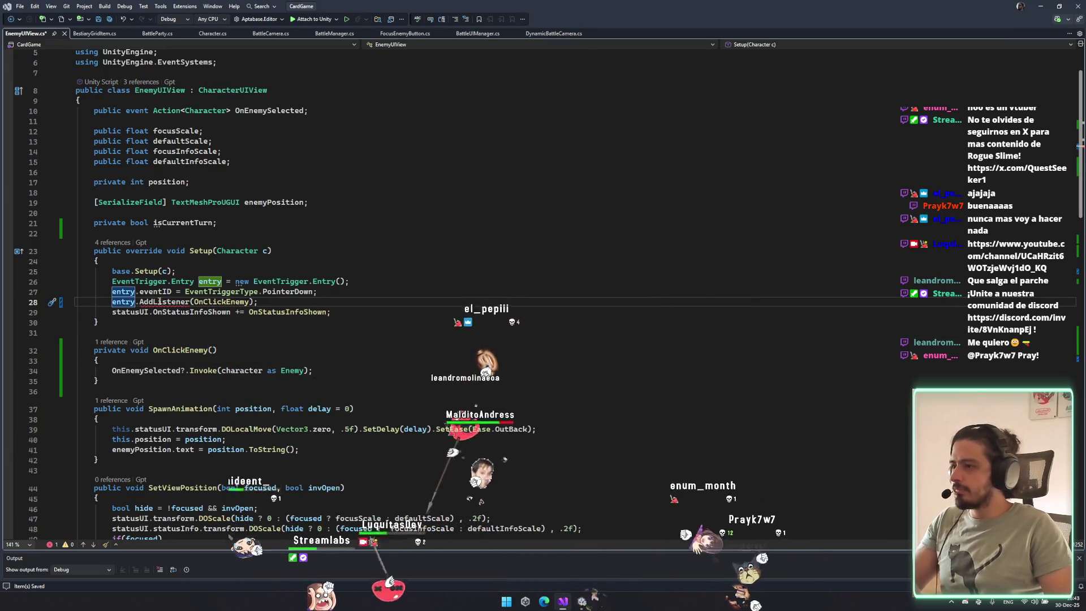
pyautogui.hotkey('ctrl', 'z')
pyautogui.click(209, 301)
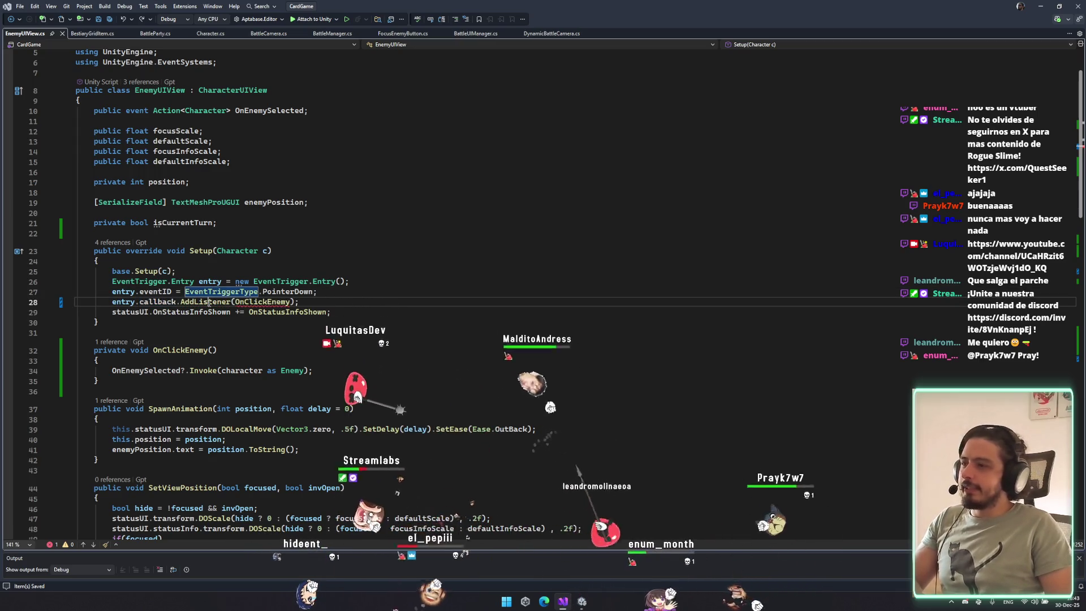
pyautogui.press('Right')
pyautogui.press('Right')
pyautogui.press('Right')
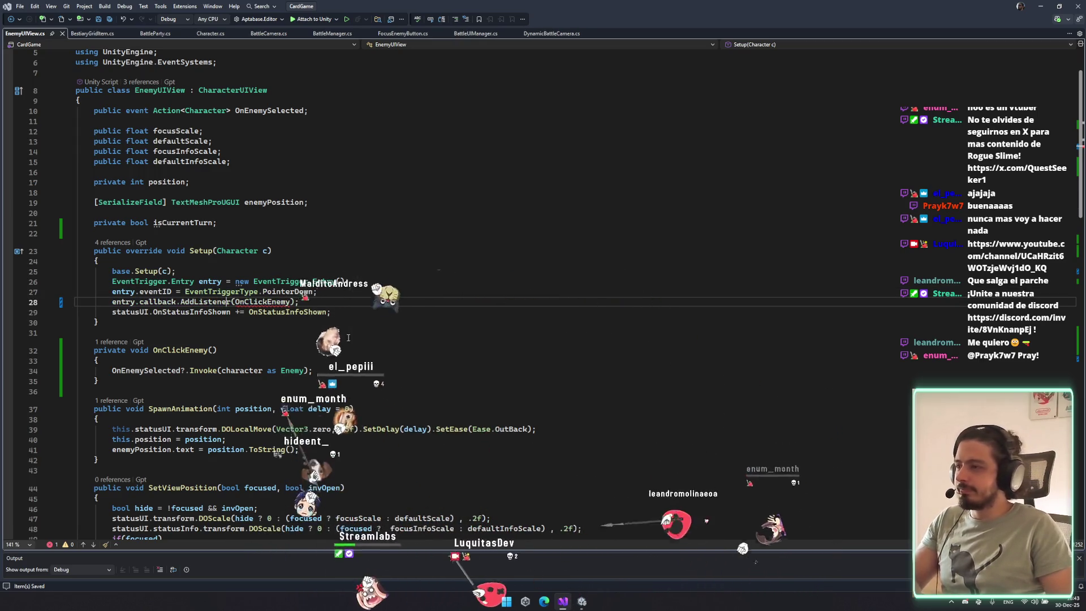
pyautogui.doubleClick(259, 301)
pyautogui.press('Delete')
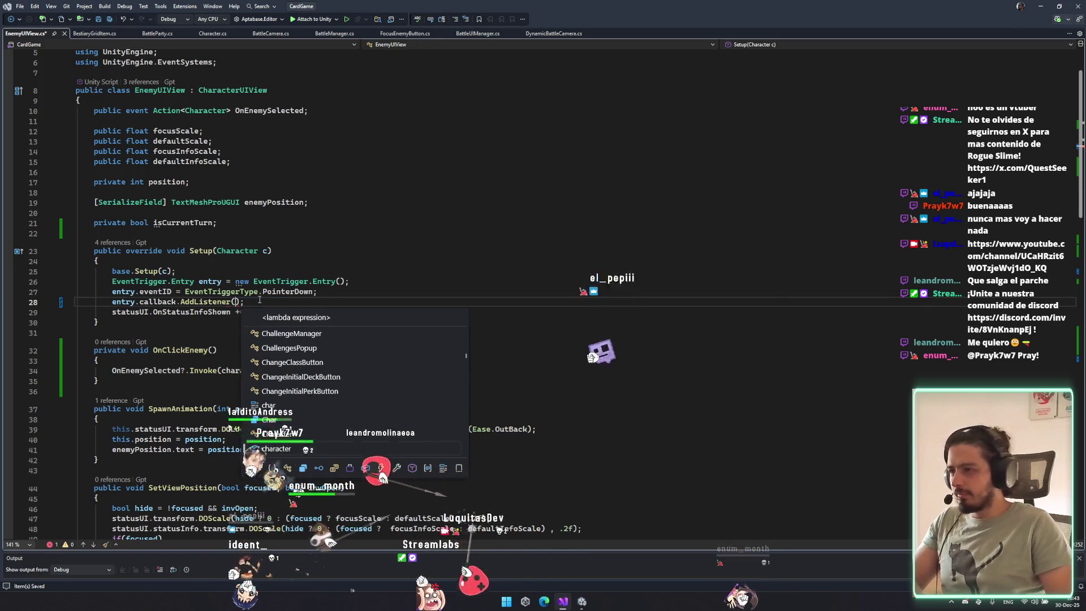
pyautogui.press('Escape')
pyautogui.hotkey('ctrl', 't')
pyautogui.press('Escape')
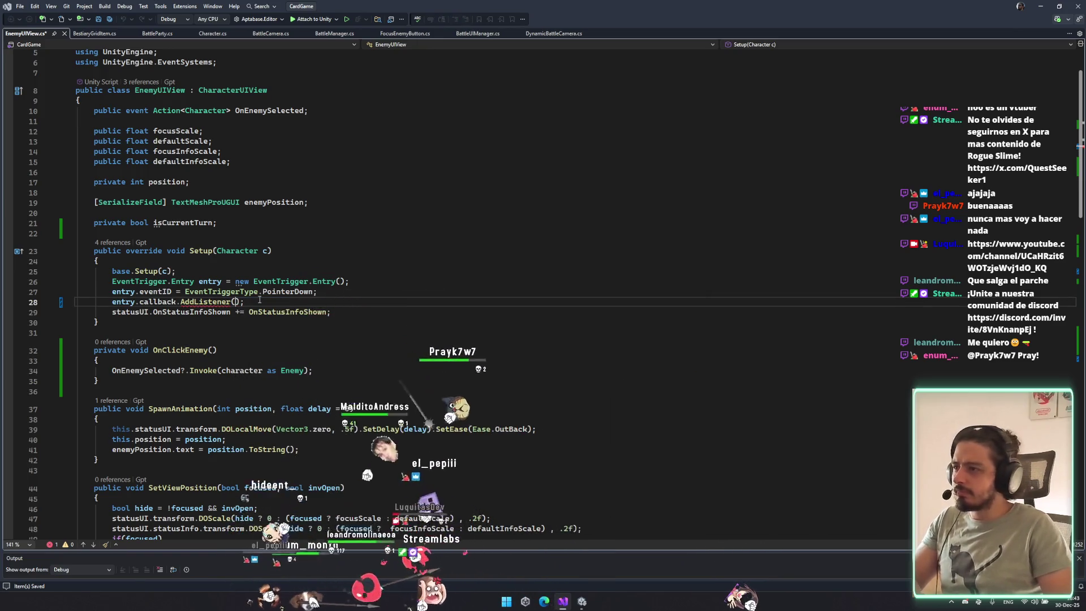
pyautogui.hotkey('ctrl', 'm')
pyautogui.hotkey('ctrl', 's')
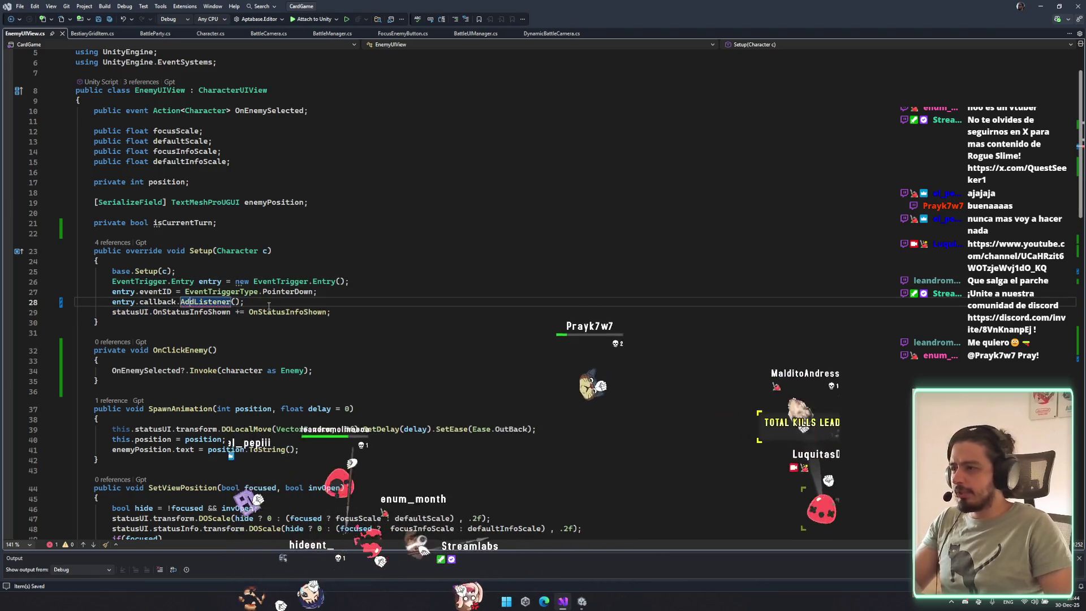
# Clear the rest of the AddListener call and retype AddListener( through IntelliSense.
pyautogui.hotkey('shift', 'End')
pyautogui.press('Delete')
pyautogui.write('a')
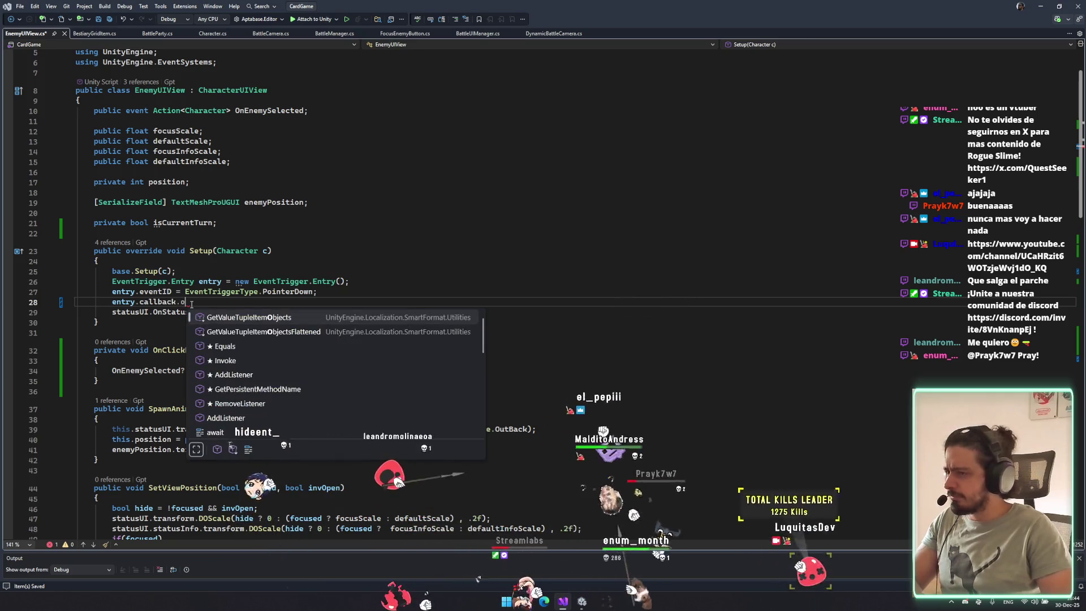
pyautogui.press('Down')
pyautogui.press('Tab')
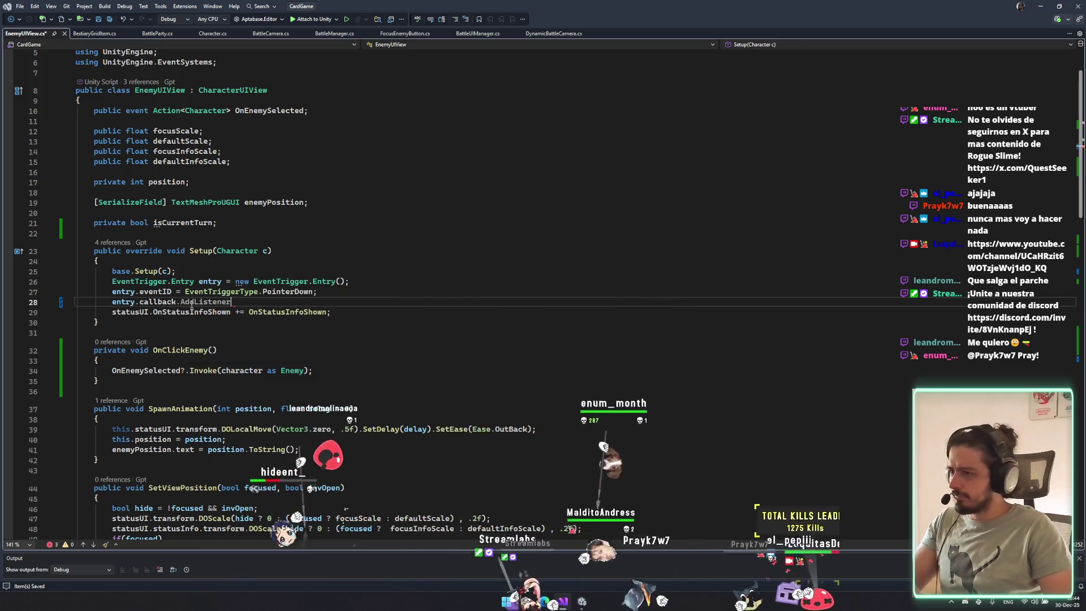
pyautogui.write('(')
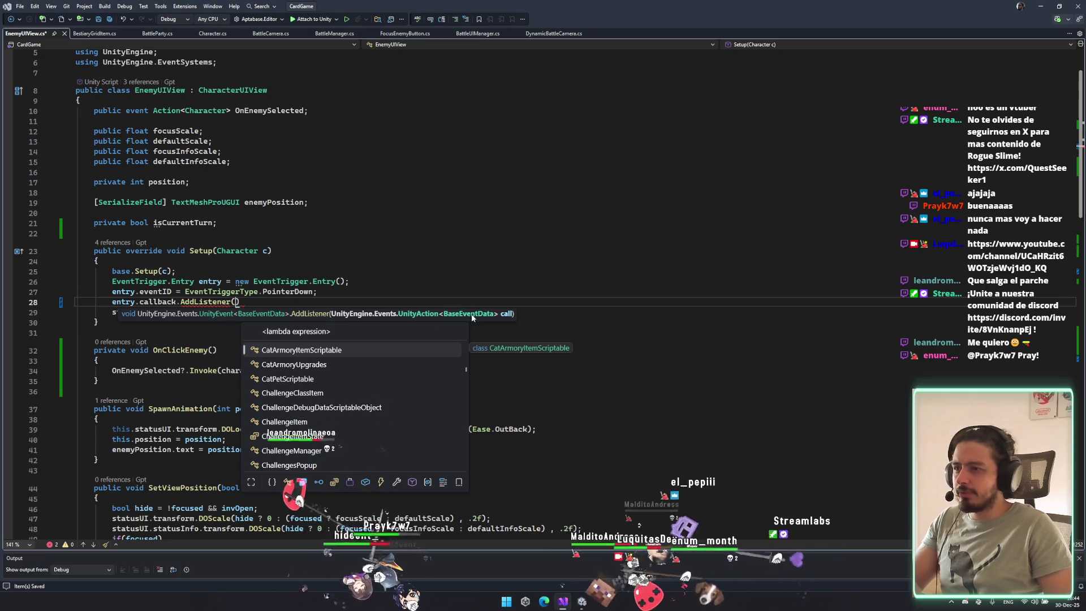
# Paste OnClickEnemy inside the empty AddListener parentheses on line 28 and save.
pyautogui.click(262, 291)
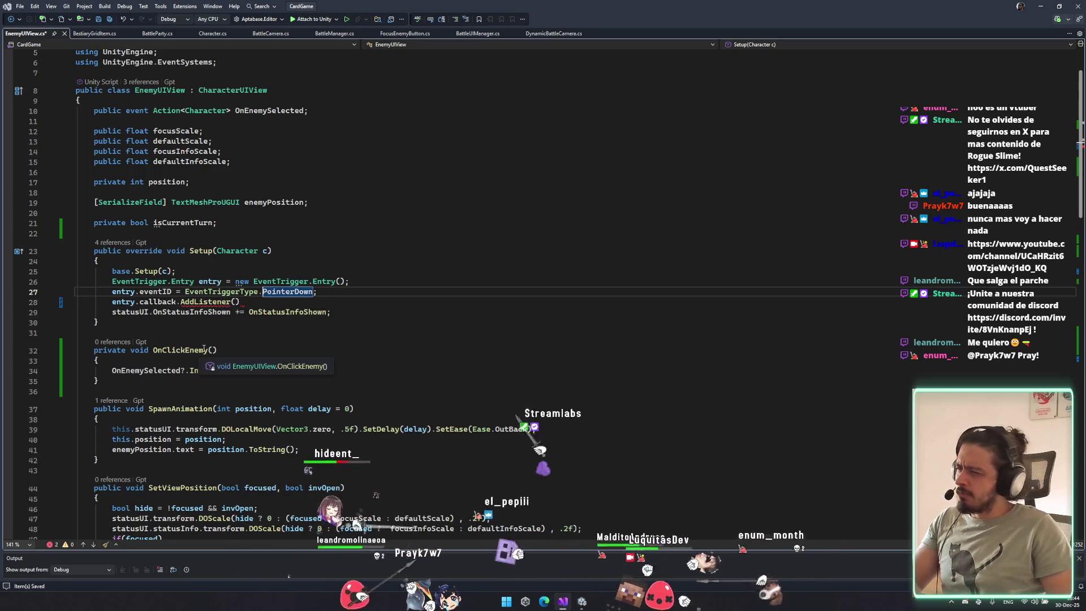
pyautogui.click(406, 303)
pyautogui.write('OnClickEnemy')
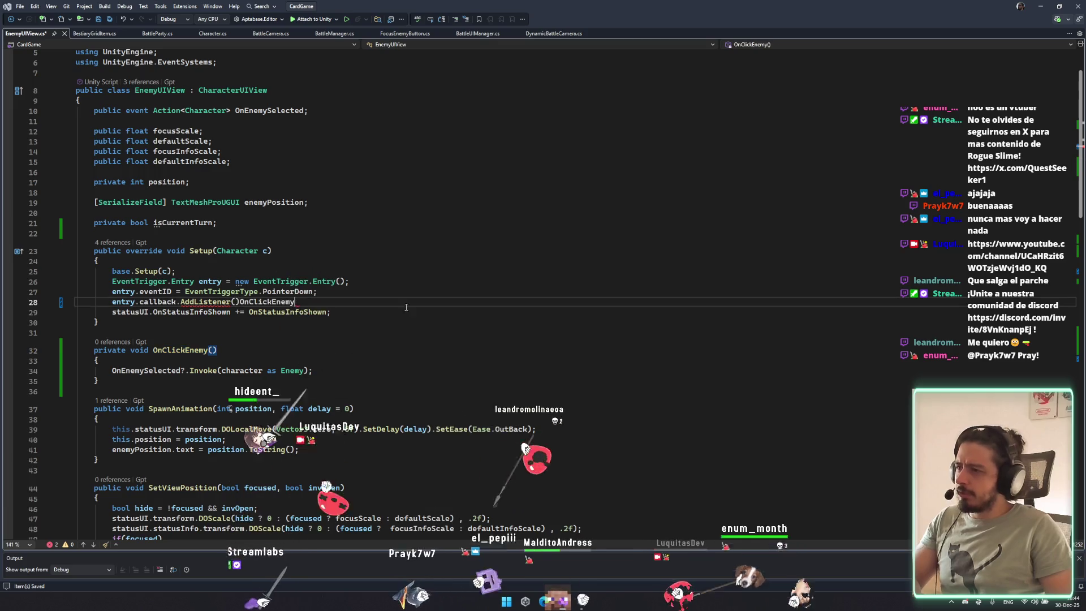
pyautogui.write('OnClickEnemy')
pyautogui.click(322, 303)
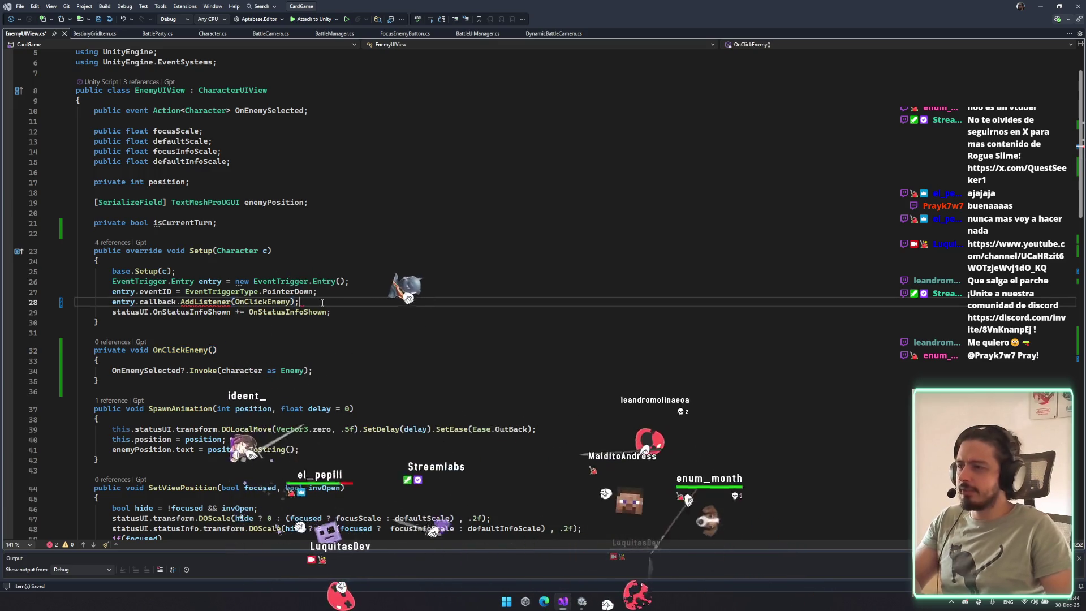
pyautogui.hotkey('ctrl', 's')
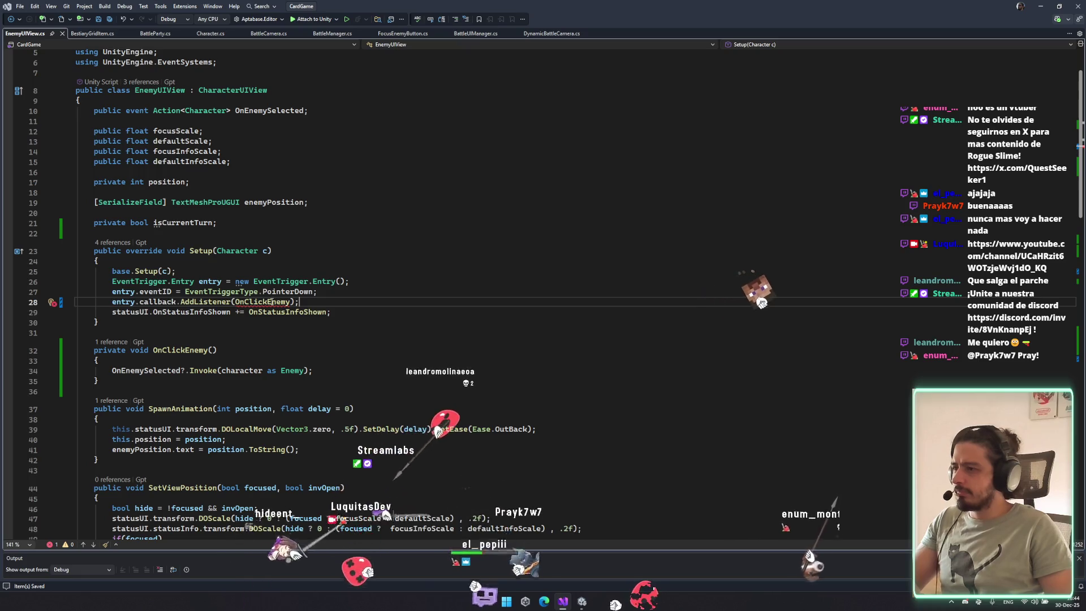
# Try Quick Actions Extract method on the OnClickEnemy argument, then undo the extraction.
pyautogui.doubleClick(272, 302)
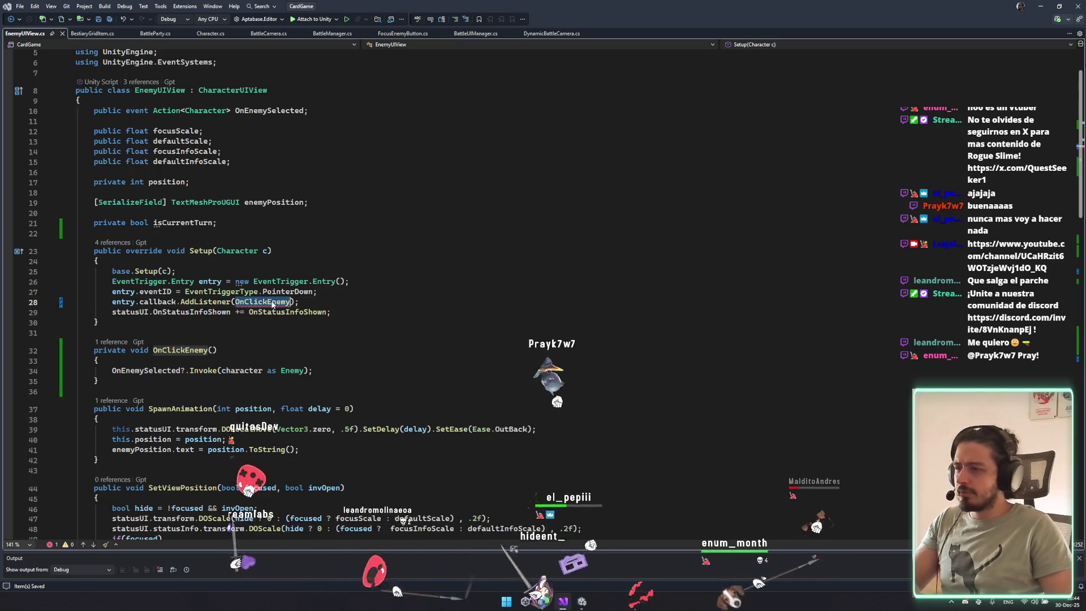
pyautogui.hotkey('ctrl', '.')
pyautogui.press('Return')
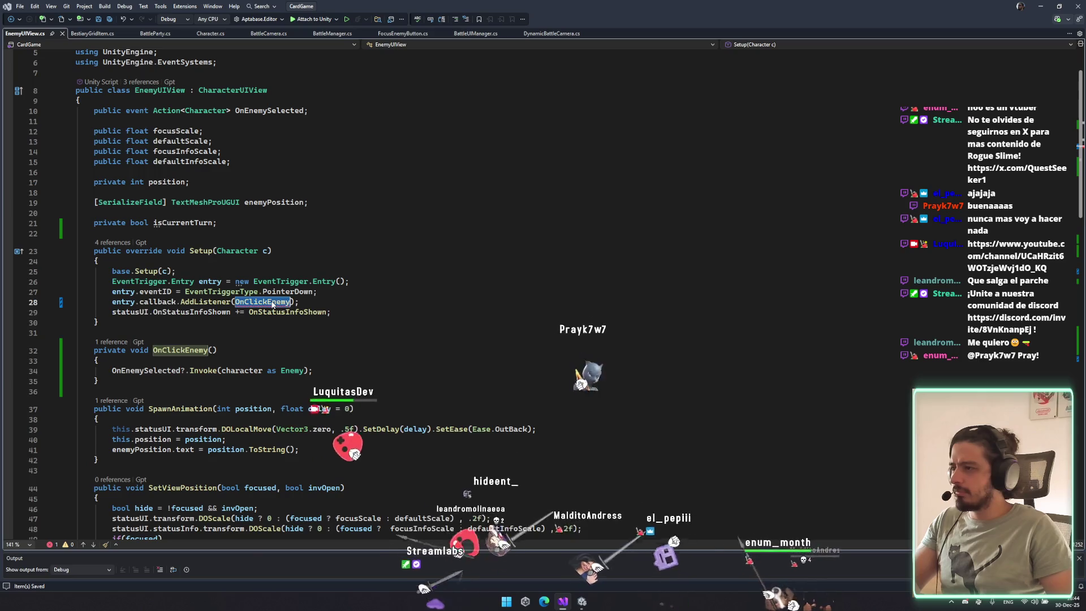
pyautogui.click(434, 377)
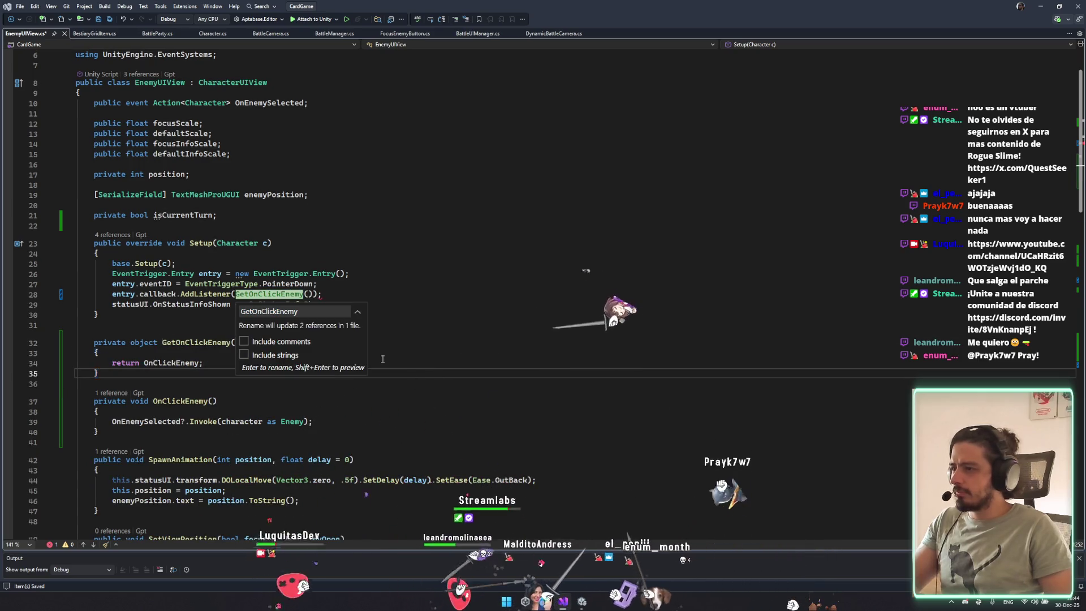
pyautogui.press('Escape')
pyautogui.hotkey('ctrl', 'z')
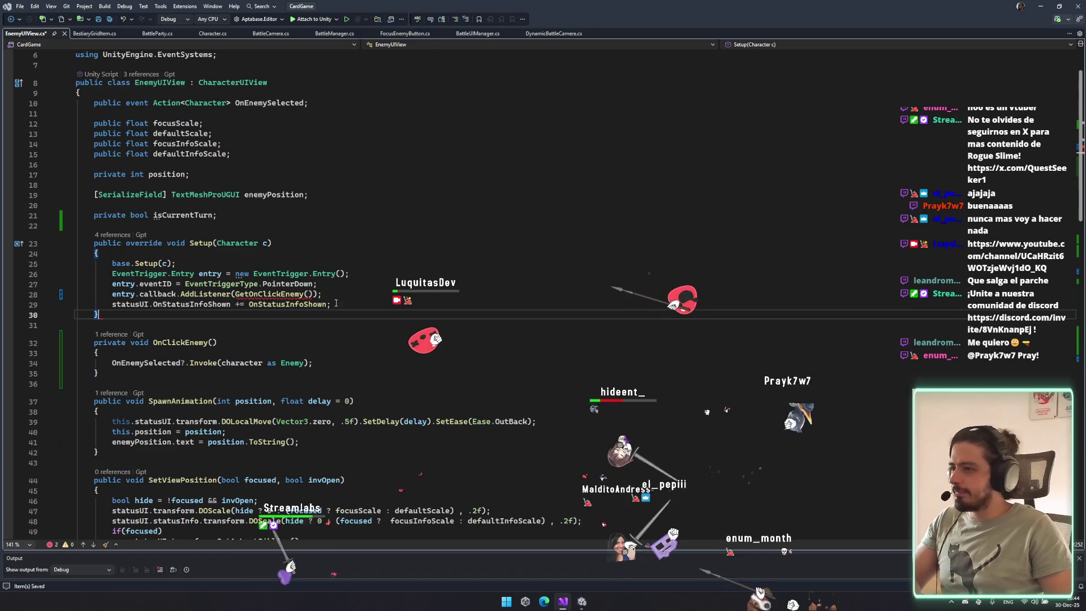
# Undo and redo until AddListener calls OnClickEnemy(c) with a Character parameter.
pyautogui.hotkey('ctrl', 'z')
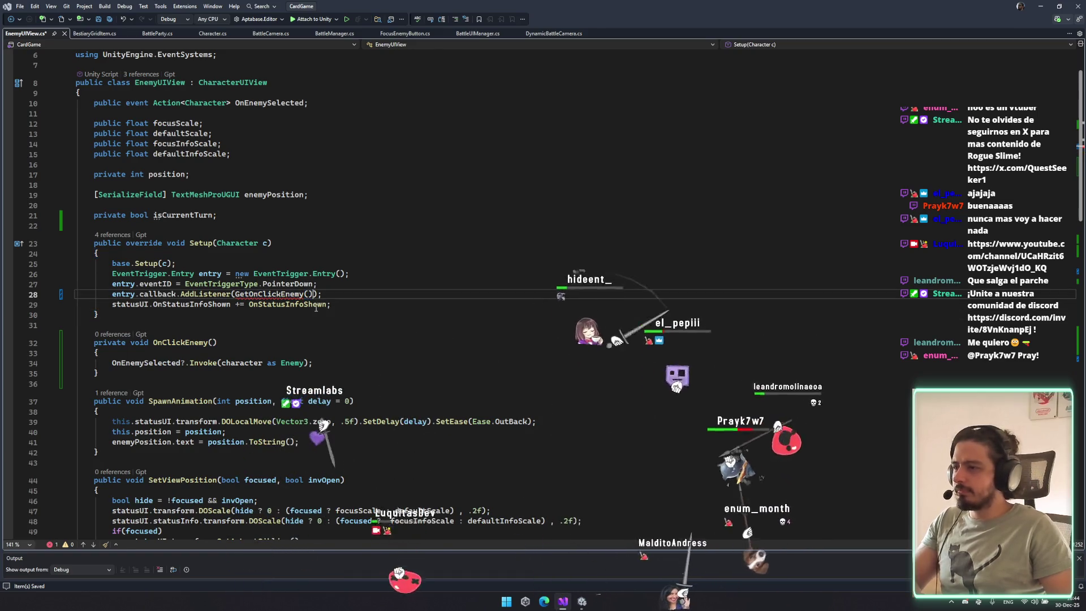
pyautogui.hotkey('ctrl', 'z')
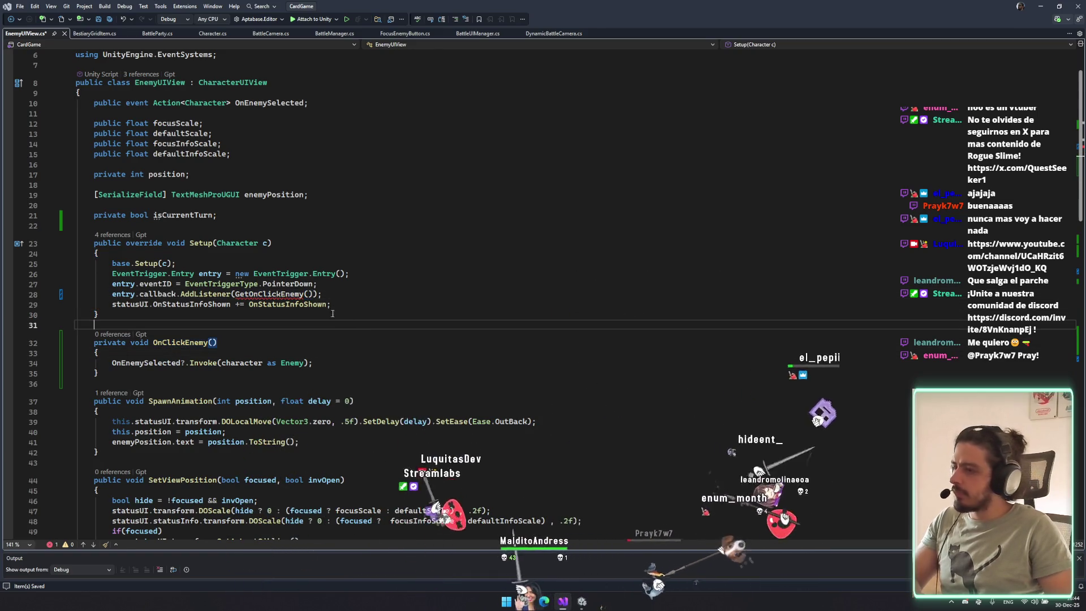
pyautogui.hotkey('ctrl', 'z')
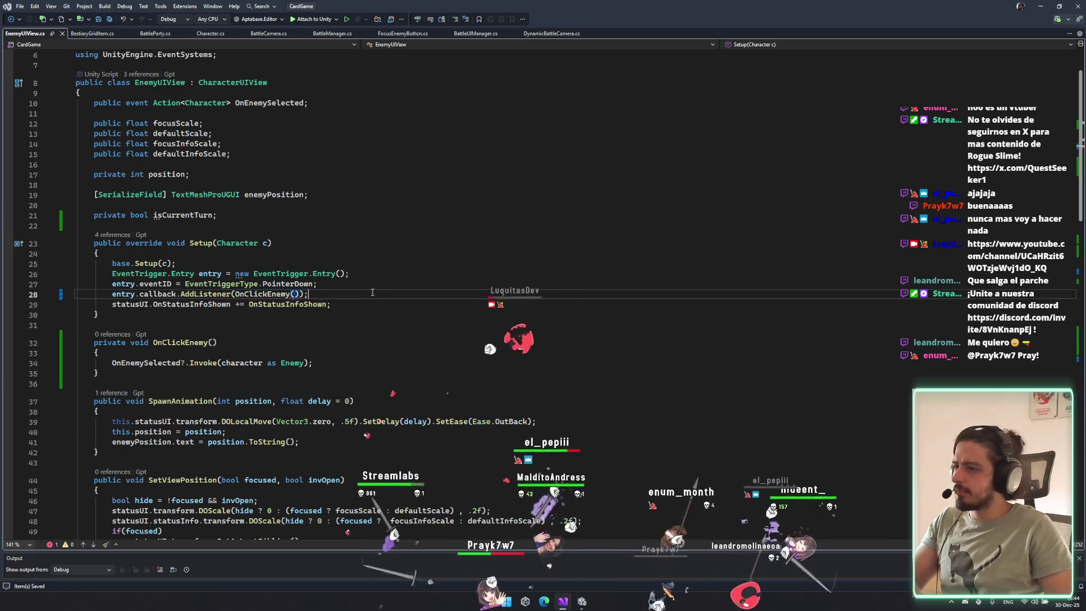
pyautogui.hotkey('ctrl', 'y')
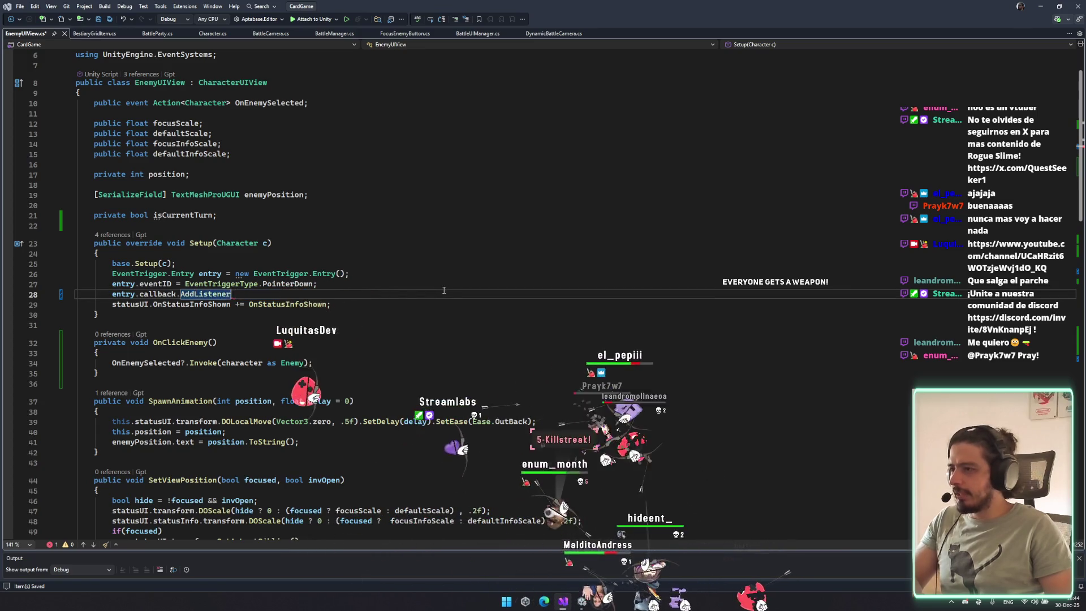
pyautogui.hotkey('ctrl', 'z')
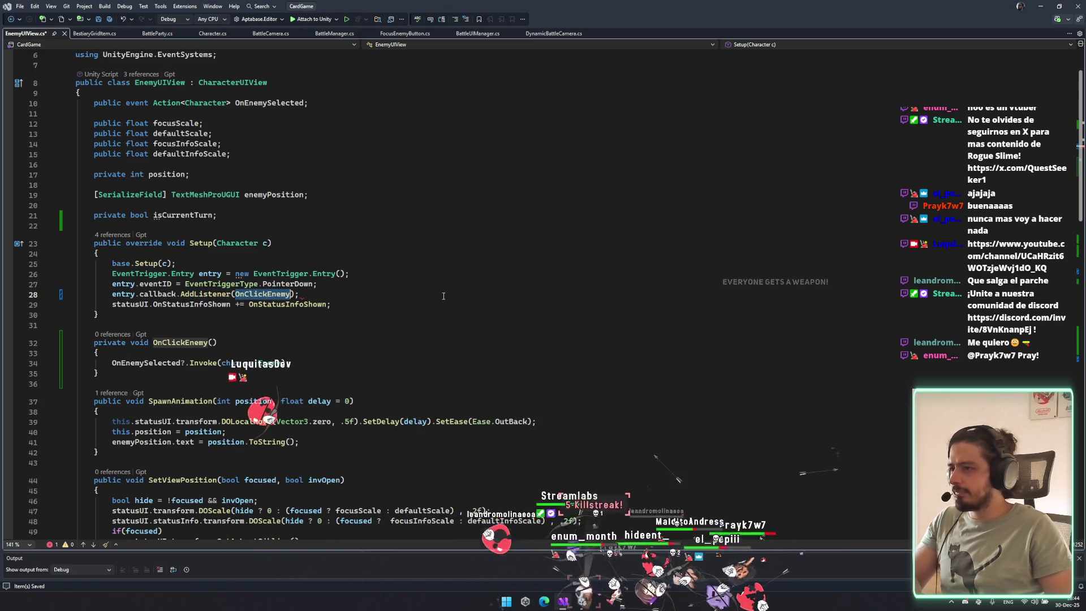
pyautogui.hotkey('ctrl', 'z')
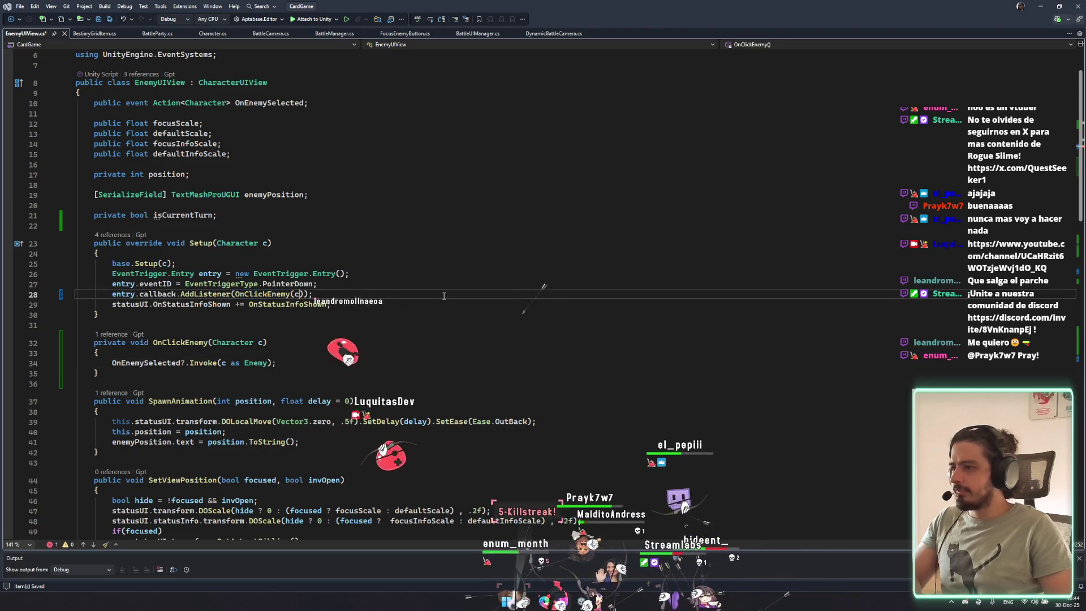
# Adjust the blank lines inside the OnClickEnmy method body.
pyautogui.hotkey('ctrl', 'z')
pyautogui.hotkey('ctrl', 'z')
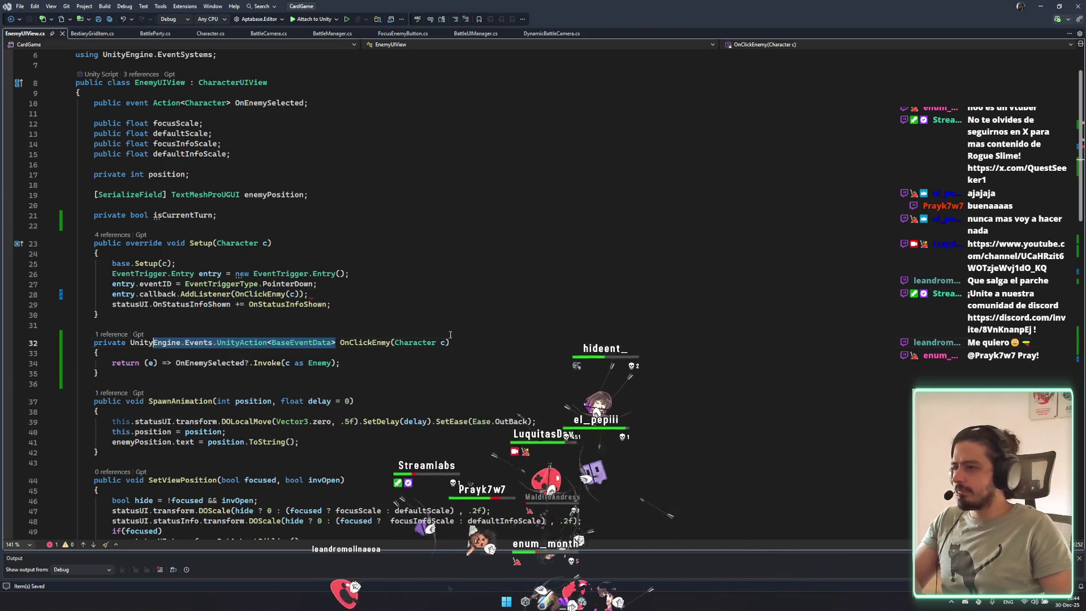
pyautogui.scroll(-4, 385, 228)
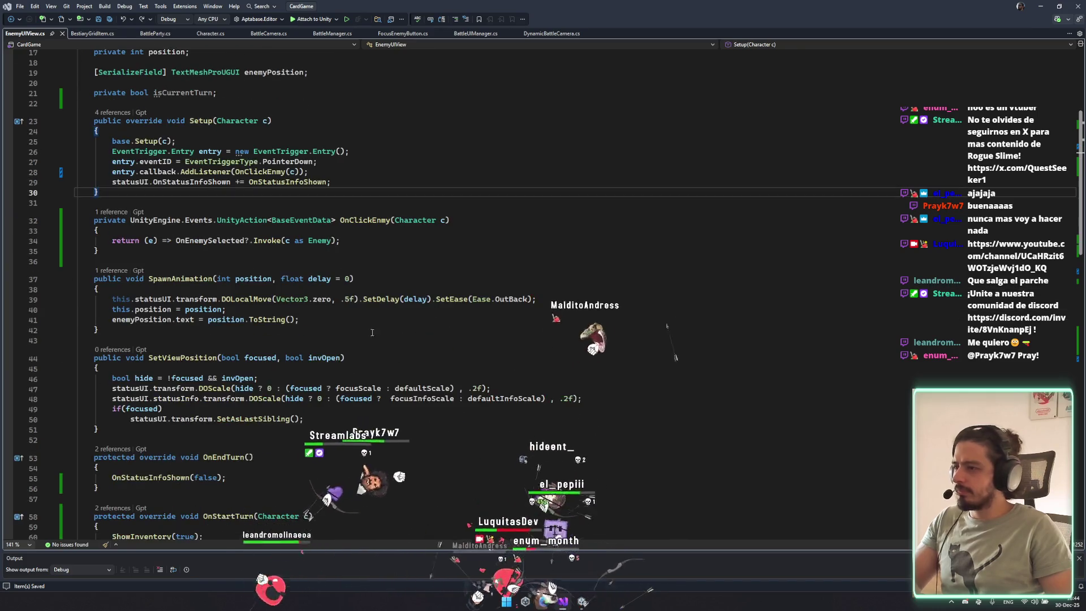
pyautogui.click(386, 229)
pyautogui.press('Return')
pyautogui.press('Return')
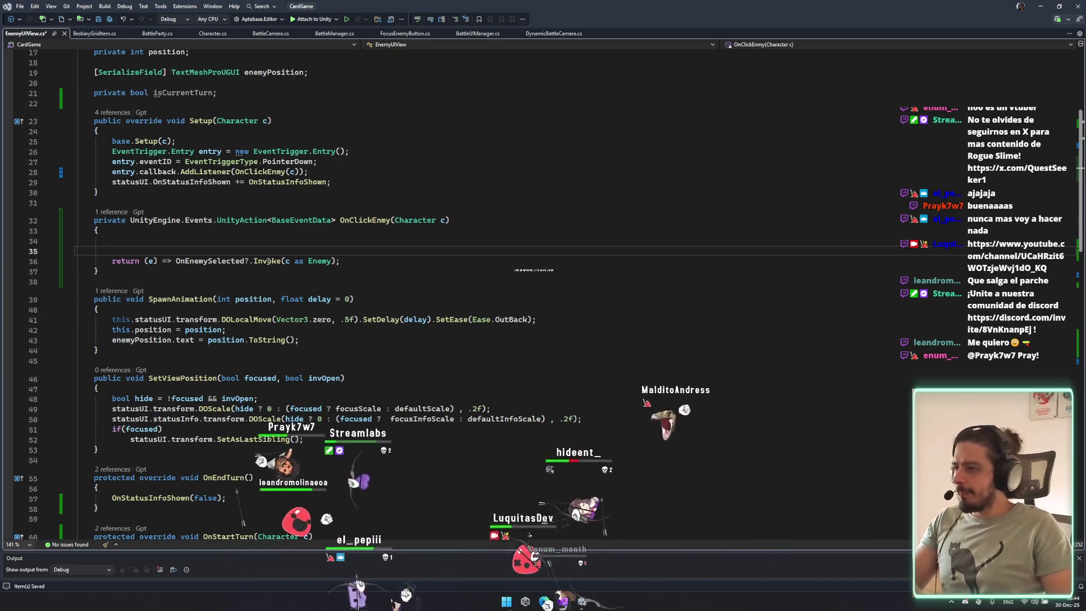
pyautogui.scroll(3, 281, 244)
pyautogui.press('BackSpace')
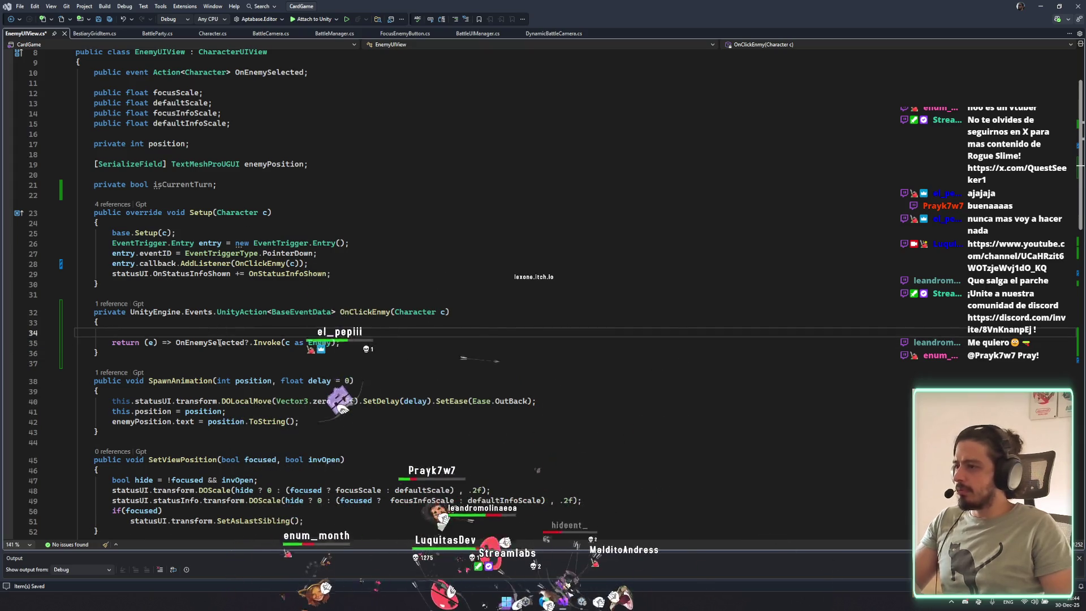
# Begin a Debug statement, then undo back to the inline OnEnemySelected lambda.
pyautogui.press('Up')
pyautogui.scroll(-6, 172, 166)
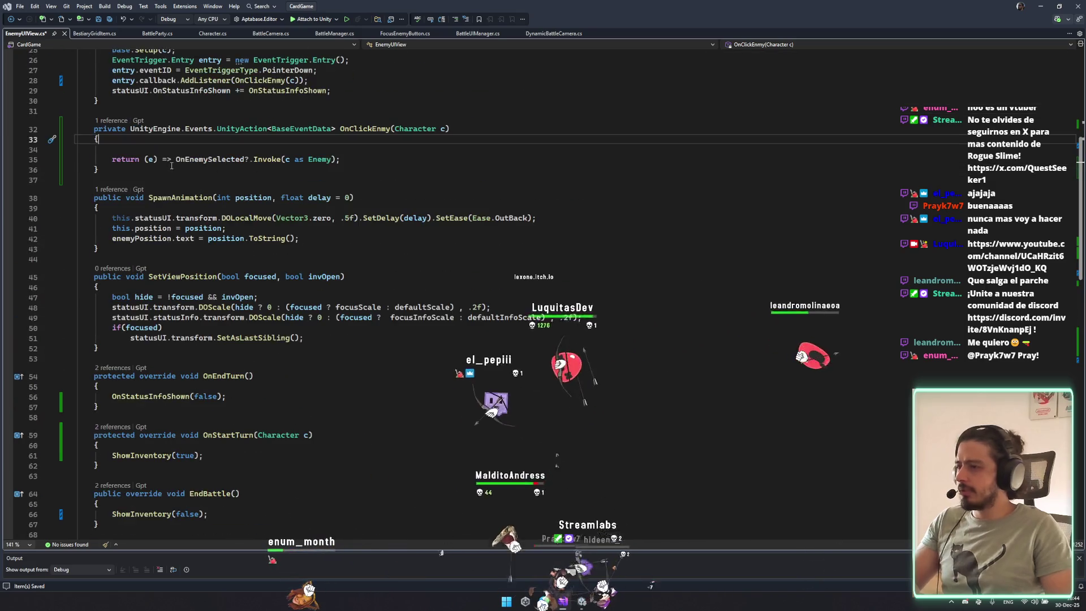
pyautogui.click(169, 150)
pyautogui.write('deb')
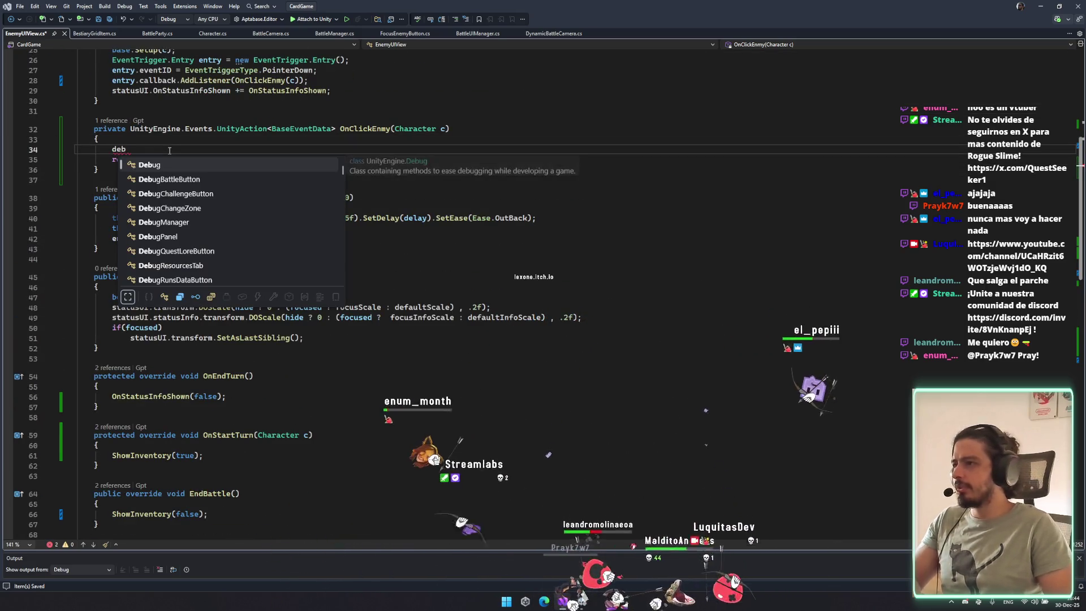
pyautogui.hotkey('ctrl', 'z')
pyautogui.hotkey('ctrl', 'z')
pyautogui.hotkey('ctrl', 'z')
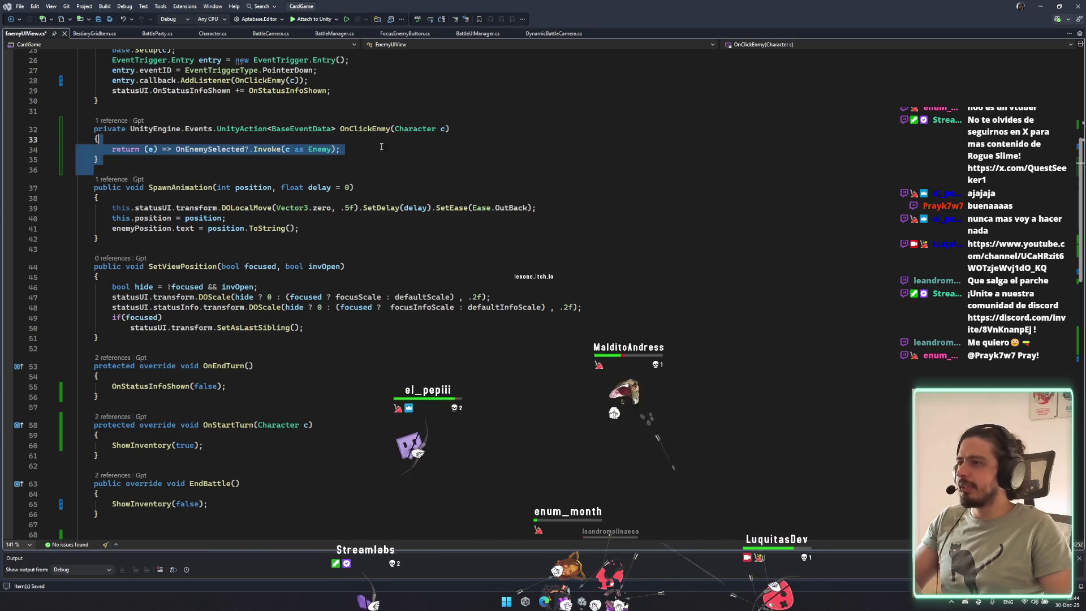
pyautogui.hotkey('ctrl', 'z')
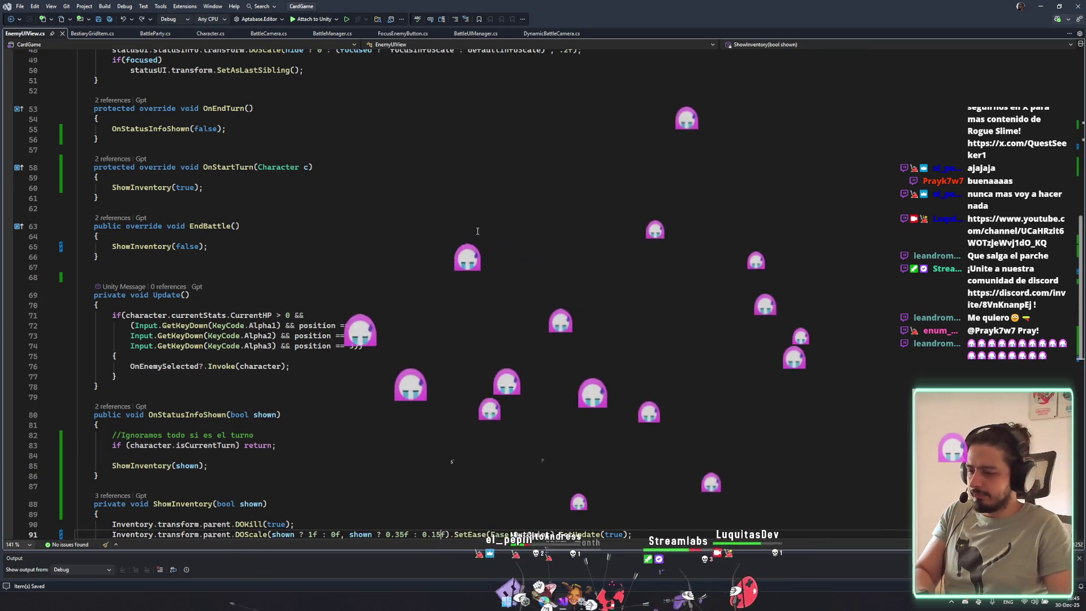
# Undo away the OnClickEnmy helper and paste OnEnemySelected onto a new line 31 in Setup.
pyautogui.hotkey('ctrl', 'z')
pyautogui.hotkey('ctrl', 'z')
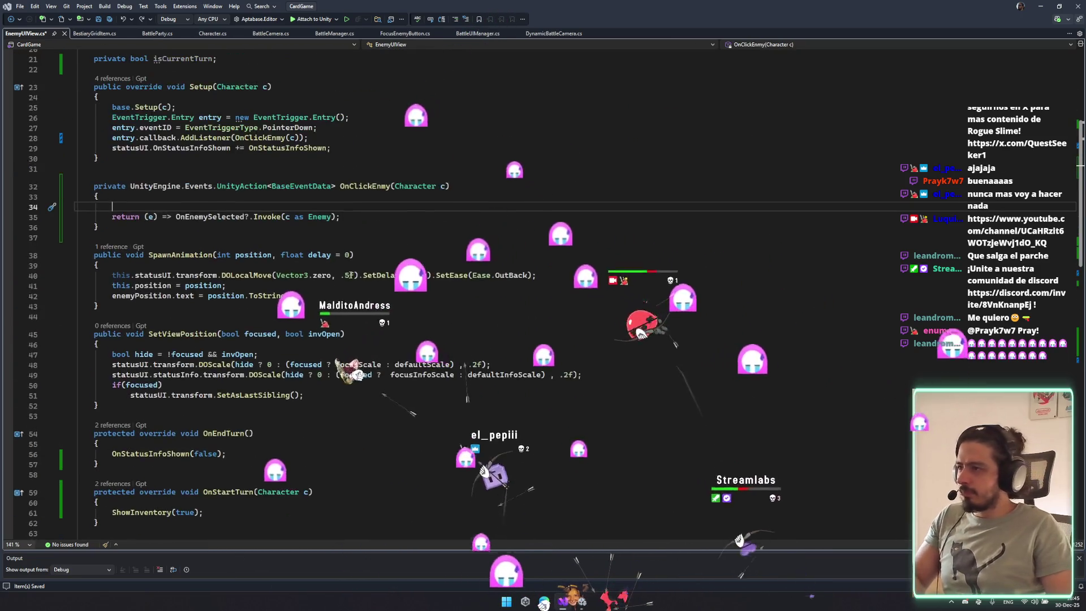
pyautogui.hotkey('ctrl', 'z')
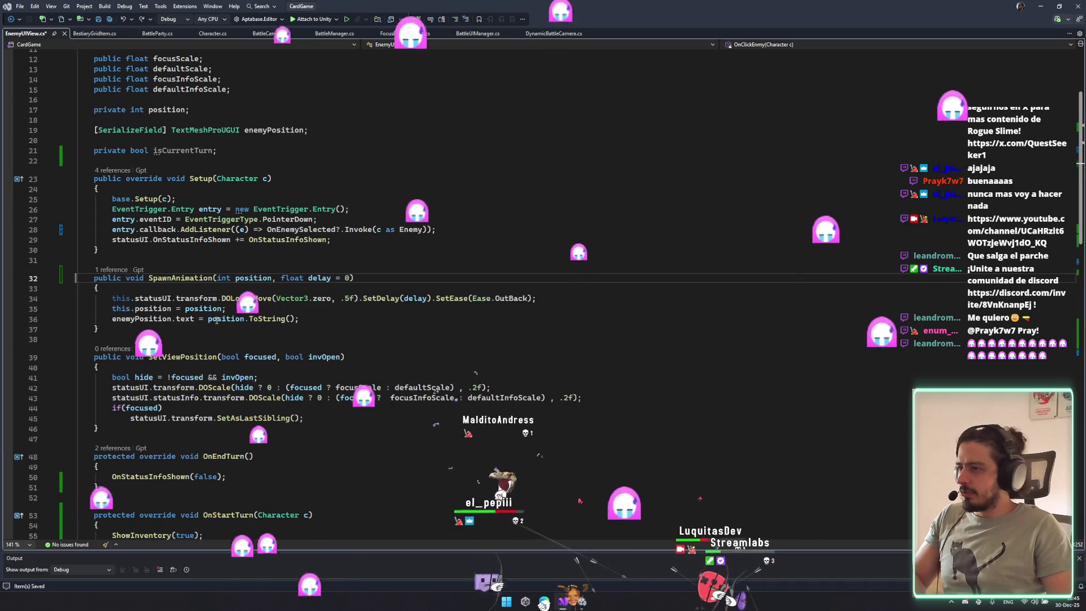
pyautogui.hotkey('ctrl', 'z')
pyautogui.click(446, 243)
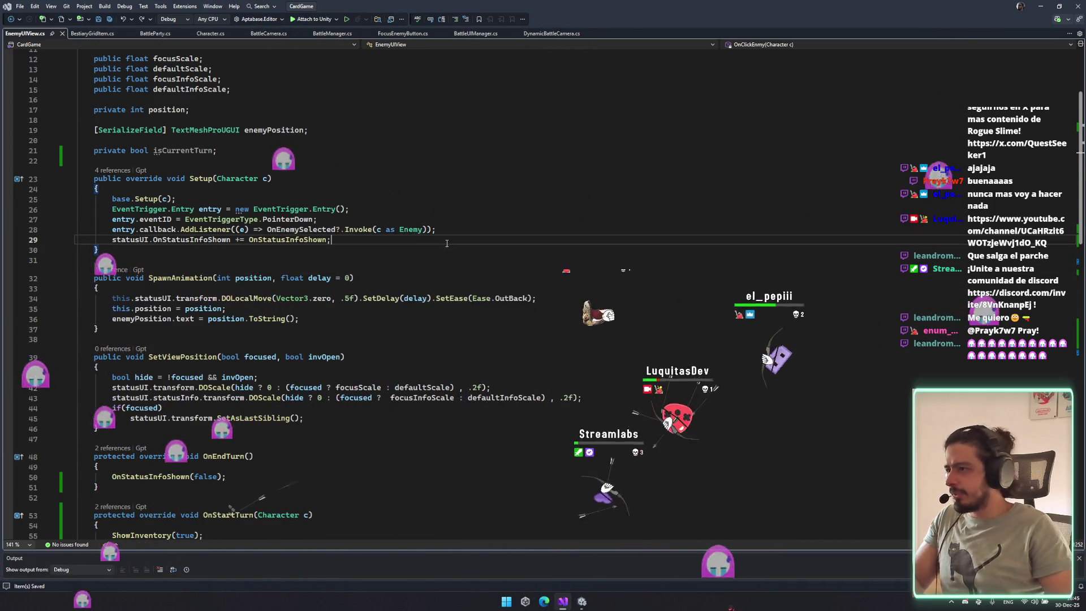
pyautogui.press('Return')
pyautogui.press('Return')
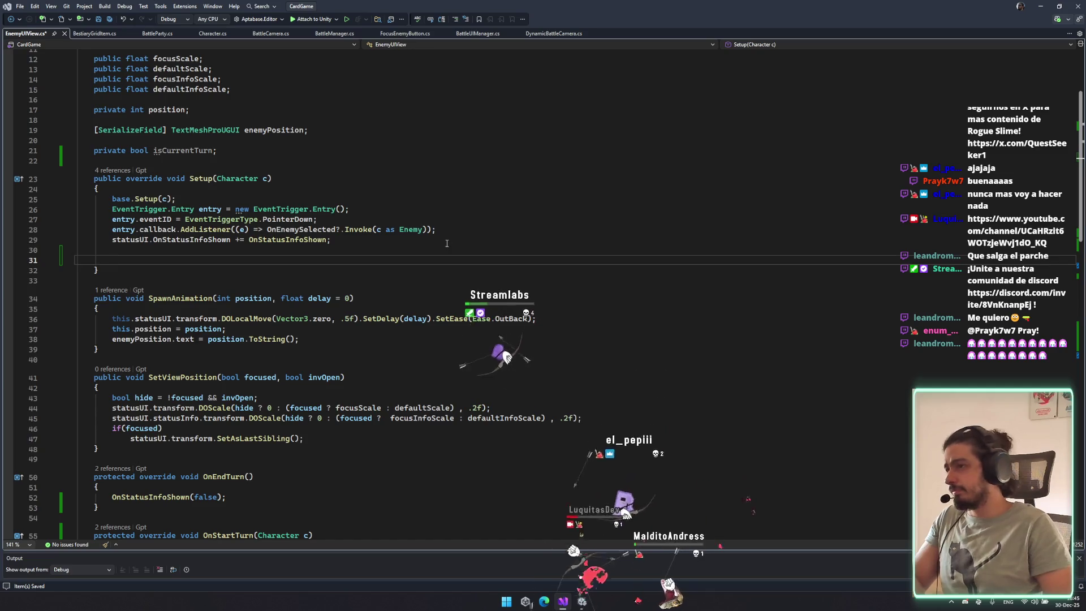
pyautogui.scroll(4, 446, 244)
pyautogui.click(259, 153)
pyautogui.click(231, 375)
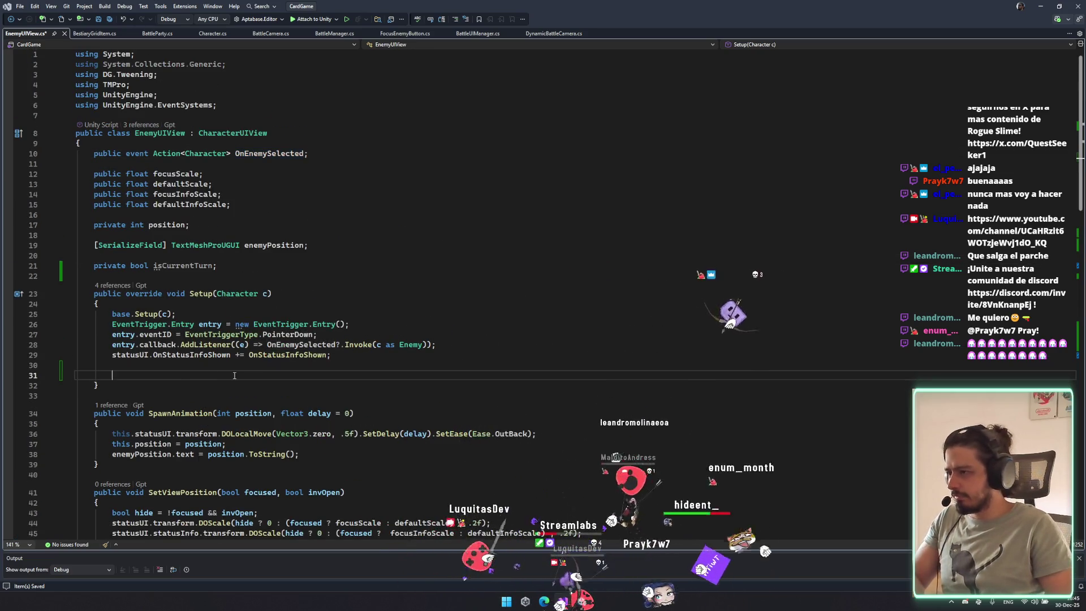
pyautogui.write('OnEnemySelected')
# Generate an OnEnemySelected handler stub and attempt renaming it to OnEnemy and OnS.
pyautogui.hotkey('ctrl', 'space')
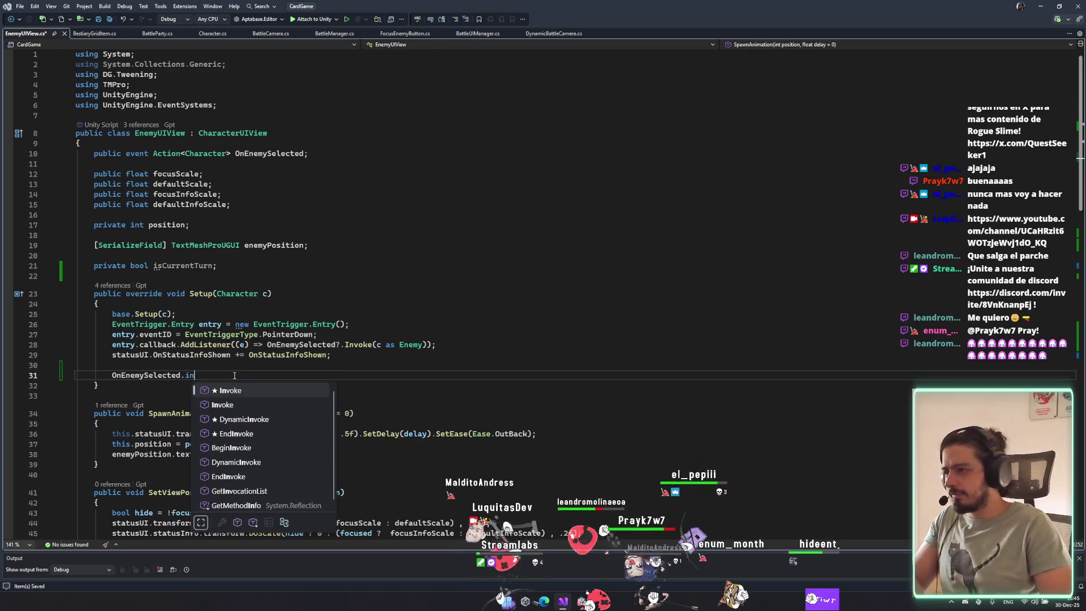
pyautogui.press('Escape')
pyautogui.write('+=')
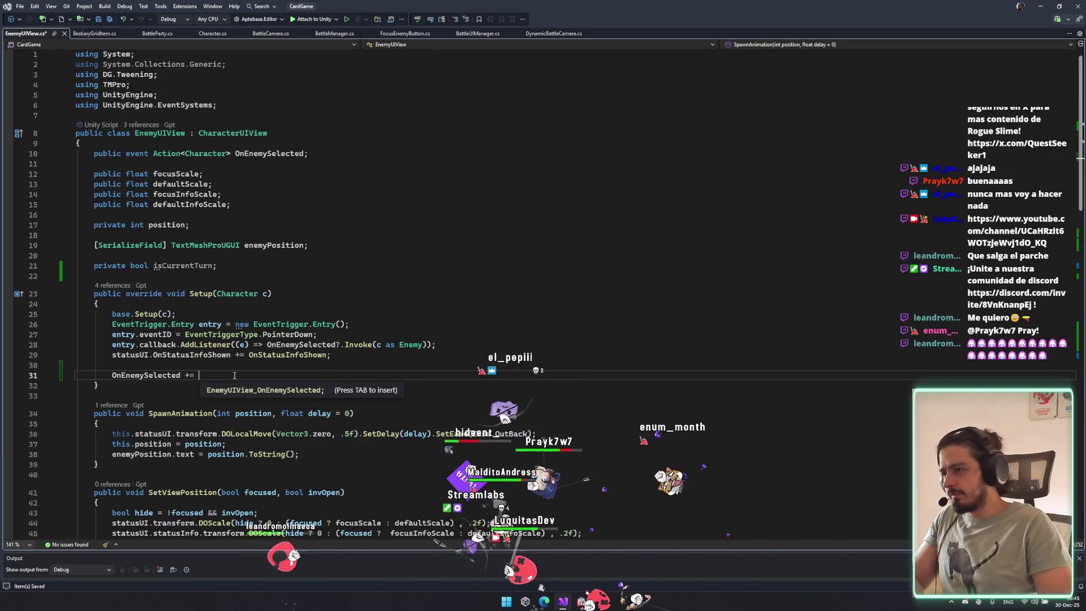
pyautogui.press('Tab')
pyautogui.write('OnEnemy')
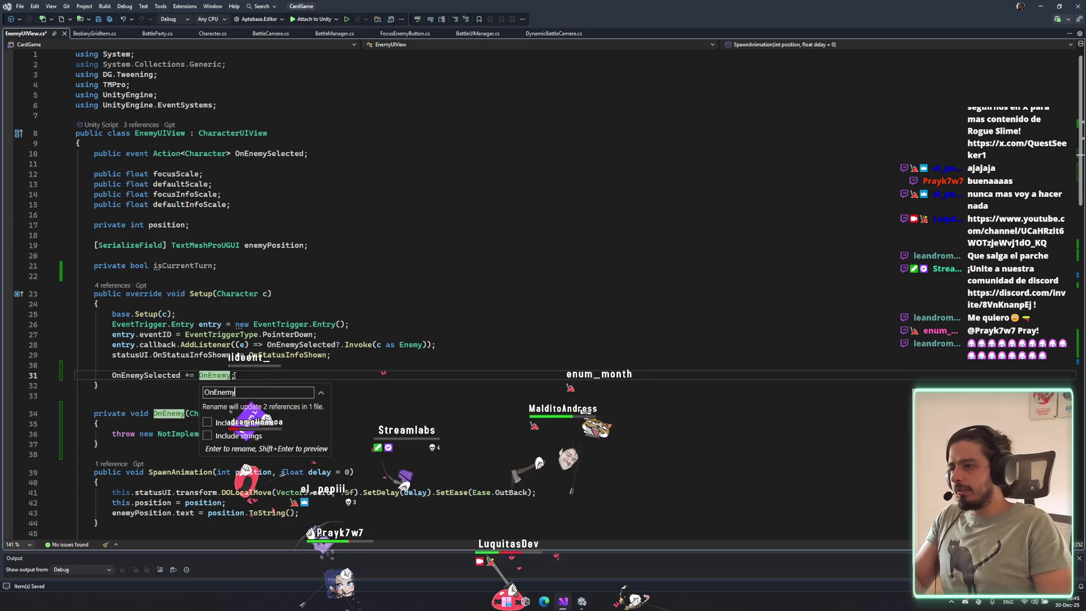
pyautogui.press('Escape')
pyautogui.hotkey('ctrl', 'r')
pyautogui.hotkey('ctrl', 'r')
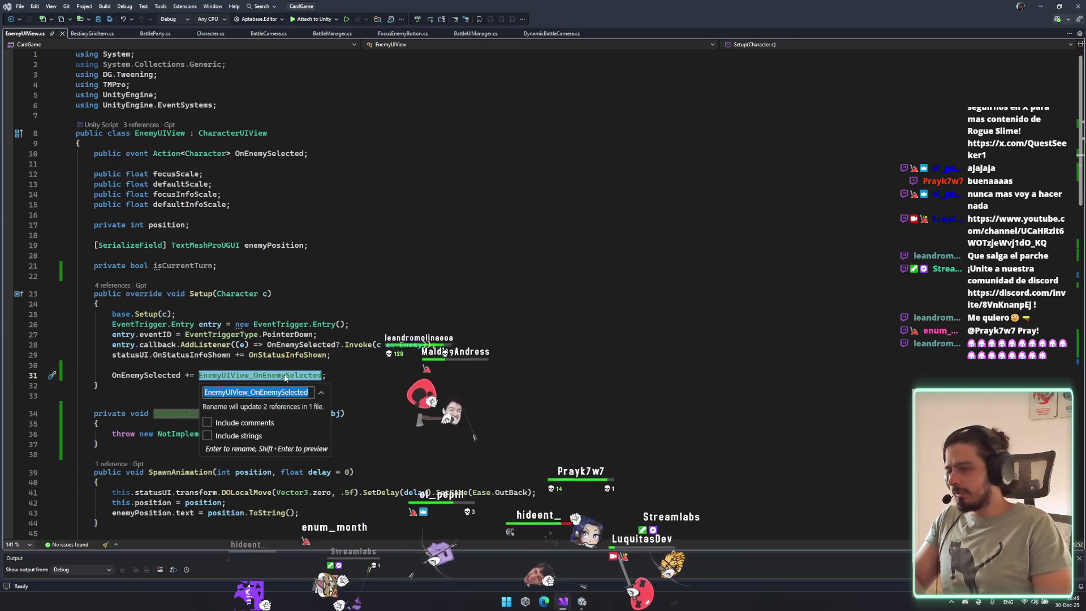
pyautogui.write('OnSelect')
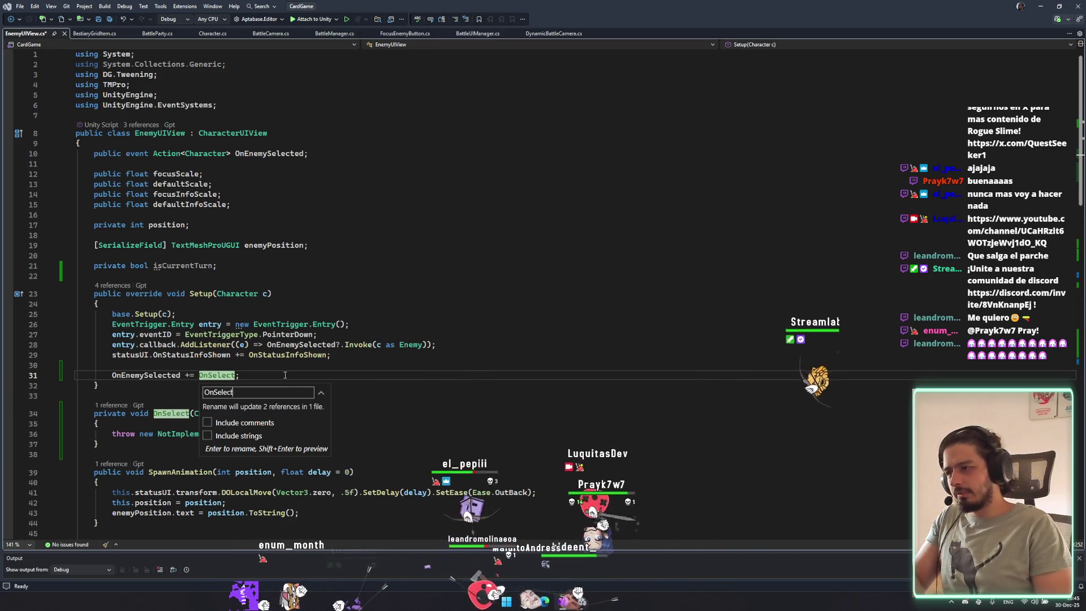
pyautogui.press('Escape')
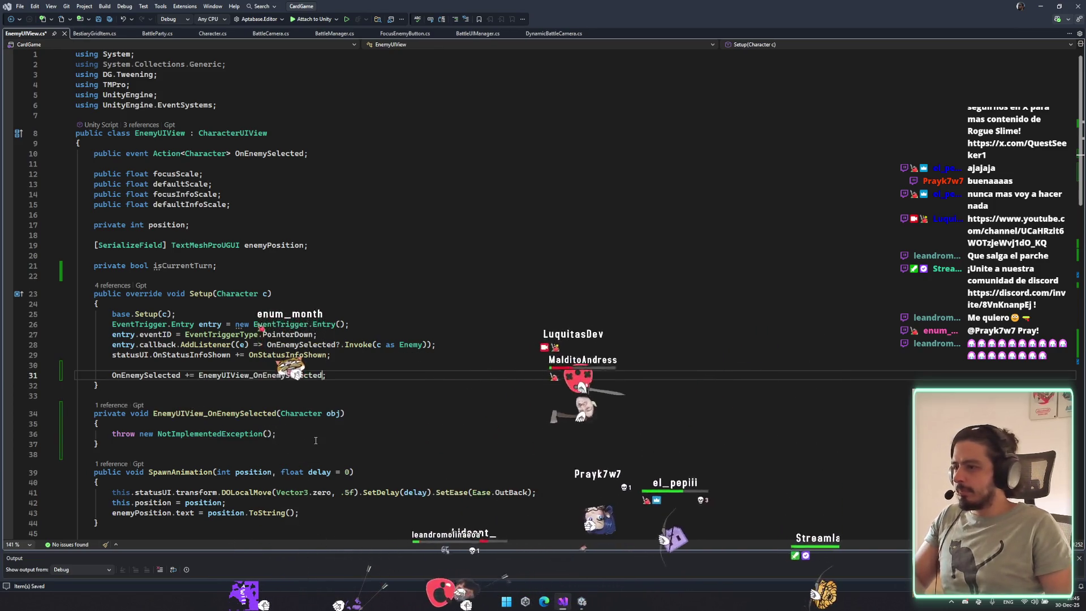
# Delete the trial OnEnemySelected subscription and its generated handler method.
pyautogui.click(314, 433)
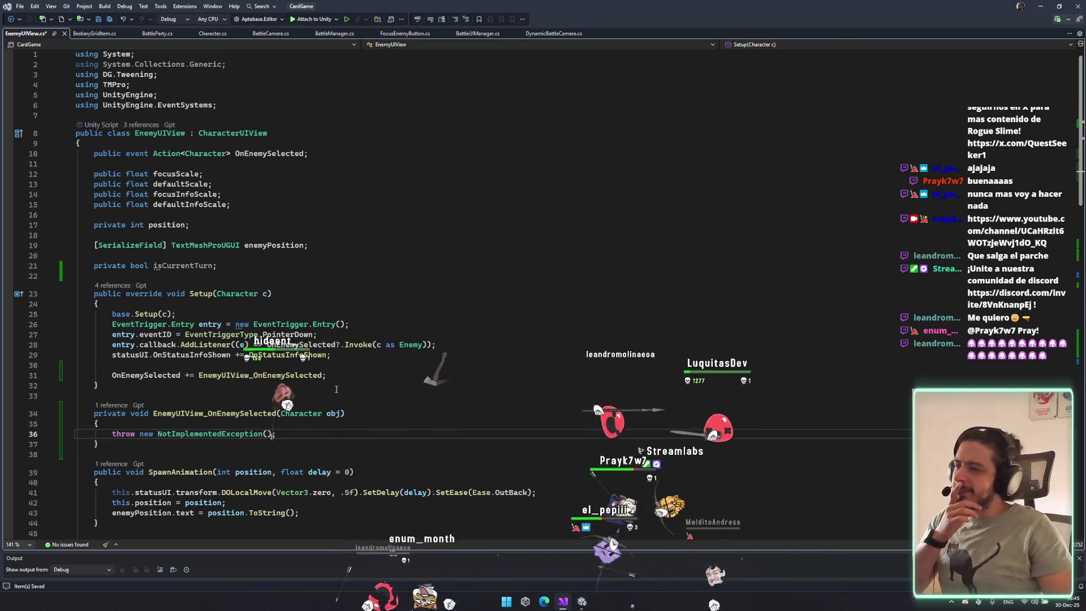
pyautogui.moveTo(334, 375); pyautogui.dragTo(368, 357)
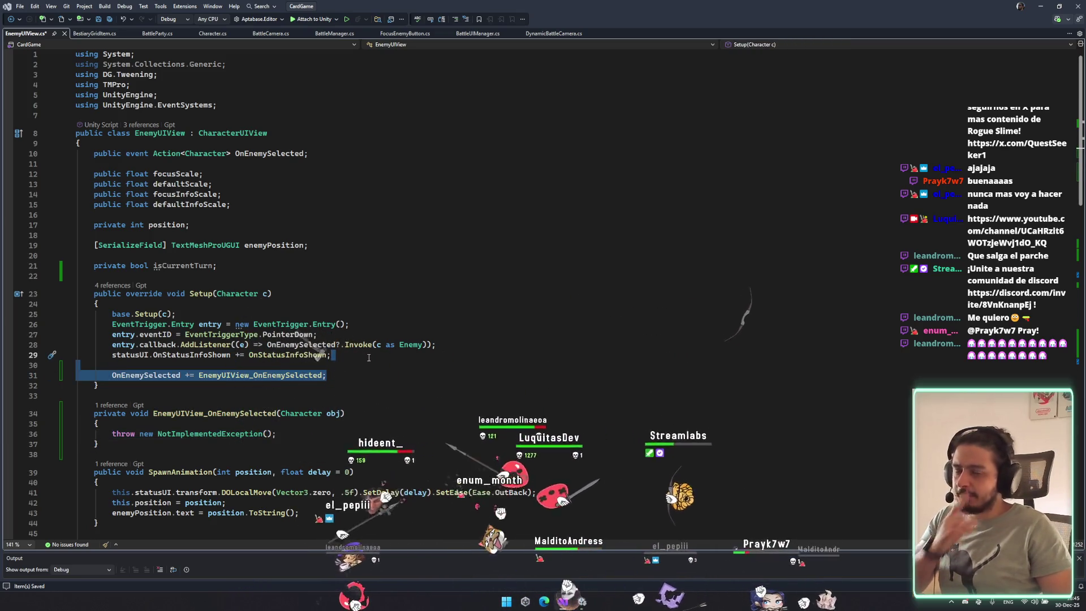
pyautogui.press('Delete')
pyautogui.moveTo(361, 383); pyautogui.dragTo(362, 434)
pyautogui.press('Delete')
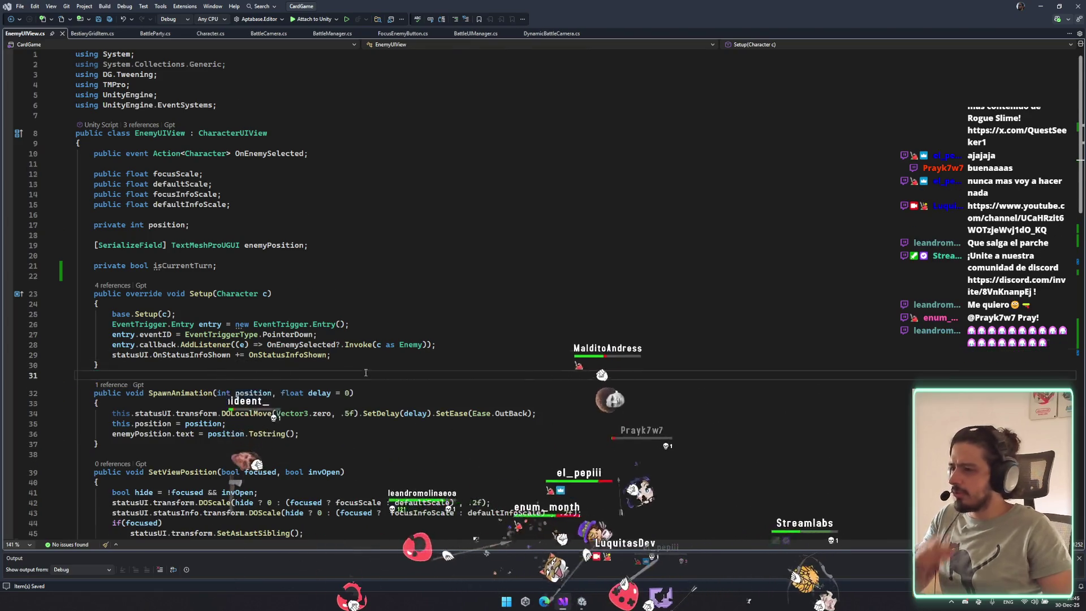
# Review the Update, ShowInventory, OnStatusInfoShown and OnStartTurn methods.
pyautogui.scroll(-2, 364, 370)
pyautogui.scroll(-13, 364, 370)
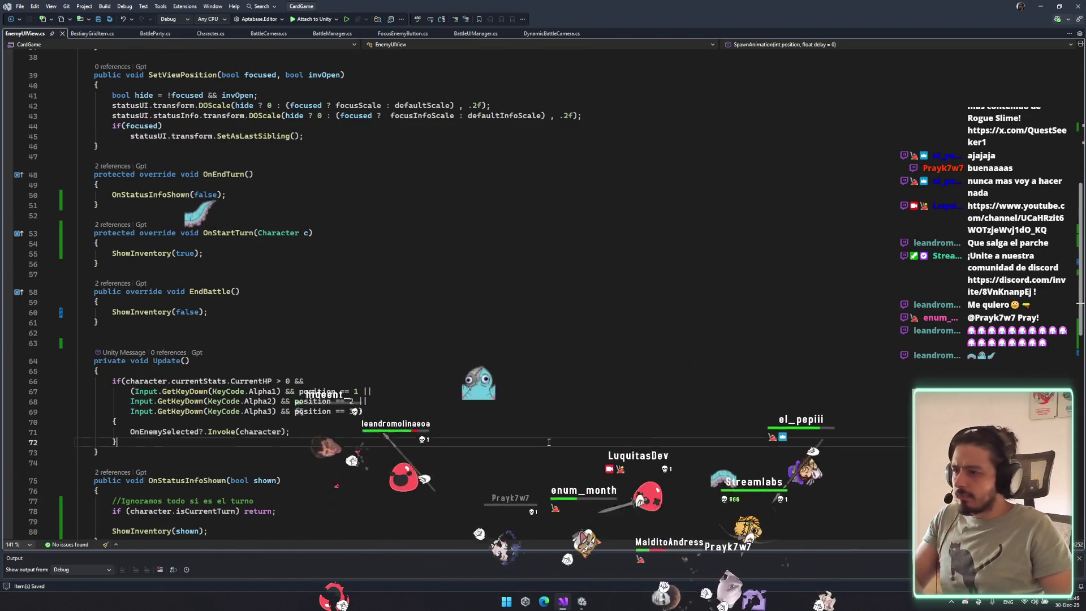
pyautogui.click(317, 350)
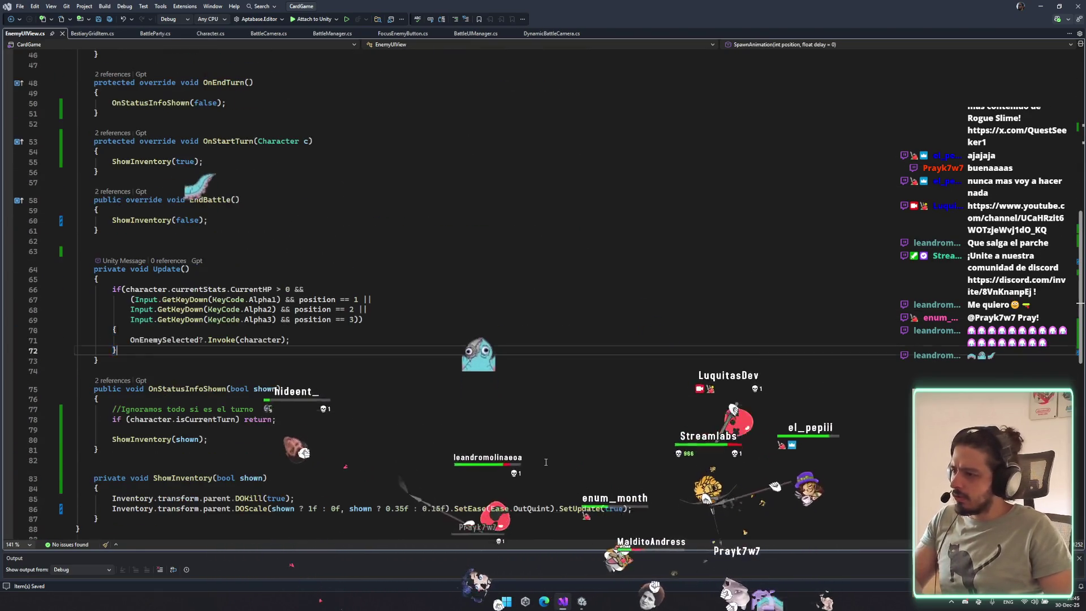
pyautogui.click(181, 477)
pyautogui.click(271, 388)
pyautogui.scroll(-4, 274, 441)
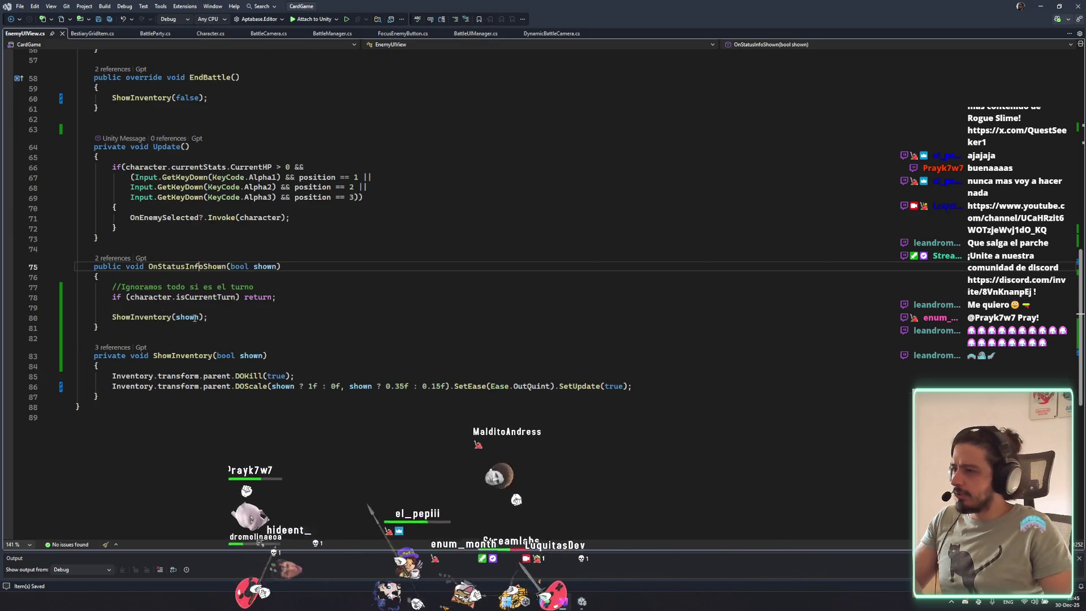
pyautogui.scroll(2, 194, 318)
pyautogui.click(149, 346)
pyautogui.scroll(4, 149, 295)
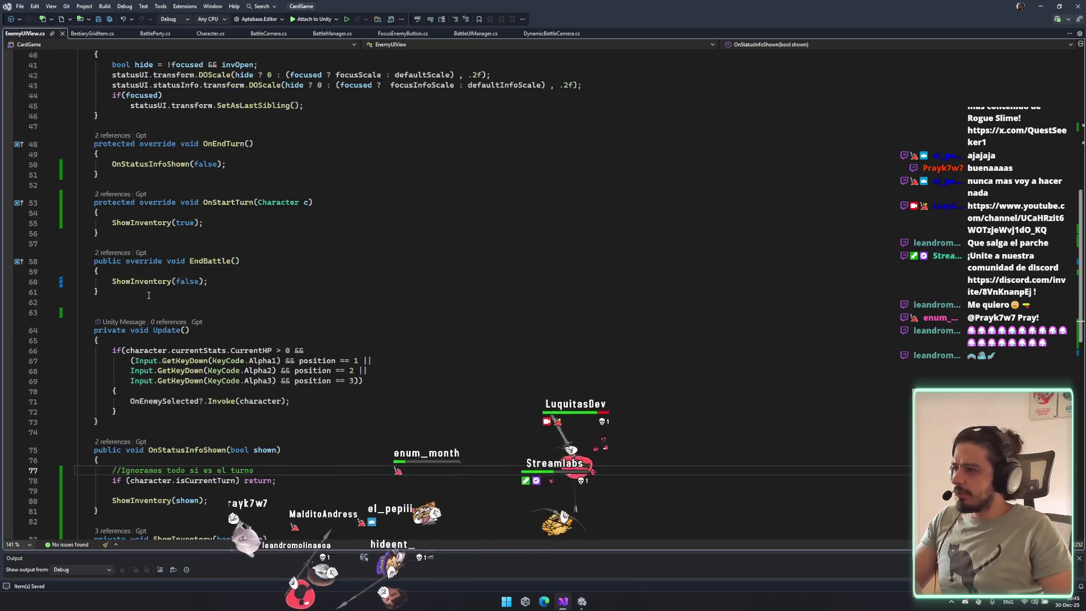
pyautogui.scroll(2, 148, 294)
pyautogui.click(230, 275)
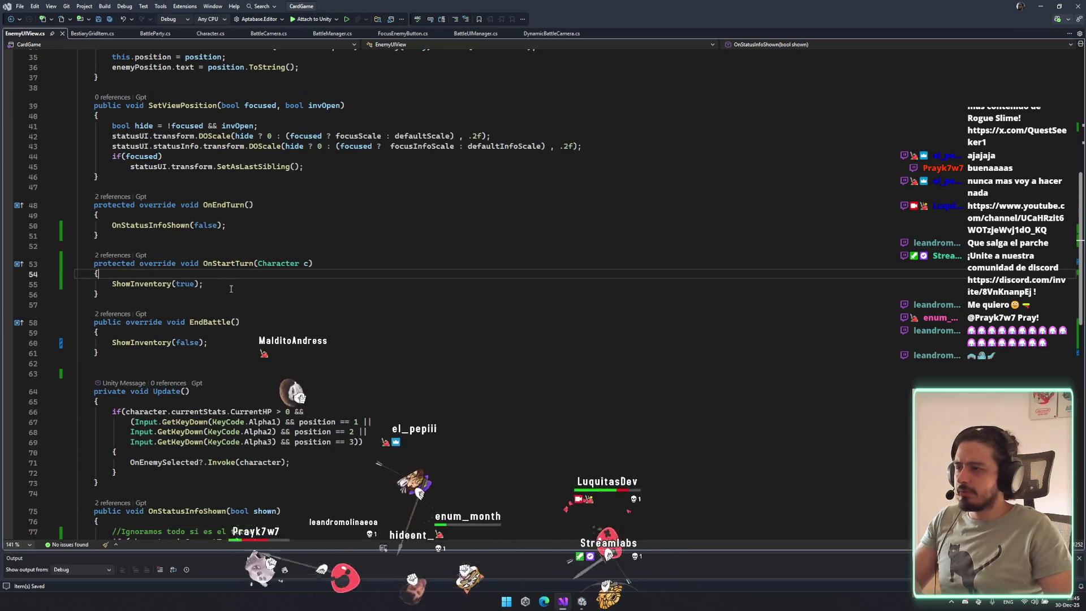
# Add blank lines below ShowInventory's closing brace for a new method.
pyautogui.scroll(2, 270, 345)
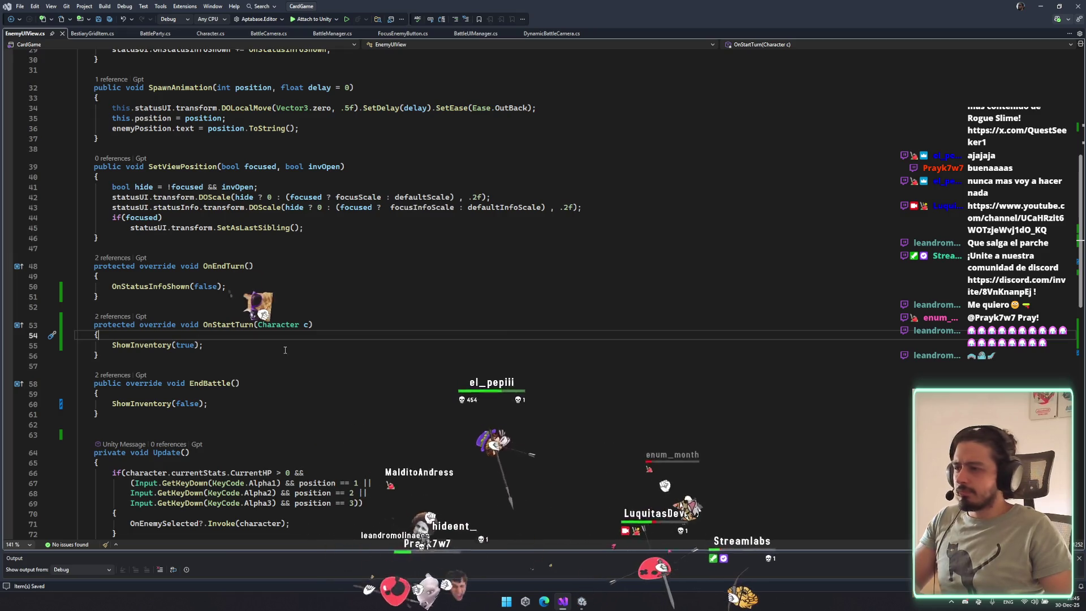
pyautogui.scroll(5, 281, 349)
pyautogui.scroll(-7, 283, 353)
pyautogui.scroll(-5, 286, 361)
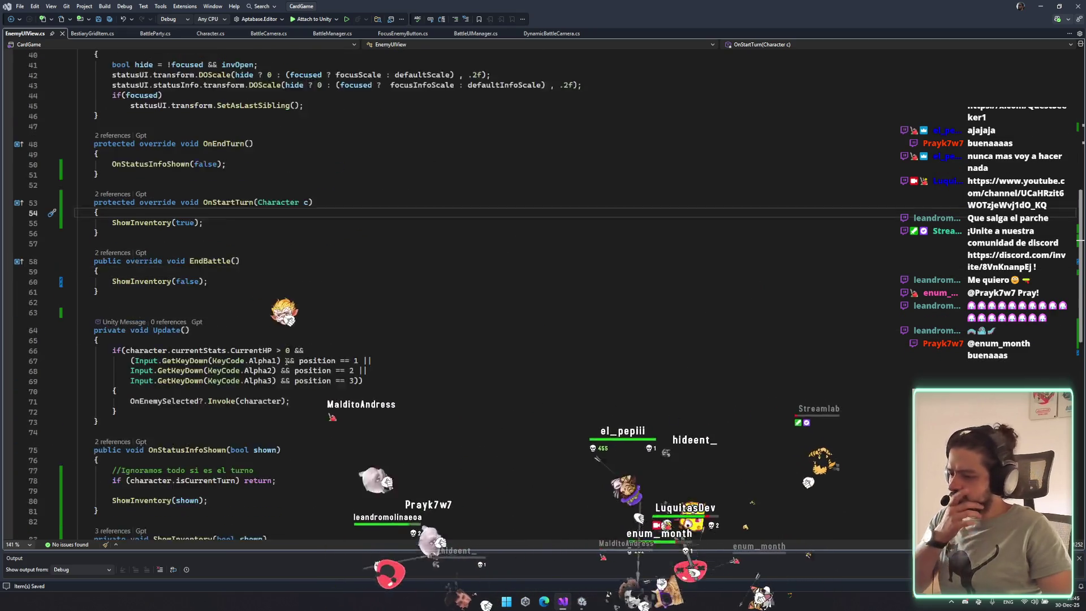
pyautogui.scroll(-3, 286, 362)
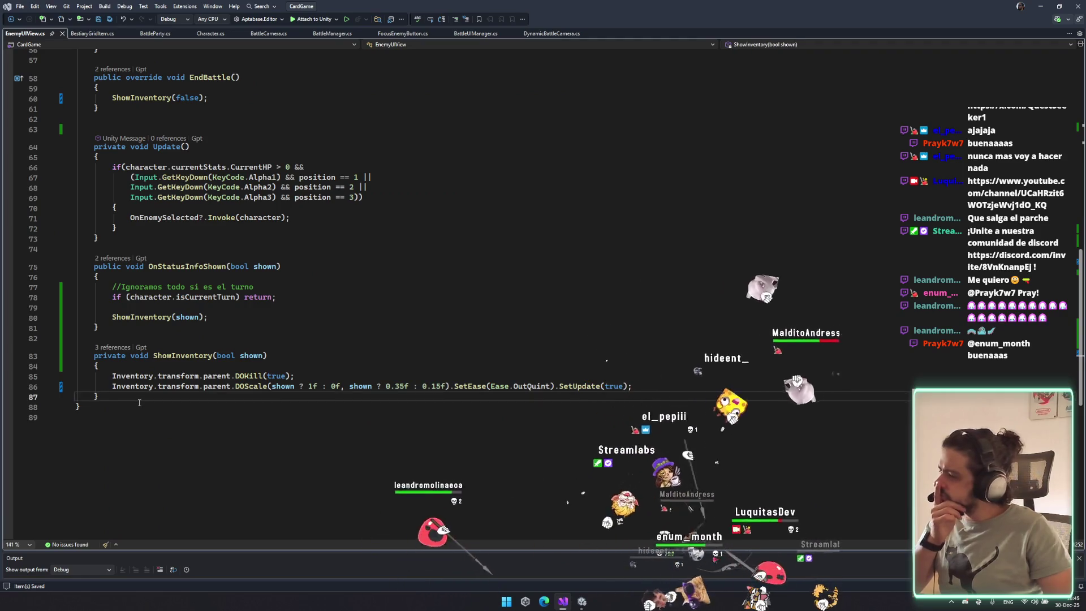
pyautogui.write('o')
pyautogui.press('Return')
pyautogui.press('Return')
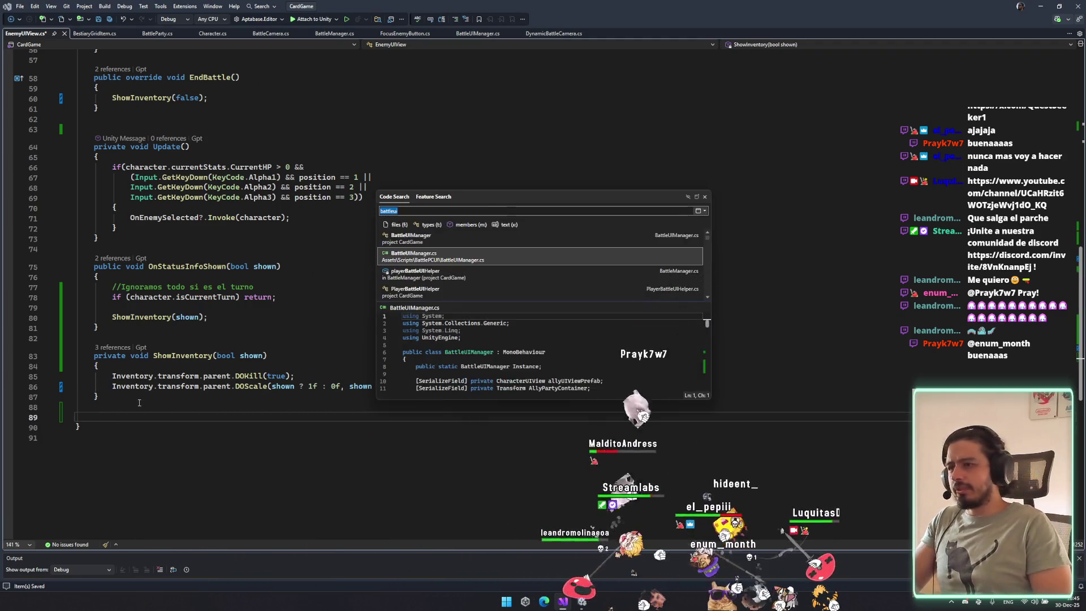
# Write a new method stub below ShowInventory, renaming it to Active with a bool active parameter.
pyautogui.press('Escape')
pyautogui.write('public void')
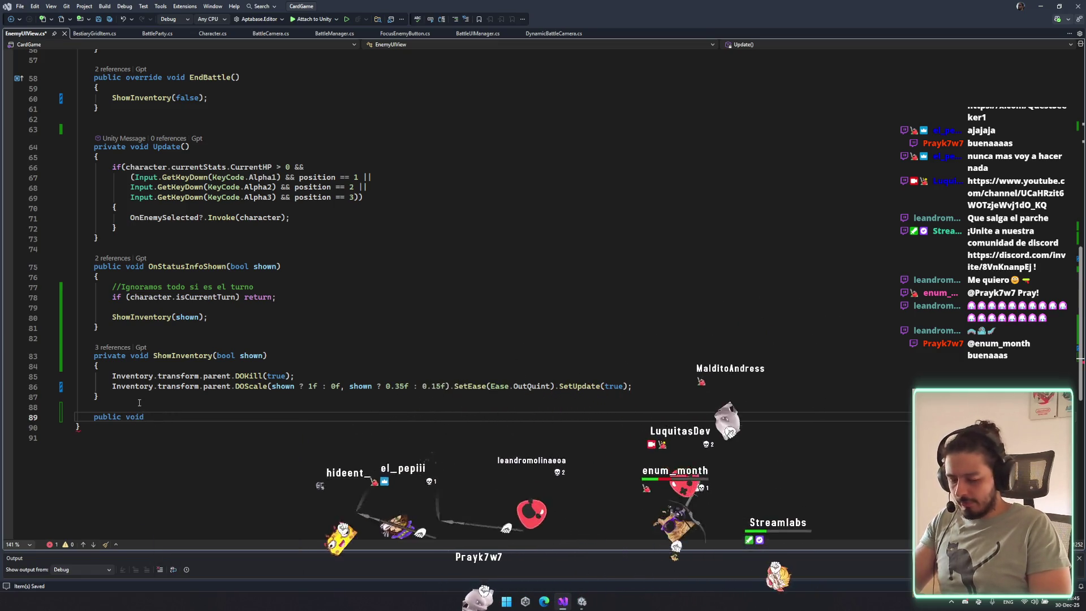
pyautogui.write(' SeleIsCurrentTurn')
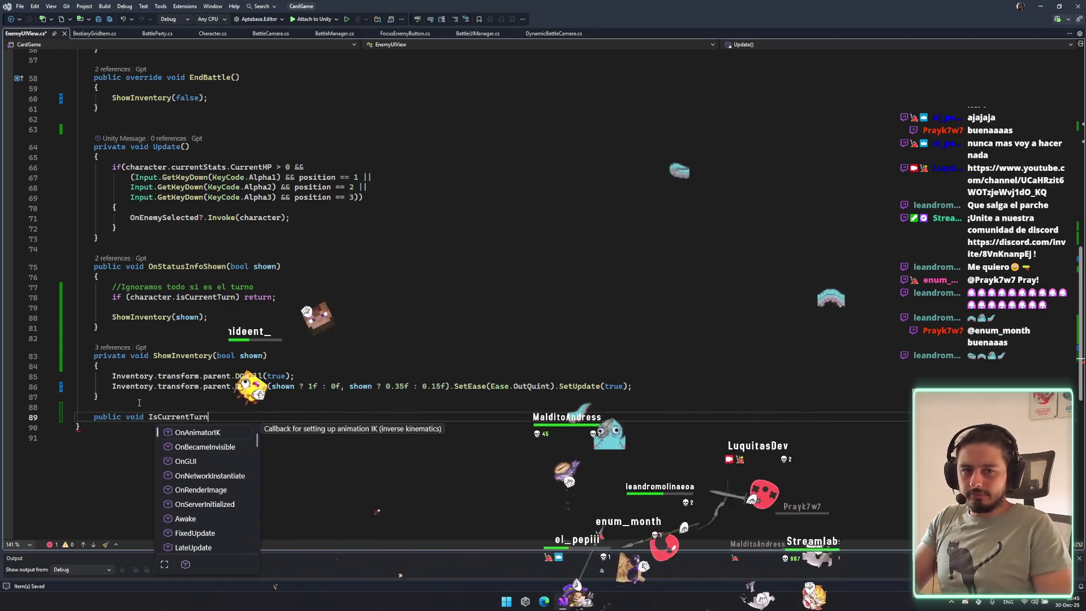
pyautogui.write(';')
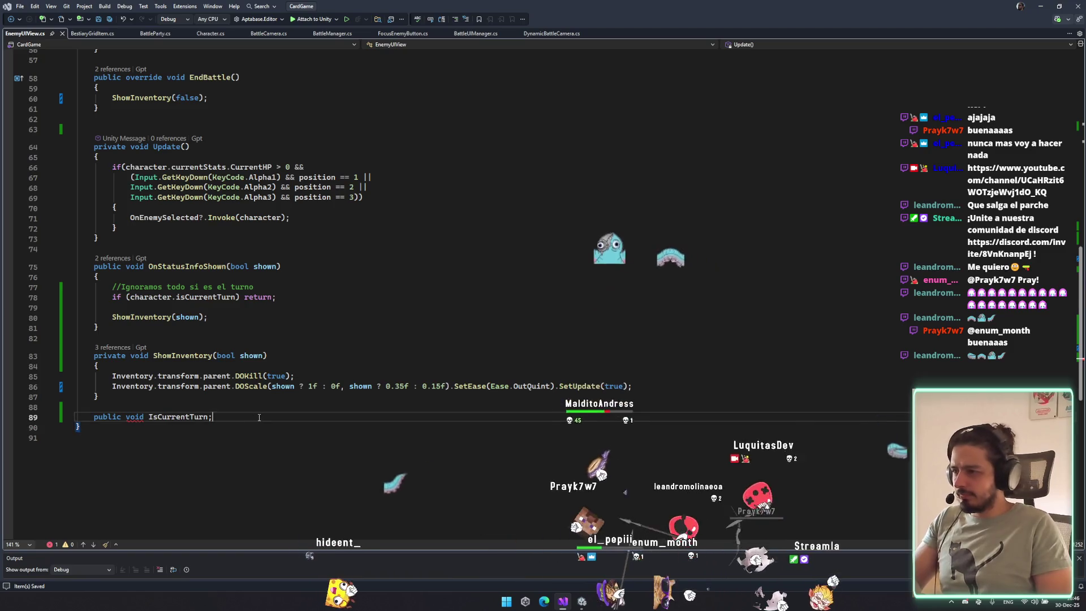
pyautogui.write('()')
pyautogui.press('Return')
pyautogui.write('{')
pyautogui.press('Return')
pyautogui.moveTo(96, 408); pyautogui.dragTo(154, 424)
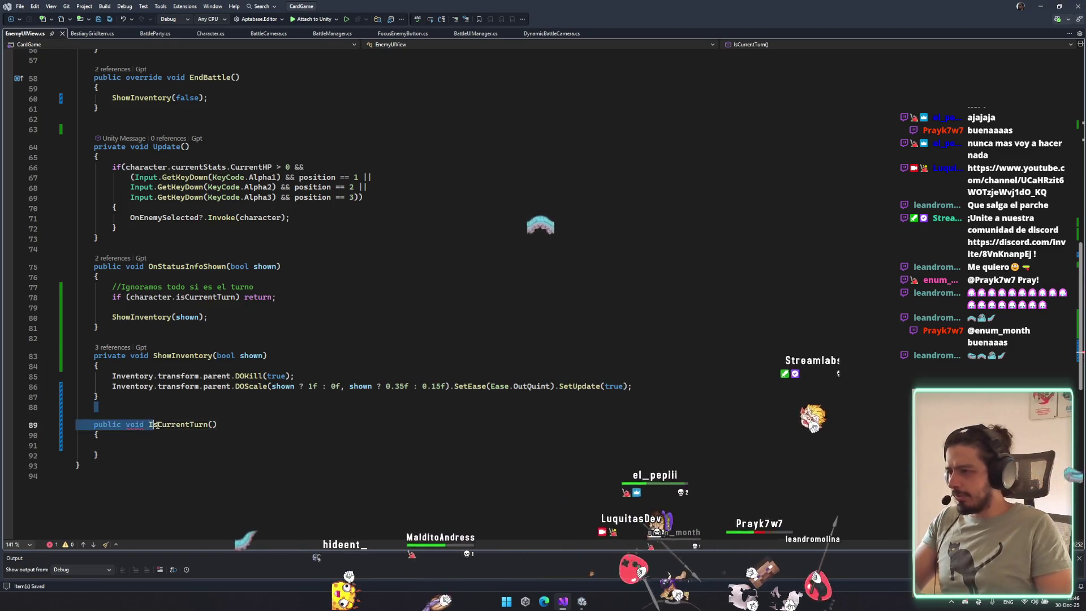
pyautogui.write('Select')
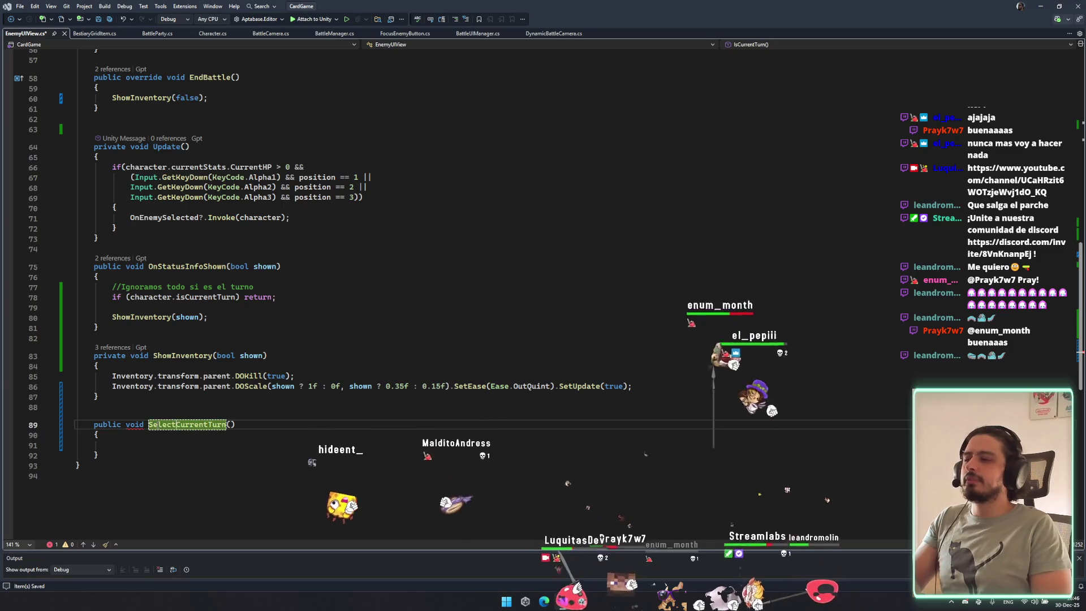
pyautogui.write('A')
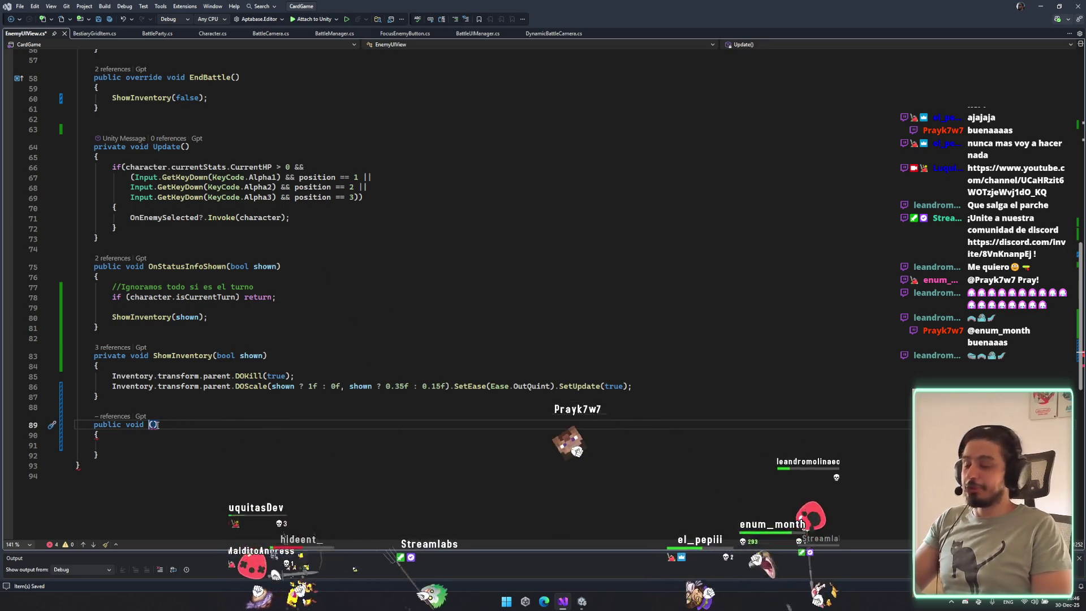
pyautogui.write('Active')
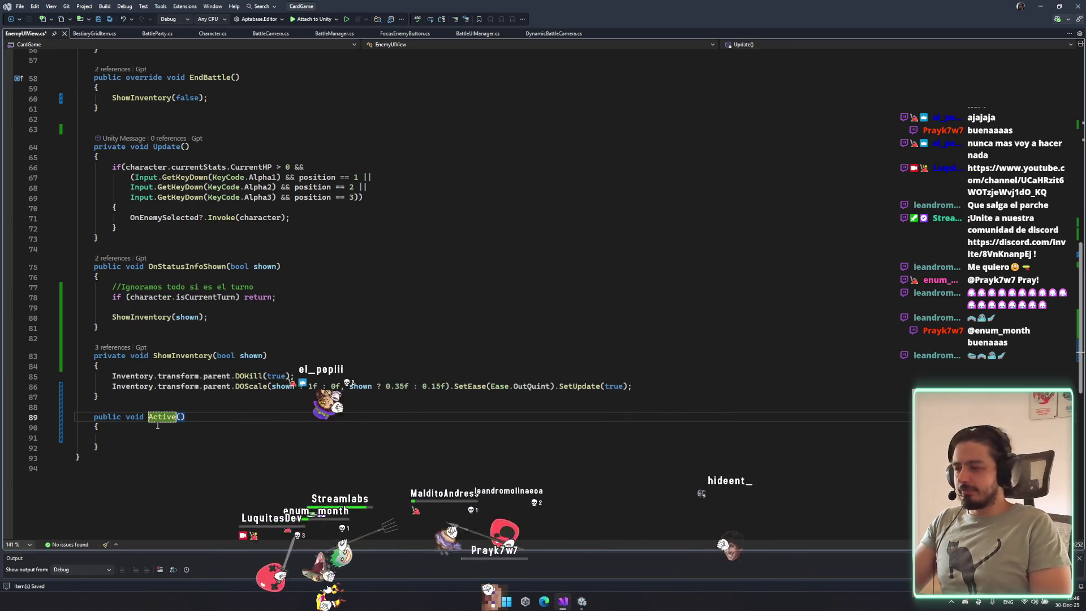
pyautogui.press('End')
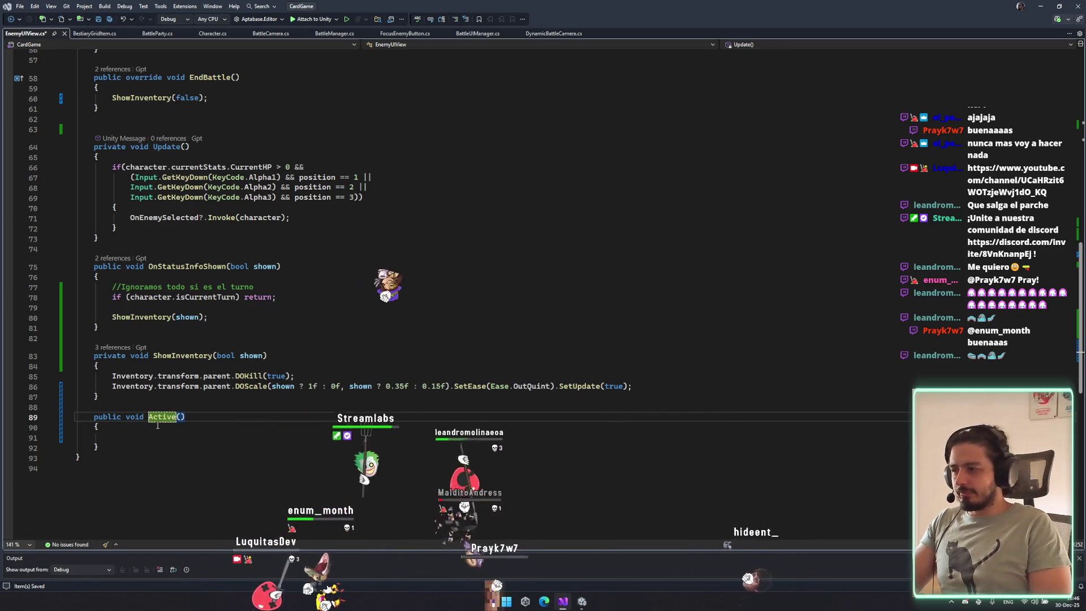
pyautogui.write('b')
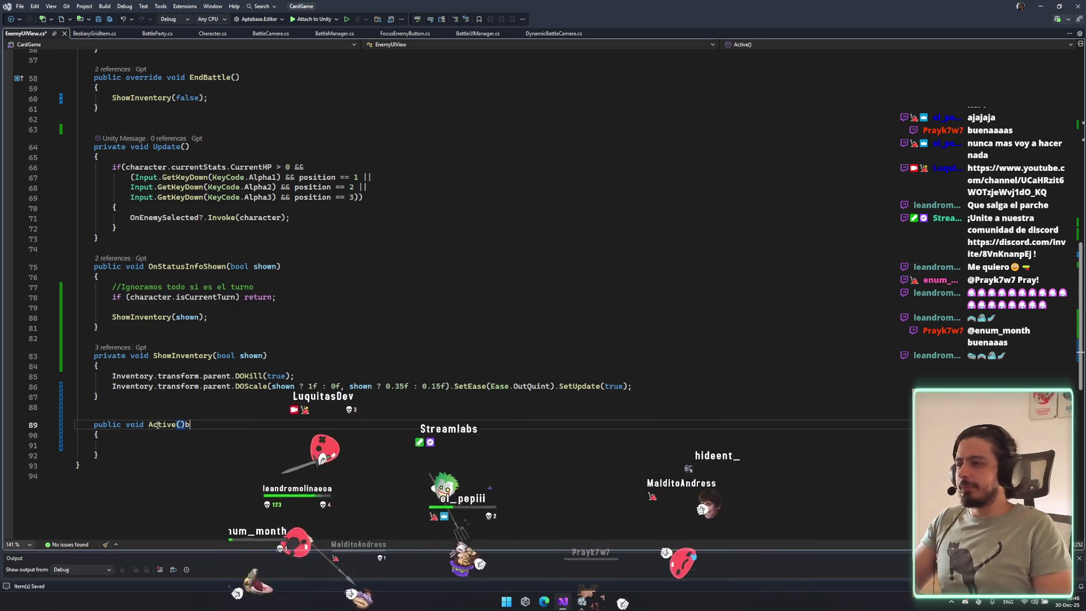
pyautogui.write('ool active')
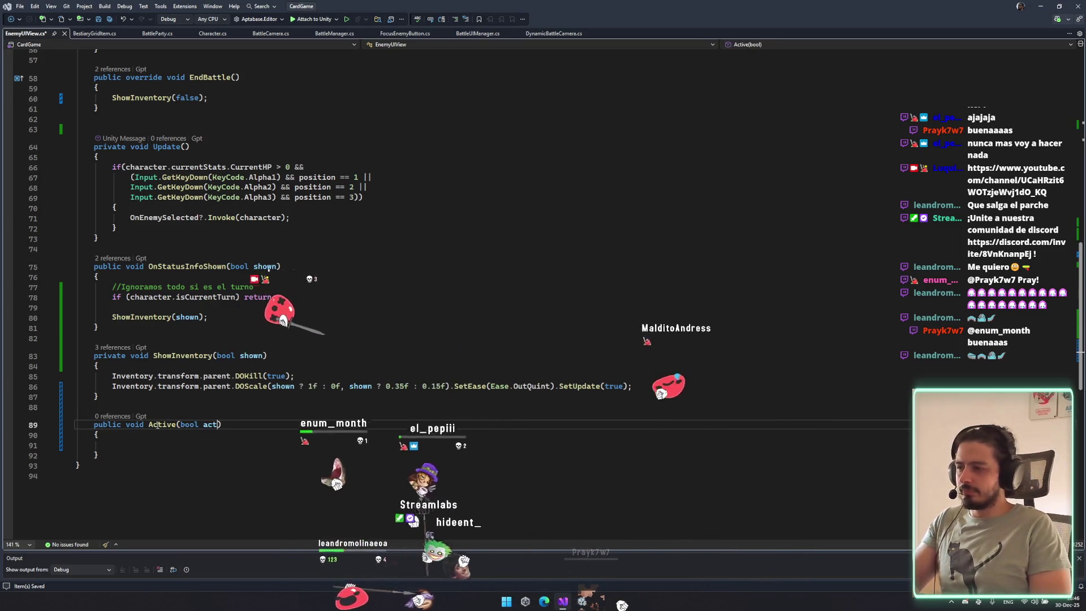
pyautogui.click(202, 447)
pyautogui.scroll(15, 342, 330)
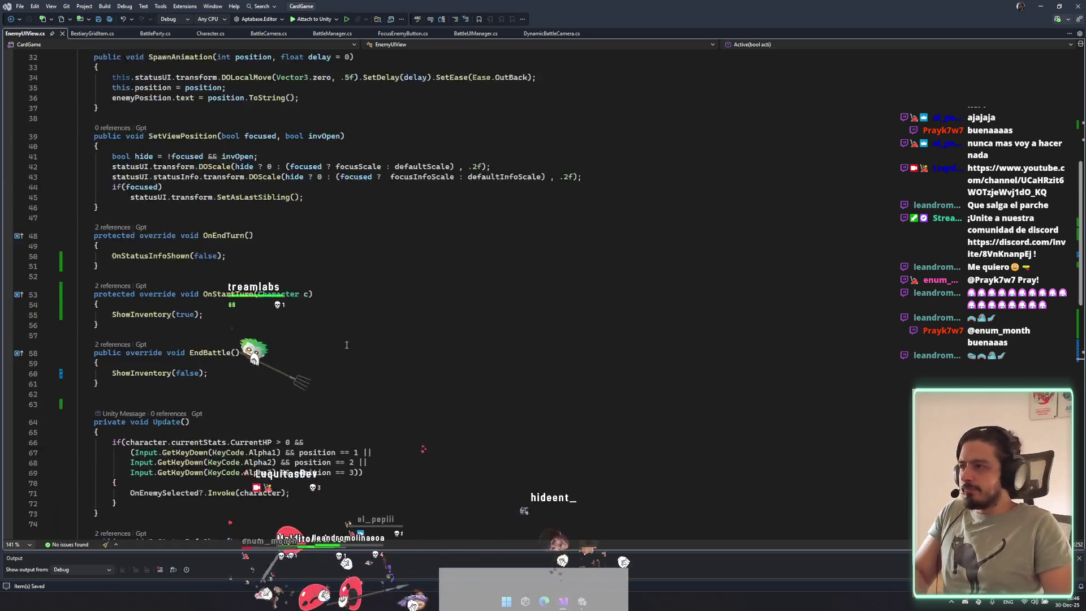
pyautogui.scroll(-18, 360, 332)
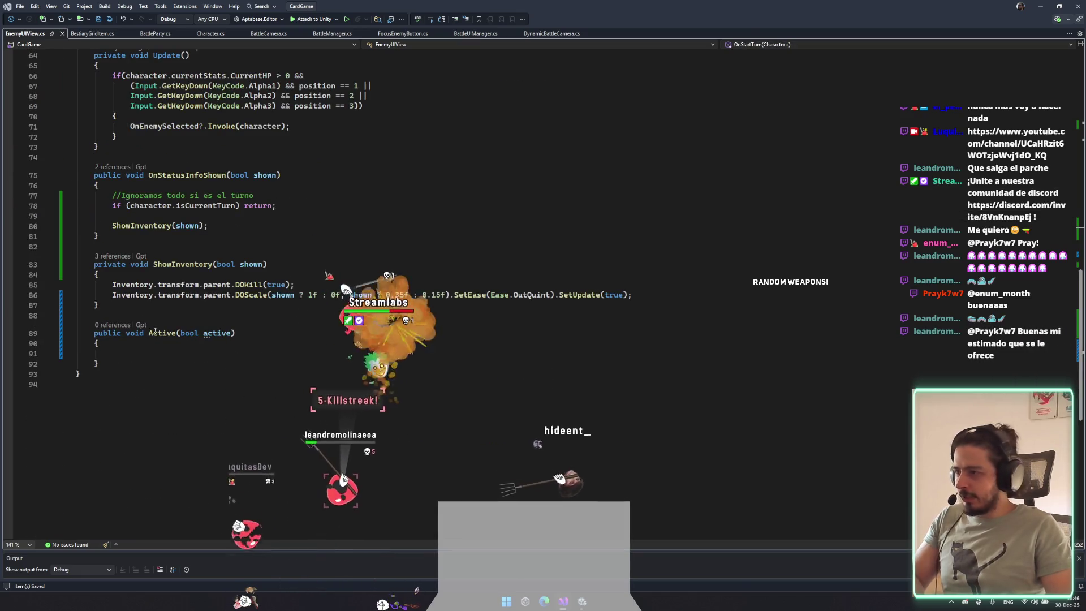
# Add Active(true); inside Update's enemy selection block and save.
pyautogui.doubleClick(161, 333)
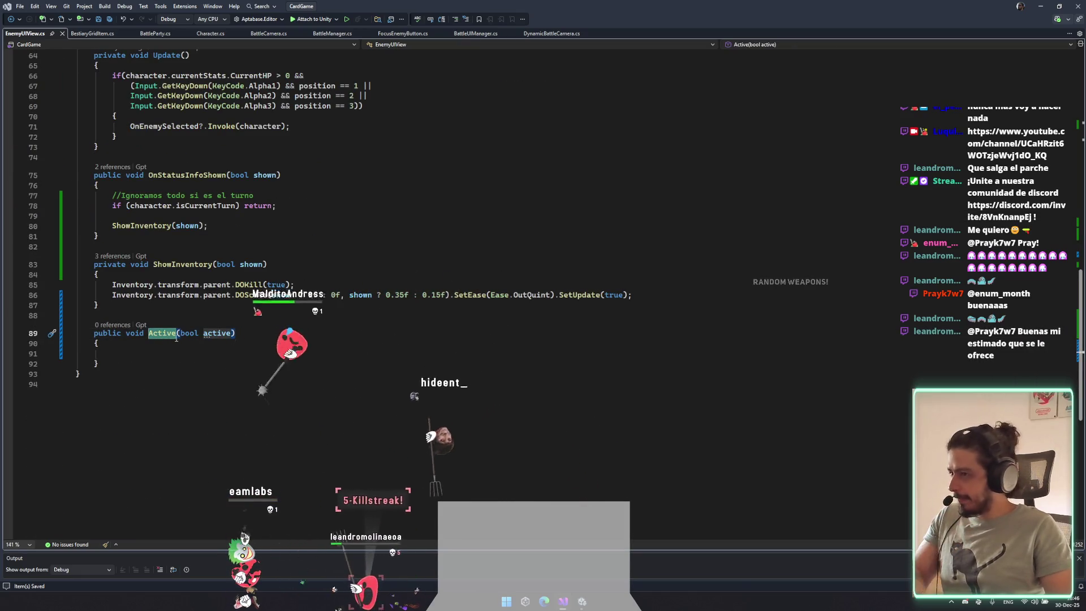
pyautogui.scroll(4, 338, 451)
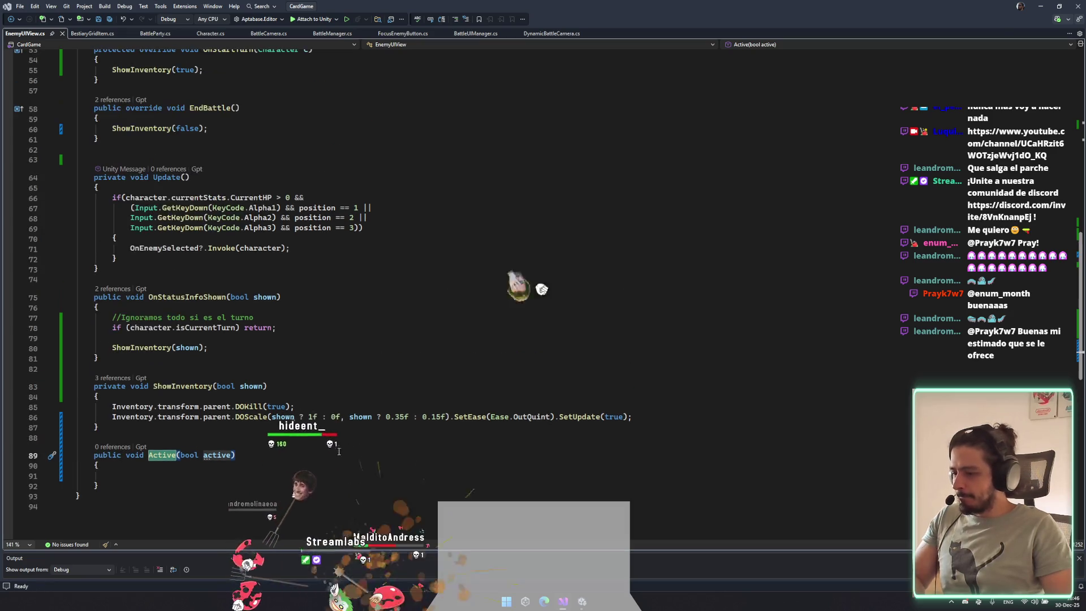
pyautogui.scroll(4, 281, 427)
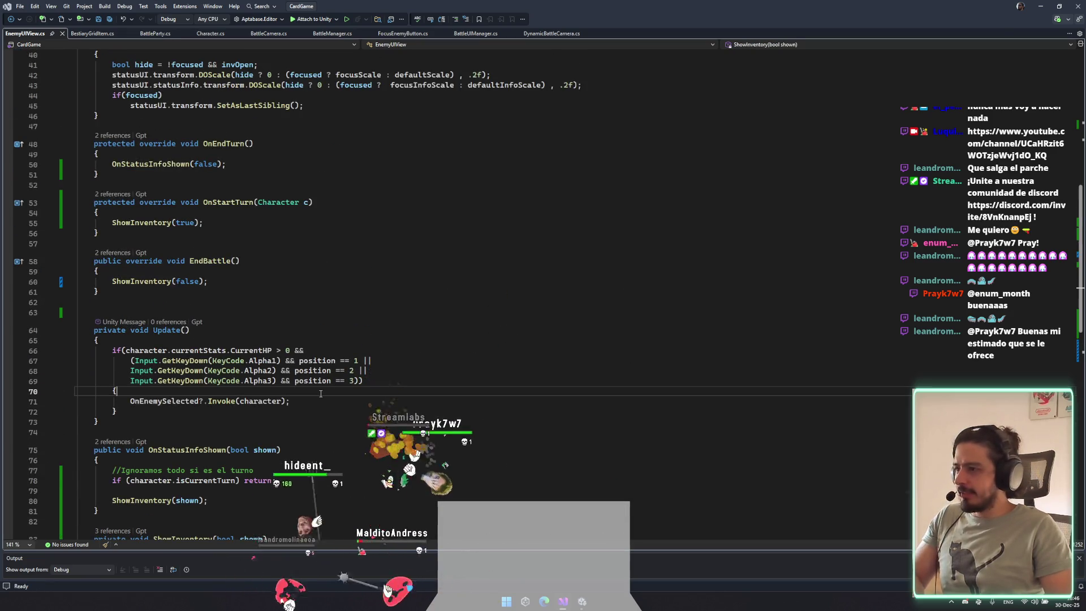
pyautogui.press('Return')
pyautogui.write('Active(tru')
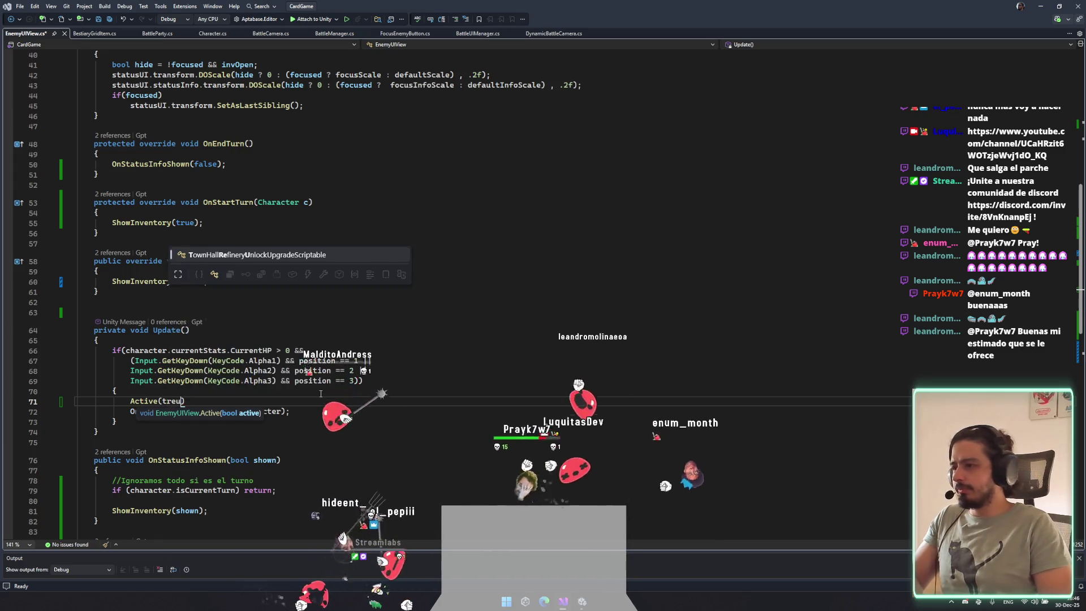
pyautogui.write('e);')
pyautogui.hotkey('ctrl', 's')
# Insert Active(true) at the start of OnStartTurn, save, and add braces to Setup's listener lambda.
pyautogui.scroll(1, 278, 246)
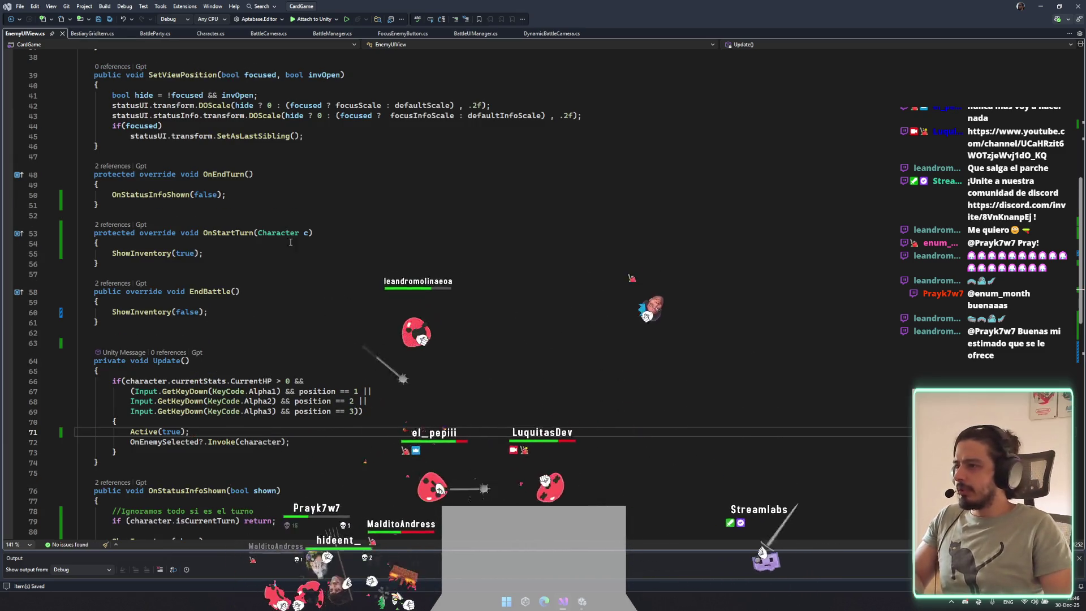
pyautogui.click(112, 253)
pyautogui.hotkey('ctrl', 'v')
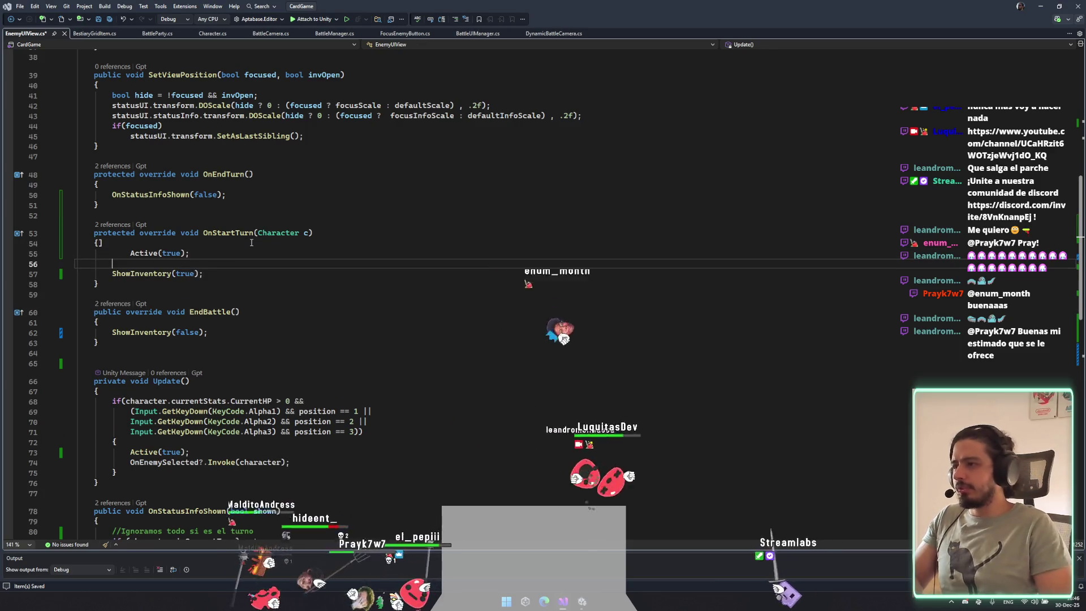
pyautogui.press('Up')
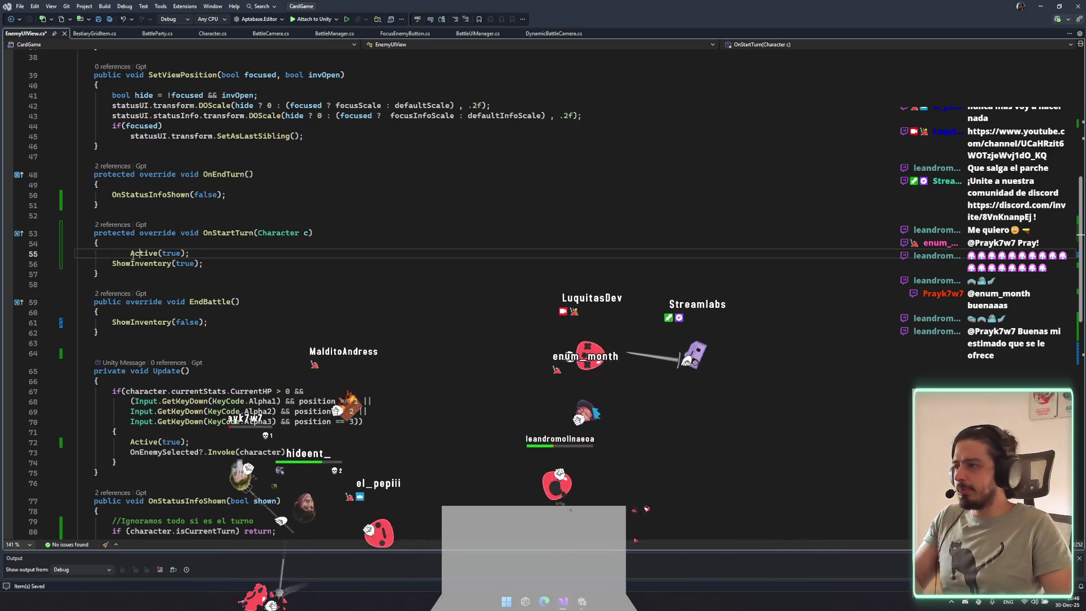
pyautogui.hotkey('ctrl', 's')
pyautogui.scroll(9, 351, 249)
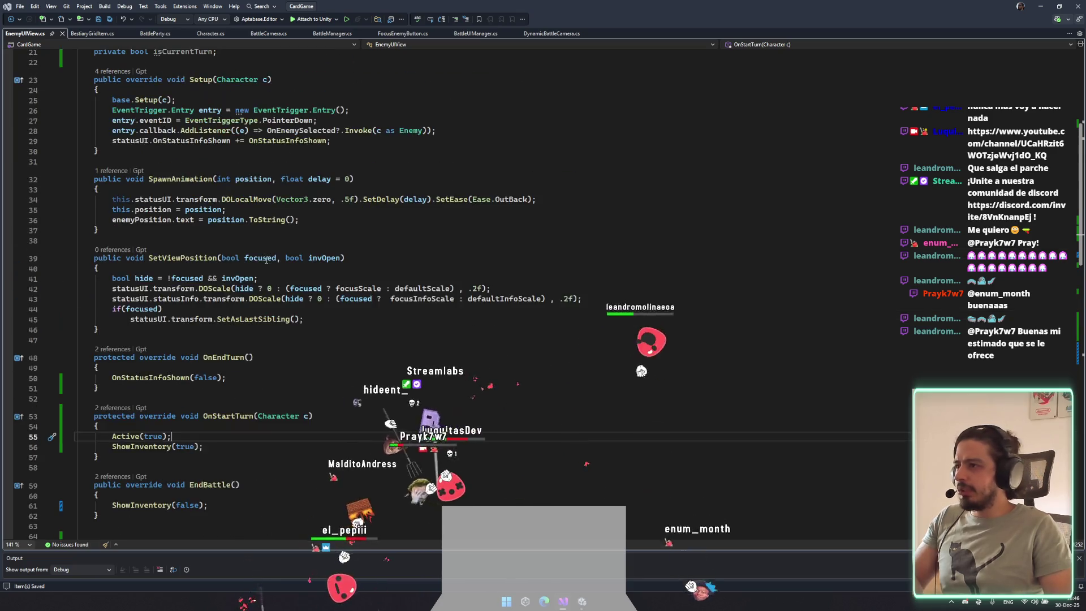
pyautogui.click(262, 223)
pyautogui.write('{')
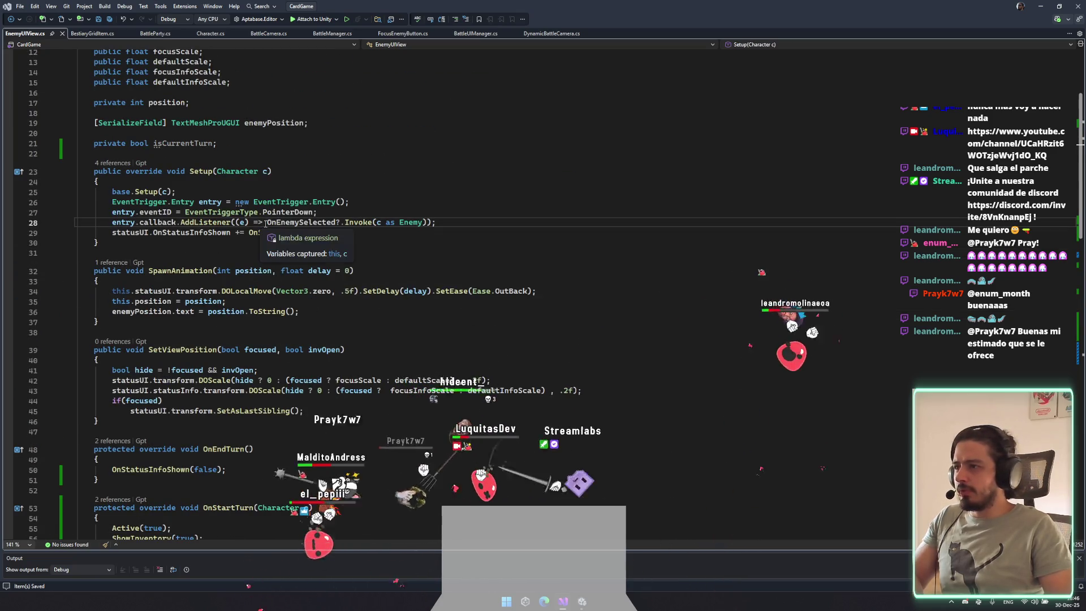
# Move the Active(true) call inside Setup's listener lambda after the Invoke call, then save.
pyautogui.click(430, 222)
pyautogui.write('}')
pyautogui.press('Down')
pyautogui.click(436, 223)
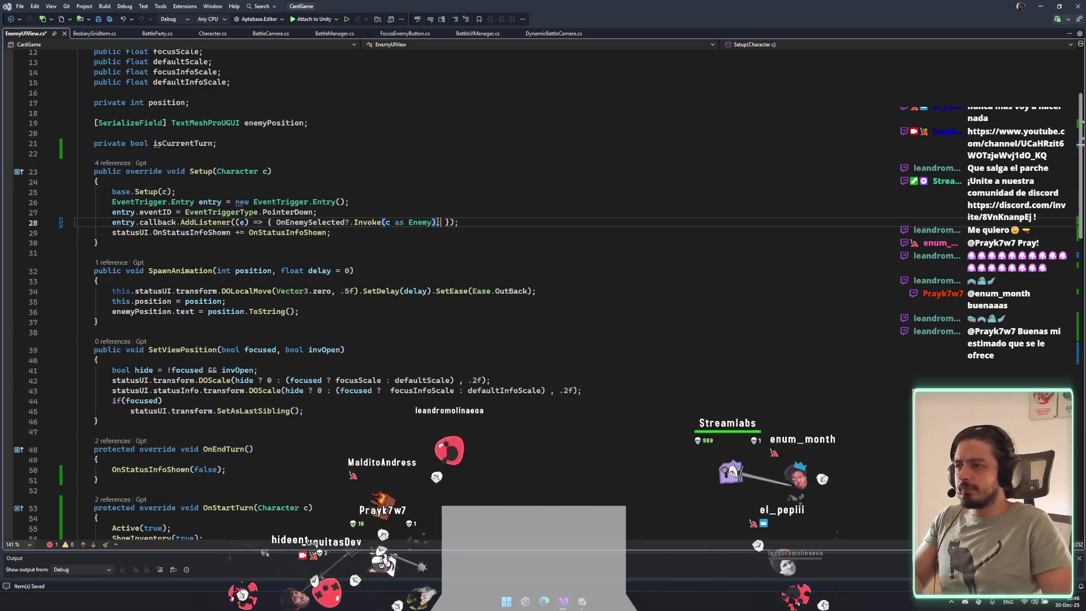
pyautogui.write('Active(true);')
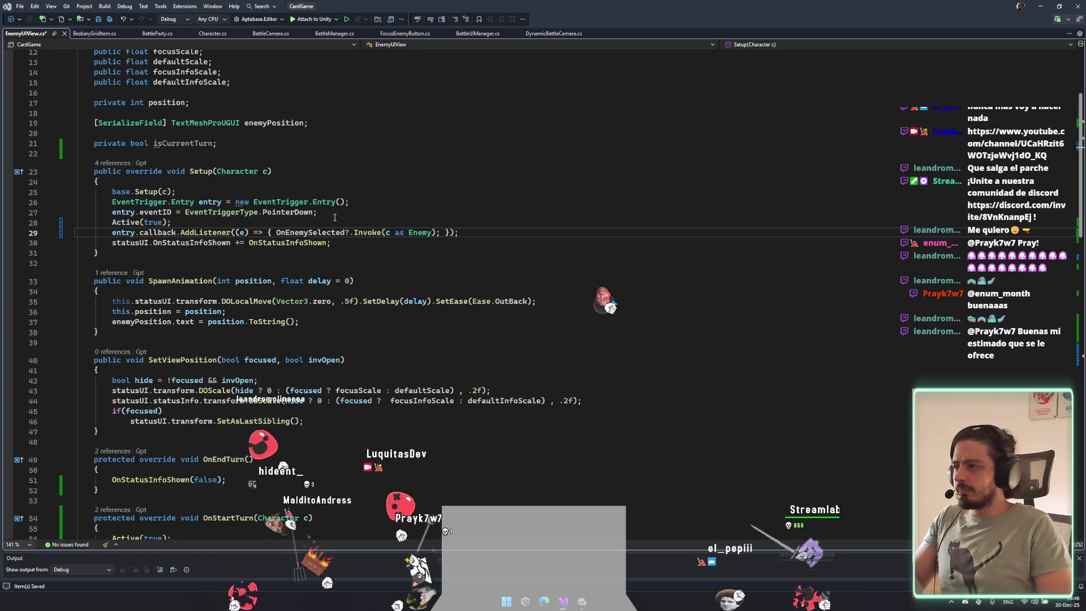
pyautogui.moveTo(112, 223); pyautogui.dragTo(170, 222)
pyautogui.hotkey('ctrl', 'x')
pyautogui.click(445, 232)
pyautogui.hotkey('ctrl', 'v')
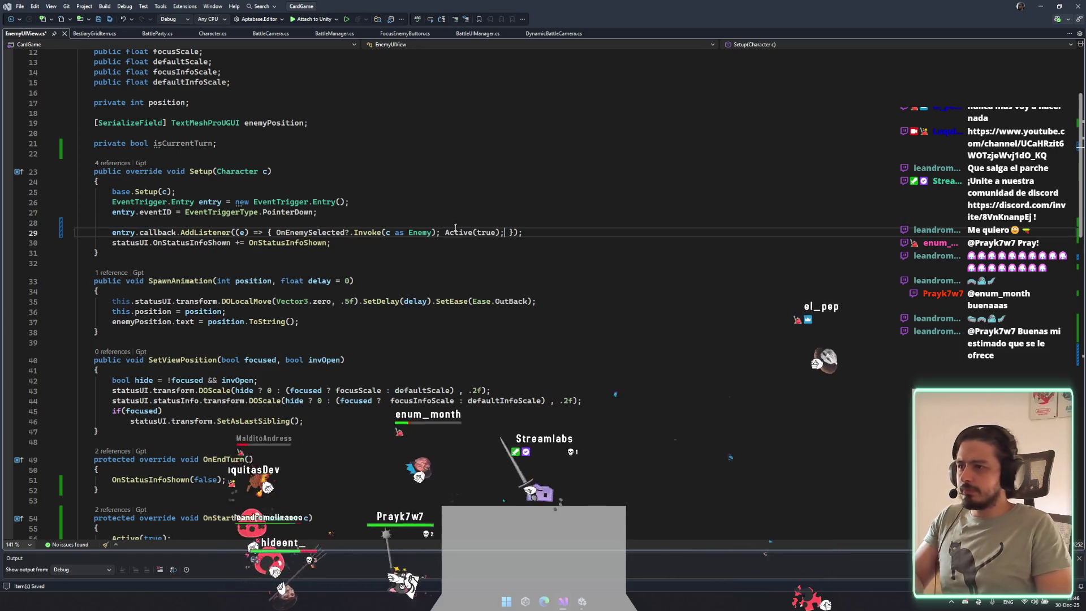
pyautogui.click(477, 215)
pyautogui.press('Down')
pyautogui.press('Delete')
pyautogui.hotkey('ctrl', 's')
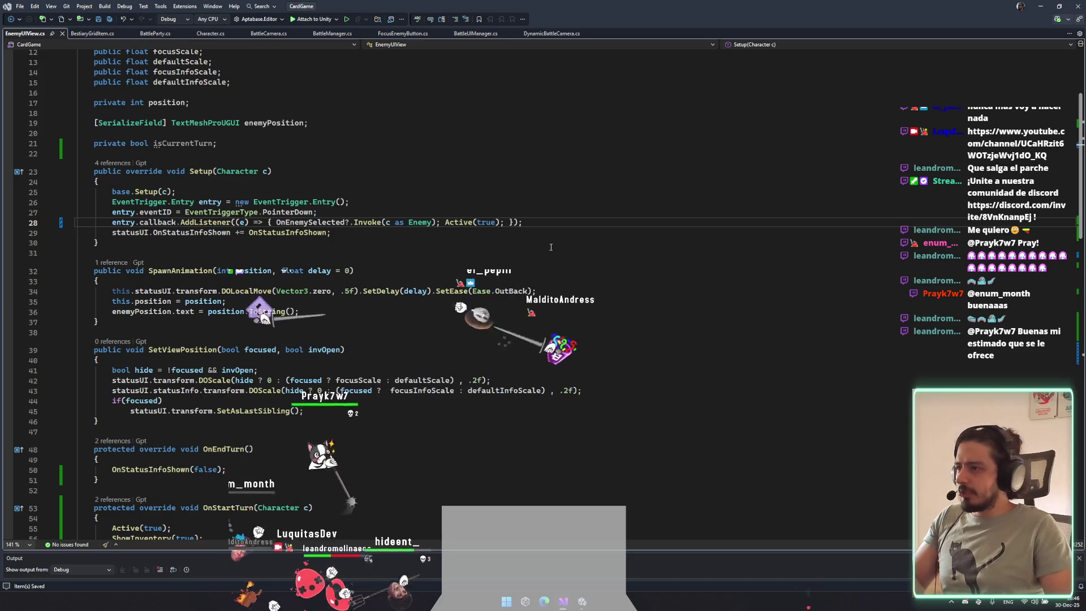
# Add a LogError in Active logging "SOY" with the character name and active flag.
pyautogui.scroll(-18, 550, 248)
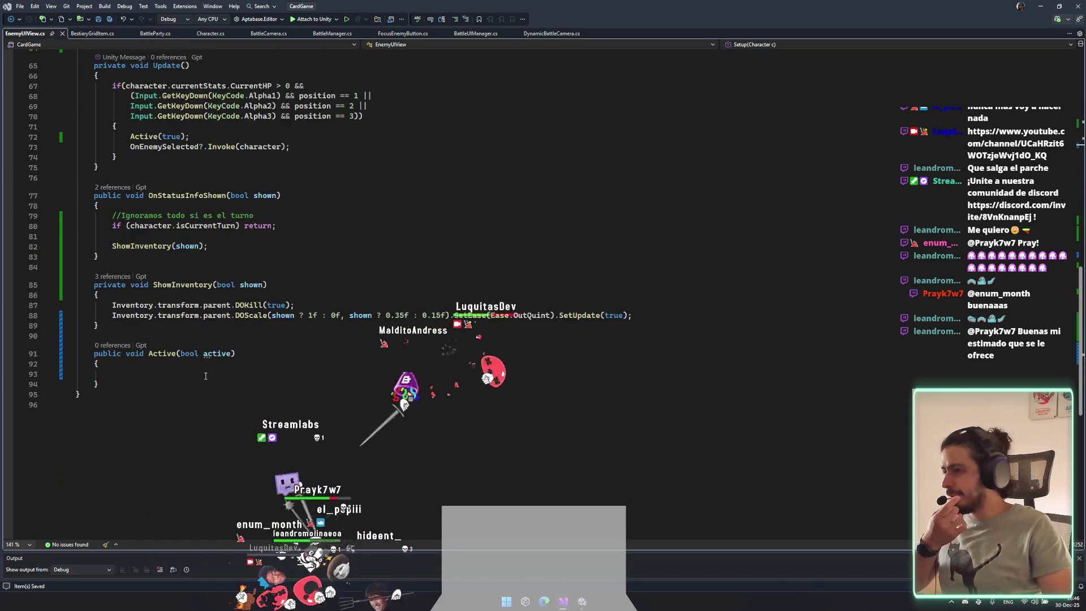
pyautogui.click(185, 375)
pyautogui.write('LogError')
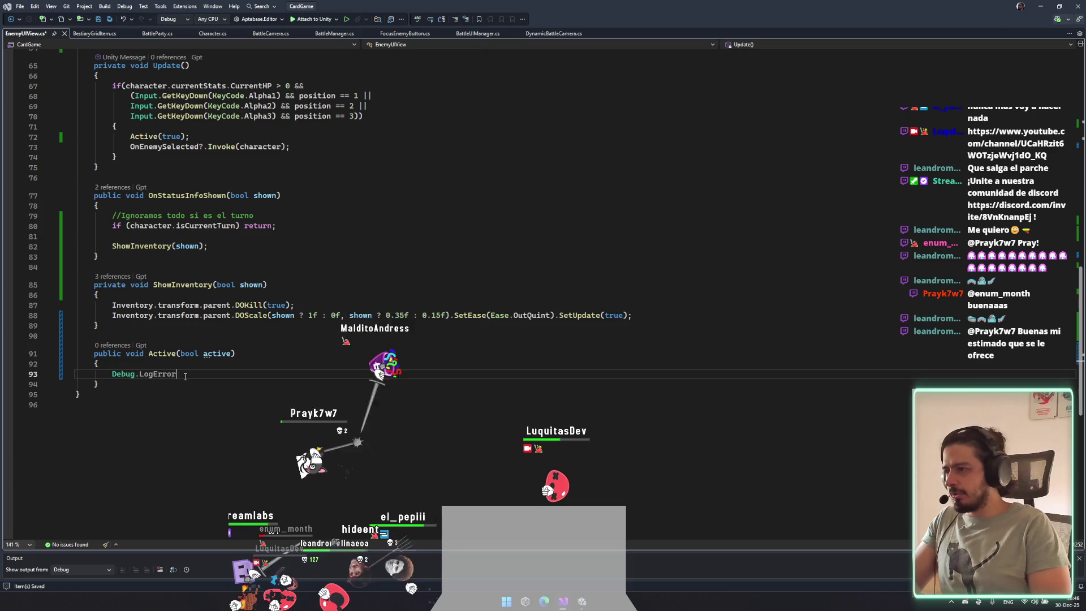
pyautogui.write('("SOY')
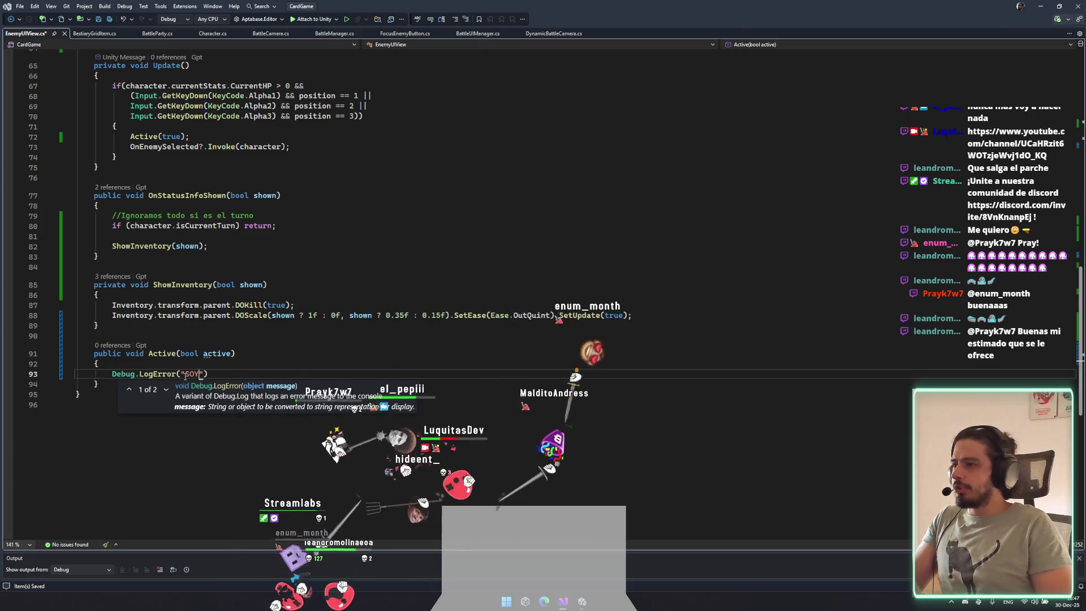
pyautogui.write(' " + character.')
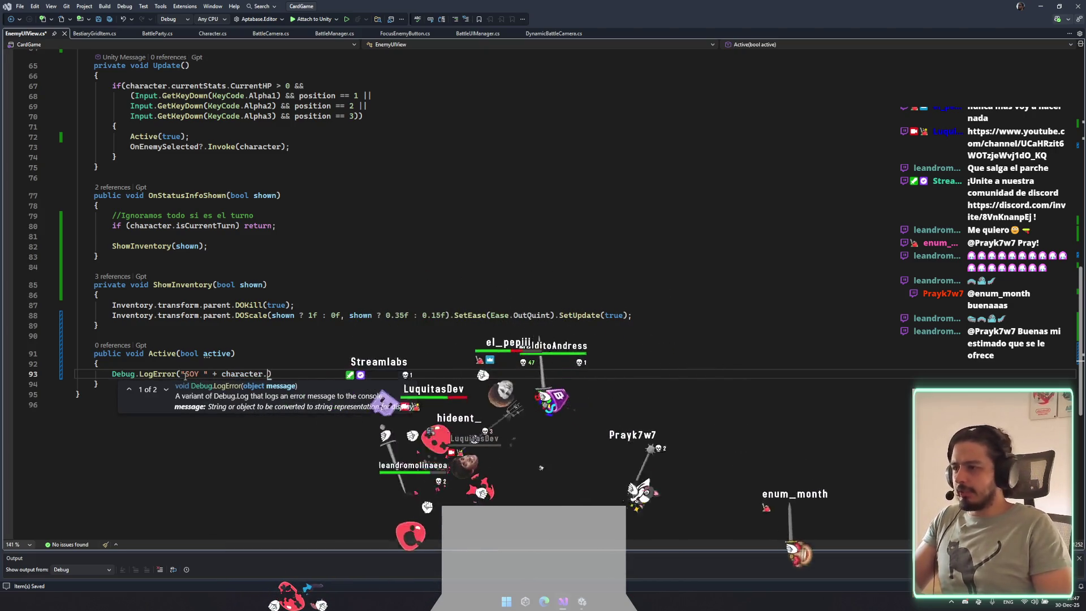
pyautogui.write('CharacterName +')
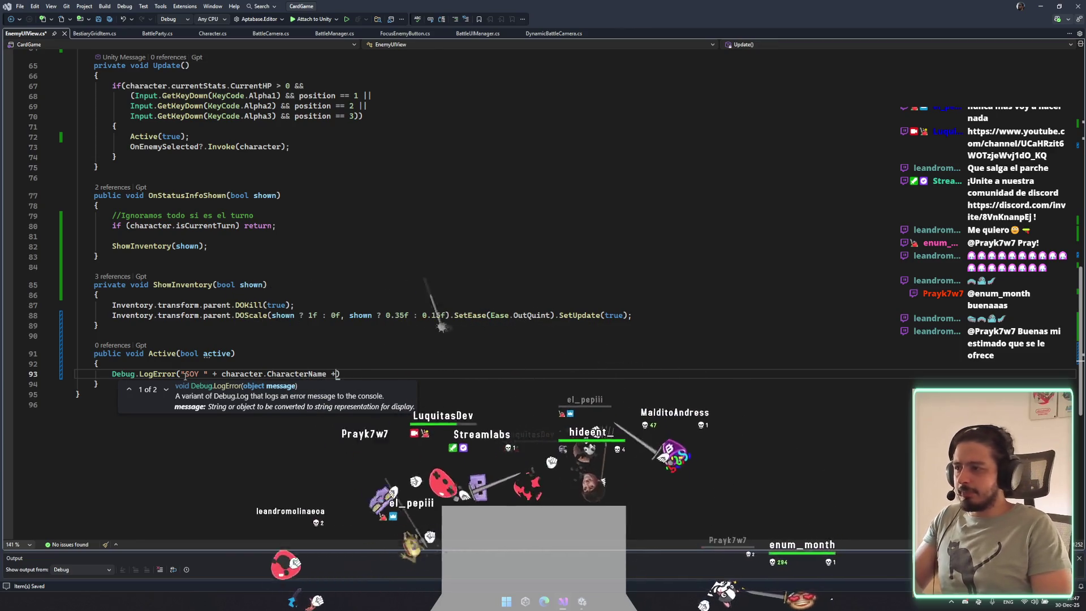
pyautogui.write(' " y me ')
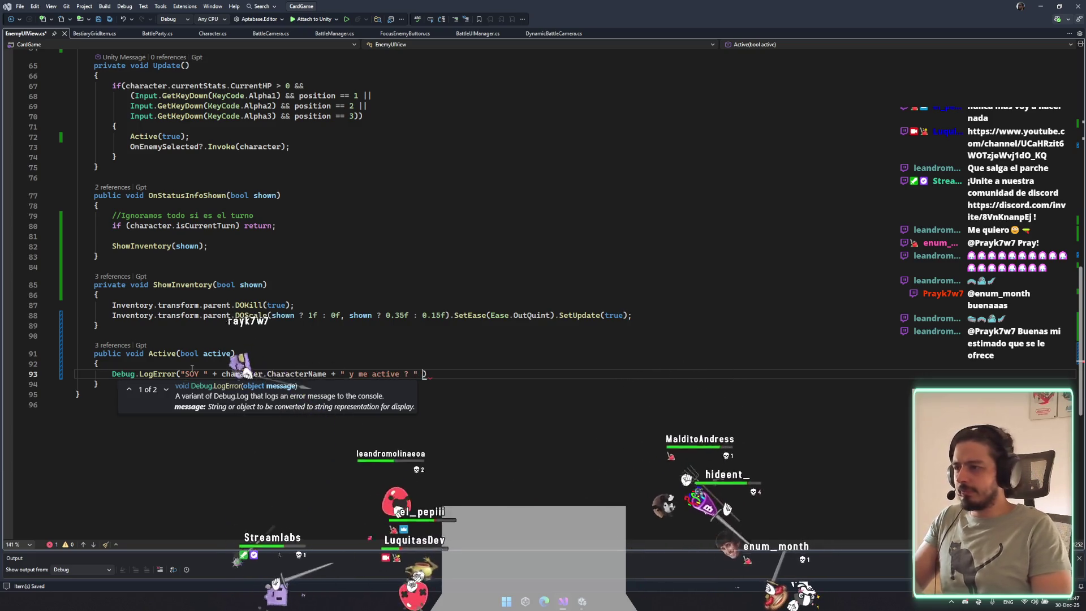
pyautogui.write('active')
pyautogui.press('BackSpace')
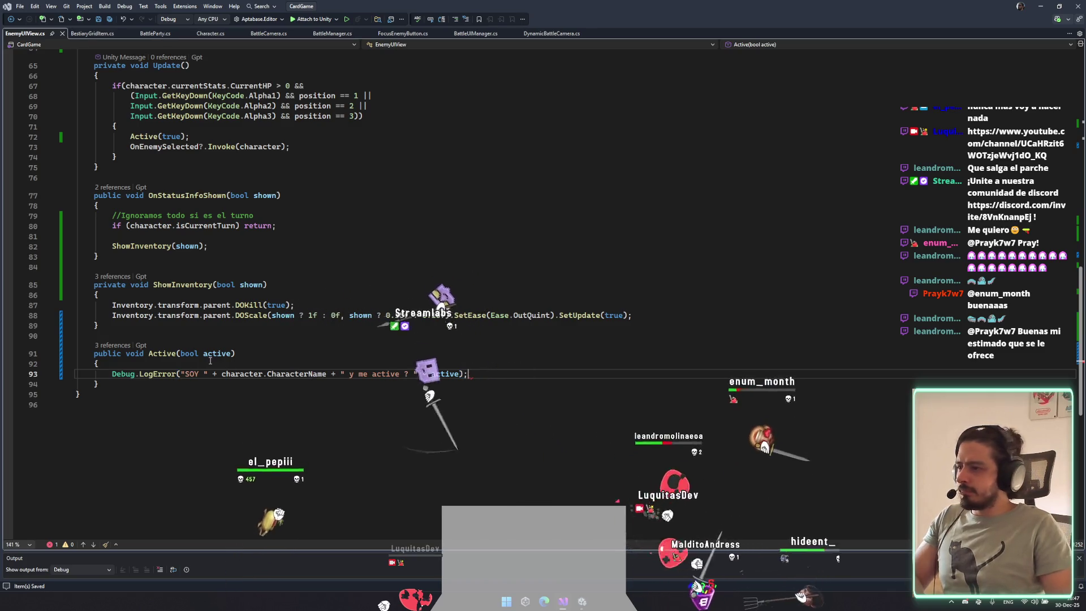
# Trace ShowInventory from its EndBattle call to its definition, then return to the top.
pyautogui.scroll(5, 209, 360)
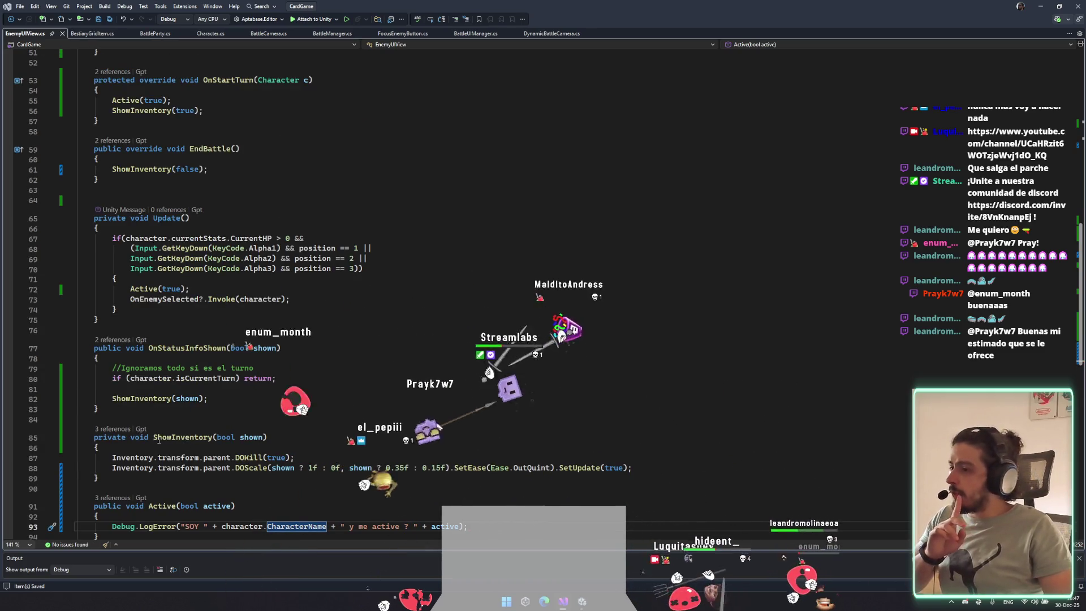
pyautogui.scroll(-4, 166, 440)
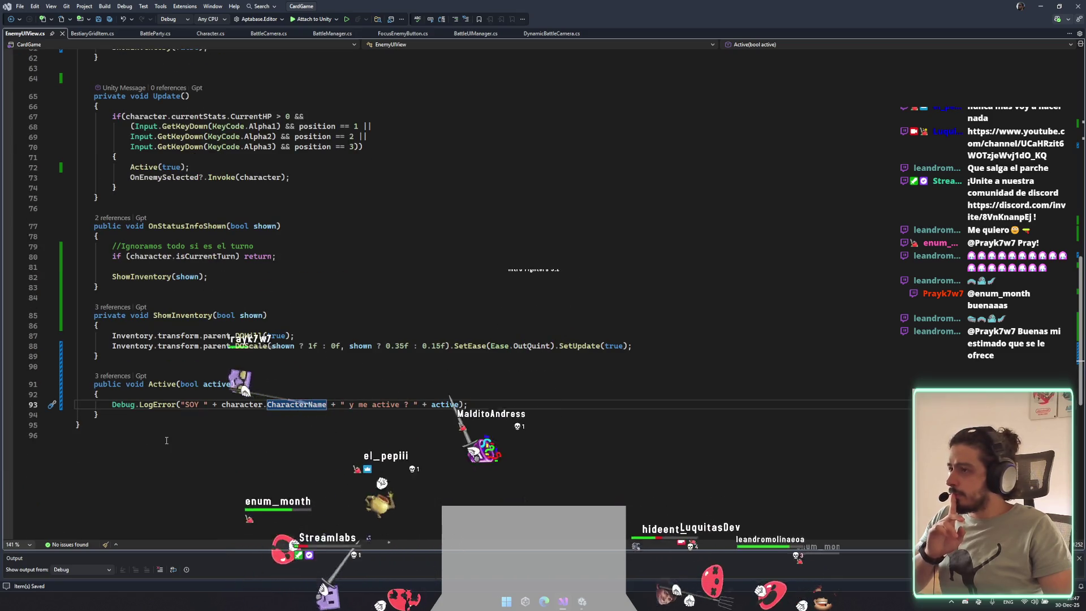
pyautogui.click(115, 306)
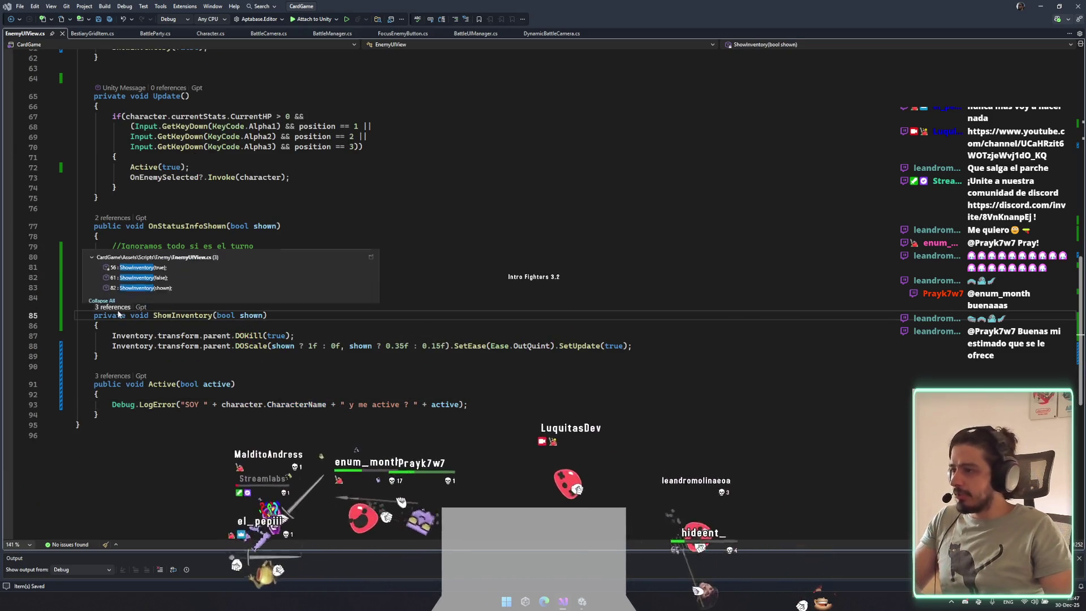
pyautogui.doubleClick(180, 266)
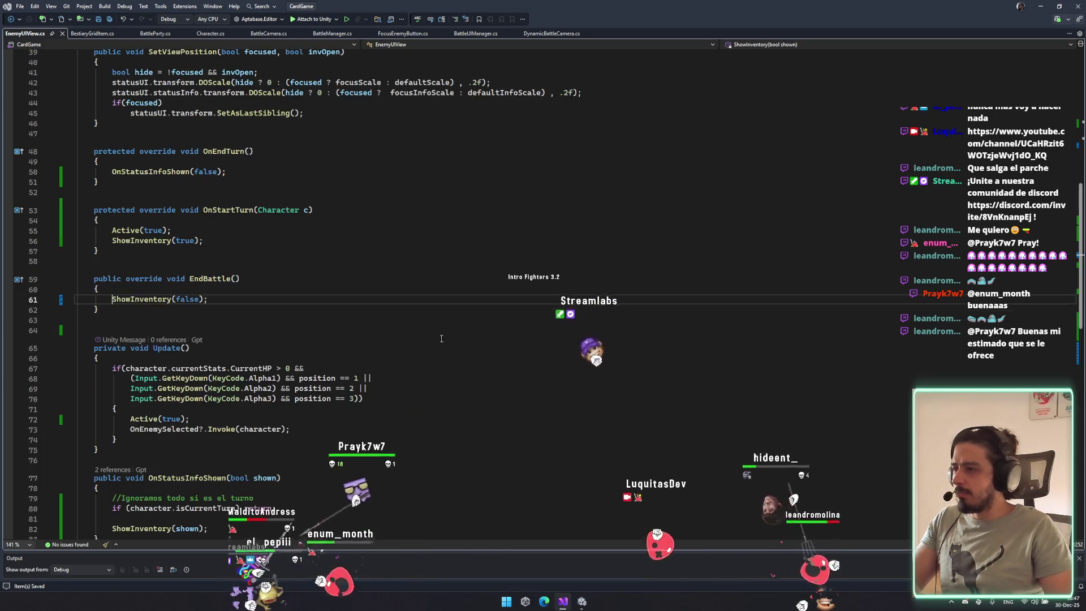
pyautogui.press('F12')
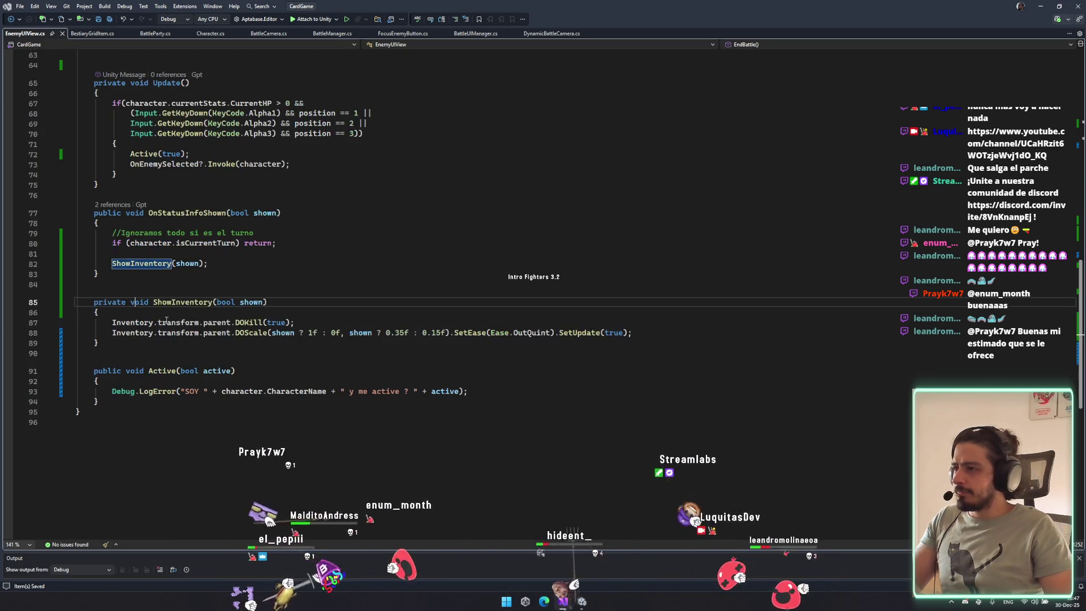
pyautogui.scroll(4, 289, 347)
pyautogui.scroll(11, 284, 356)
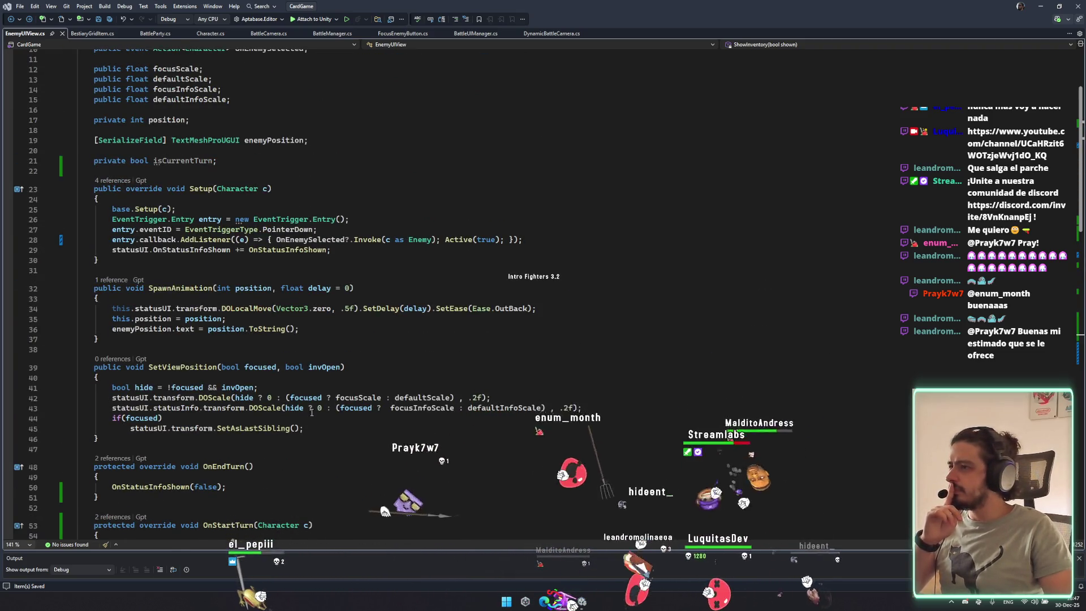
pyautogui.scroll(3, 312, 412)
# Begin an event subscription at the end of Setup, trying BattleManager.Instance, then c.OwnBattleParty.on.
pyautogui.press('Return')
pyautogui.press('Return')
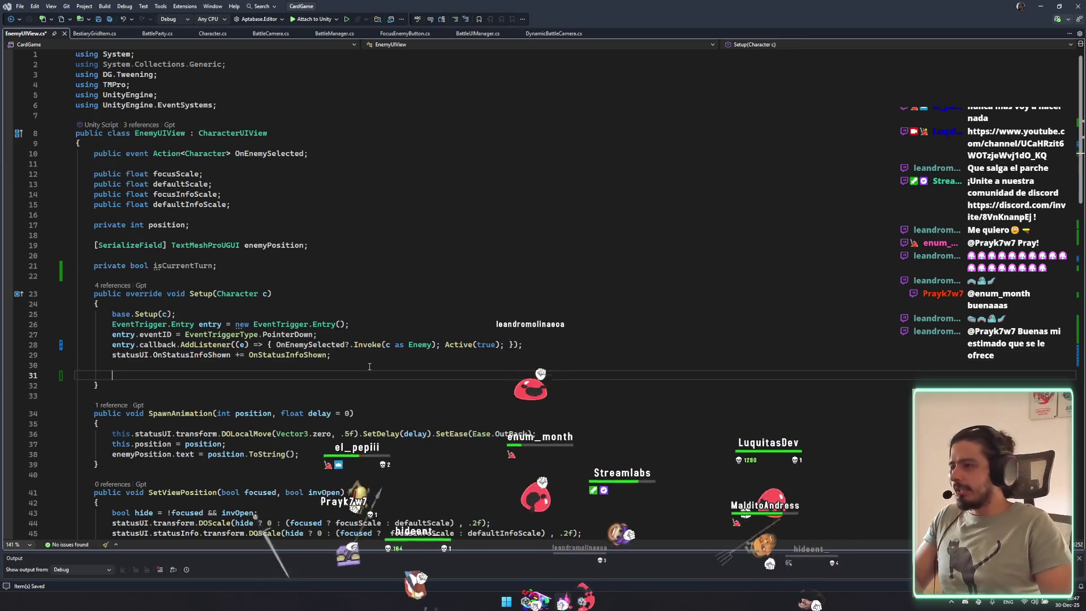
pyautogui.write('BattleManager.i')
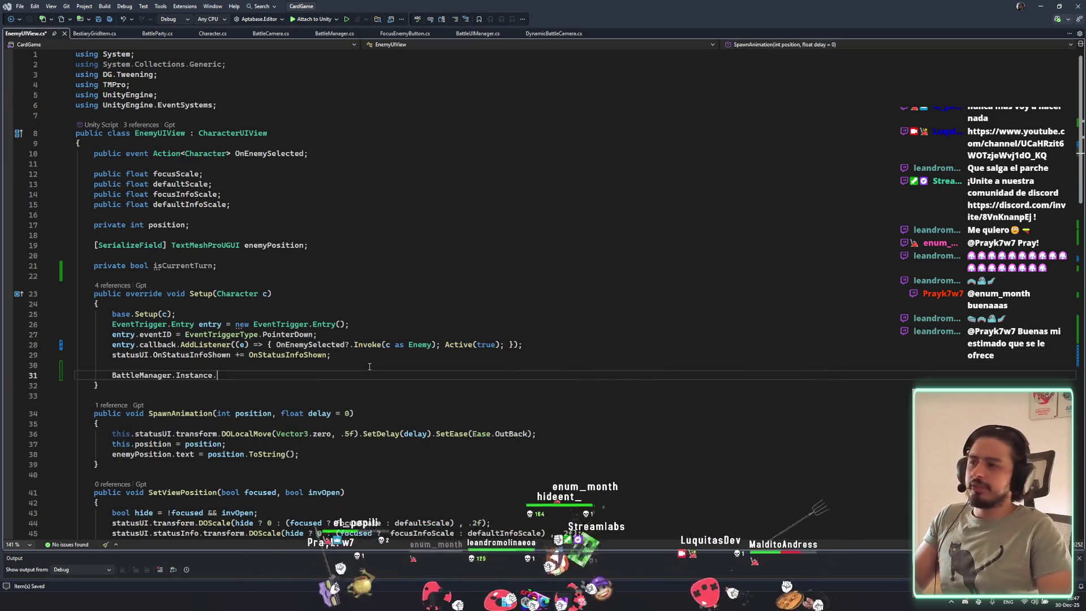
pyautogui.press('Down')
pyautogui.press('Down')
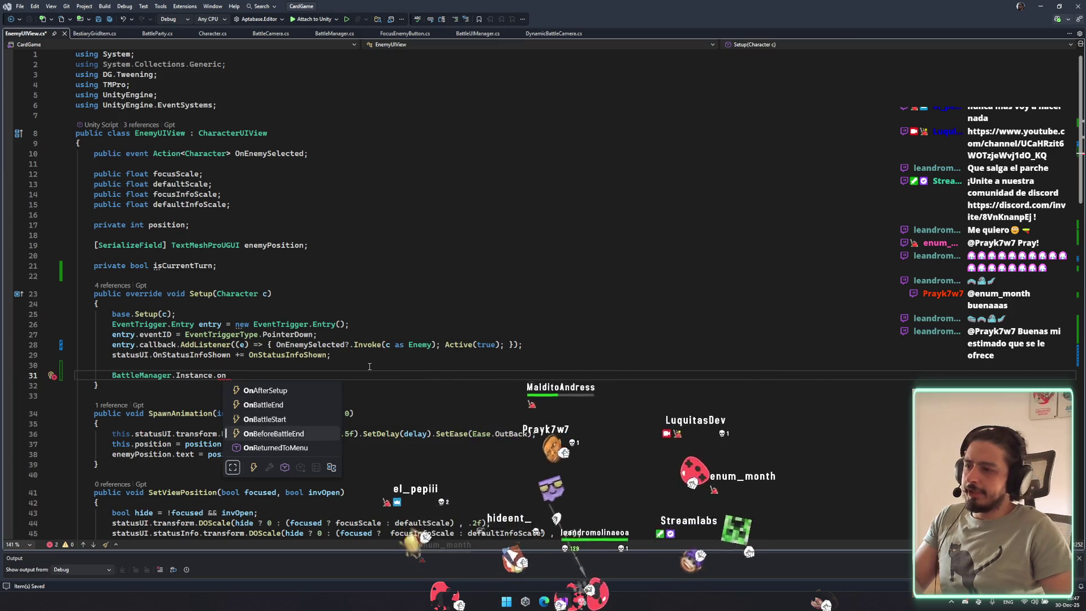
pyautogui.press('BackSpace')
pyautogui.write('ch')
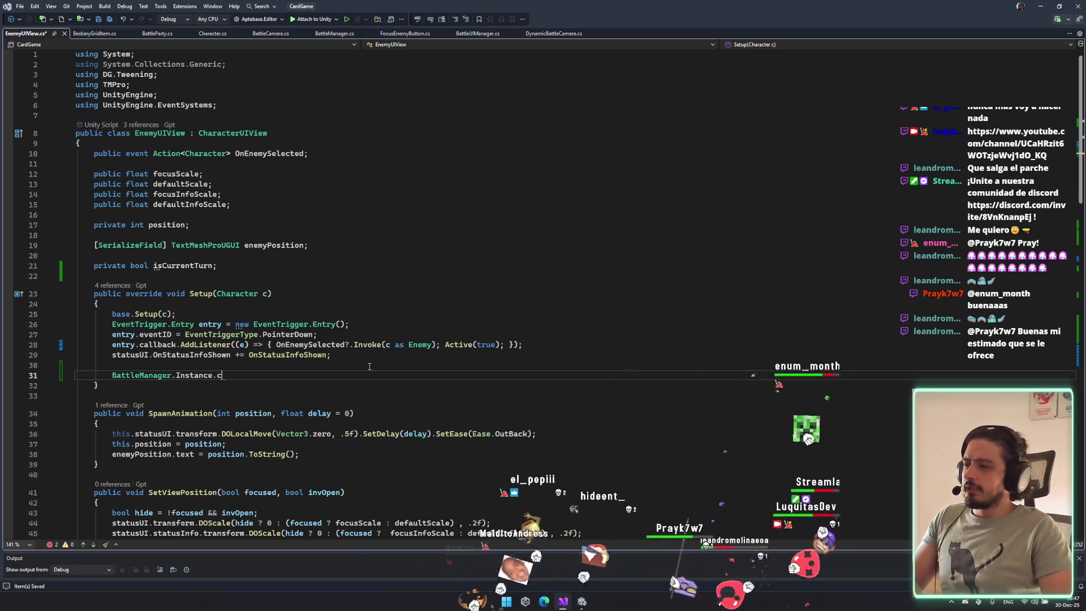
pyautogui.press('BackSpace')
pyautogui.press('BackSpace')
pyautogui.press('BackSpace')
pyautogui.write('c.on')
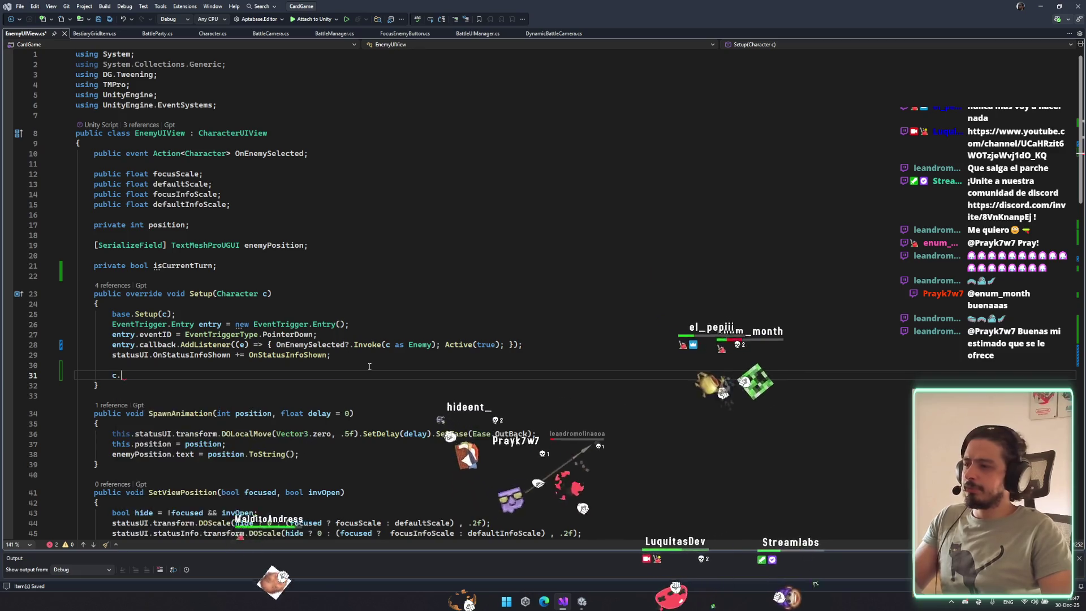
pyautogui.write('arty')
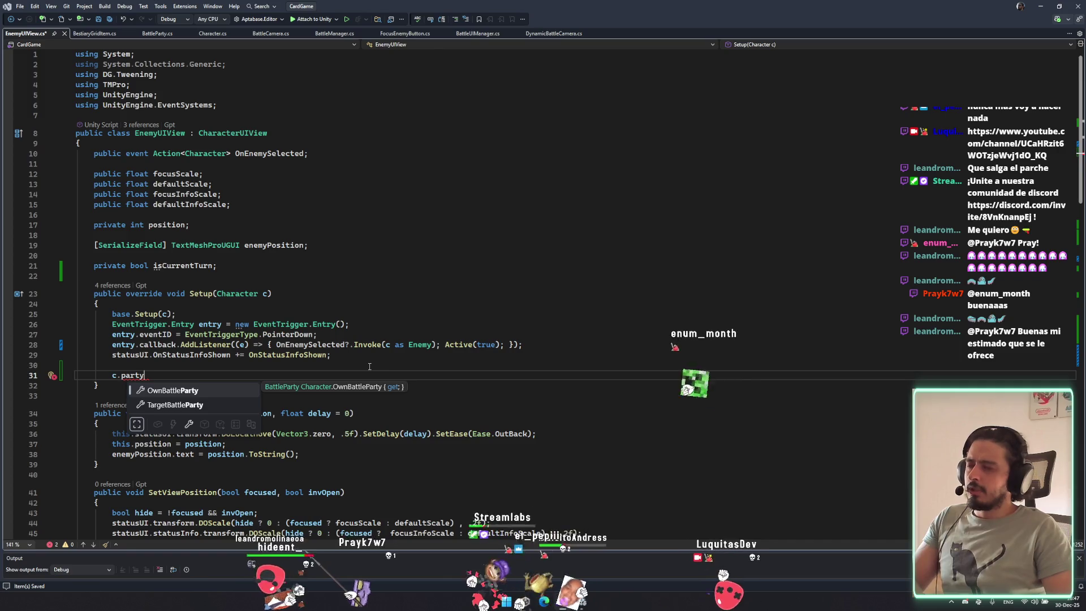
pyautogui.press('Tab')
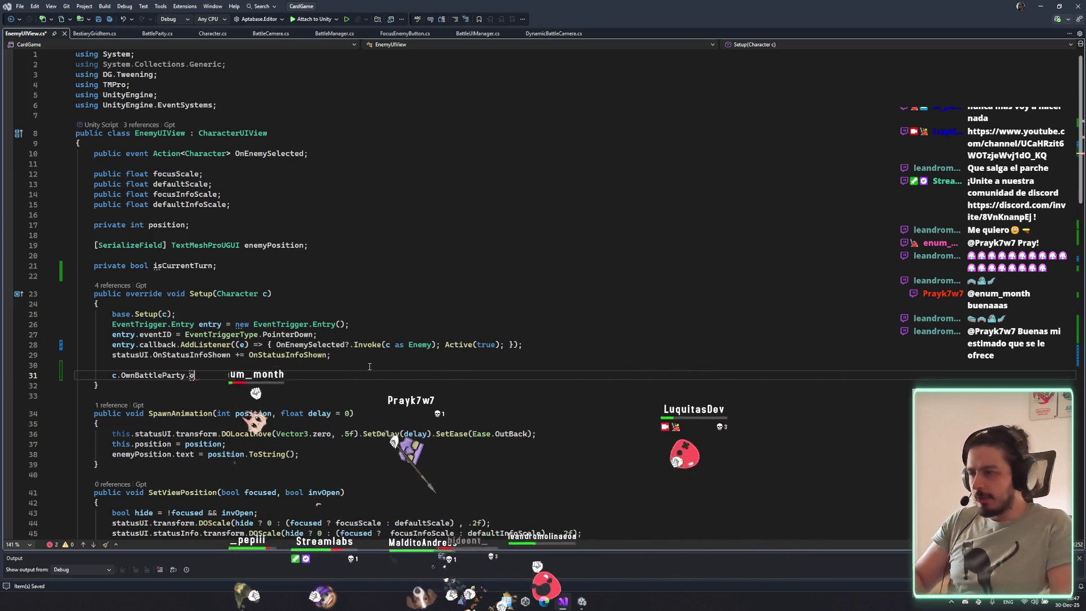
pyautogui.write('on')
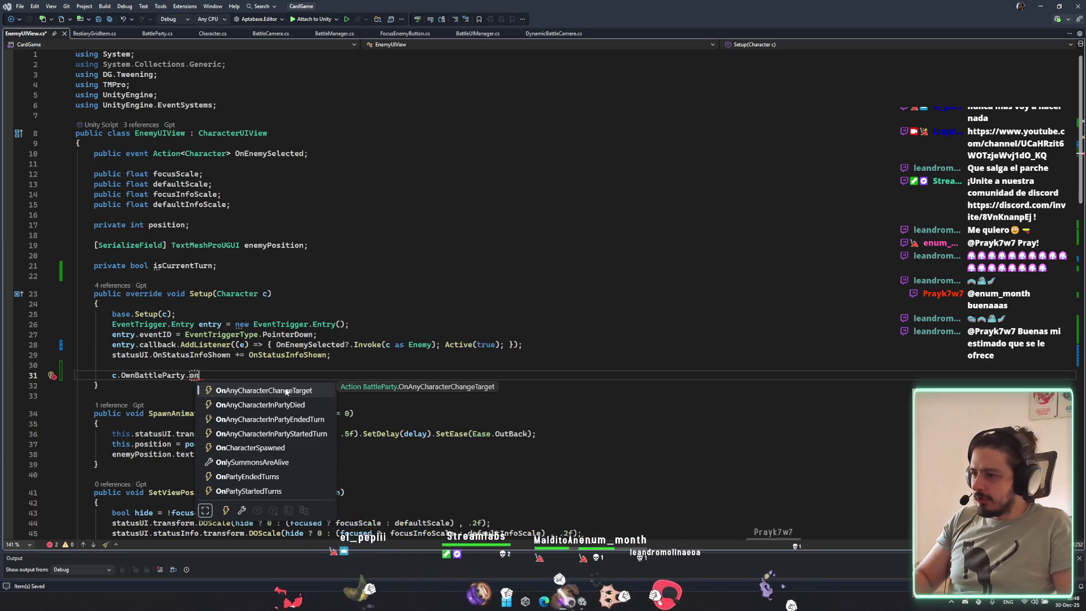
# Delete the unfinished party-event line, save EnemyUIView.cs, and scroll down to Update.
pyautogui.hotkey('ctrl', 'BackSpace')
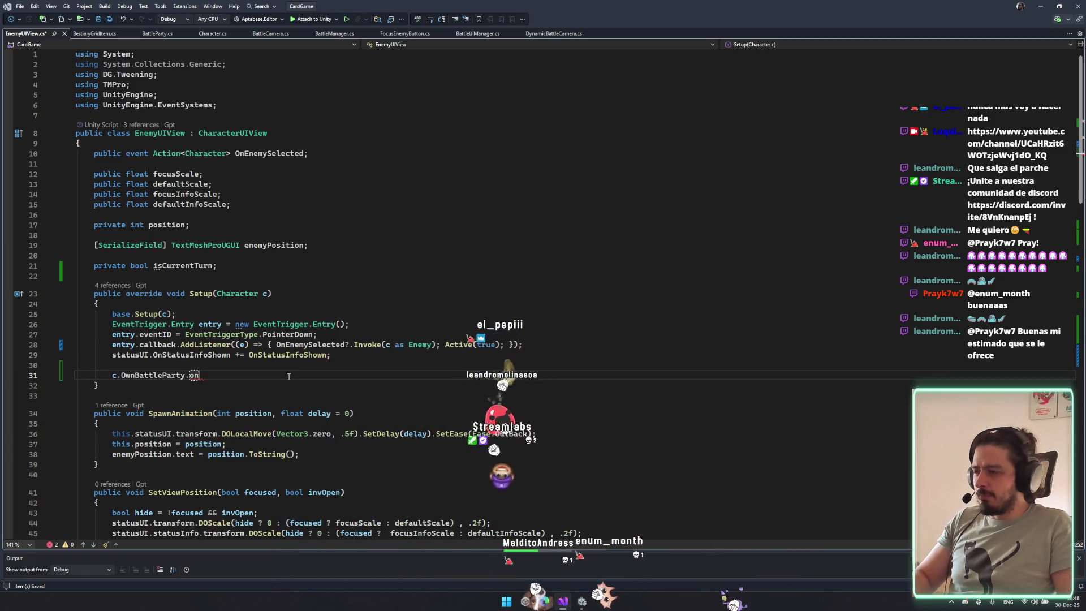
pyautogui.hotkey('ctrl', 'BackSpace')
pyautogui.hotkey('ctrl', 'BackSpace')
pyautogui.hotkey('ctrl', 'BackSpace')
pyautogui.hotkey('ctrl', 's')
pyautogui.scroll(-17, 296, 366)
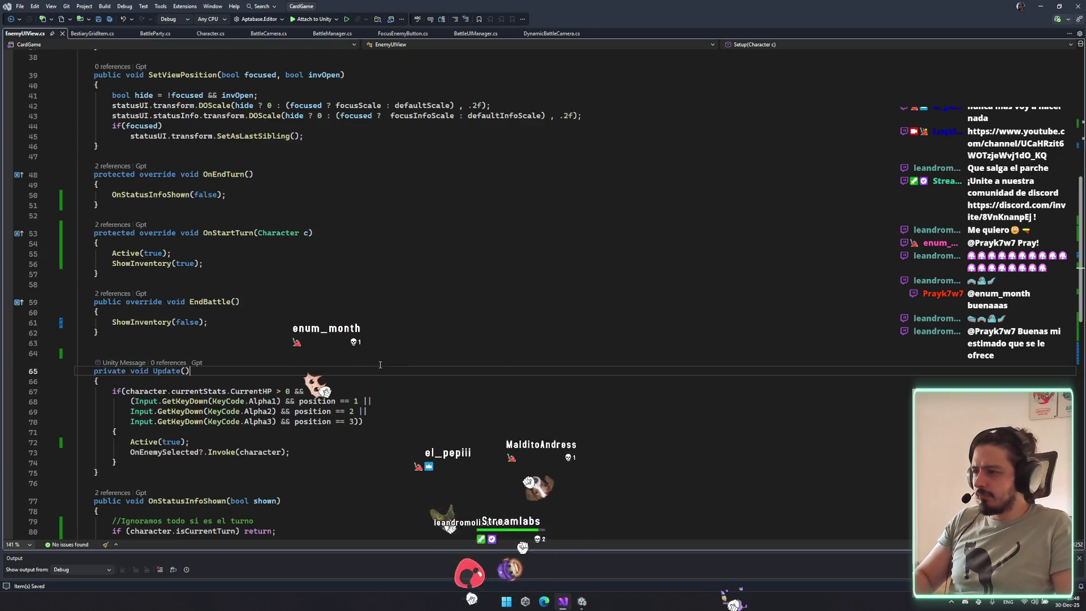
pyautogui.scroll(-5, 376, 408)
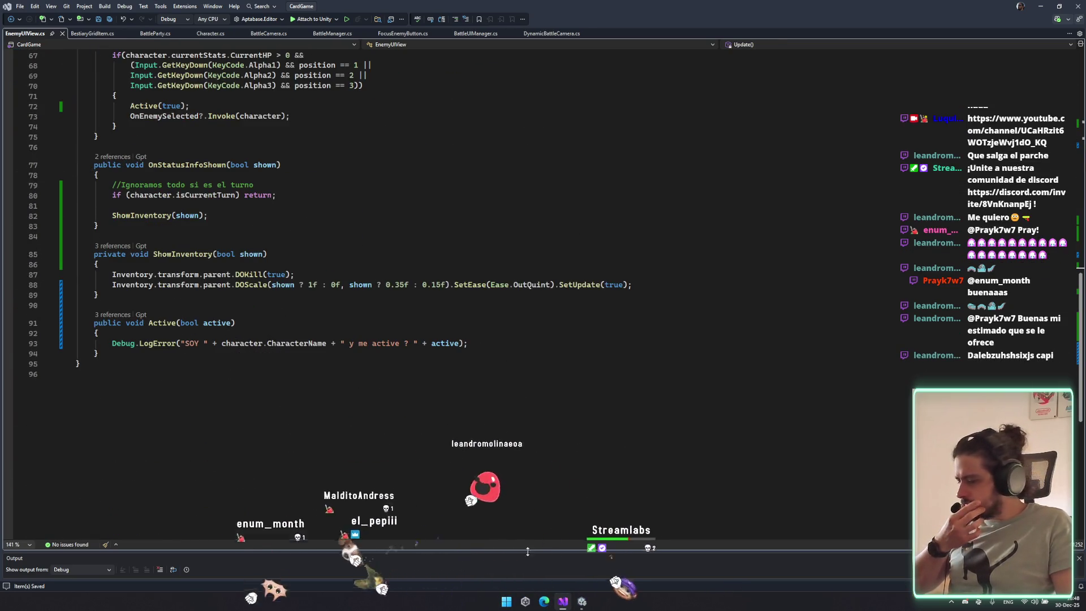
# Switch to the Unity Editor so it recompiles the scripts and reloads the domain.
pyautogui.click(581, 603)
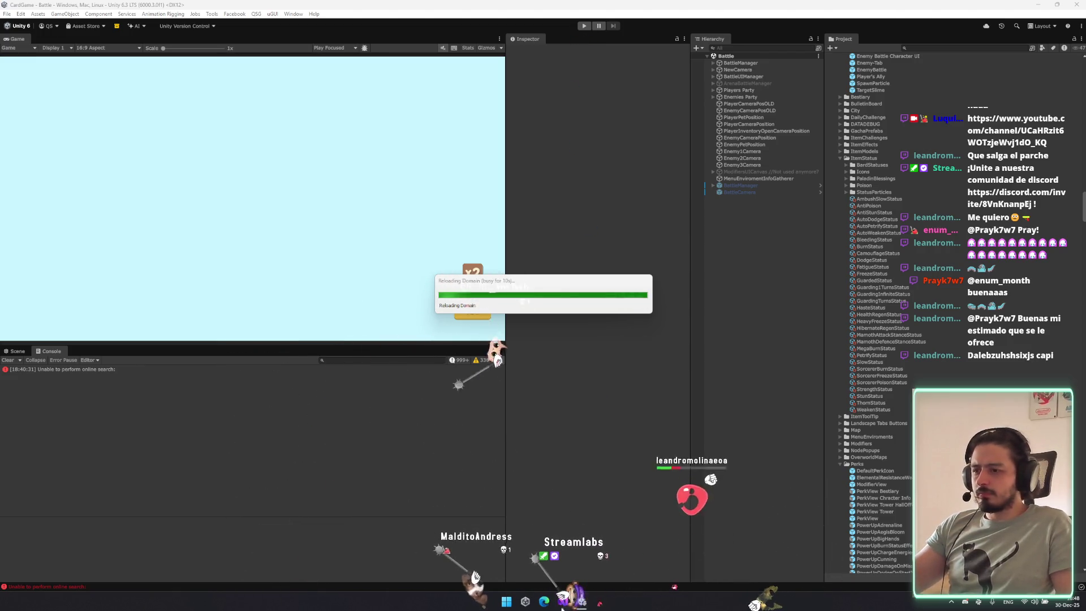
# Change BattleUIManager's SpawnAnimation delay to enemyPosition * 0.4f by removing "1 + ".
pyautogui.click(563, 600)
pyautogui.scroll(10, 408, 340)
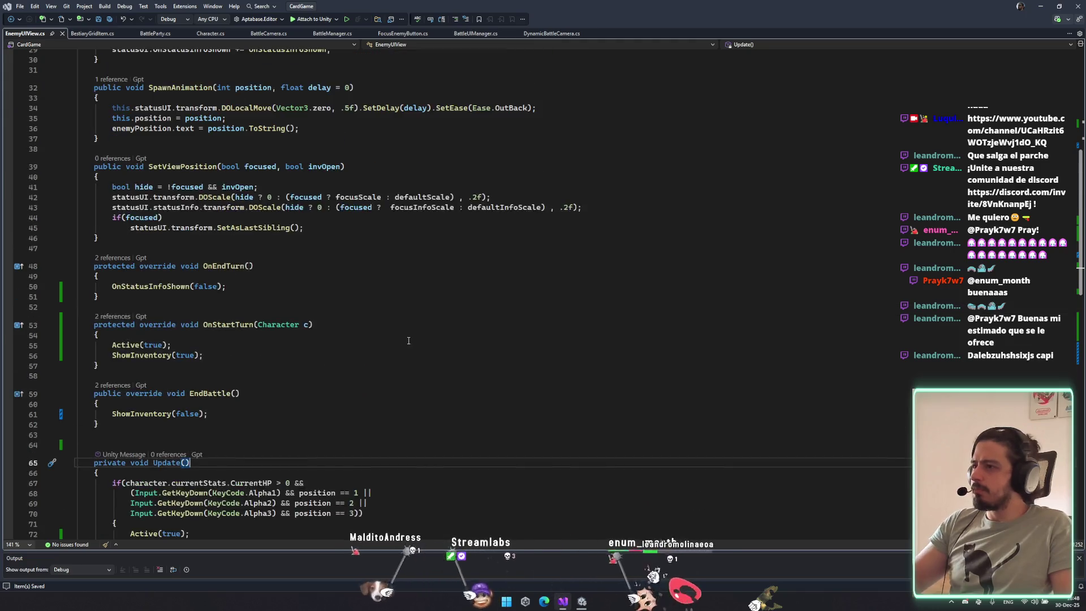
pyautogui.scroll(5, 408, 340)
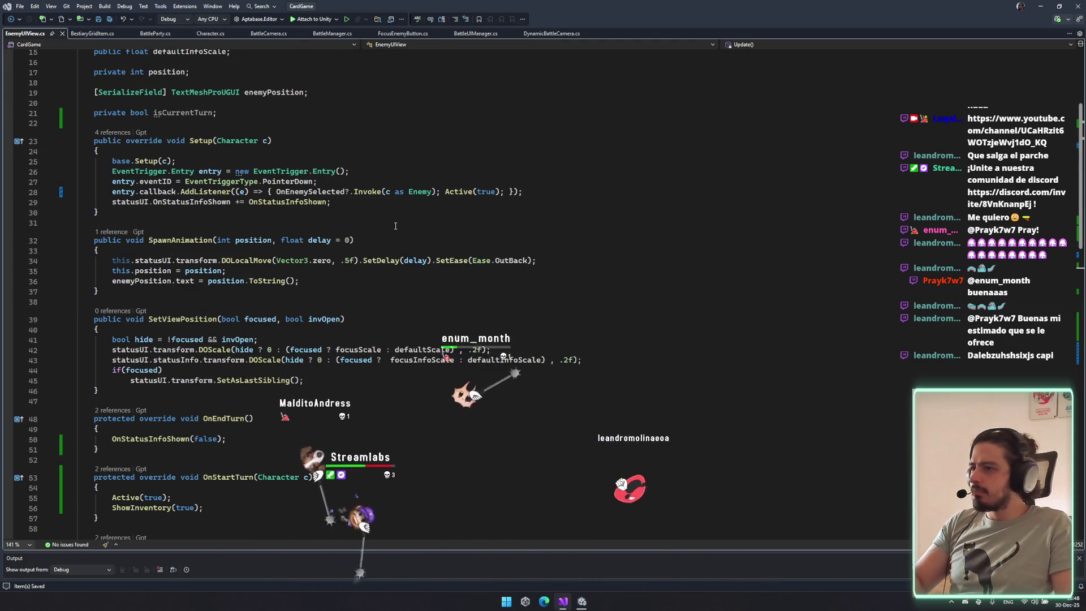
pyautogui.click(112, 231)
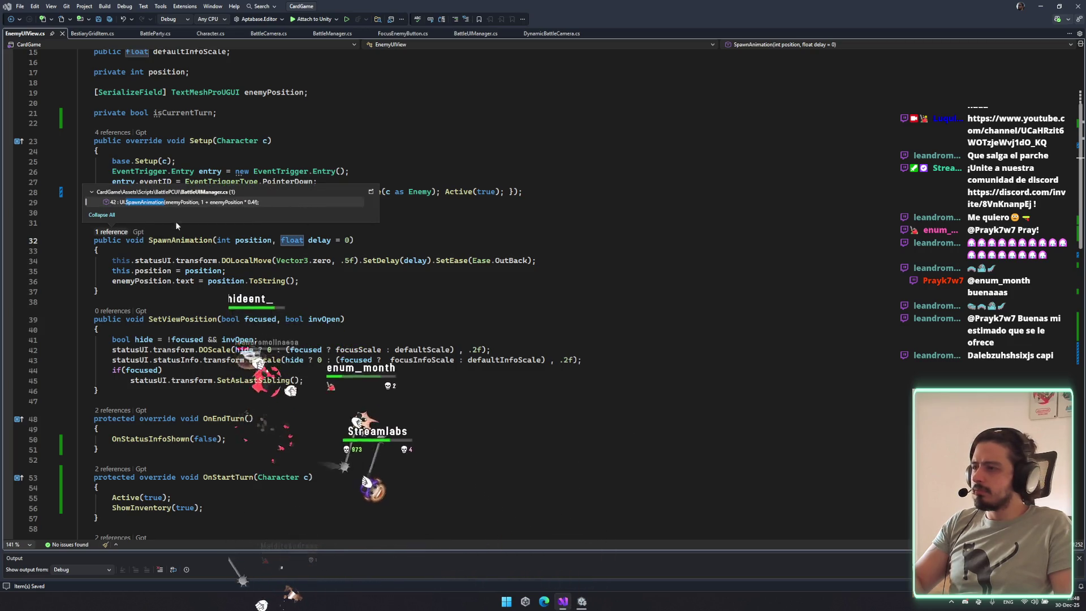
pyautogui.click(237, 202)
pyautogui.press('BackSpace')
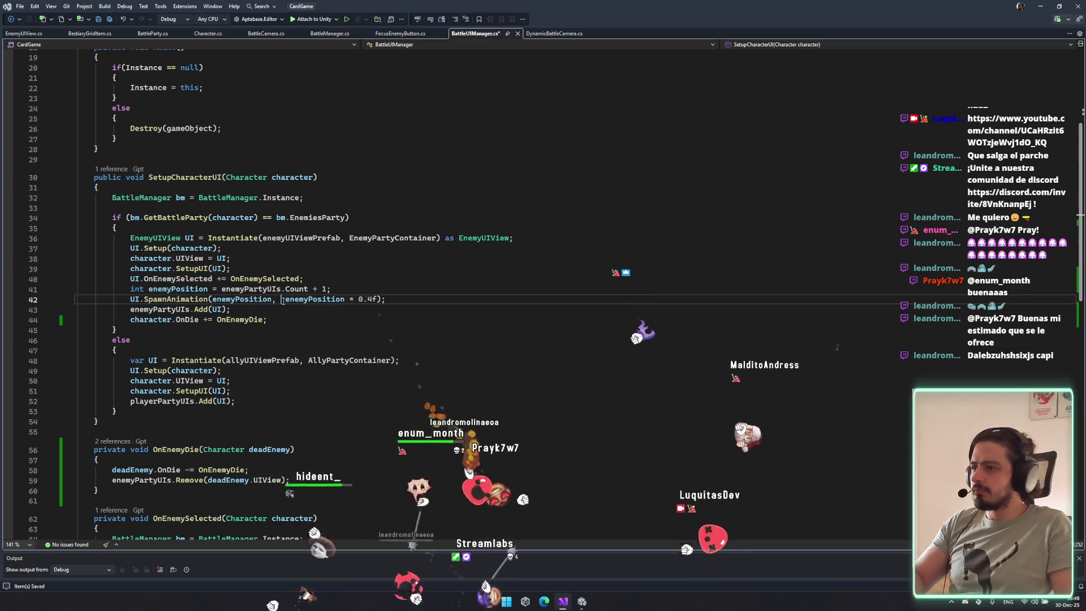
pyautogui.click(443, 331)
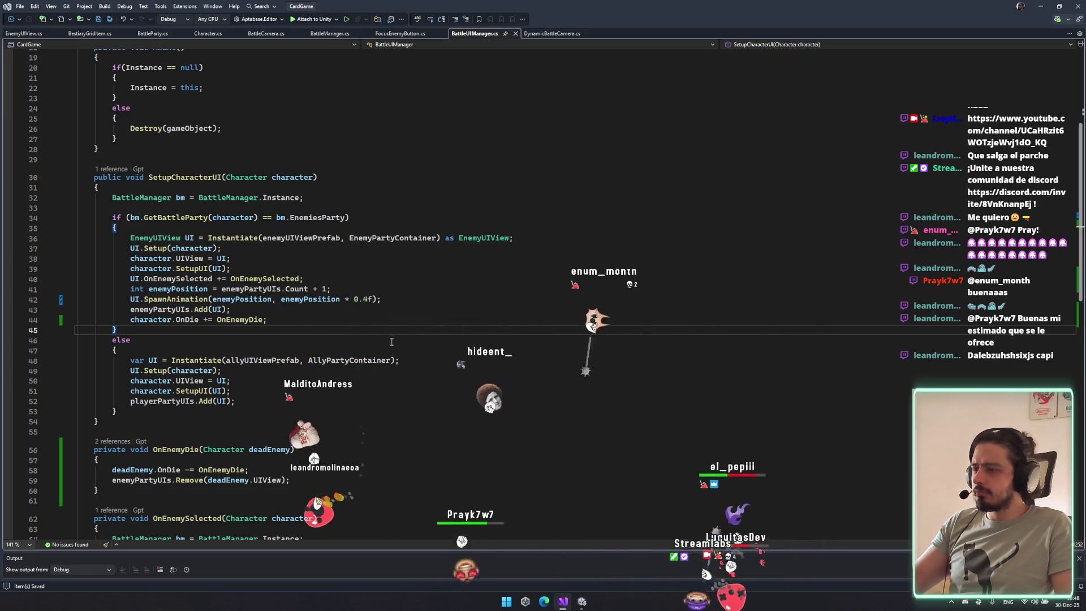
pyautogui.hotkey('alt', 'Tab')
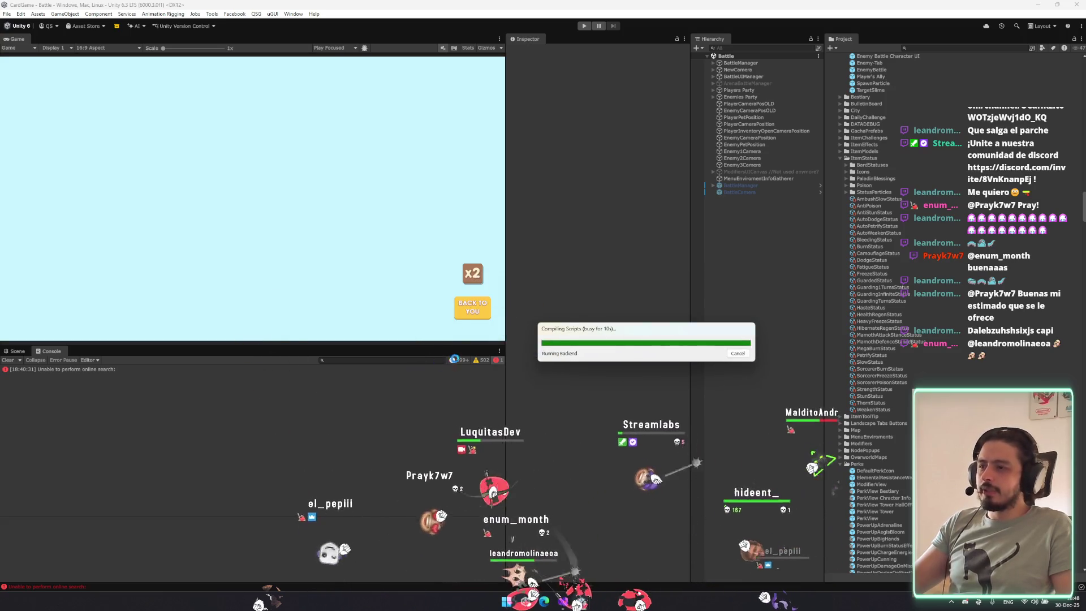
# Add an Audio Listener to NewCamera > BattleCamera, placed above the Dynamic Battle Camera script.
pyautogui.click(738, 69)
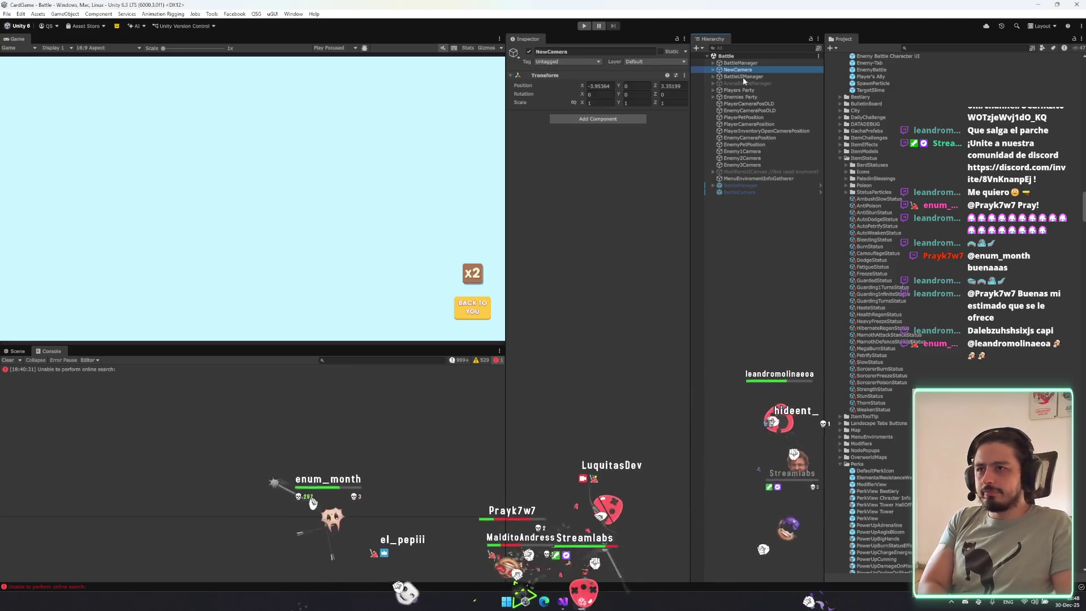
pyautogui.press('Right')
pyautogui.click(746, 76)
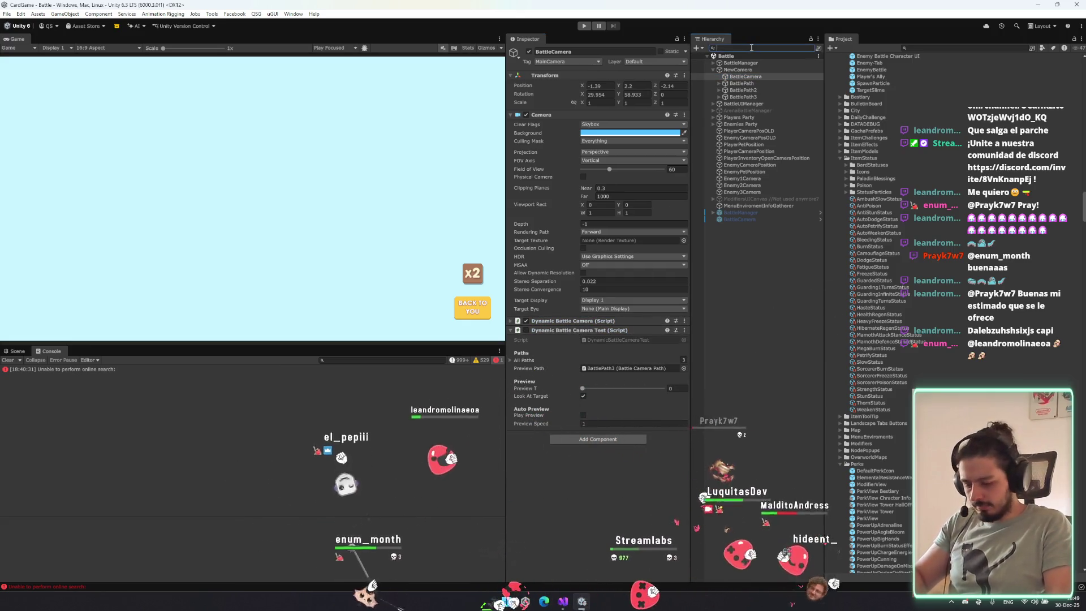
pyautogui.click(461, 363)
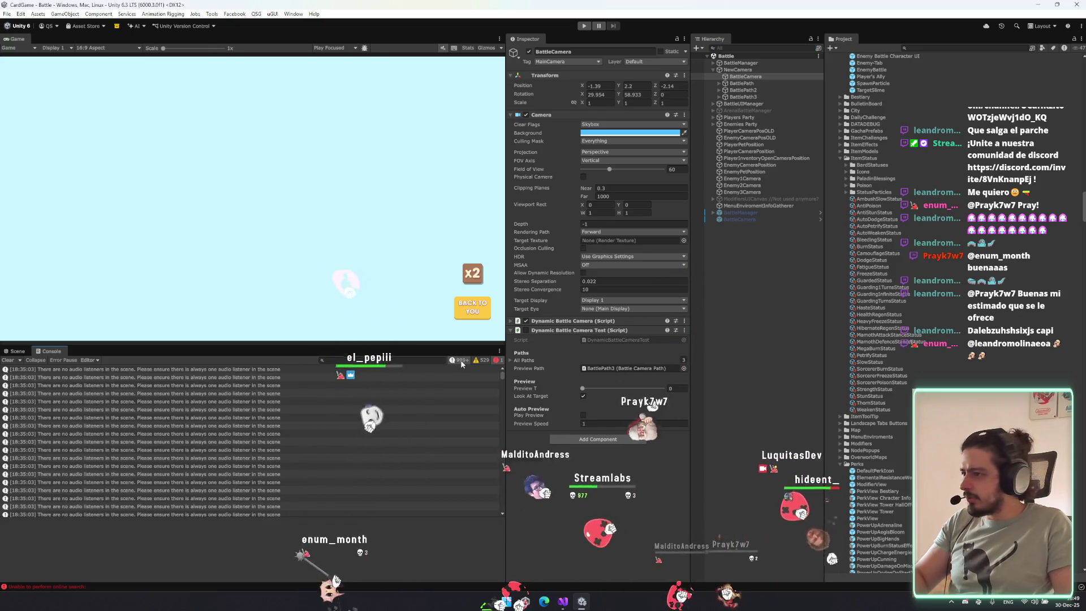
pyautogui.click(461, 362)
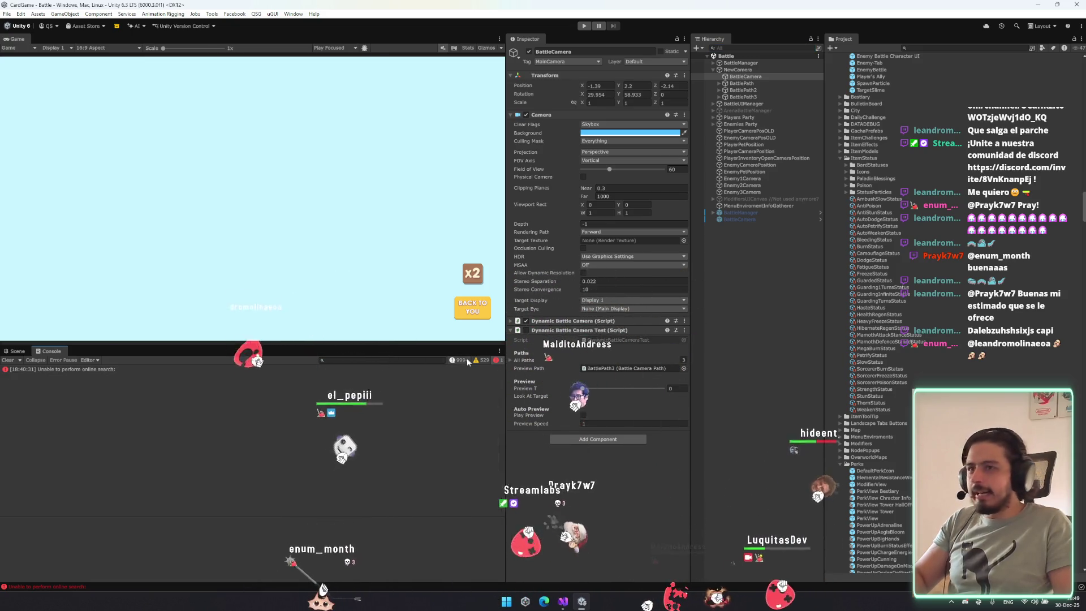
pyautogui.click(607, 440)
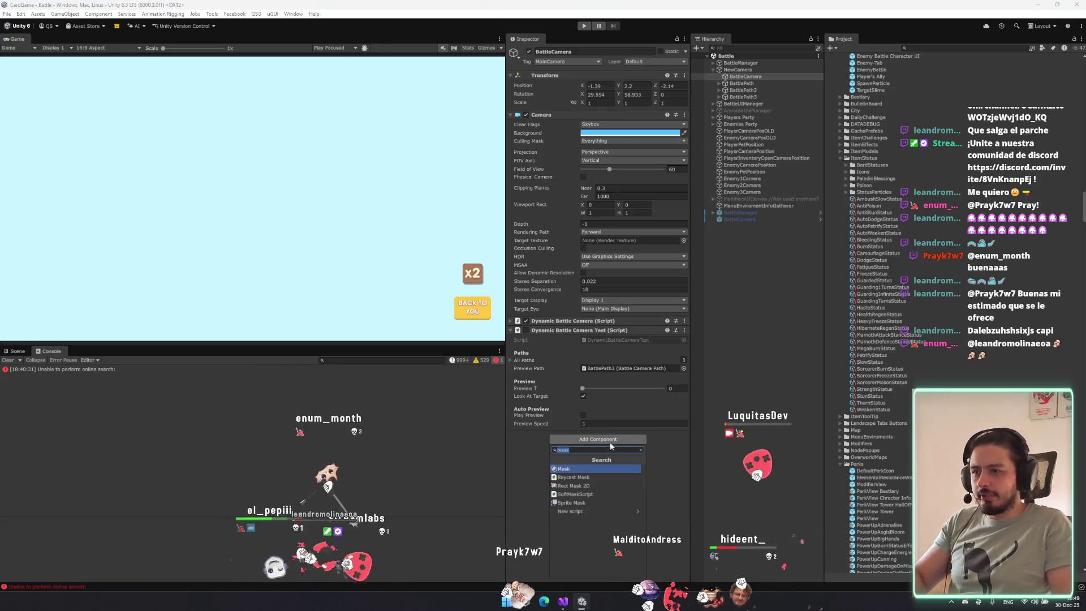
pyautogui.write('audioaudios;')
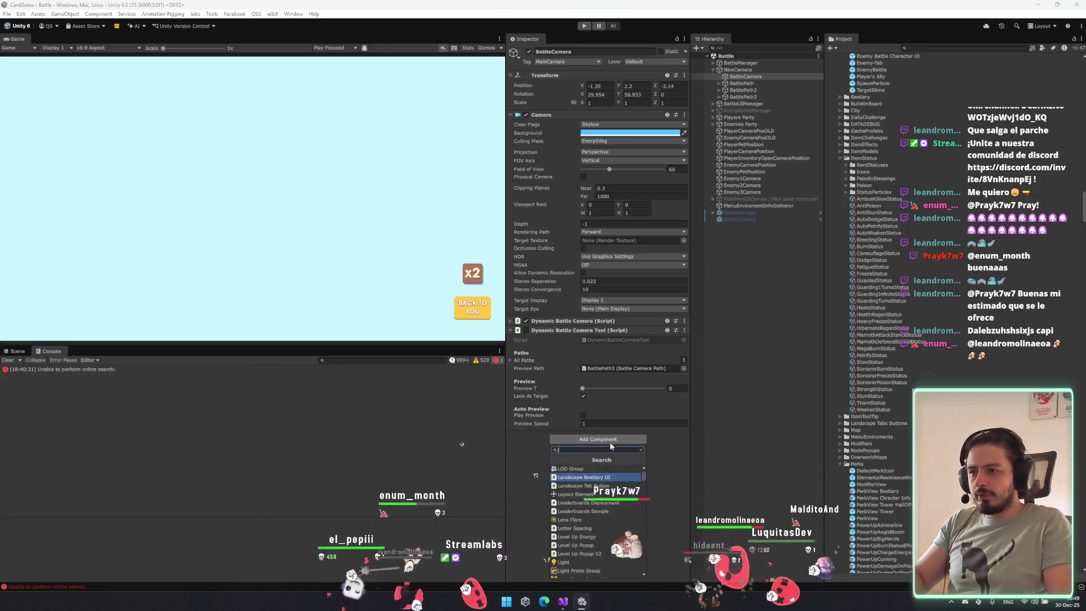
pyautogui.press('BackSpace')
pyautogui.press('BackSpace')
pyautogui.write('lis')
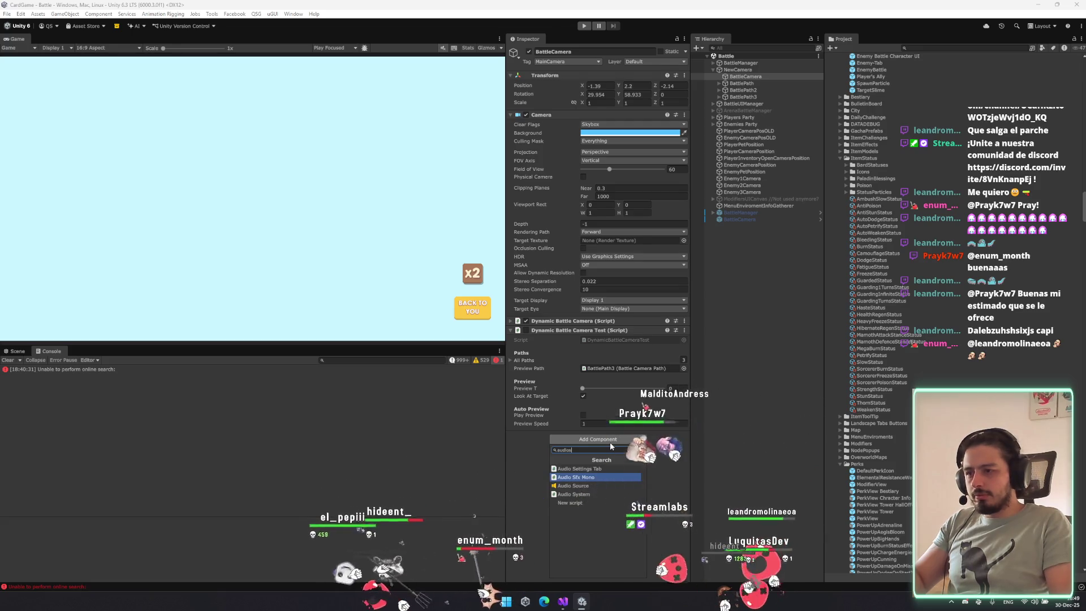
pyautogui.press('Return')
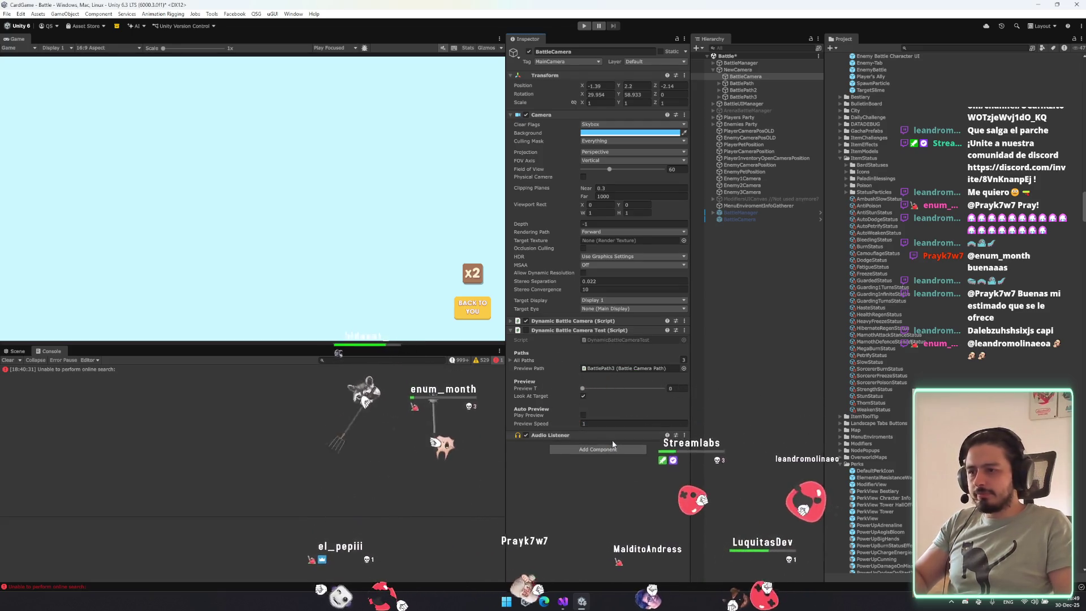
pyautogui.moveTo(556, 440); pyautogui.dragTo(556, 318)
# Run the game and go from the main menu past the inventory screen into the slime battle.
pyautogui.click(584, 25)
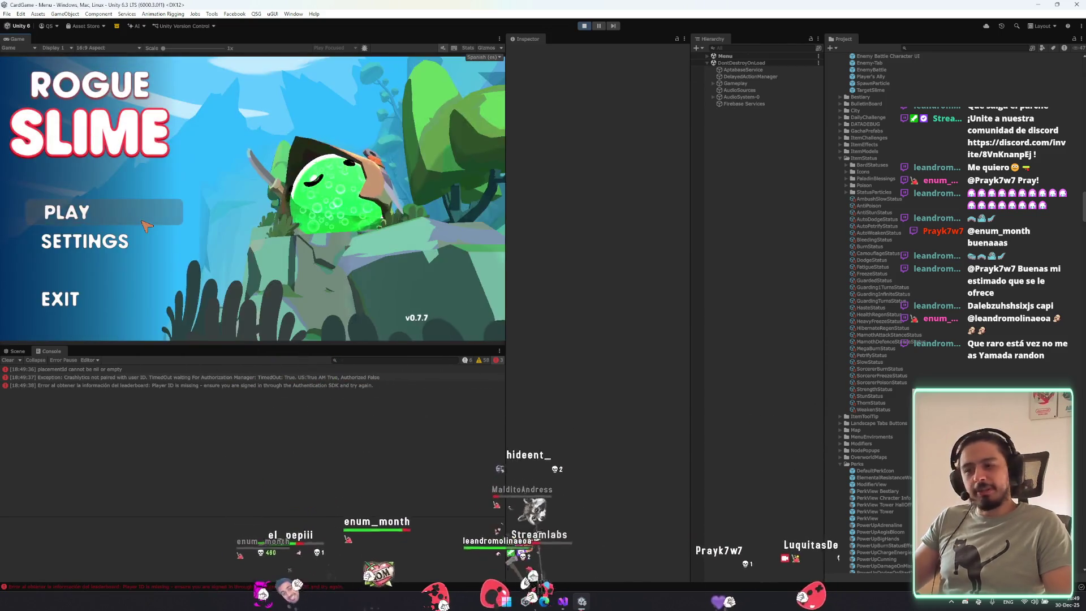
pyautogui.click(108, 220)
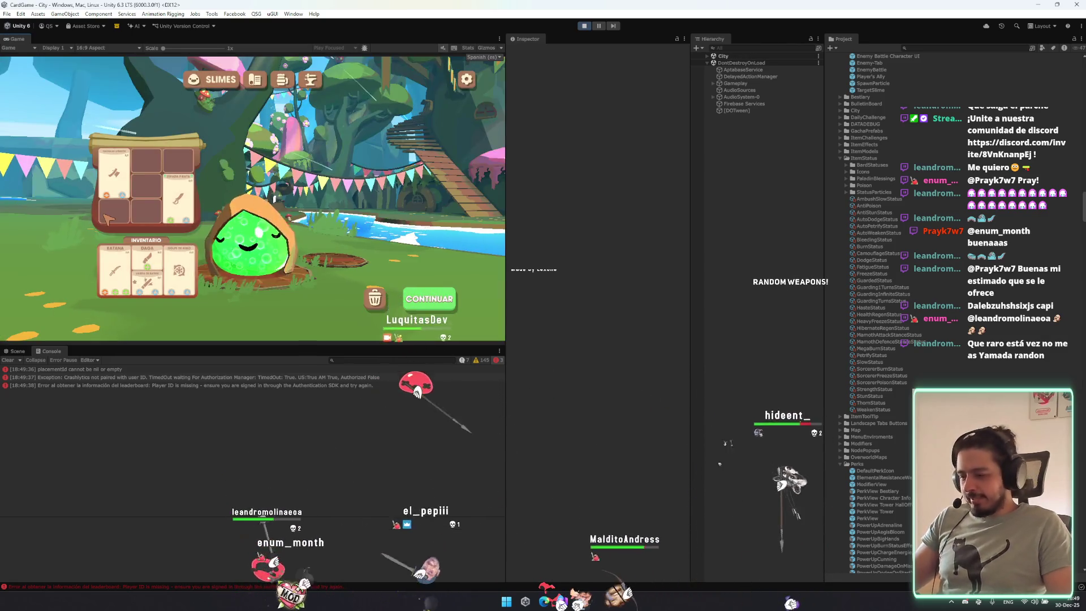
pyautogui.click(450, 303)
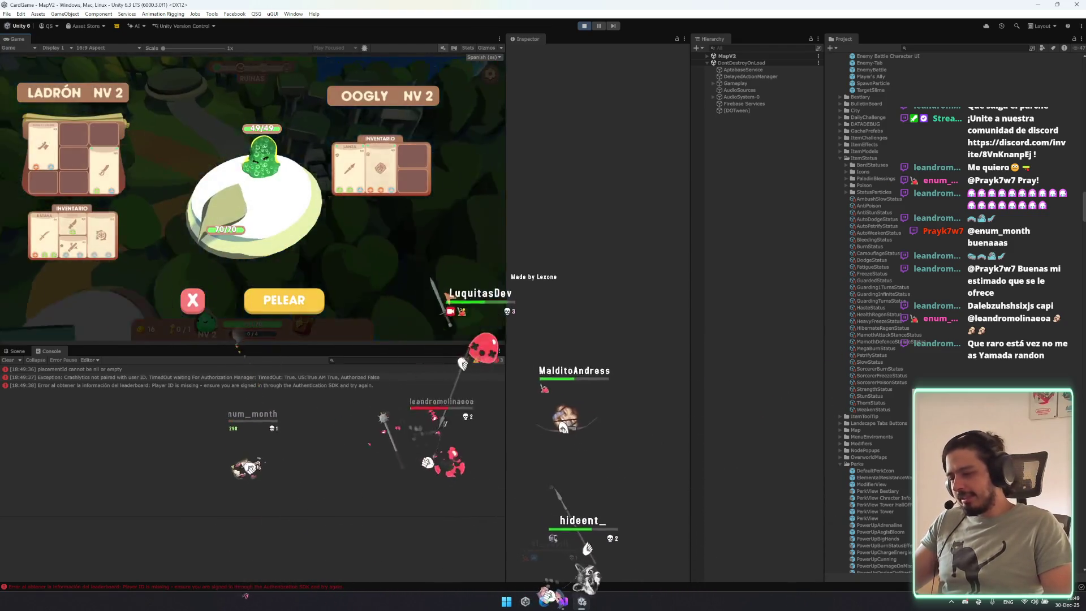
pyautogui.click(303, 306)
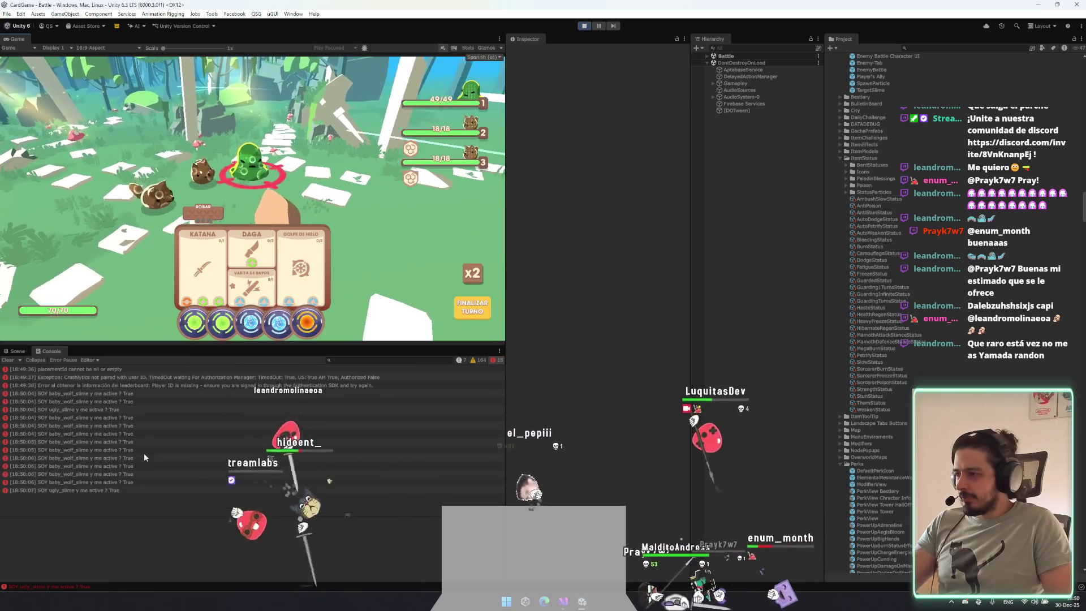
# Clear the Console log and expand the Battle scene in the Hierarchy.
pyautogui.click(8, 360)
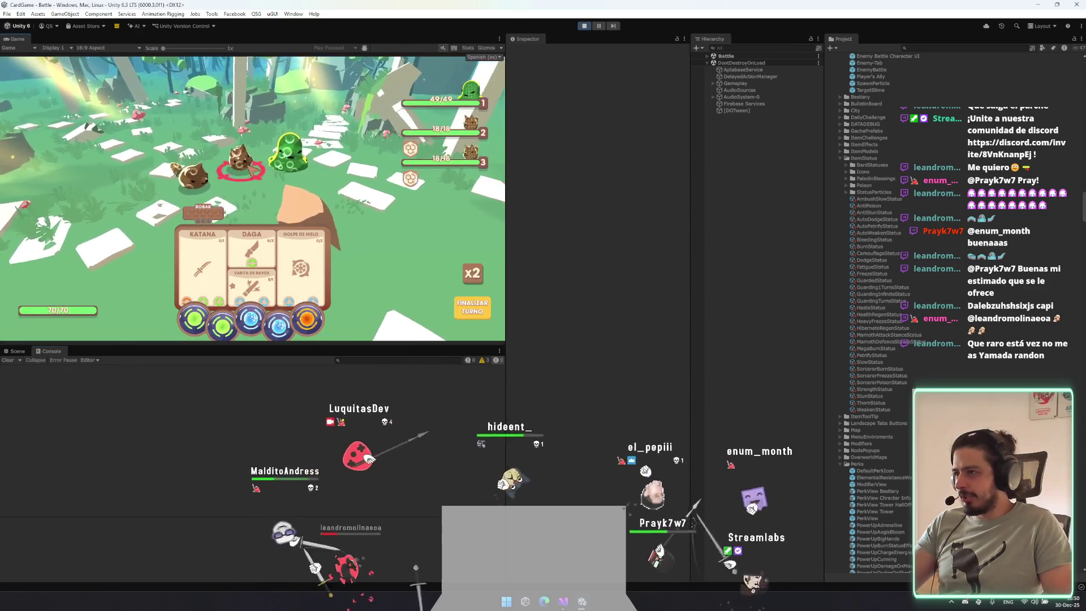
pyautogui.moveTo(471, 102)
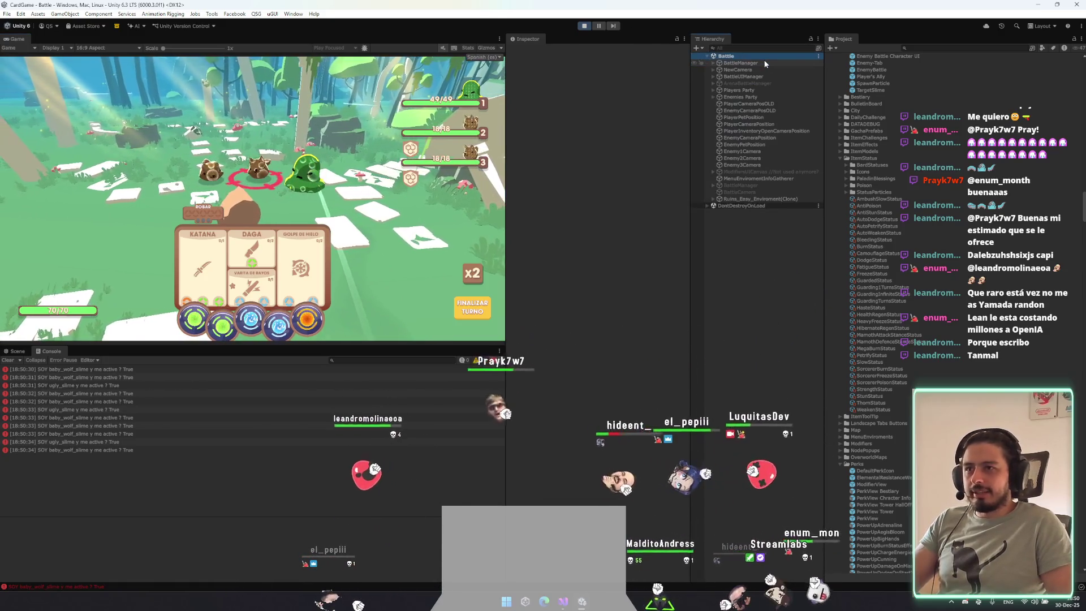
pyautogui.click(772, 69)
# Filter the Hierarchy by 'enemy', select Enemy Battle Character UI(Clone), then clear the filter.
pyautogui.click(777, 49)
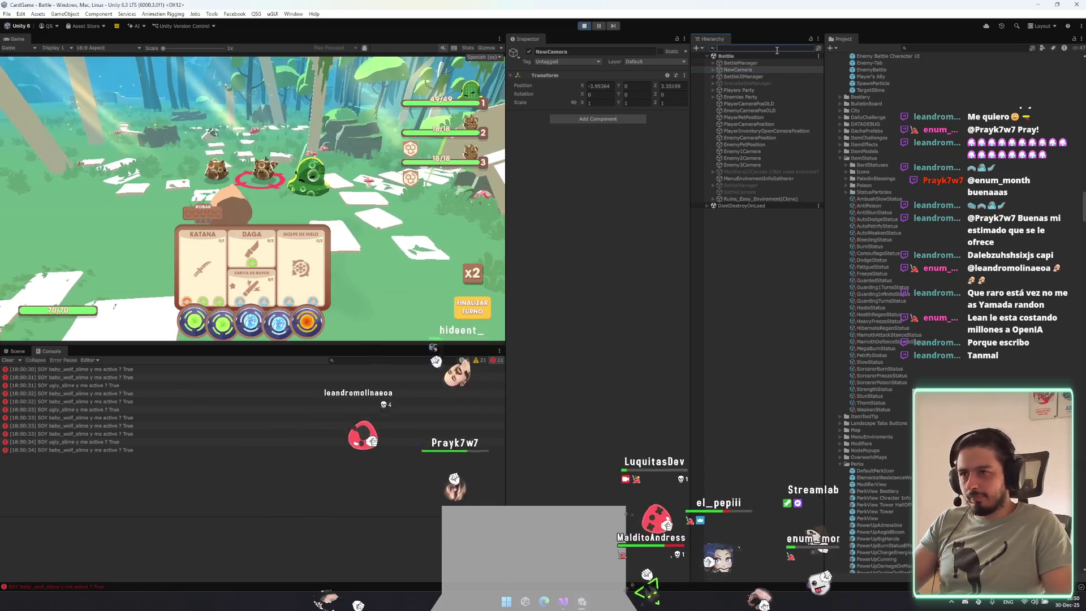
pyautogui.write('u')
pyautogui.press('BackSpace')
pyautogui.write('enemy')
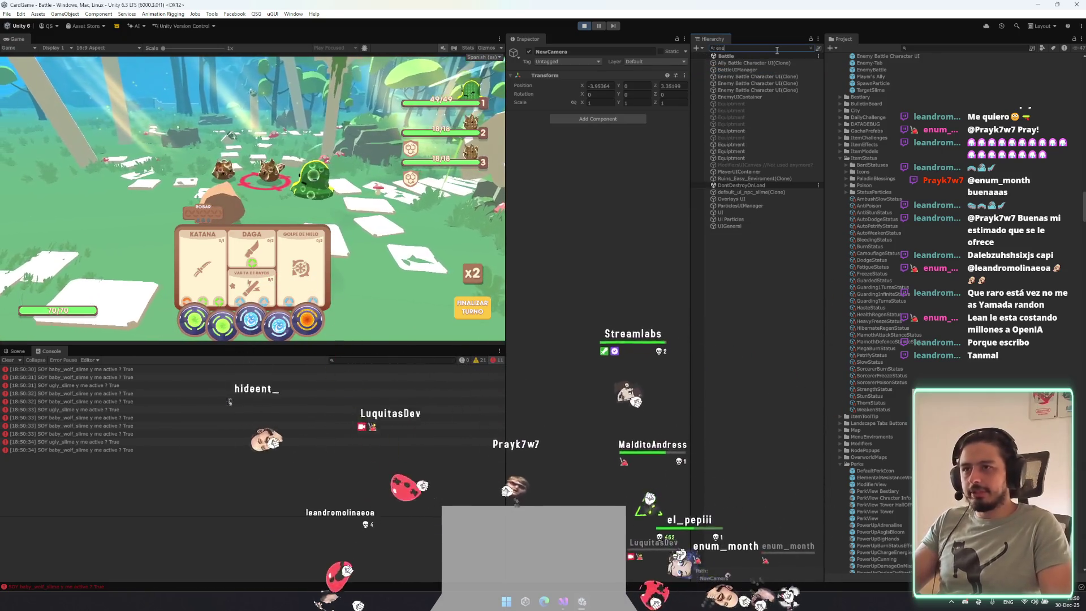
pyautogui.click(766, 97)
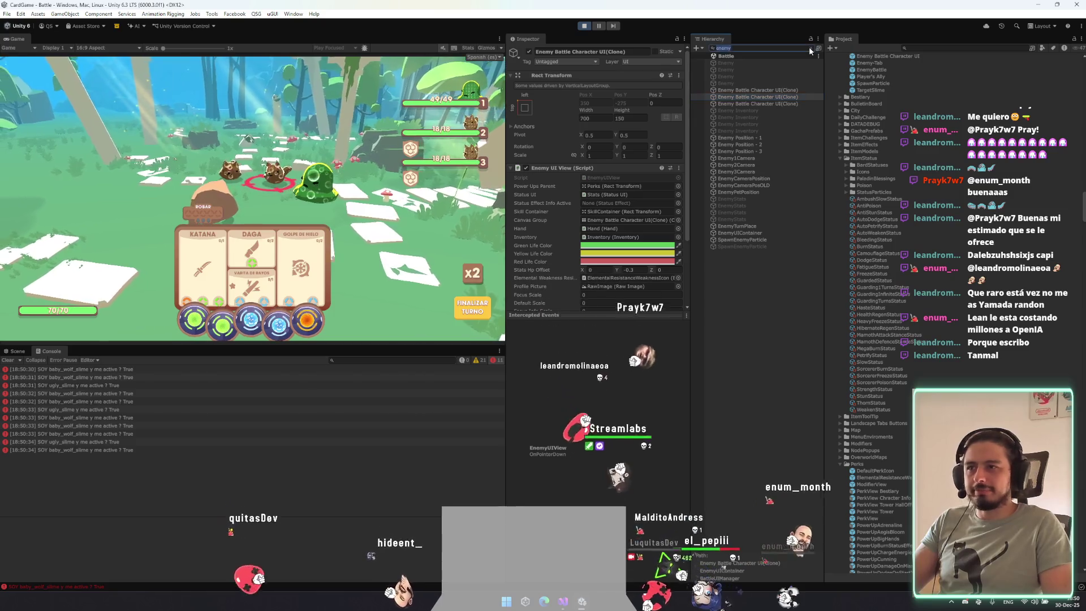
pyautogui.click(810, 48)
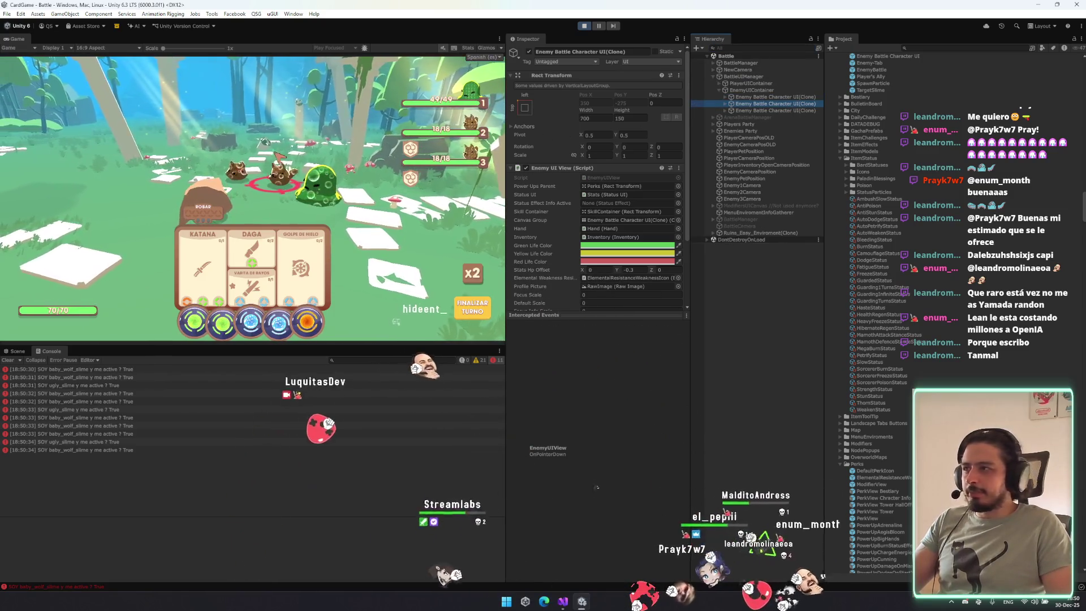
# In the Scene view, test scaling the enemy UI to ~1.37, revert it, and reach its Container.
pyautogui.click(15, 351)
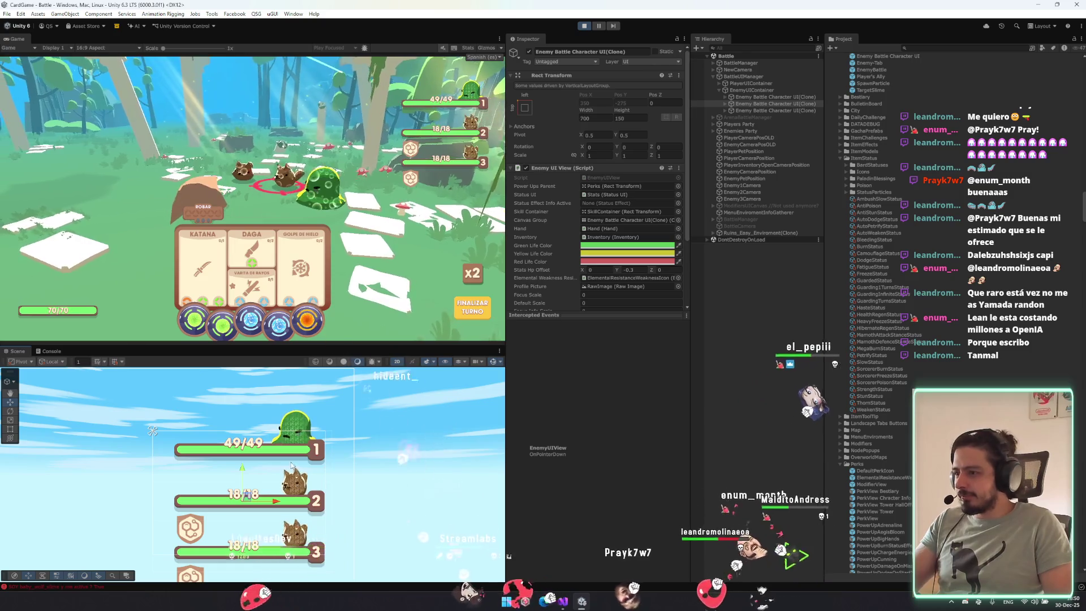
pyautogui.press('r')
pyautogui.moveTo(243, 495); pyautogui.dragTo(246, 450)
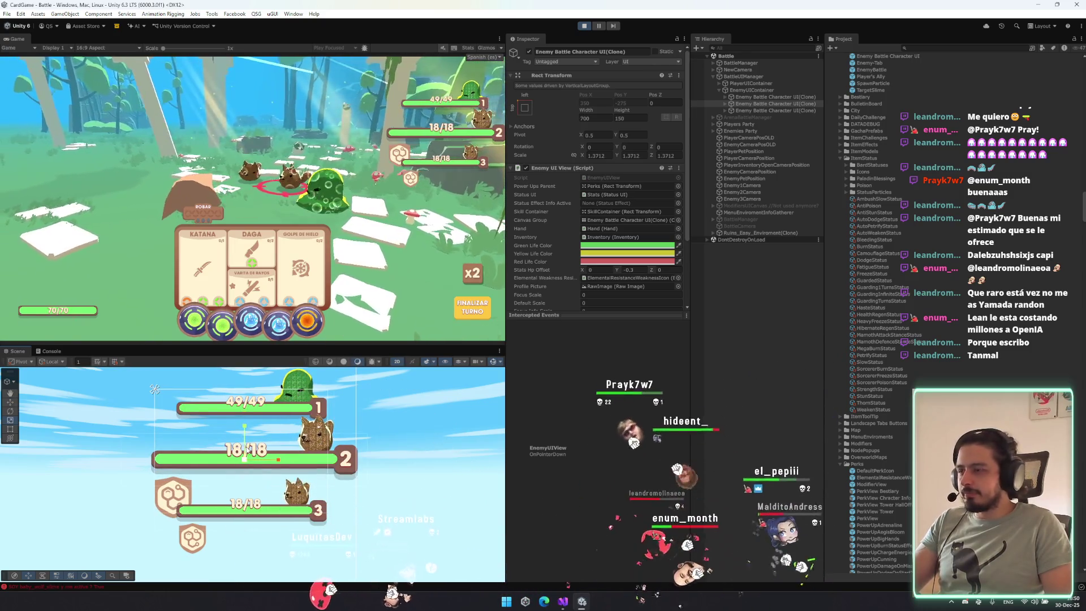
pyautogui.press('w')
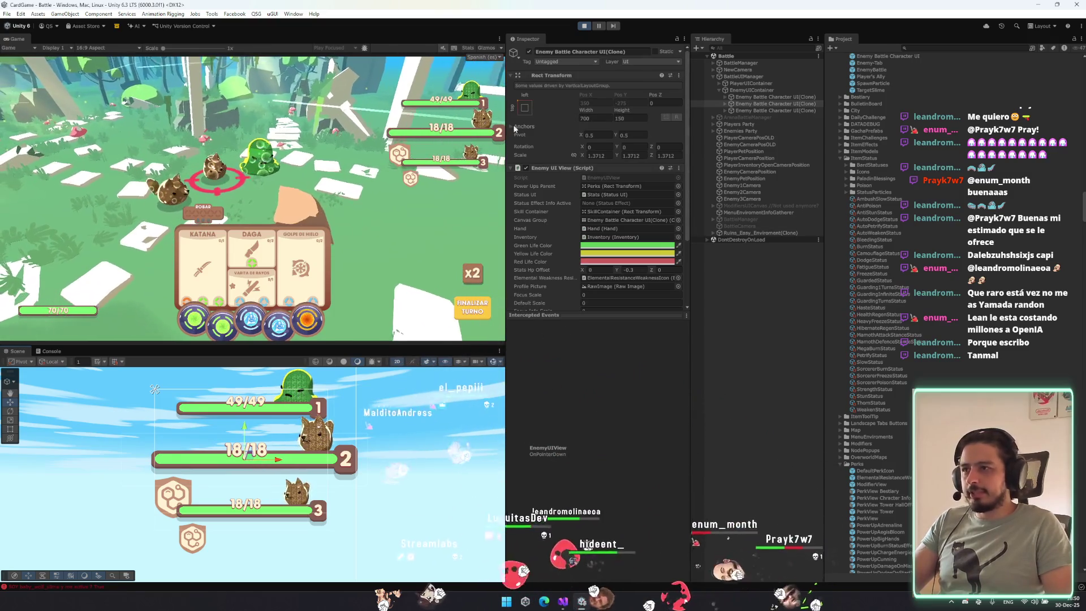
pyautogui.press('Right')
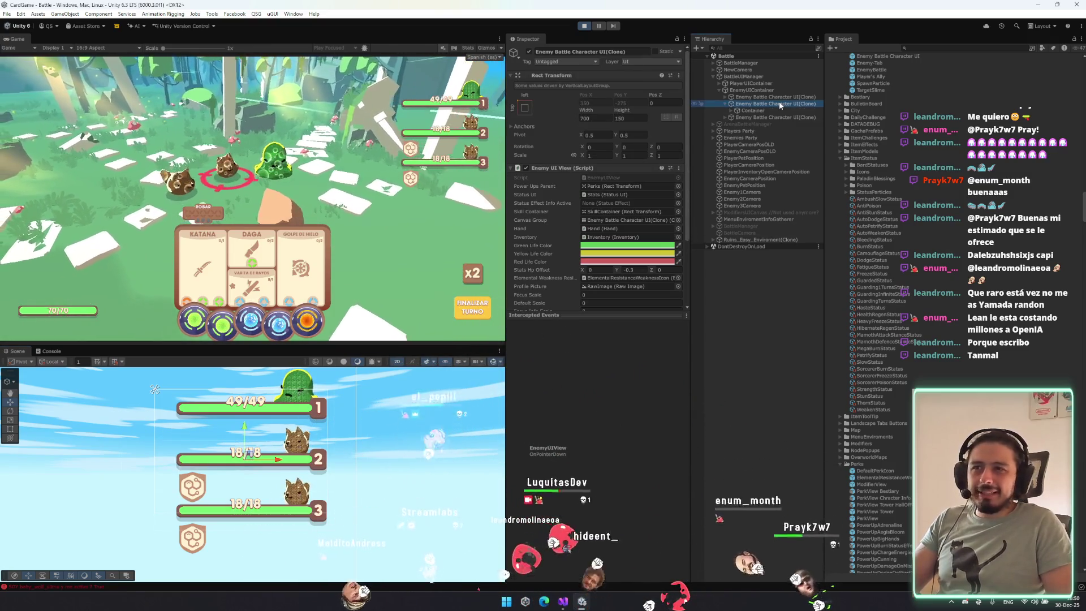
pyautogui.press('Down')
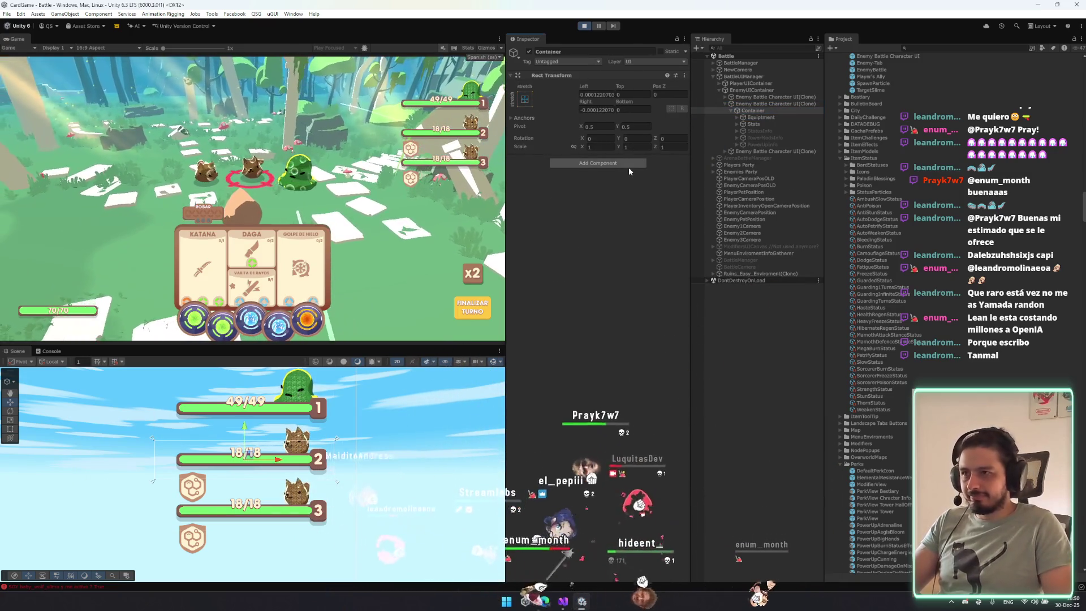
pyautogui.click(626, 163)
pyautogui.write('Image')
pyautogui.press('Return')
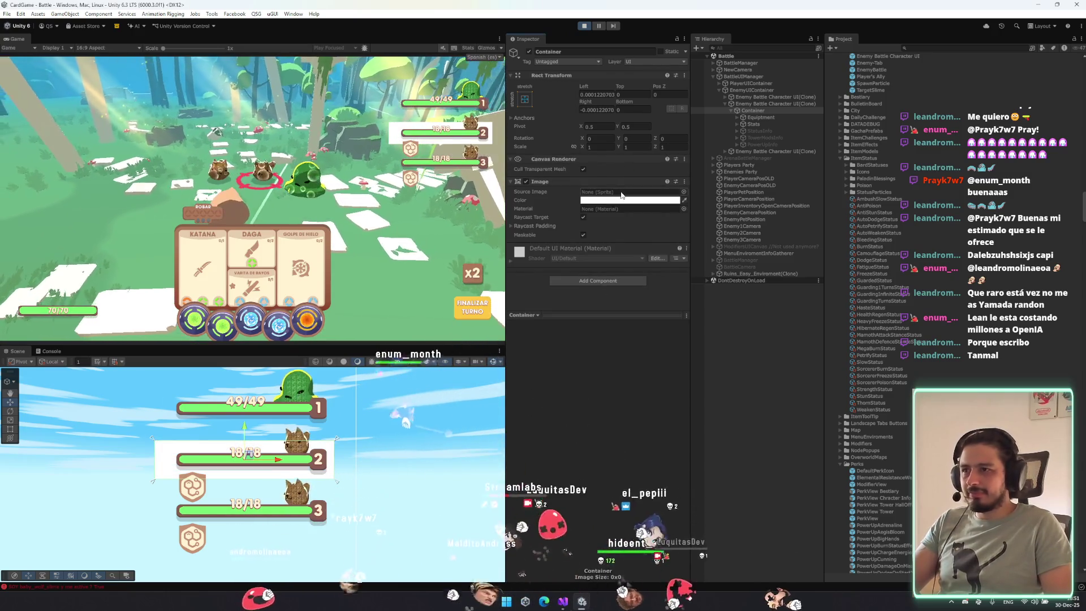
pyautogui.click(683, 192)
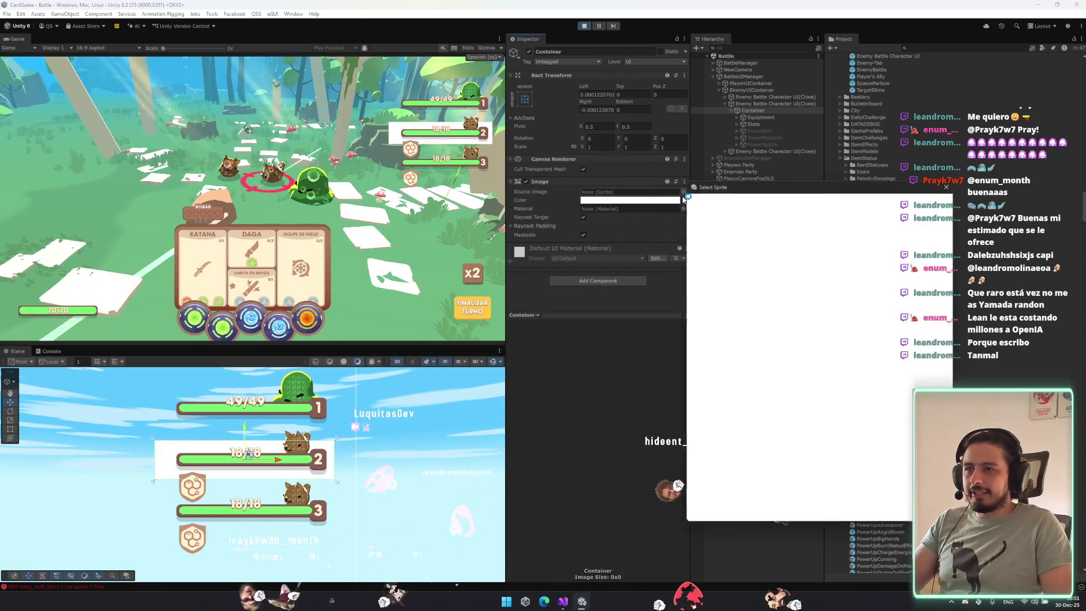
pyautogui.click(711, 281)
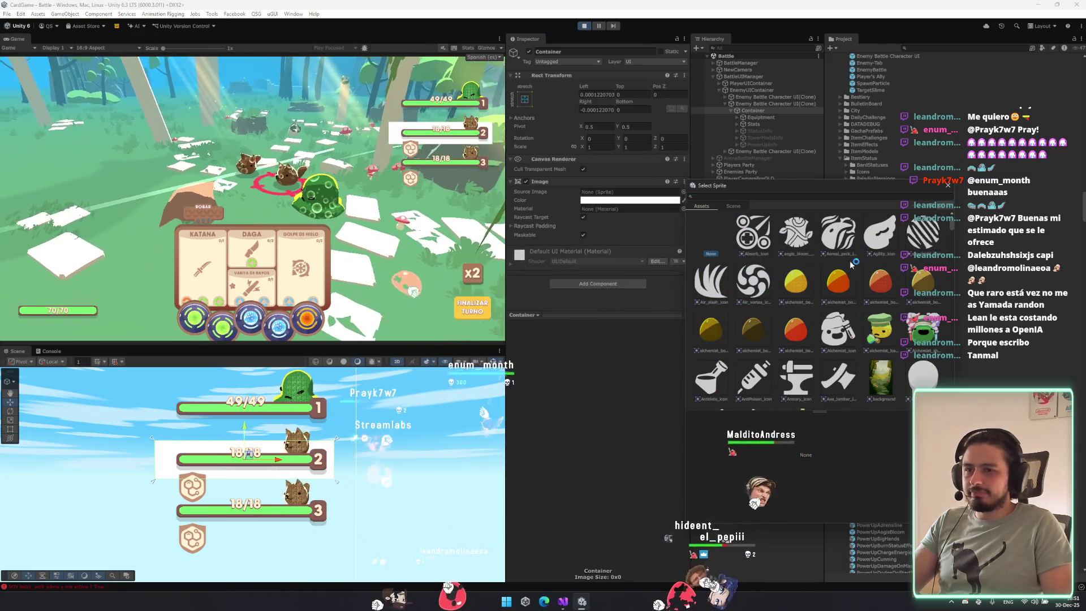
pyautogui.click(947, 185)
pyautogui.click(634, 199)
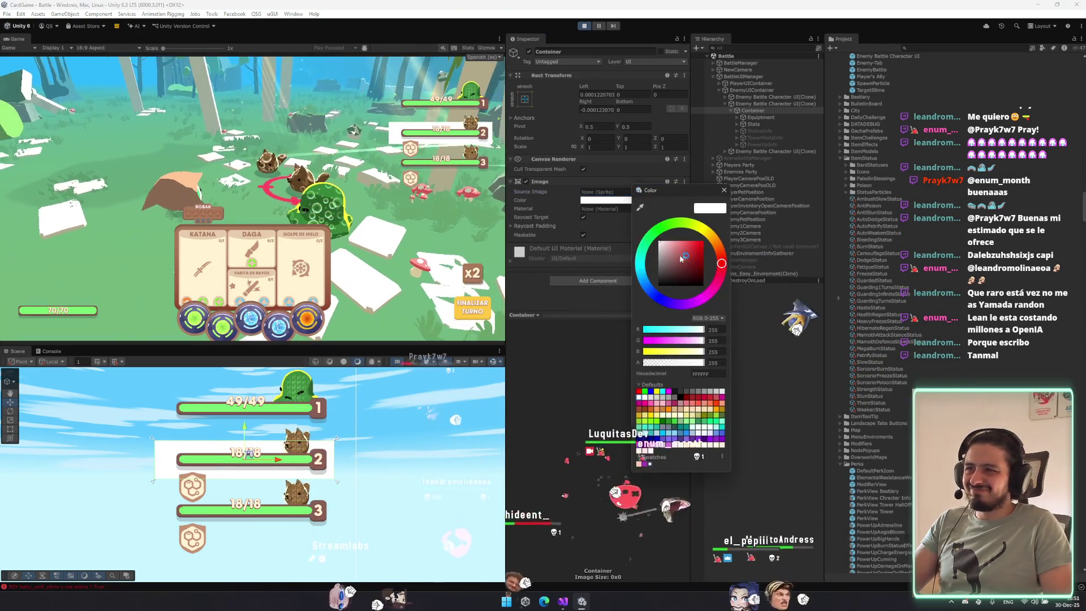
pyautogui.click(638, 390)
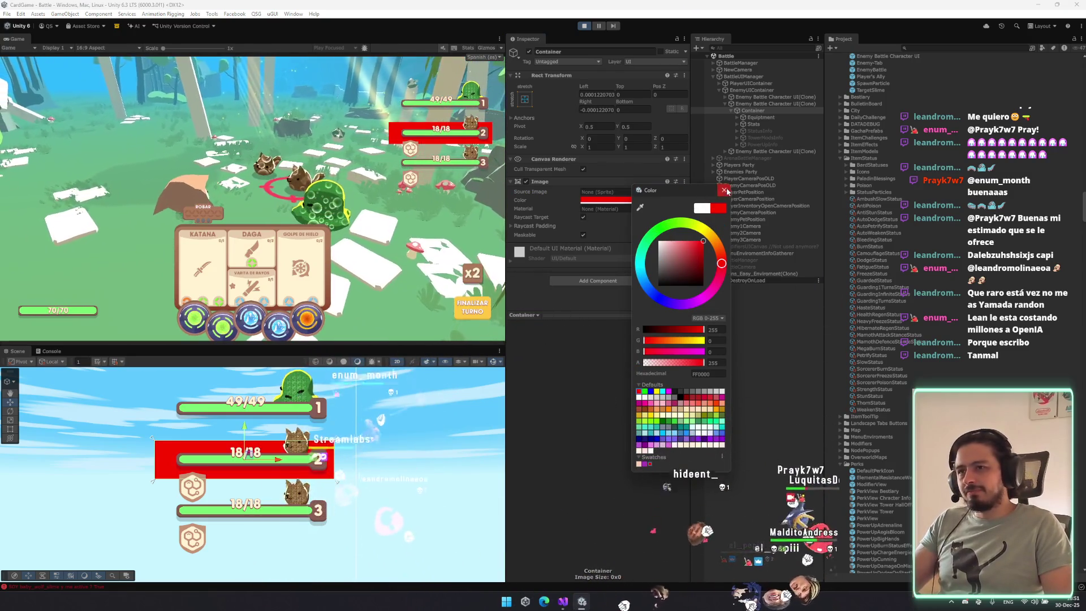
pyautogui.click(725, 191)
pyautogui.click(682, 191)
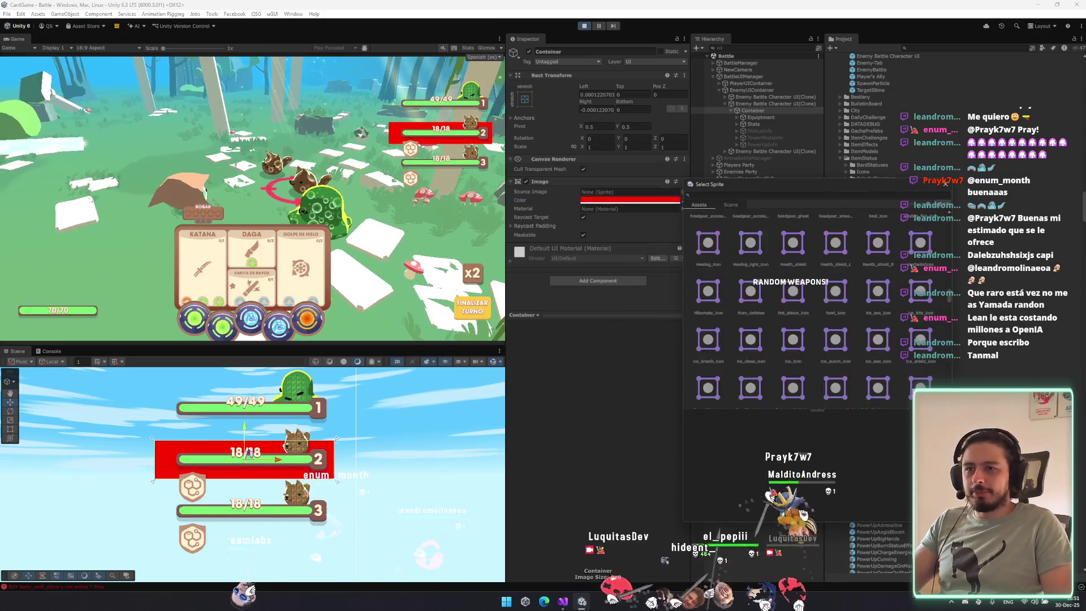
pyautogui.scroll(2, 854, 272)
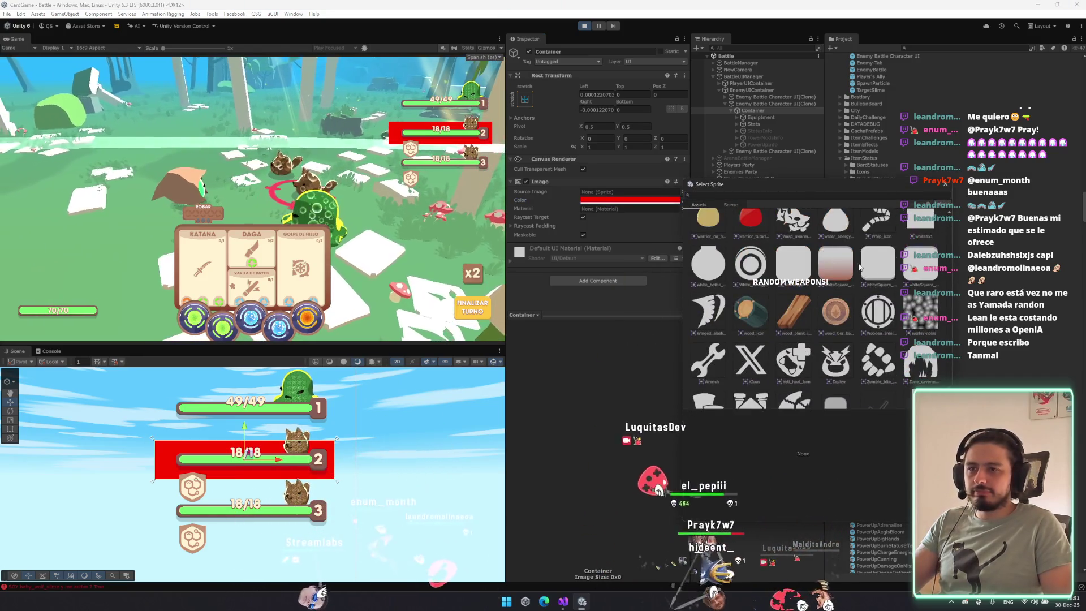
pyautogui.doubleClick(784, 270)
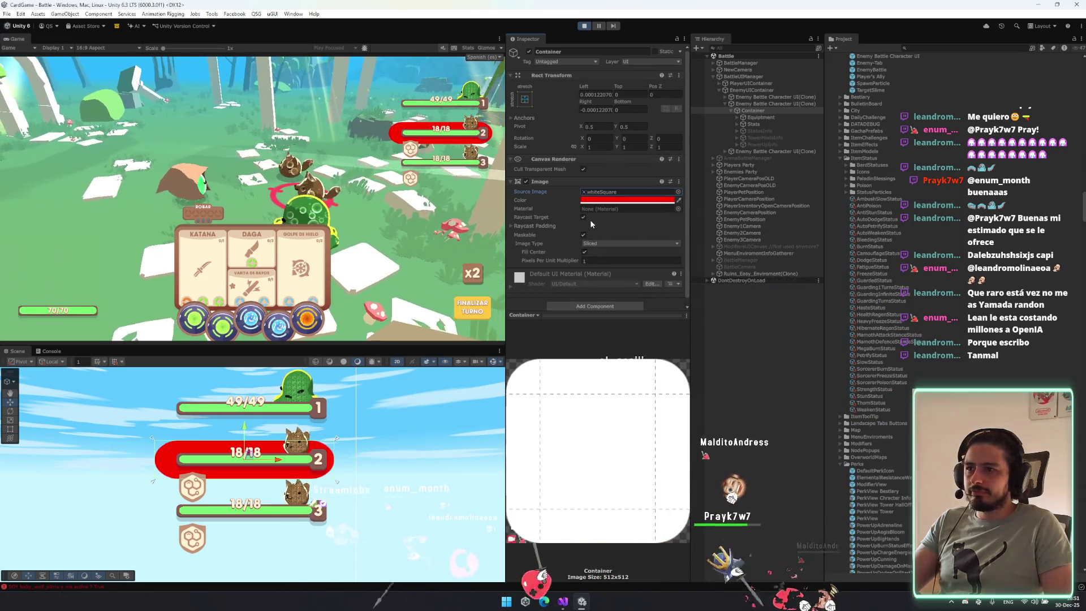
pyautogui.click(600, 200)
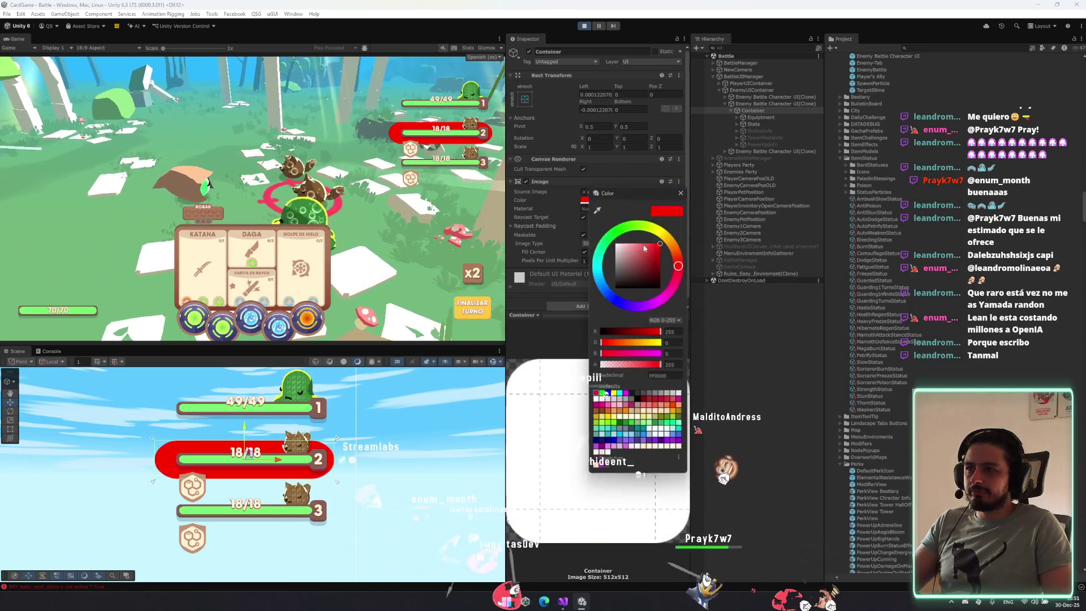
pyautogui.click(681, 193)
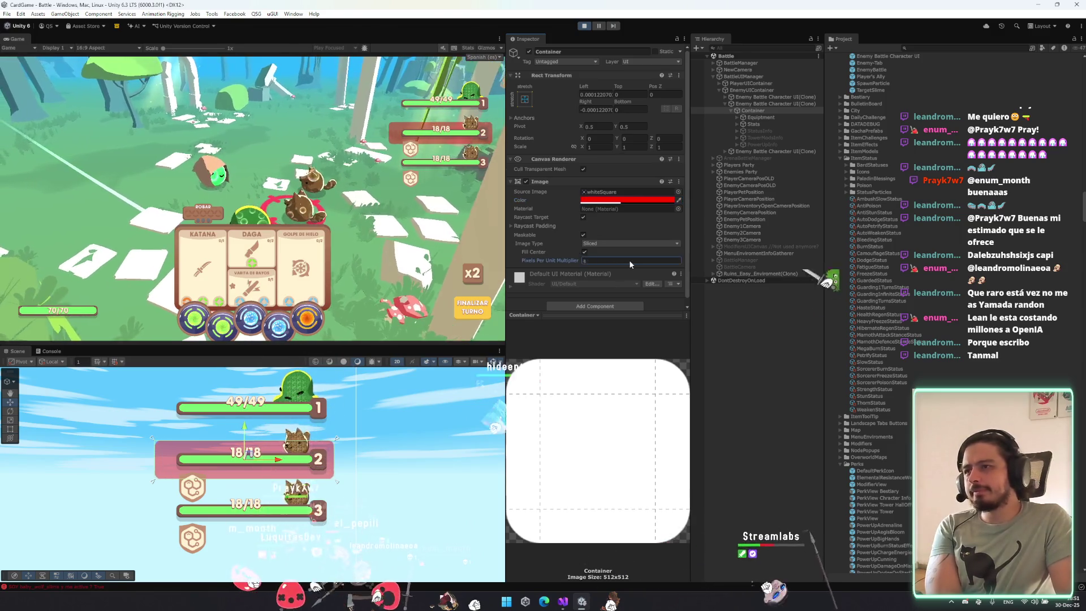
pyautogui.write('0.35')
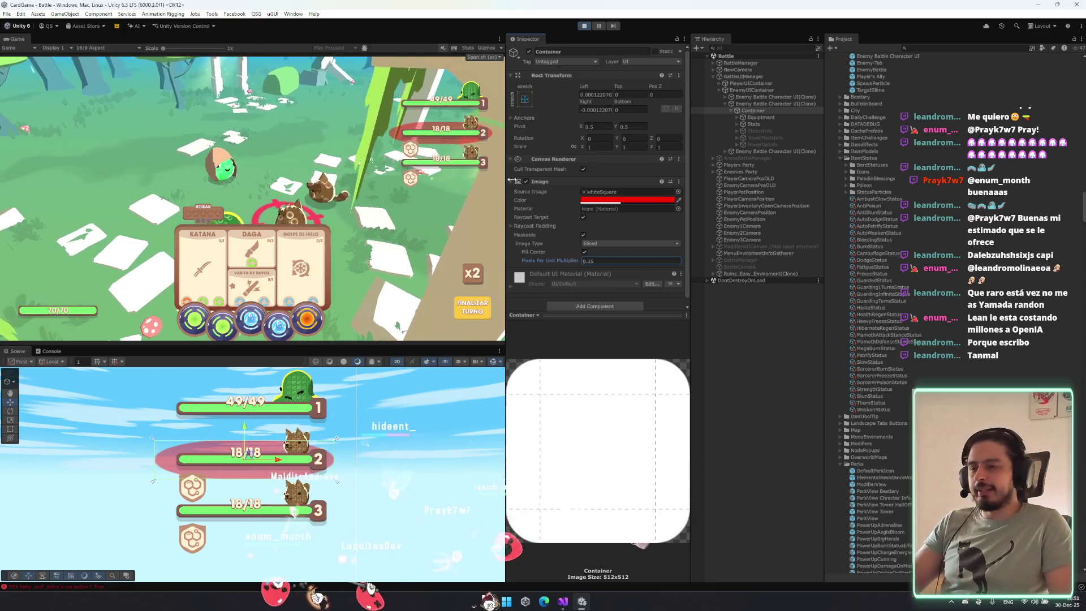
pyautogui.rightClick(606, 182)
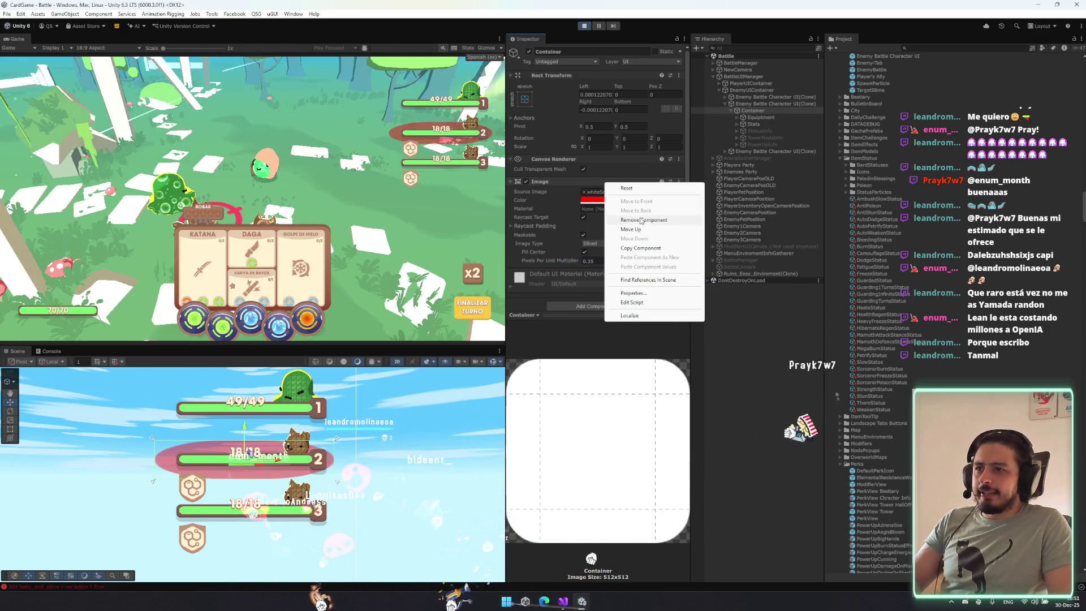
pyautogui.click(640, 220)
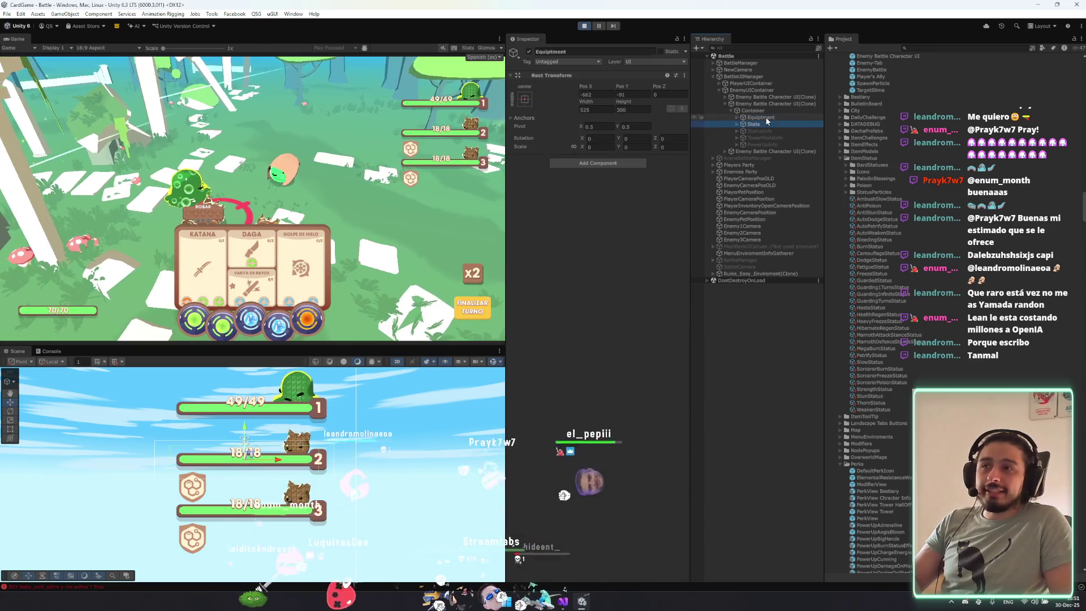
# Select the RawImage portrait under Stats and set its scale to 1.81, keeping it white.
pyautogui.press('Right')
pyautogui.press('Down')
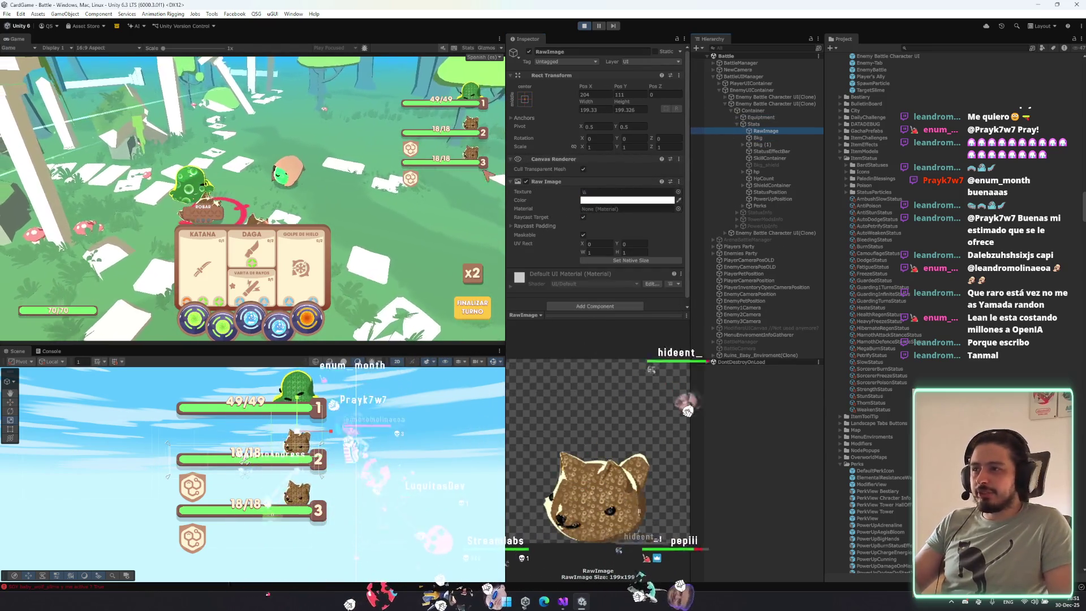
pyautogui.click(626, 200)
pyautogui.moveTo(650, 260); pyautogui.dragTo(661, 251)
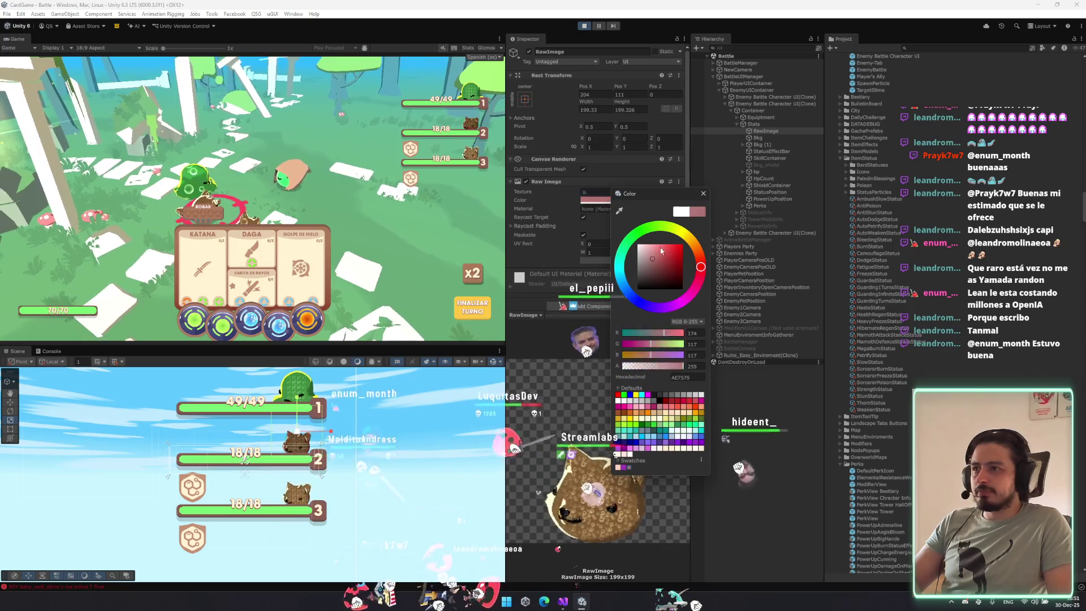
pyautogui.press('Escape')
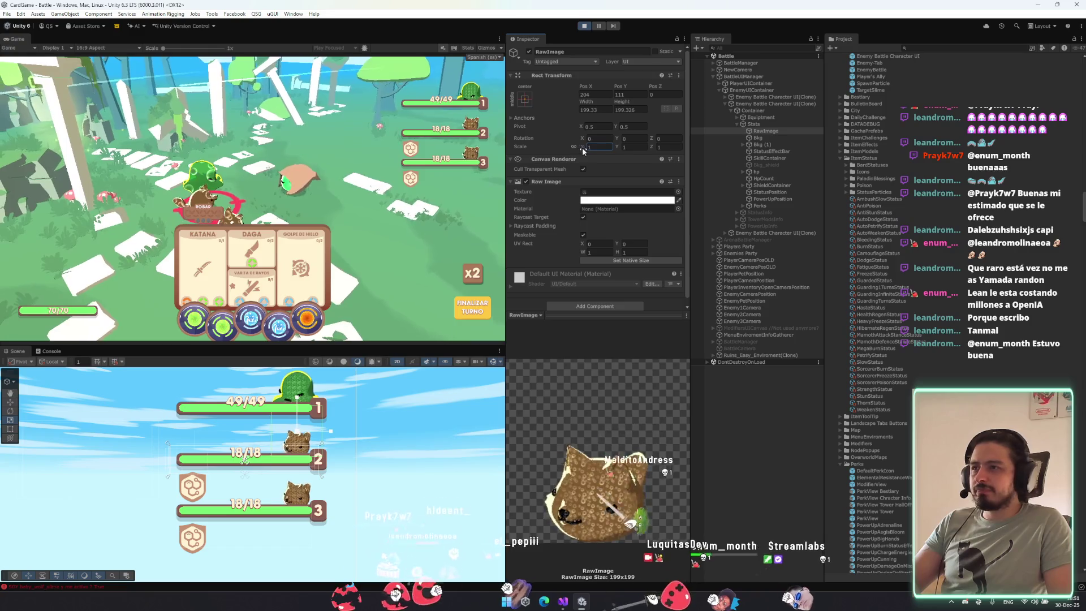
pyautogui.moveTo(584, 147); pyautogui.dragTo(586, 148)
pyautogui.write('1.8')
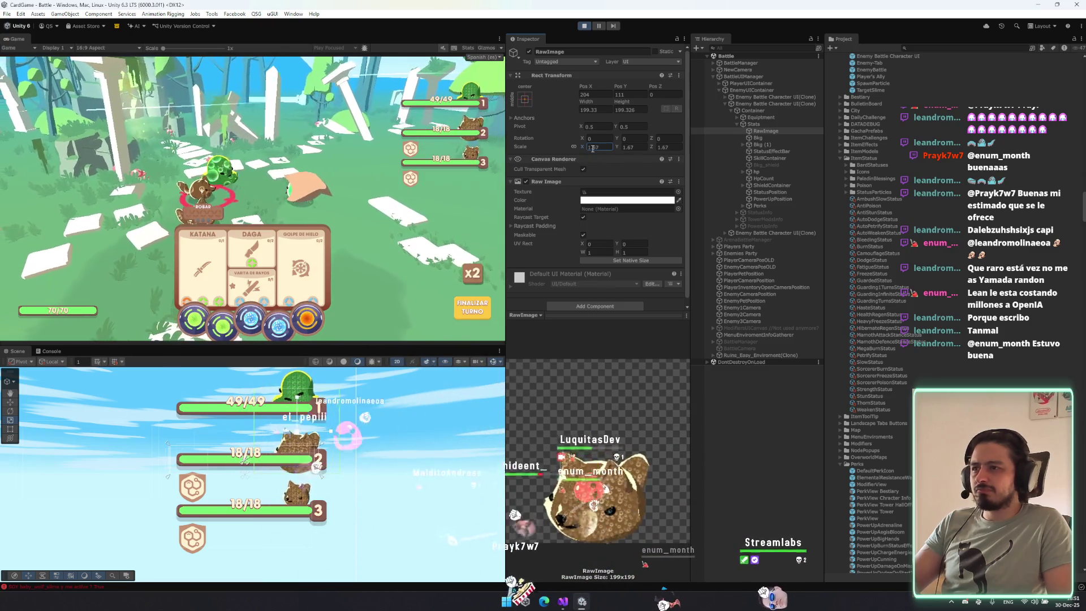
pyautogui.write('1')
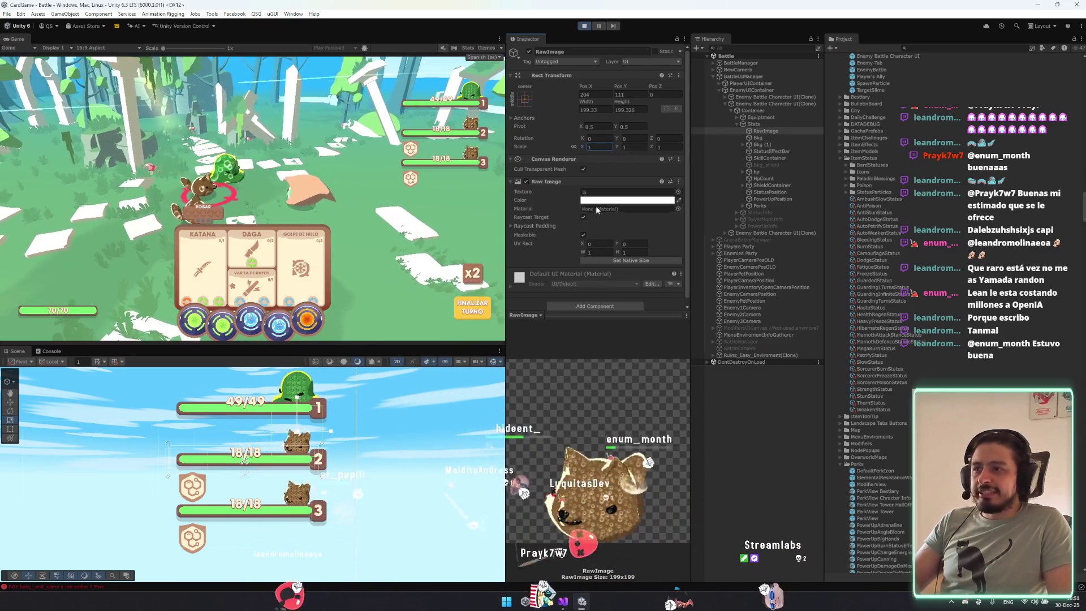
# Add a Shadow component to the portrait.
pyautogui.click(614, 303)
pyautogui.write('shadow')
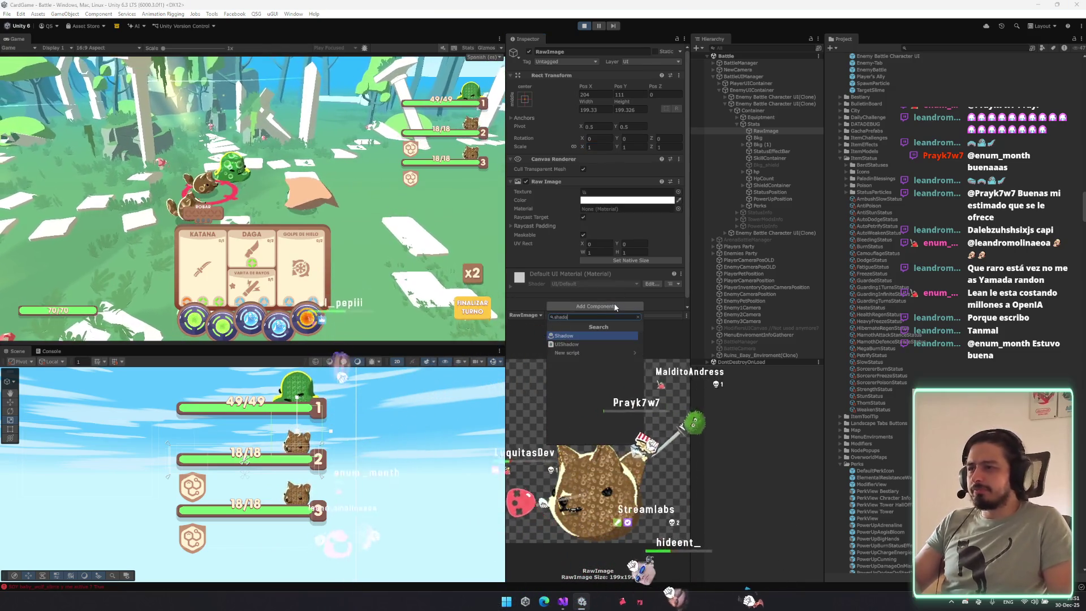
pyautogui.press('Return')
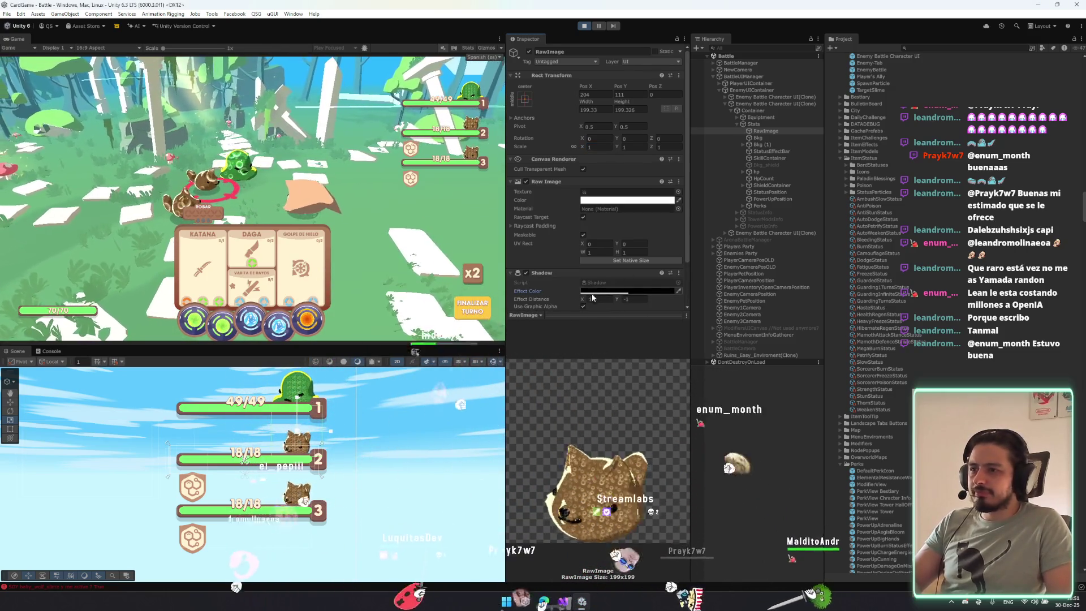
# Remove the portrait's Shadow component and add an Outline effect instead.
pyautogui.rightClick(561, 274)
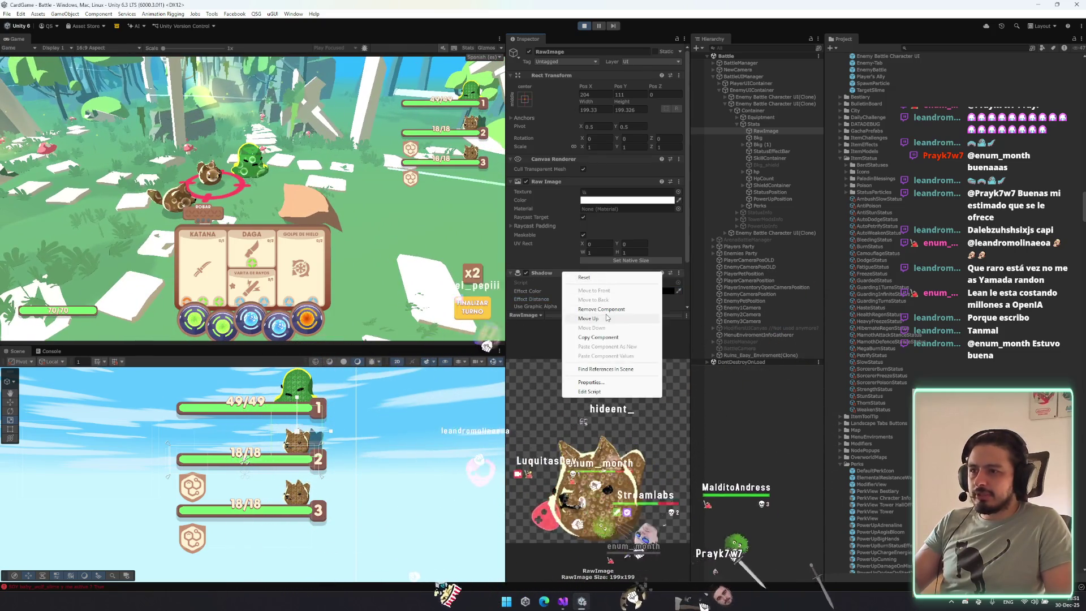
pyautogui.click(582, 296)
pyautogui.click(593, 308)
pyautogui.write('outline')
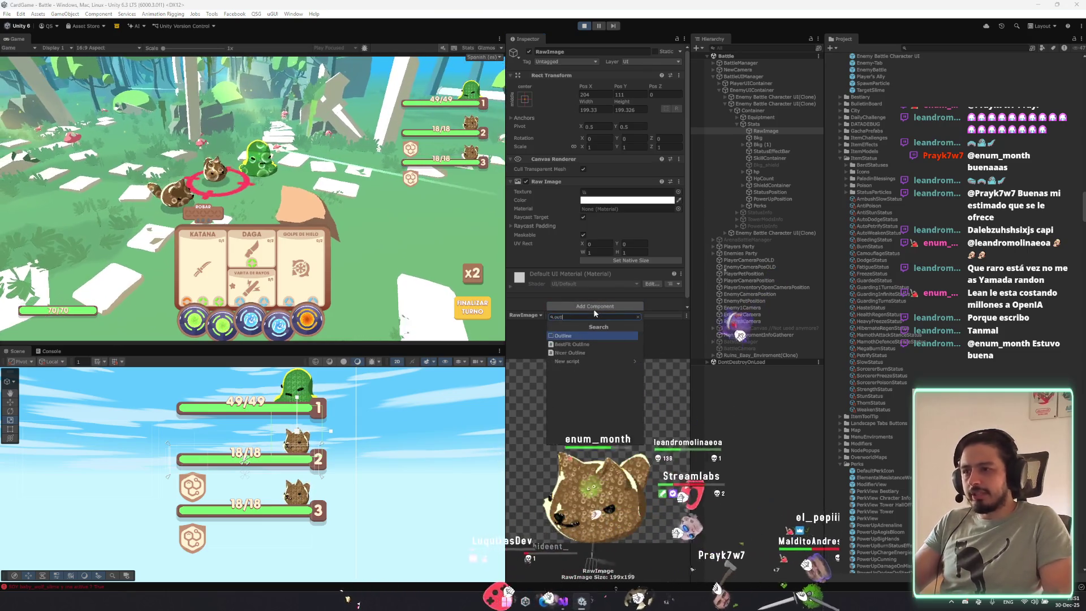
pyautogui.press('Return')
# Make the Outline red with an Effect Distance of 5 by 5.
pyautogui.click(584, 292)
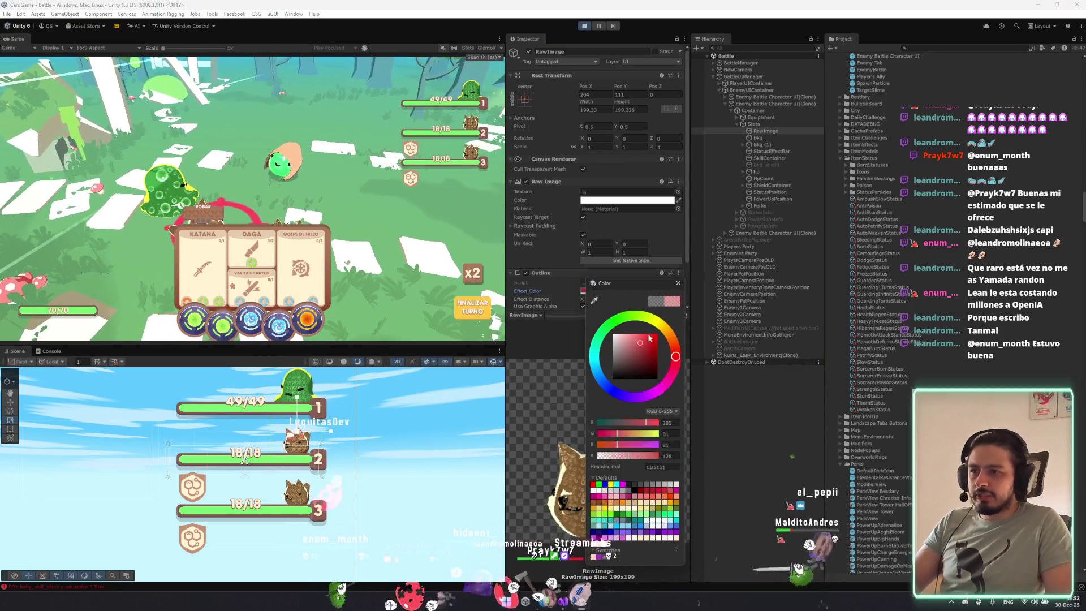
pyautogui.moveTo(628, 335); pyautogui.dragTo(612, 333)
pyautogui.moveTo(686, 280)
pyautogui.mouseDown()
pyautogui.moveTo(667, 282)
pyautogui.moveTo(705, 284)
pyautogui.mouseUp()
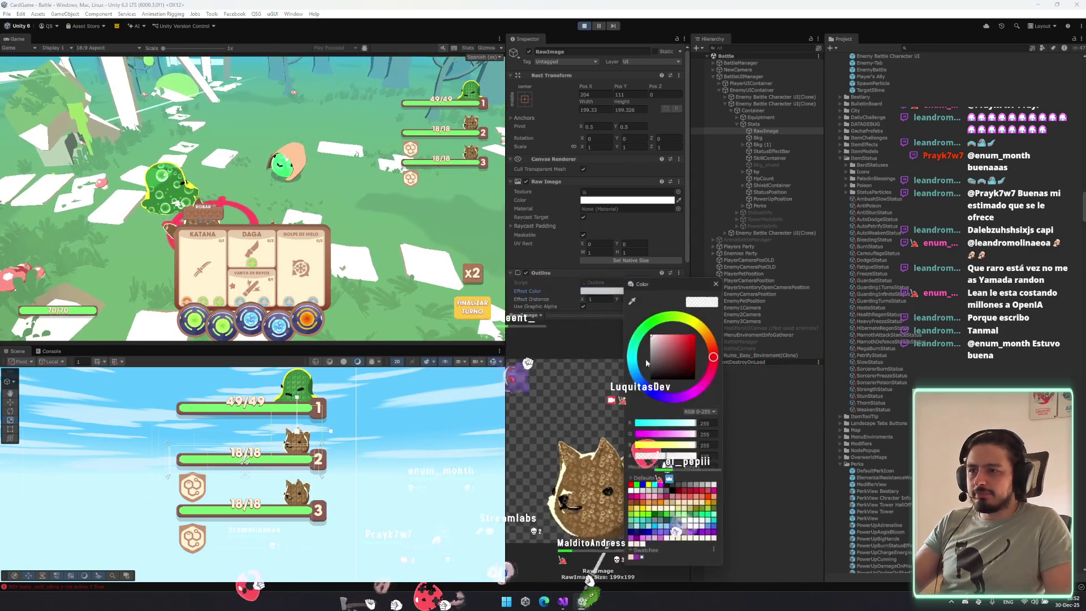
pyautogui.click(605, 301)
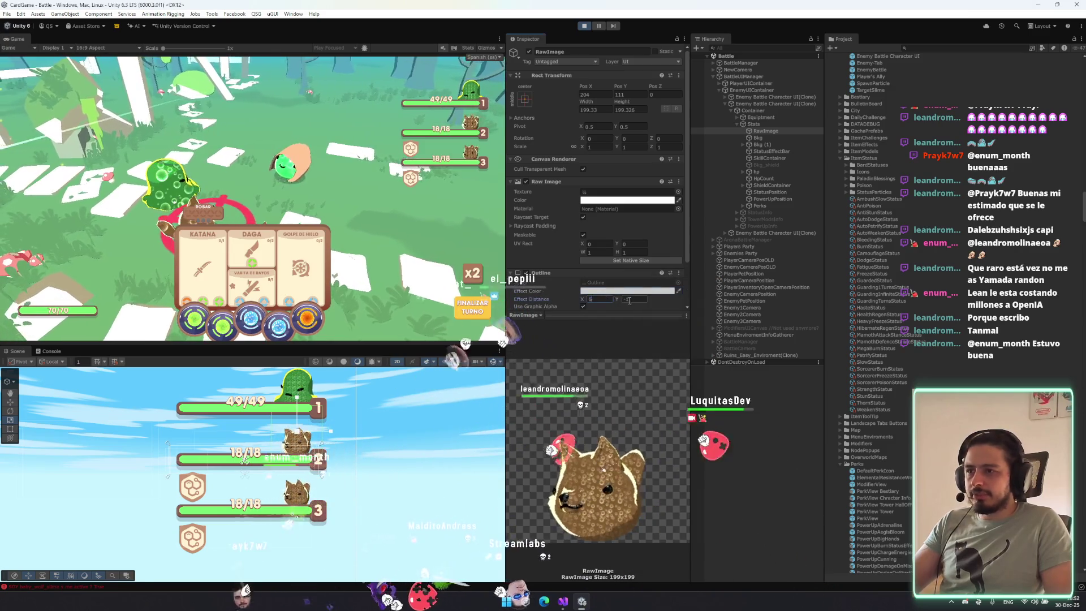
pyautogui.click(629, 301)
pyautogui.write('5')
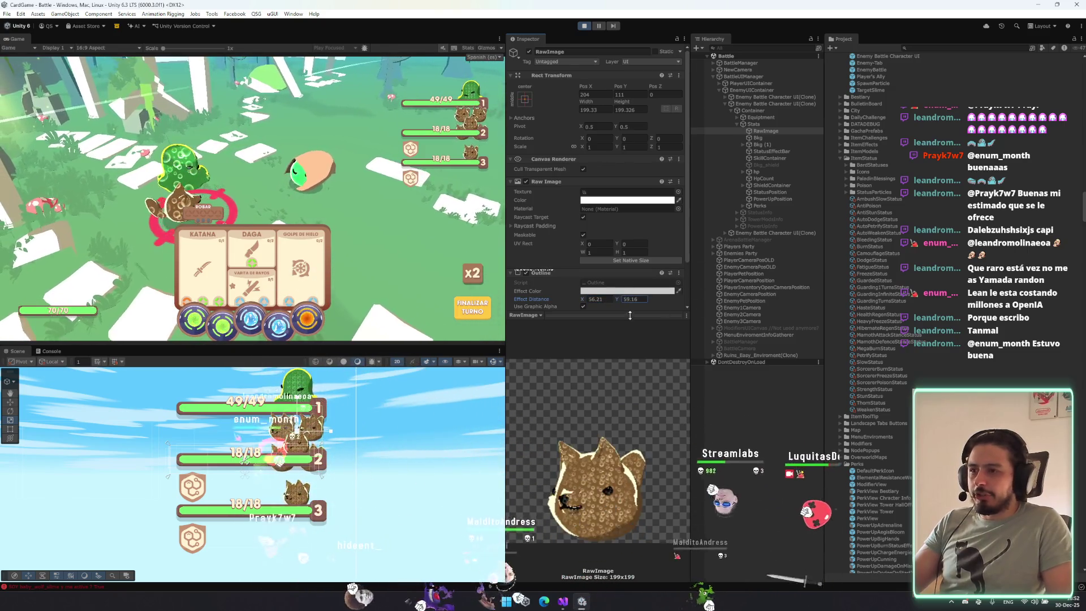
pyautogui.click(613, 301)
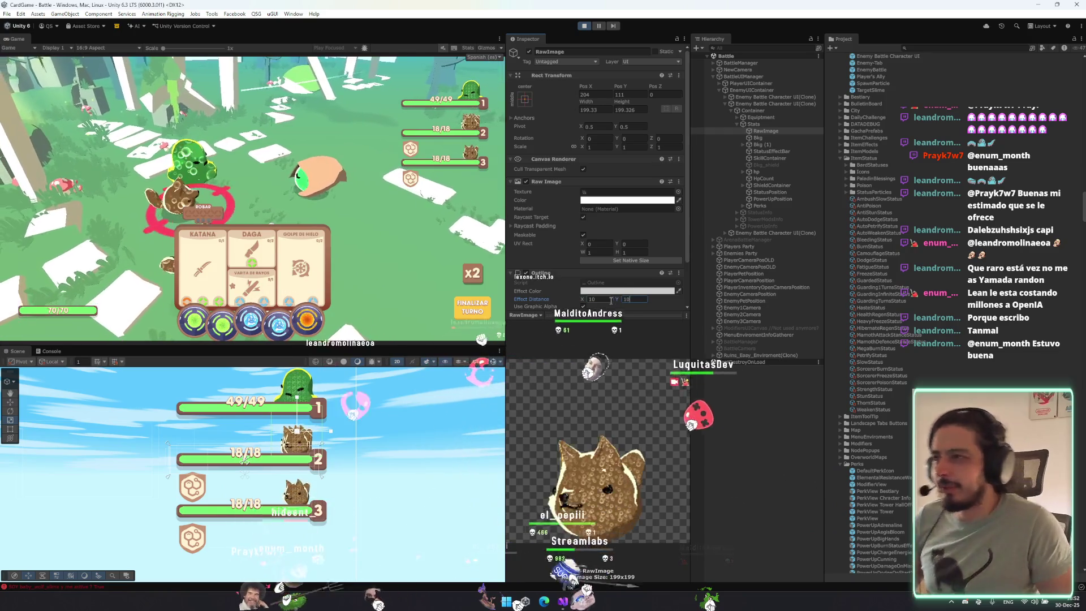
pyautogui.click(594, 291)
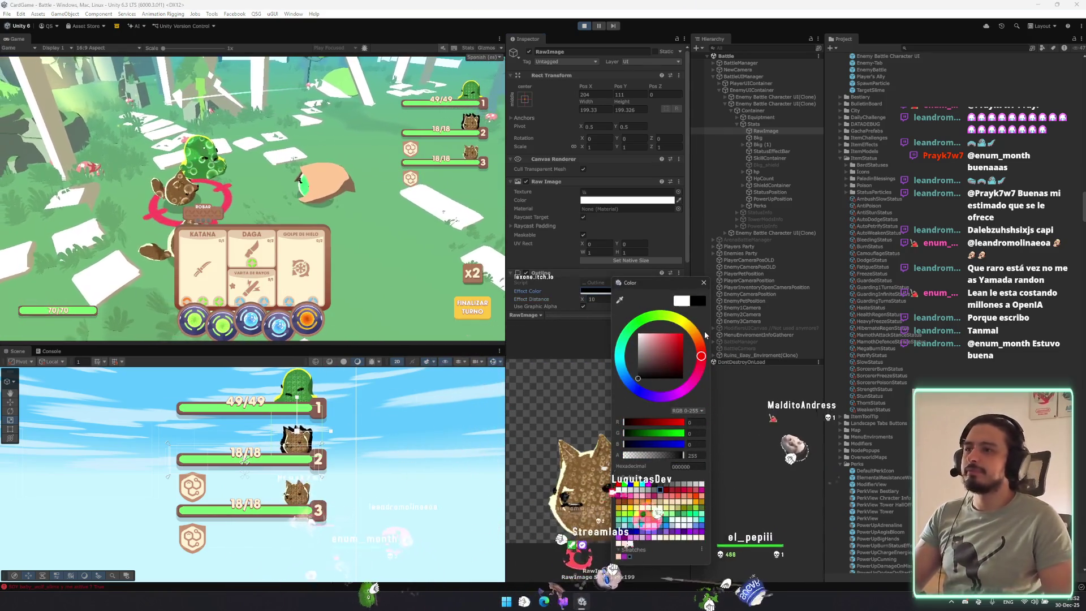
pyautogui.moveTo(663, 331); pyautogui.dragTo(685, 332)
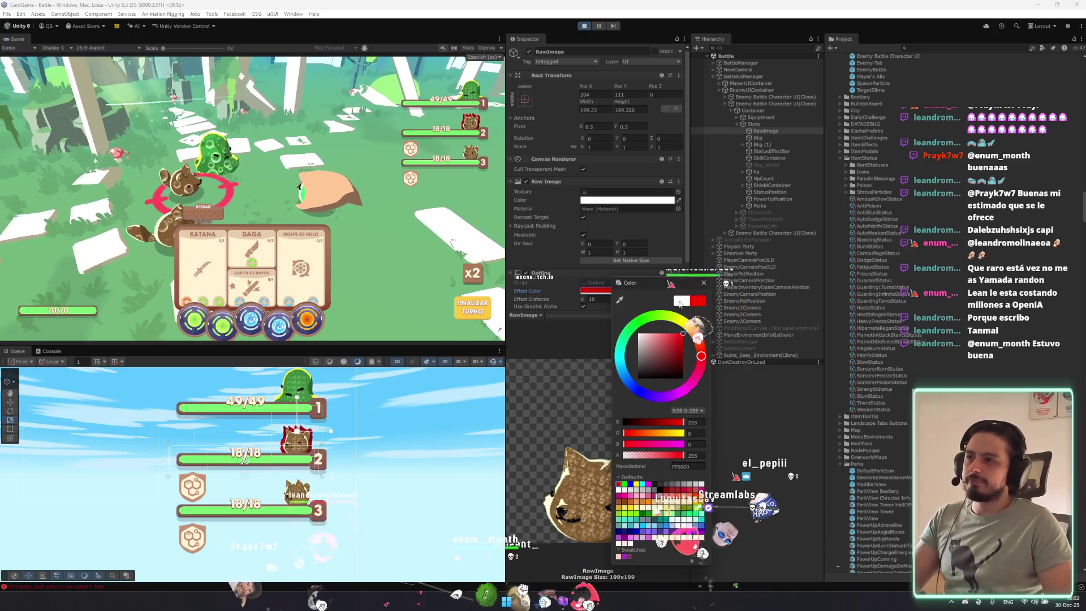
pyautogui.click(601, 292)
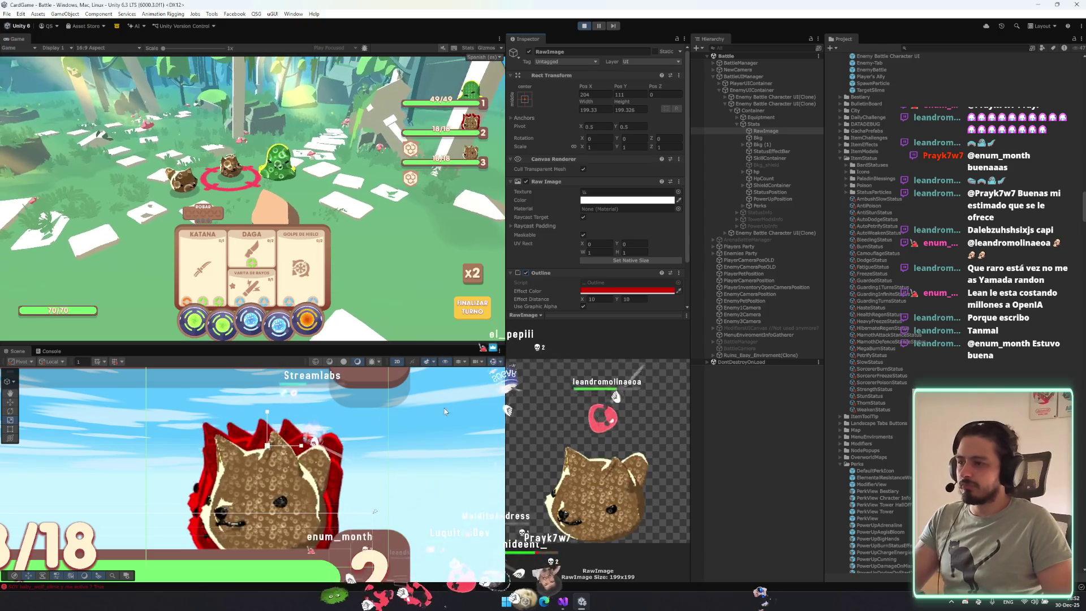
pyautogui.doubleClick(597, 299)
pyautogui.write('5')
pyautogui.doubleClick(633, 299)
pyautogui.write('5')
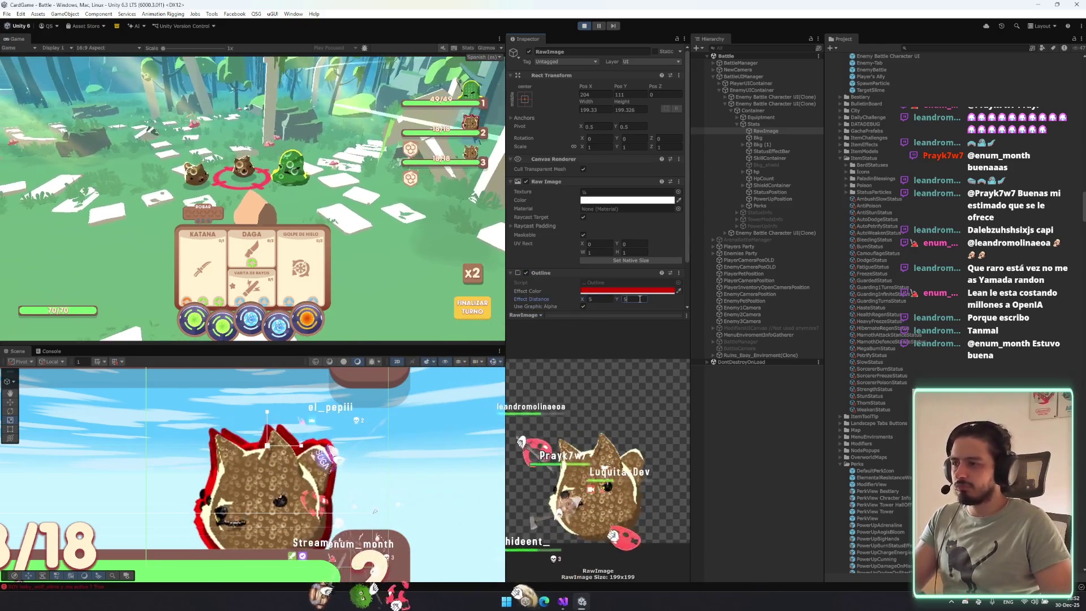
# After trying black, yellow-green and violet, keep the outline red and set distance to 10 by 10.
pyautogui.click(583, 291)
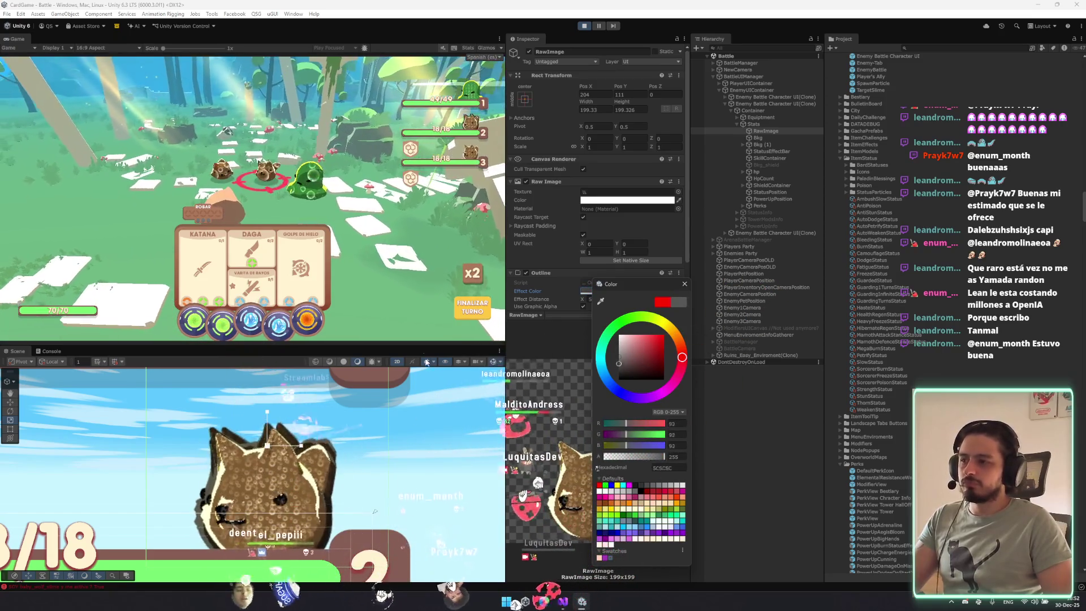
pyautogui.moveTo(639, 362); pyautogui.dragTo(388, 451)
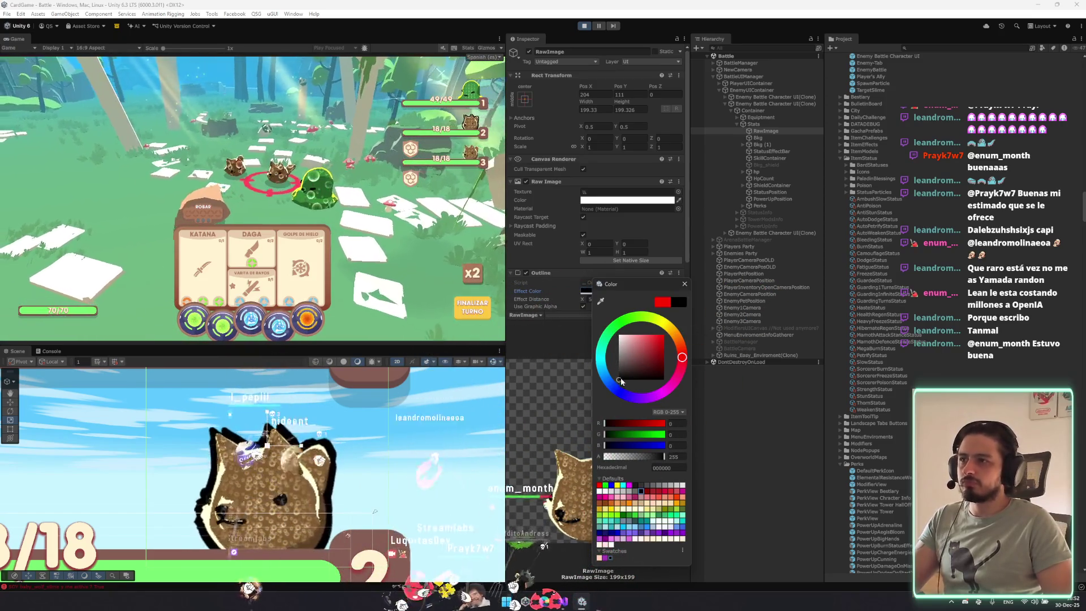
pyautogui.moveTo(707, 350); pyautogui.dragTo(492, 435)
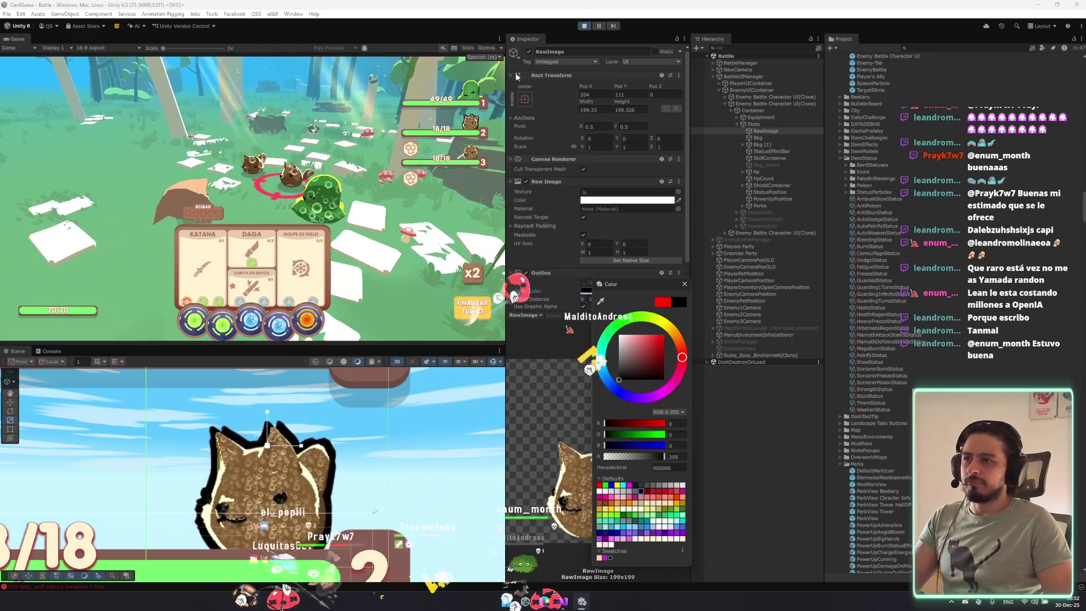
pyautogui.moveTo(682, 353)
pyautogui.mouseDown()
pyautogui.moveTo(657, 320)
pyautogui.moveTo(661, 340)
pyautogui.moveTo(598, 329)
pyautogui.moveTo(656, 318)
pyautogui.moveTo(612, 328)
pyautogui.moveTo(613, 387)
pyautogui.mouseUp()
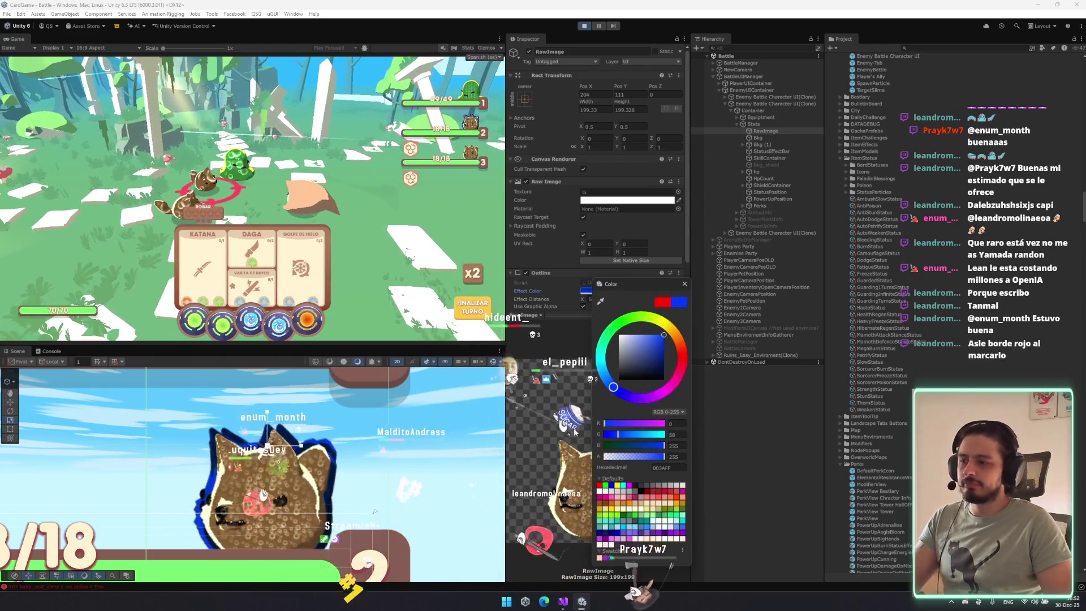
pyautogui.moveTo(571, 422); pyautogui.dragTo(644, 436)
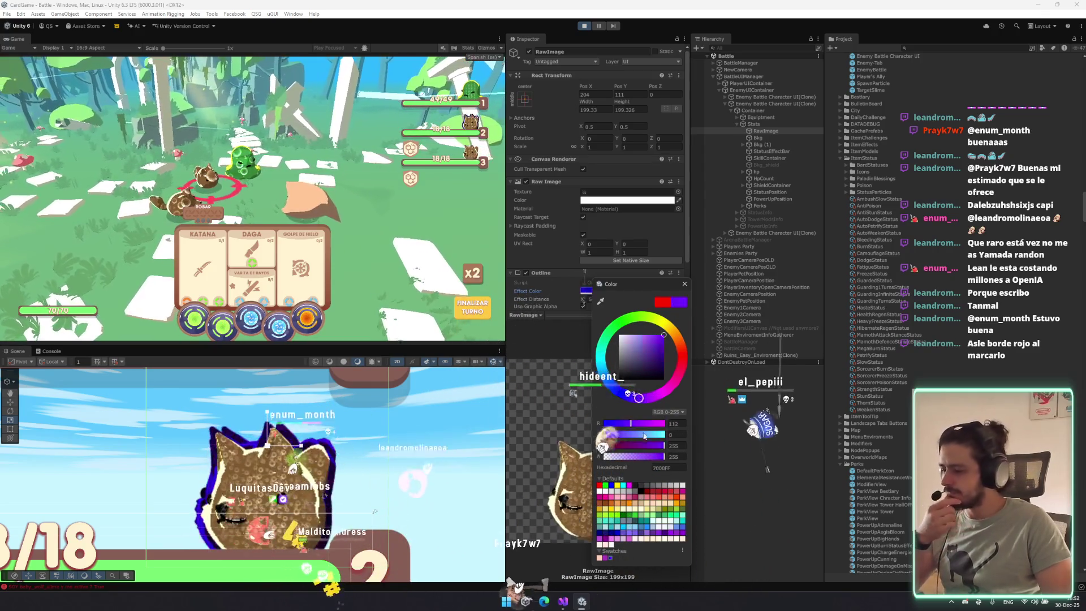
pyautogui.moveTo(639, 398); pyautogui.dragTo(685, 369)
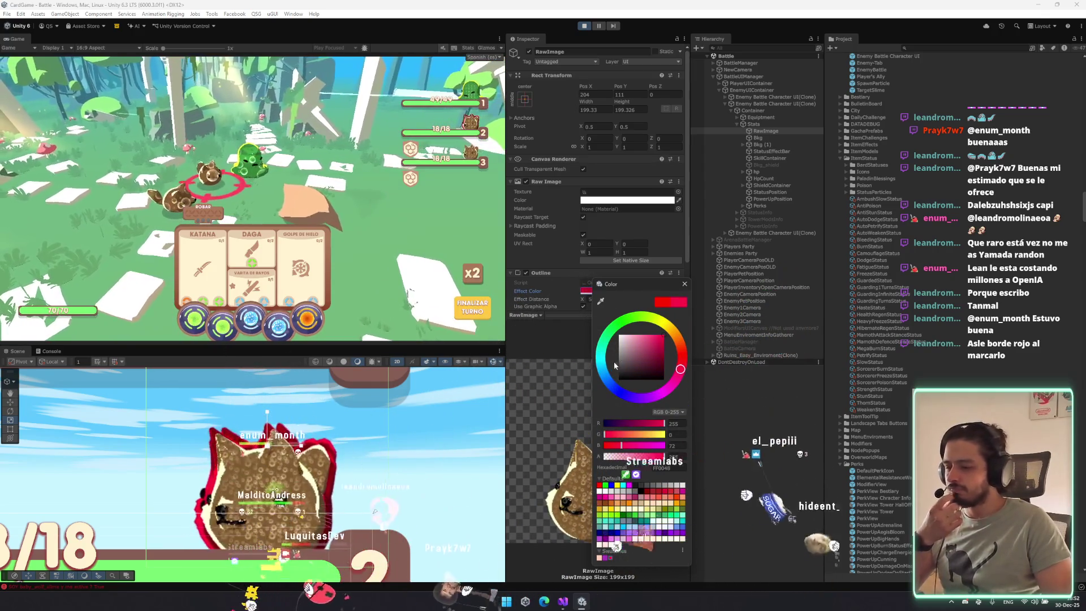
pyautogui.click(684, 284)
pyautogui.doubleClick(591, 298)
pyautogui.write('10')
pyautogui.press('Tab')
pyautogui.write('10')
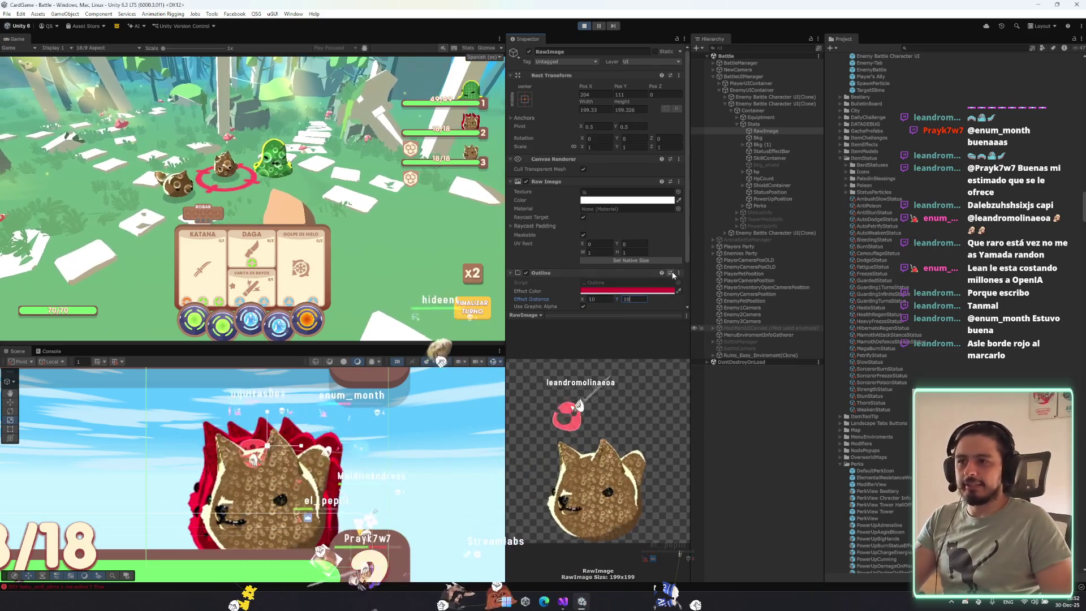
pyautogui.click(679, 192)
pyautogui.click(942, 185)
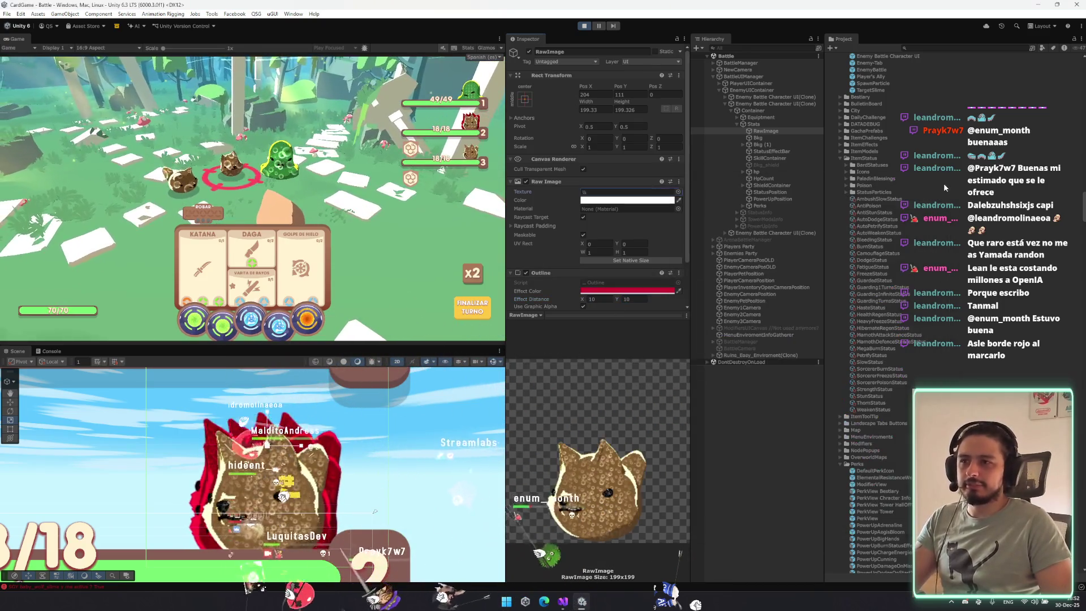
# Remove the portrait's Outline, then add an Outline to Bkg above its Shadow.
pyautogui.rightClick(545, 273)
pyautogui.click(583, 309)
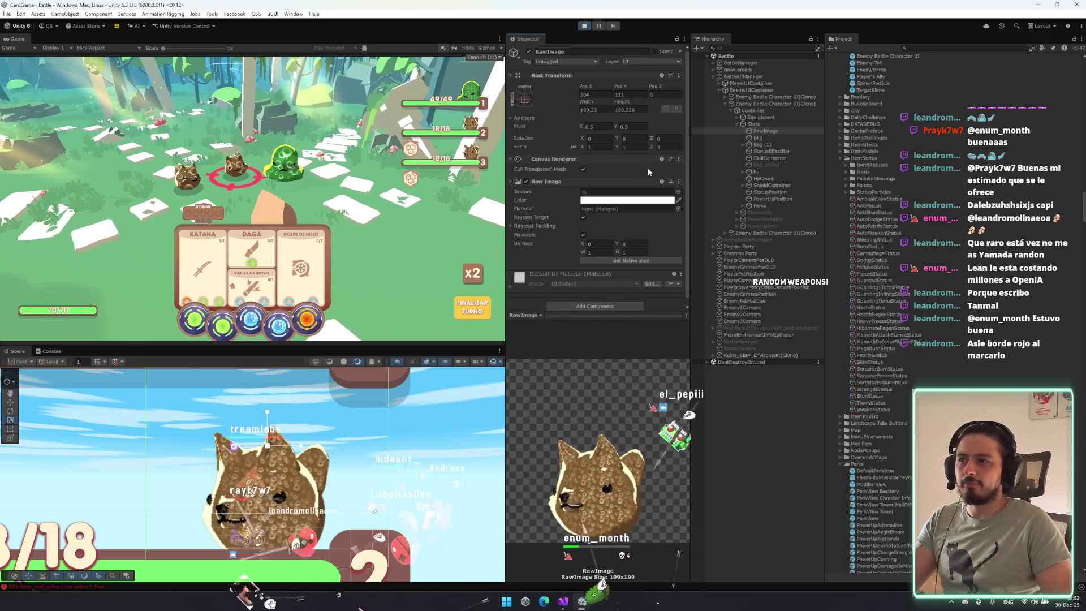
pyautogui.click(760, 138)
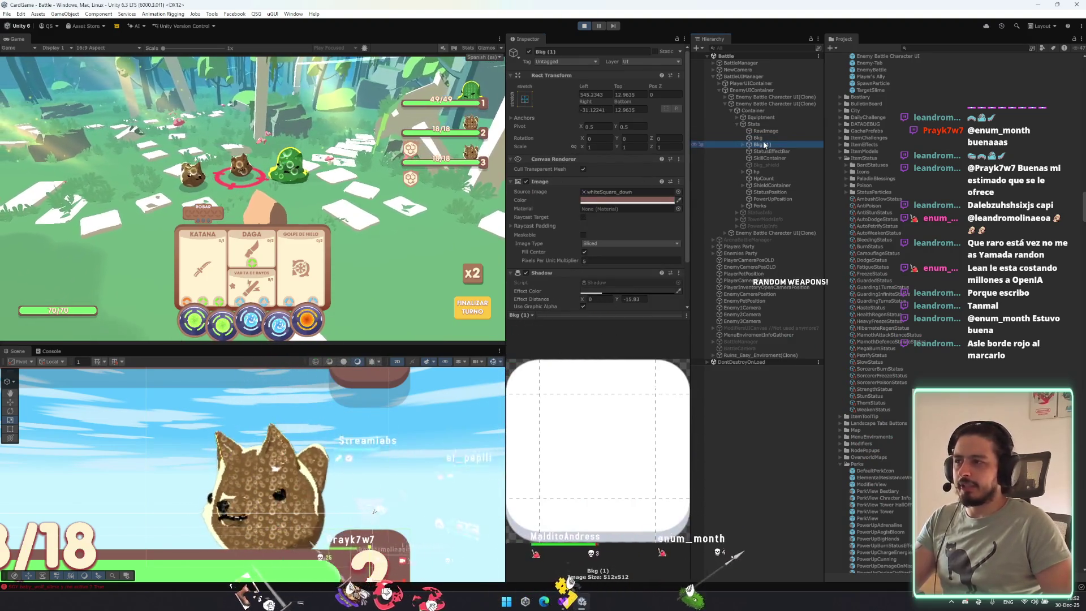
pyautogui.click(773, 138)
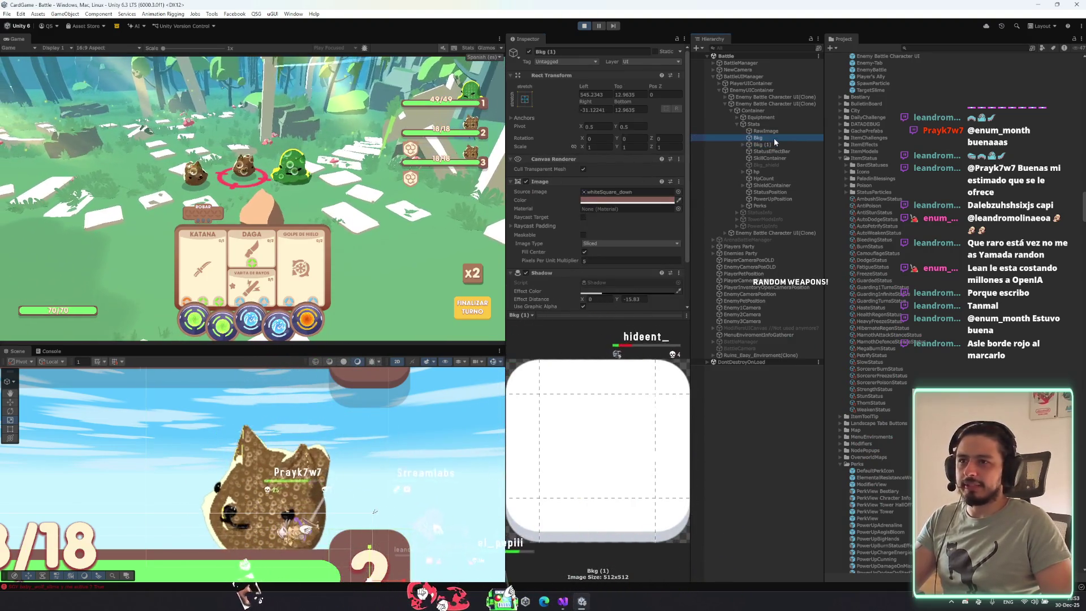
pyautogui.scroll(-2, 604, 306)
pyautogui.click(602, 301)
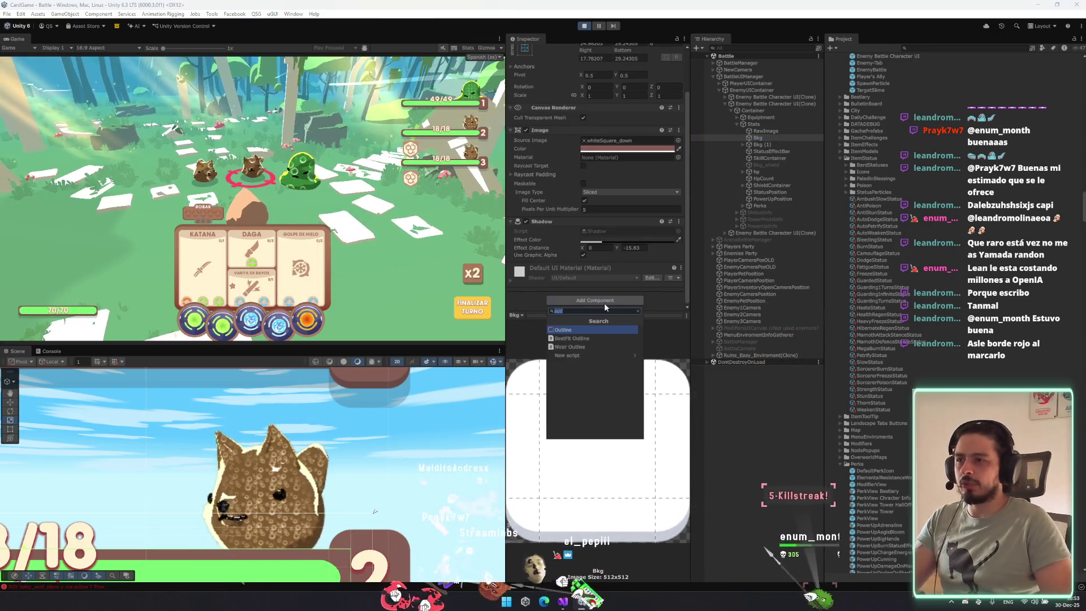
pyautogui.write('outline')
pyautogui.press('Return')
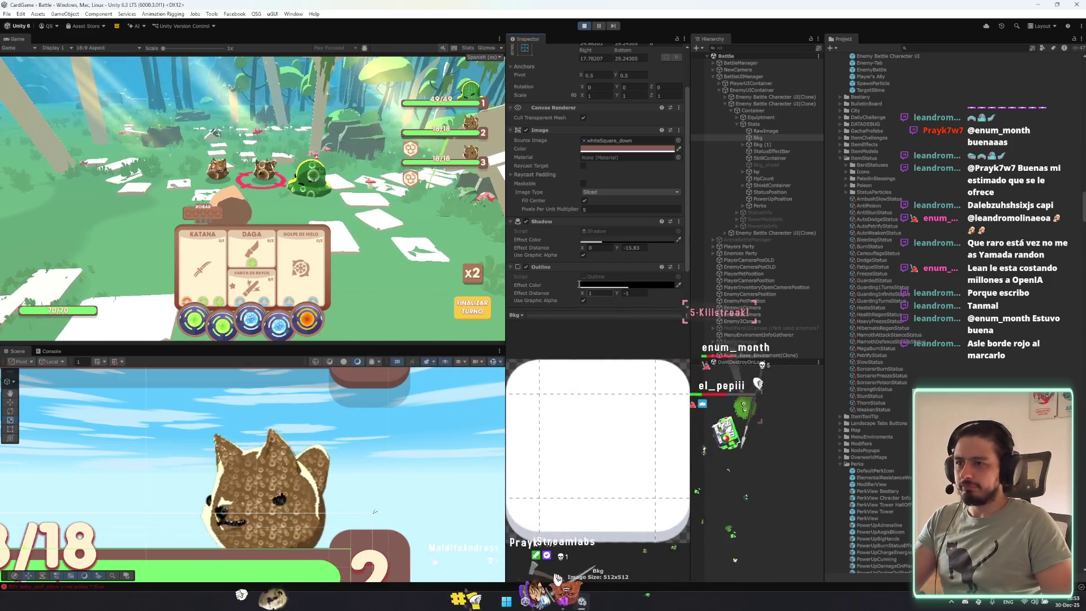
pyautogui.moveTo(554, 269); pyautogui.dragTo(545, 219)
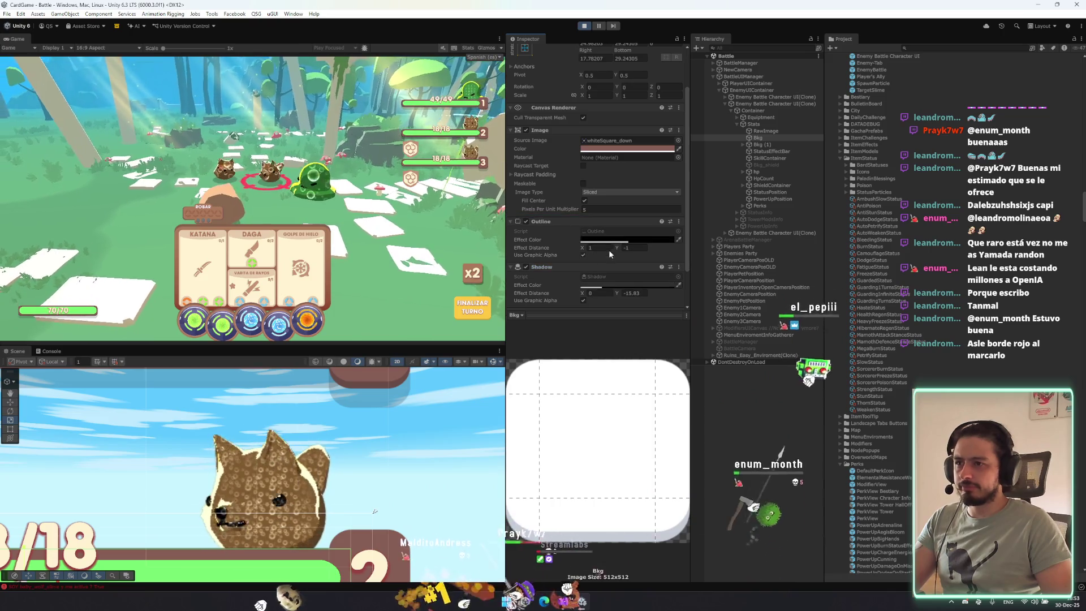
# Set the Bkg Outline's Effect Color to red.
pyautogui.click(602, 240)
pyautogui.moveTo(655, 288); pyautogui.dragTo(697, 257)
pyautogui.click(701, 234)
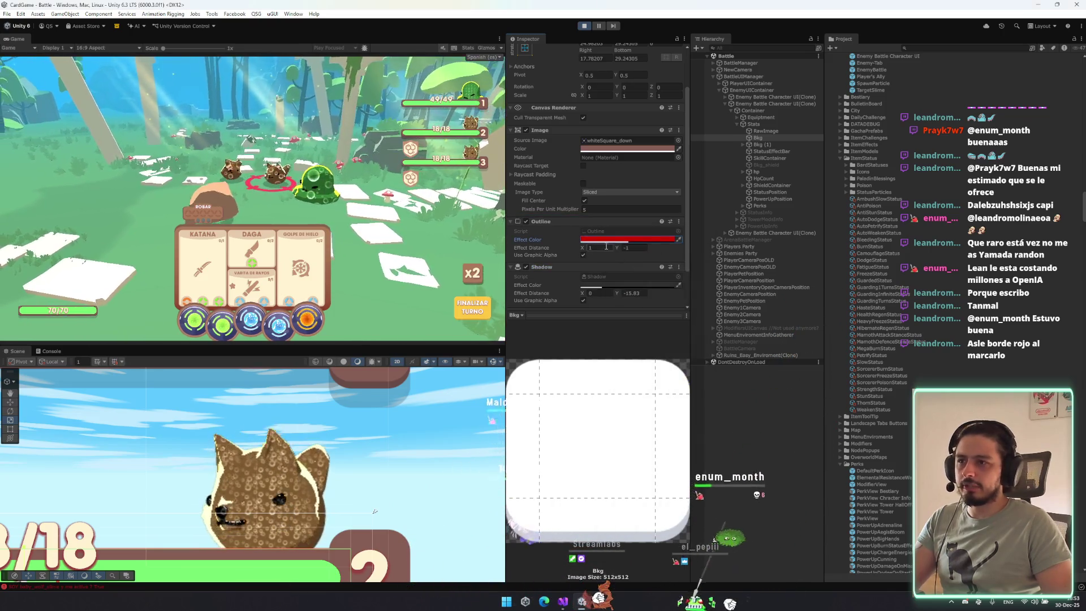
pyautogui.click(630, 239)
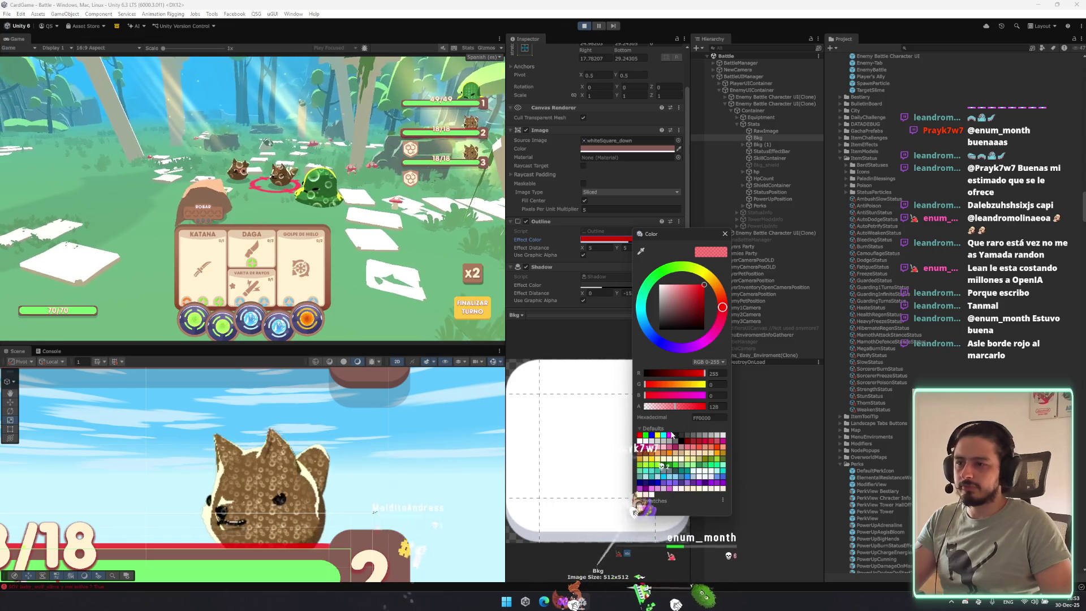
pyautogui.click(635, 230)
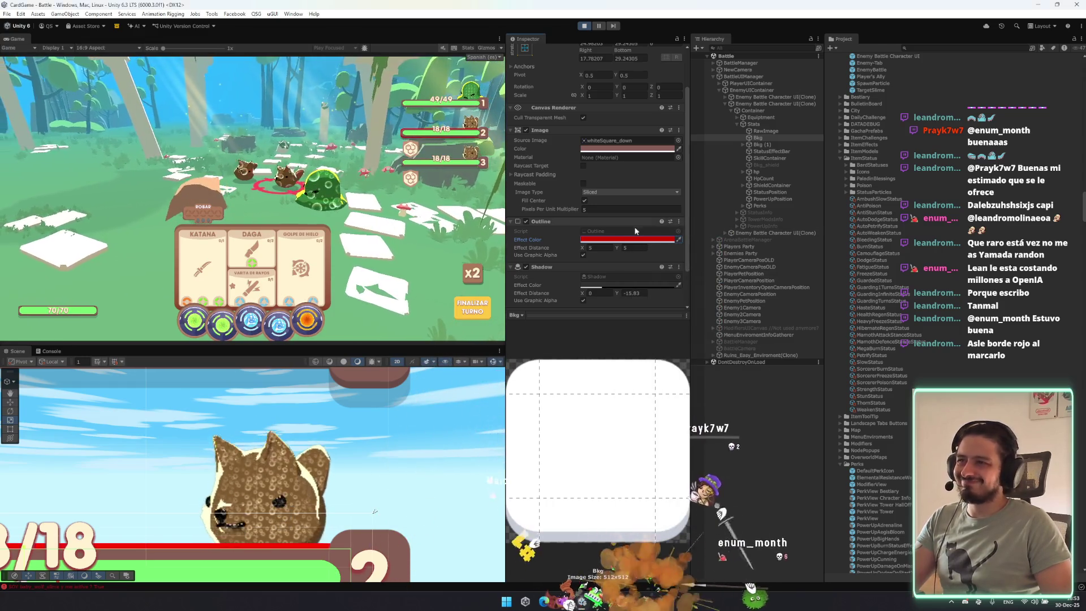
# Set the Outline's Effect Distance to X 10 and Y 10.
pyautogui.click(593, 247)
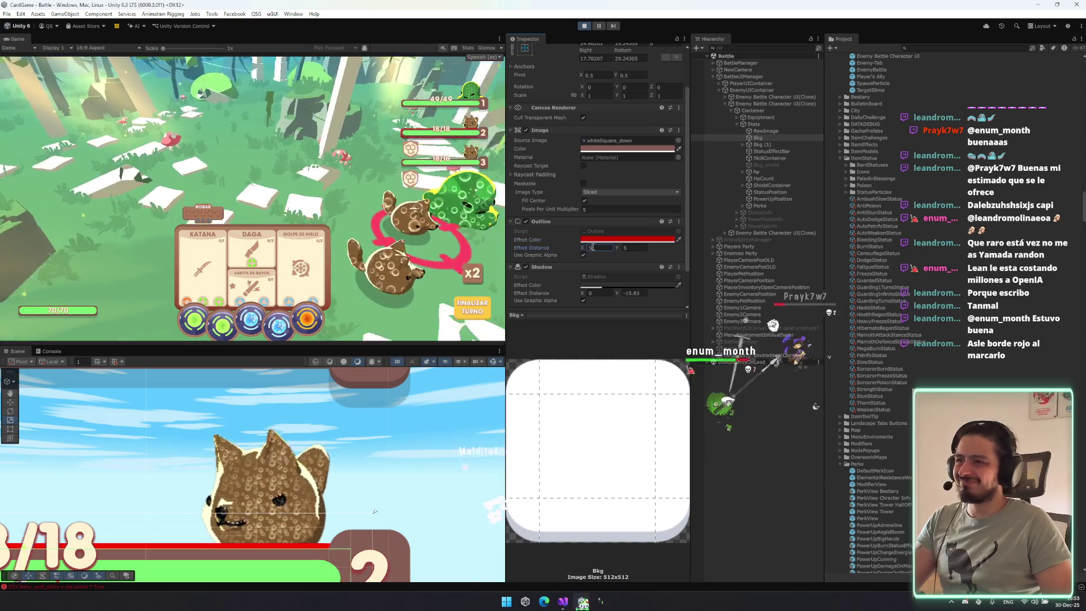
pyautogui.write('10')
pyautogui.press('Tab')
pyautogui.write('10')
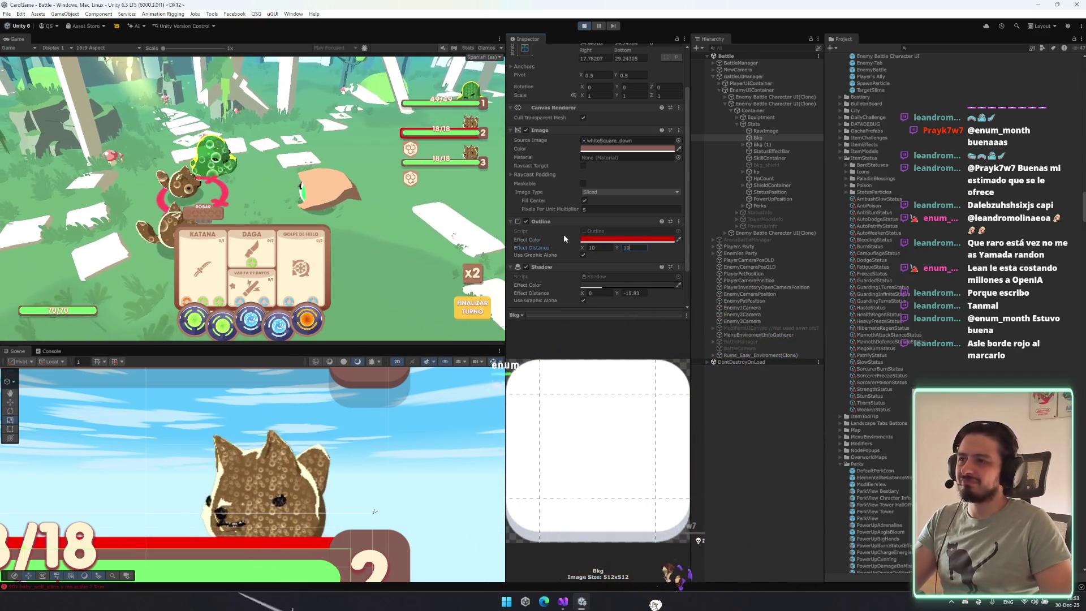
pyautogui.click(622, 240)
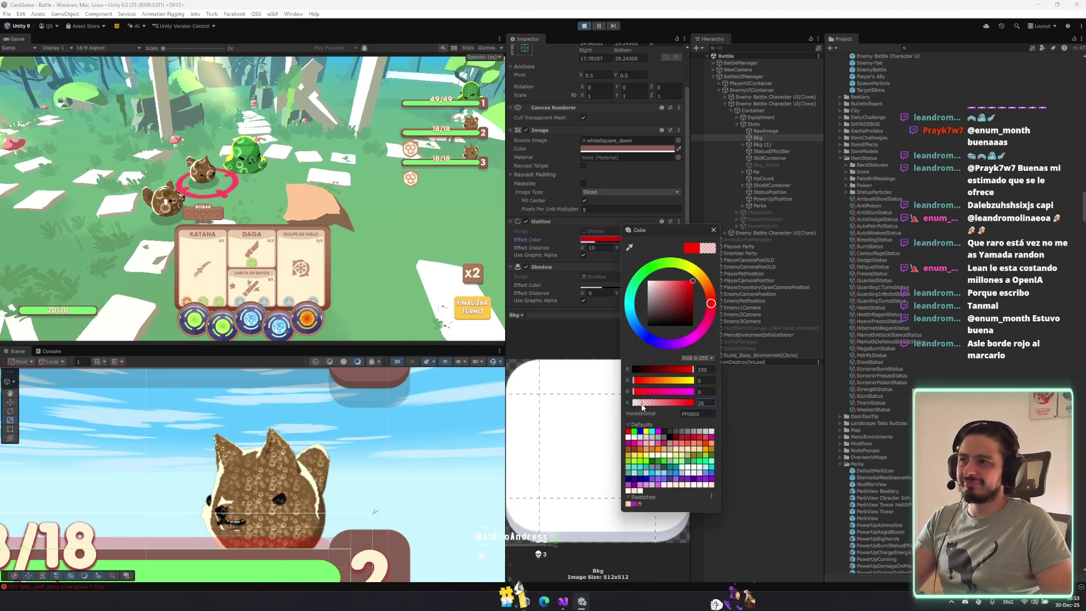
pyautogui.click(713, 230)
pyautogui.rightClick(571, 221)
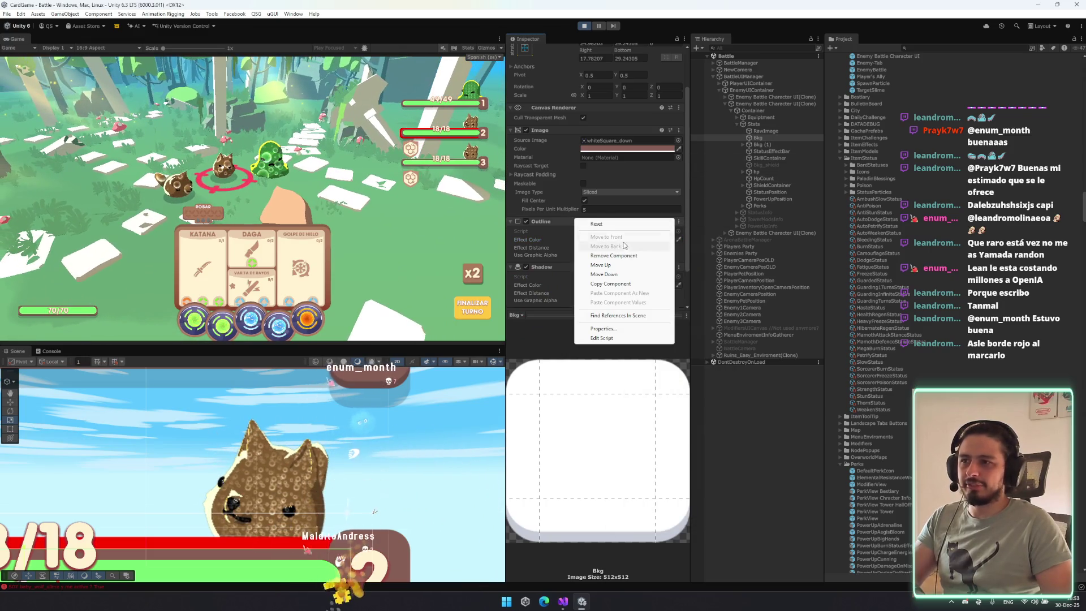
pyautogui.click(613, 284)
pyautogui.click(761, 145)
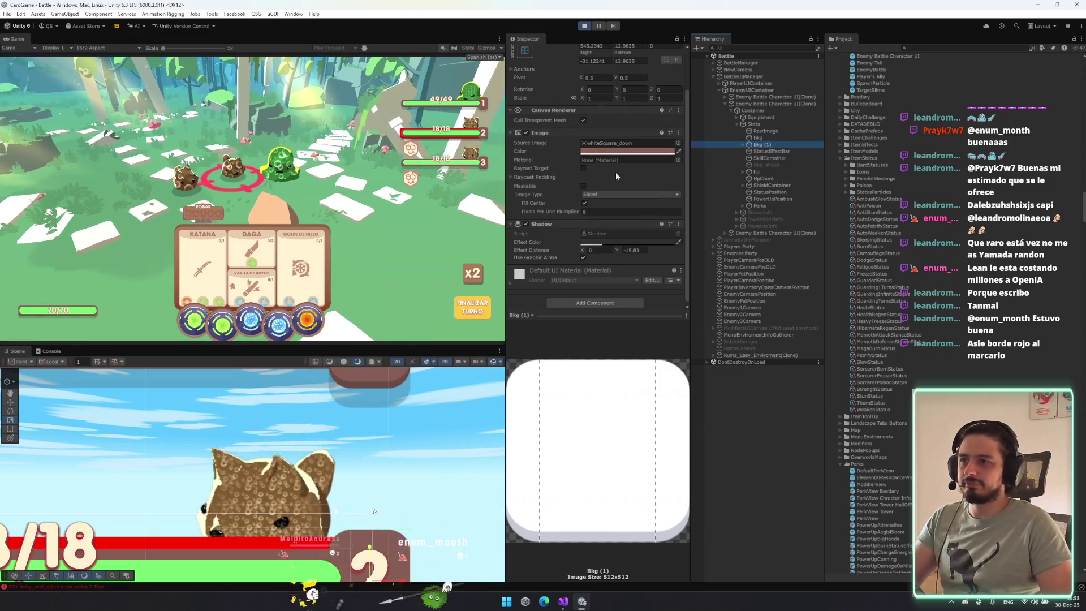
pyautogui.rightClick(572, 134)
pyautogui.click(602, 207)
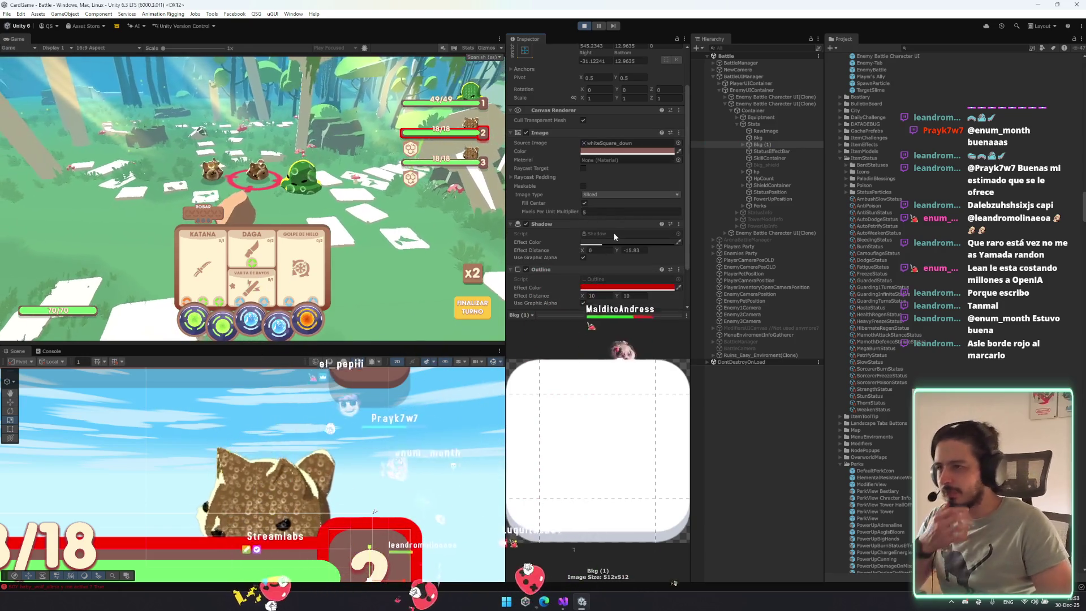
pyautogui.moveTo(540, 269); pyautogui.dragTo(565, 216)
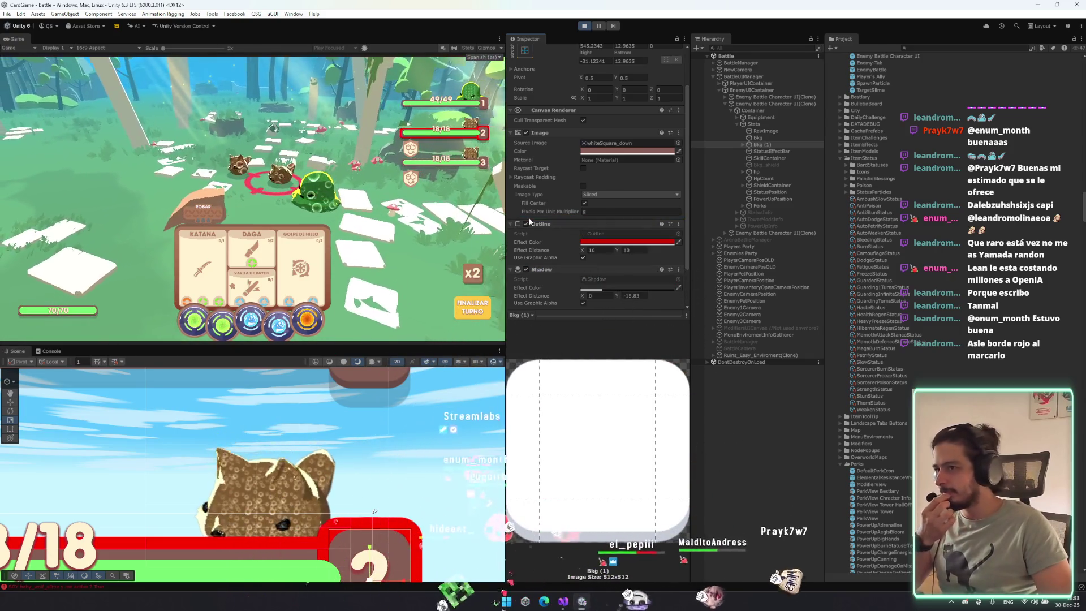
pyautogui.rightClick(568, 225)
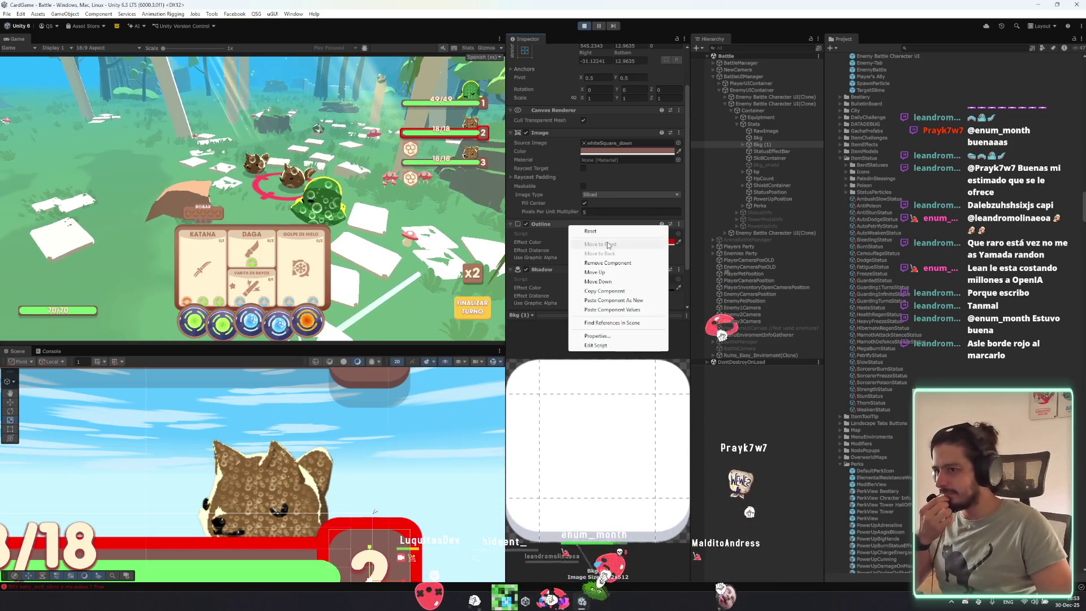
pyautogui.click(605, 262)
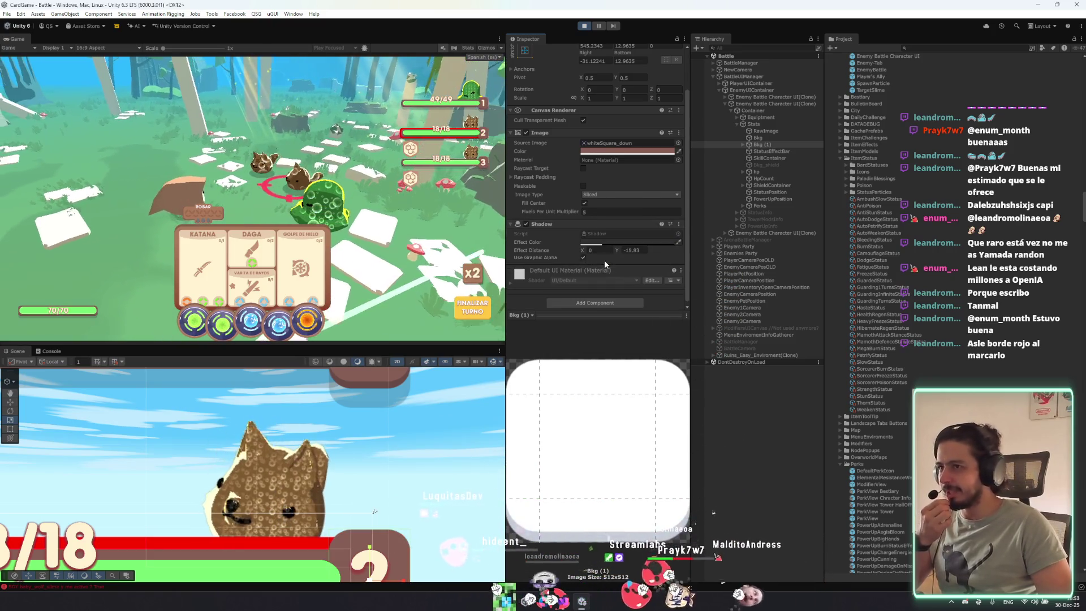
pyautogui.click(778, 138)
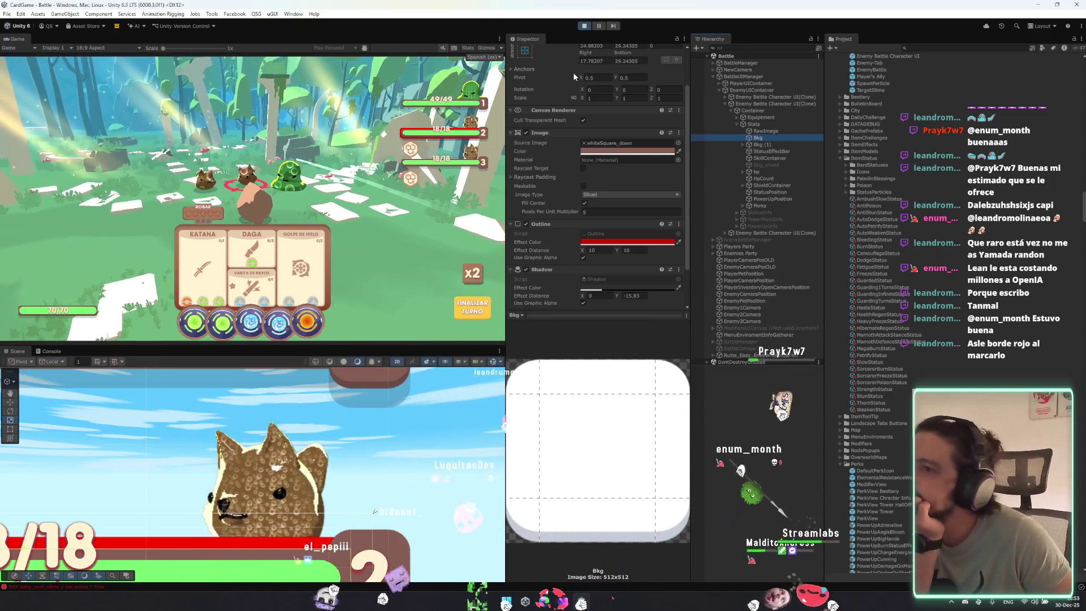
# Toggle Bkg's red Outline on and off several times, leaving it enabled.
pyautogui.click(525, 224)
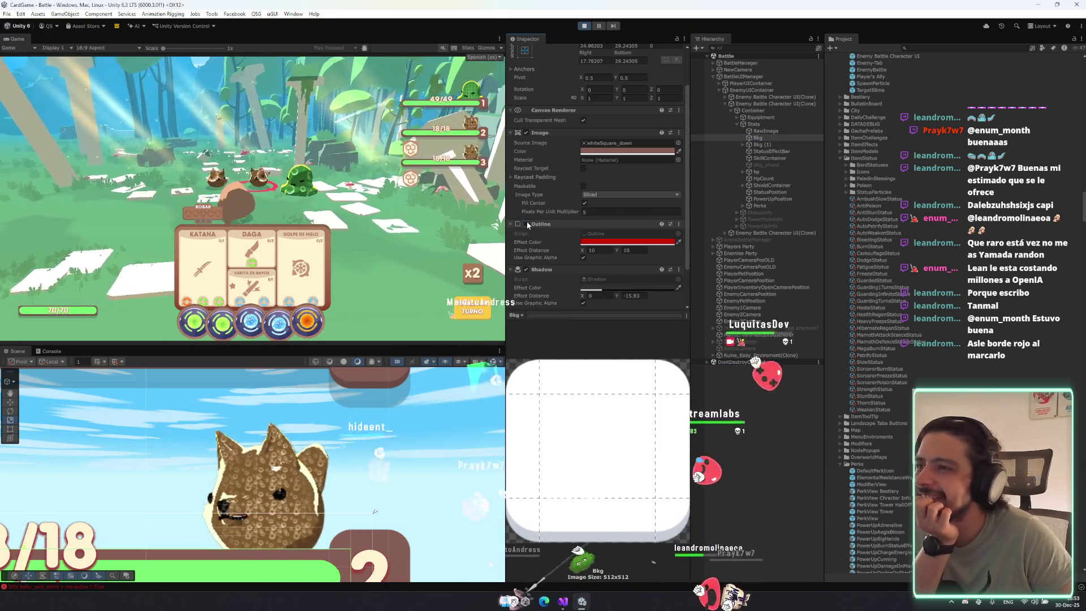
pyautogui.click(526, 224)
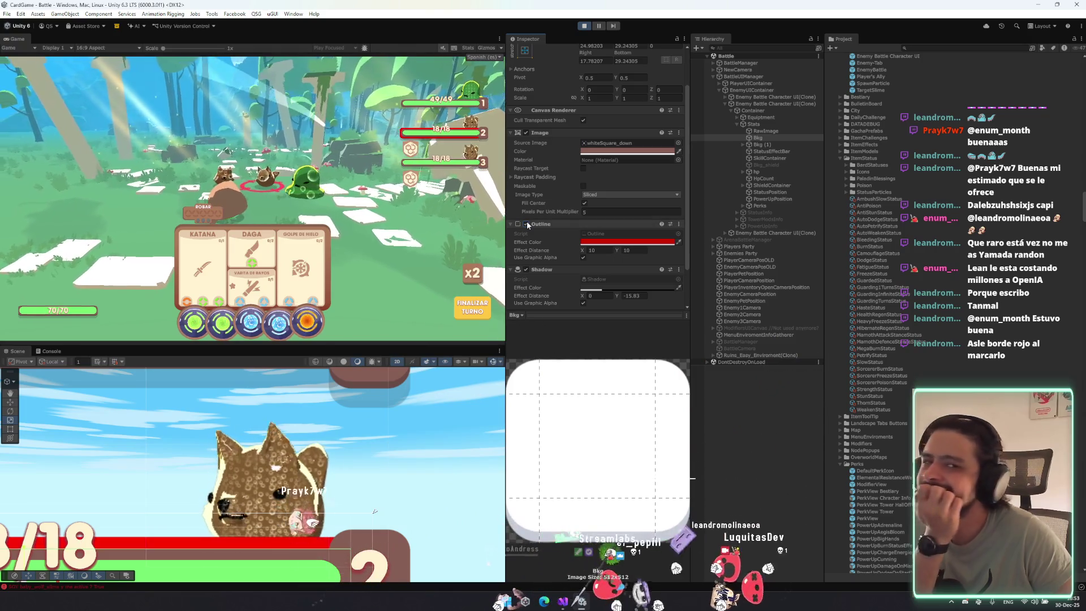
pyautogui.click(526, 224)
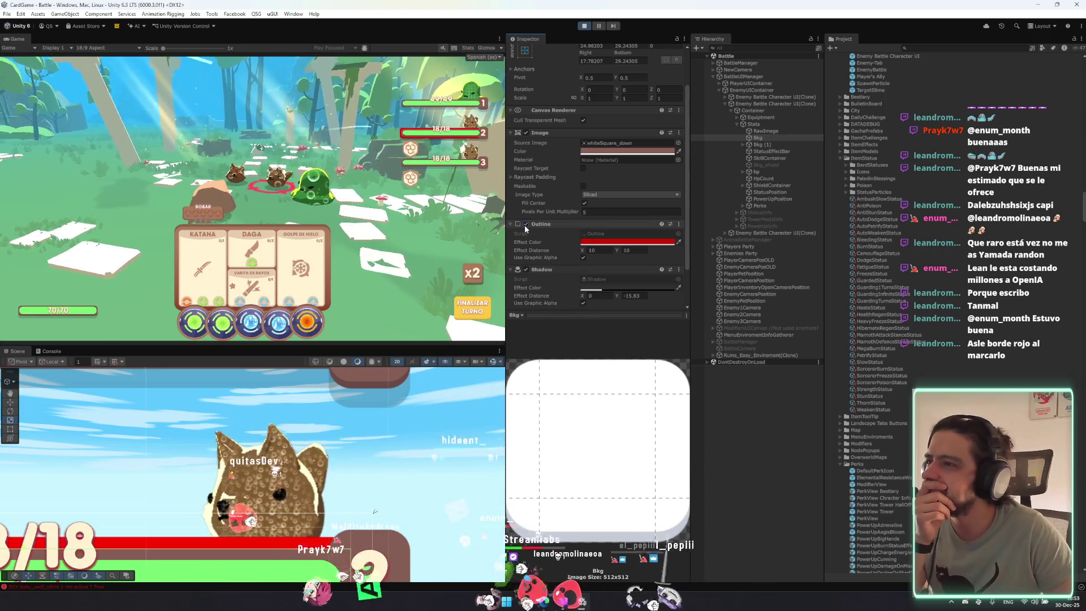
pyautogui.click(525, 224)
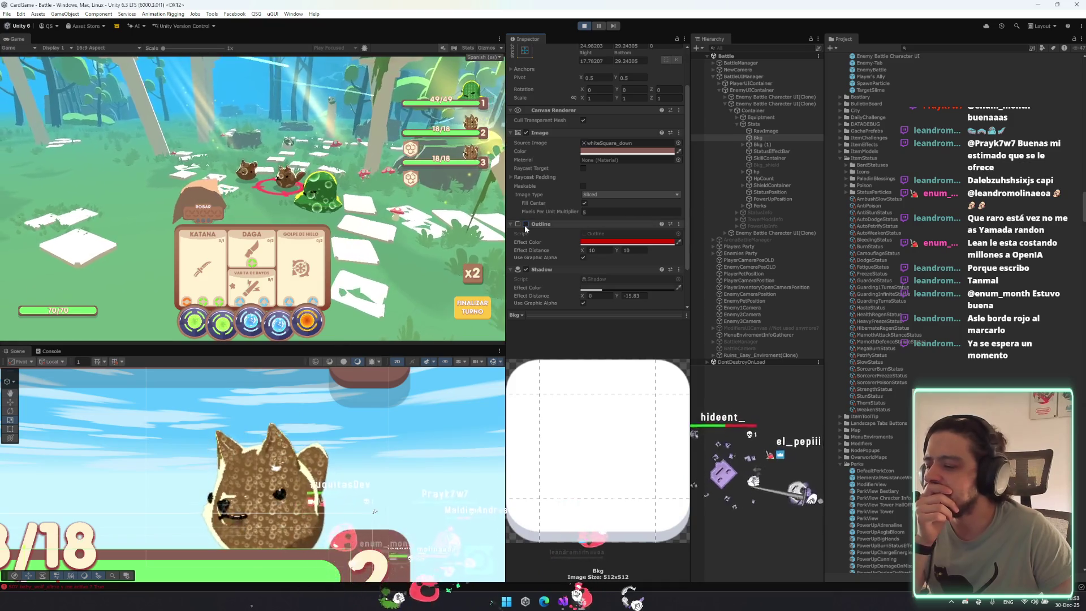
pyautogui.click(525, 224)
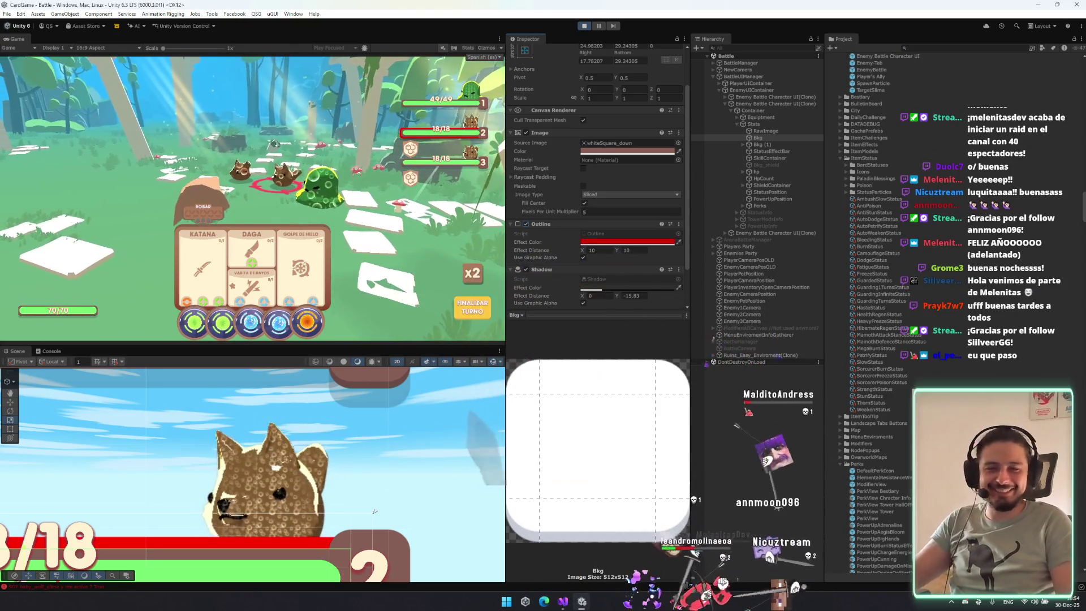
# Show the Console panel in place of the Scene view.
pyautogui.click(51, 351)
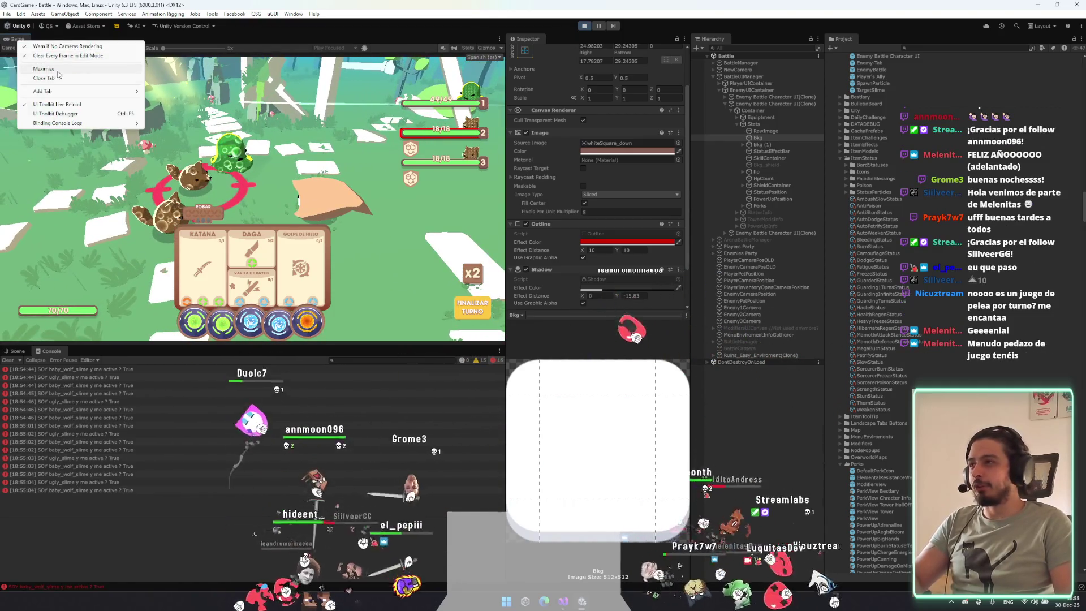
pyautogui.click(57, 69)
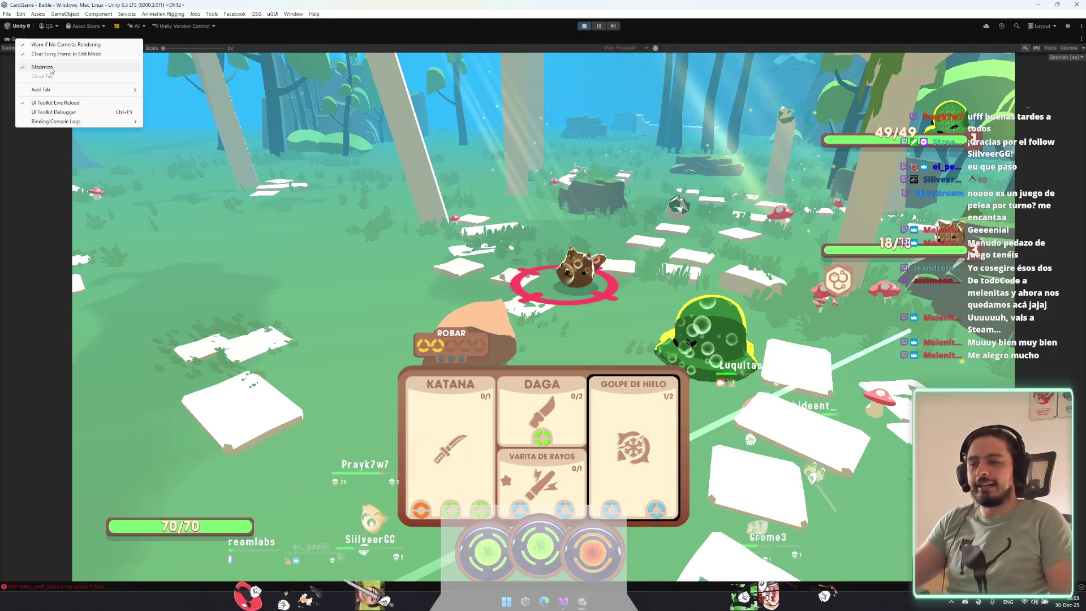
pyautogui.click(41, 66)
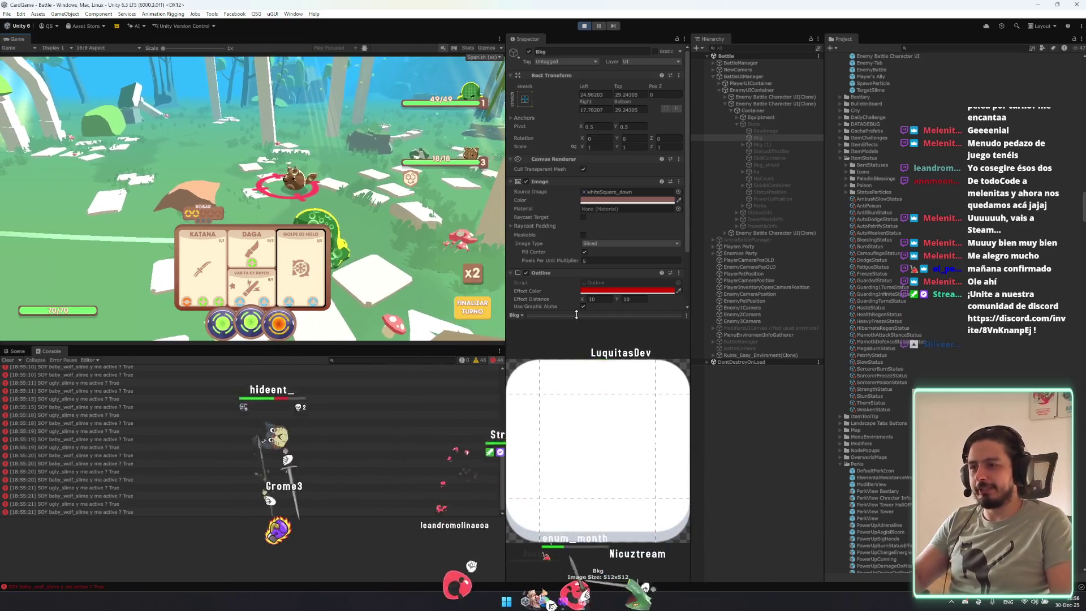
# Collapse the Inspector's image preview to reveal all of Bkg's components.
pyautogui.click(656, 315)
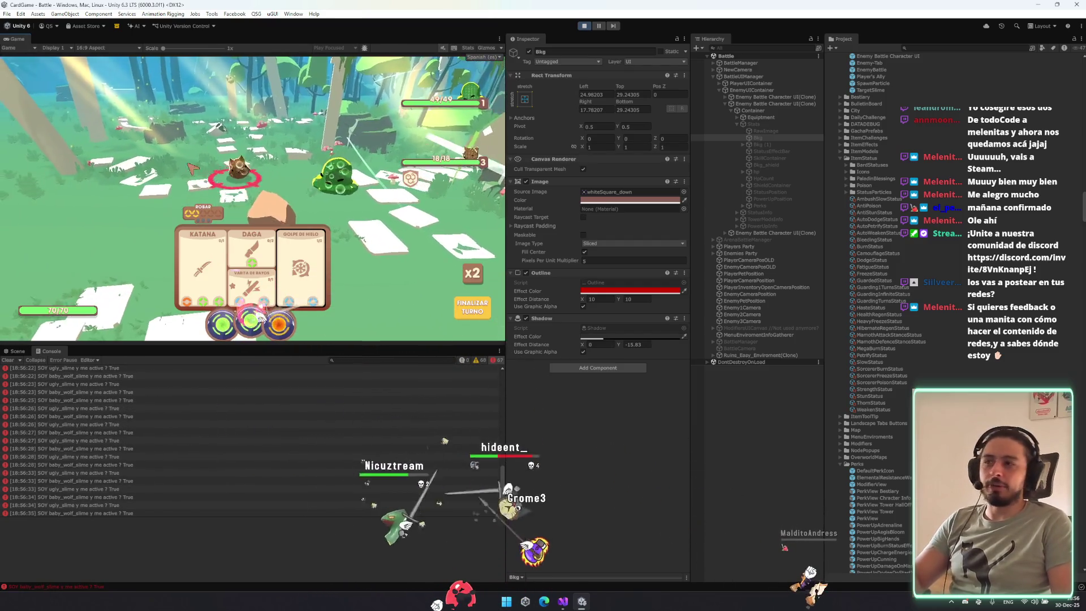
# Target the brown enemy instead of the green slime in the running game.
pyautogui.click(212, 180)
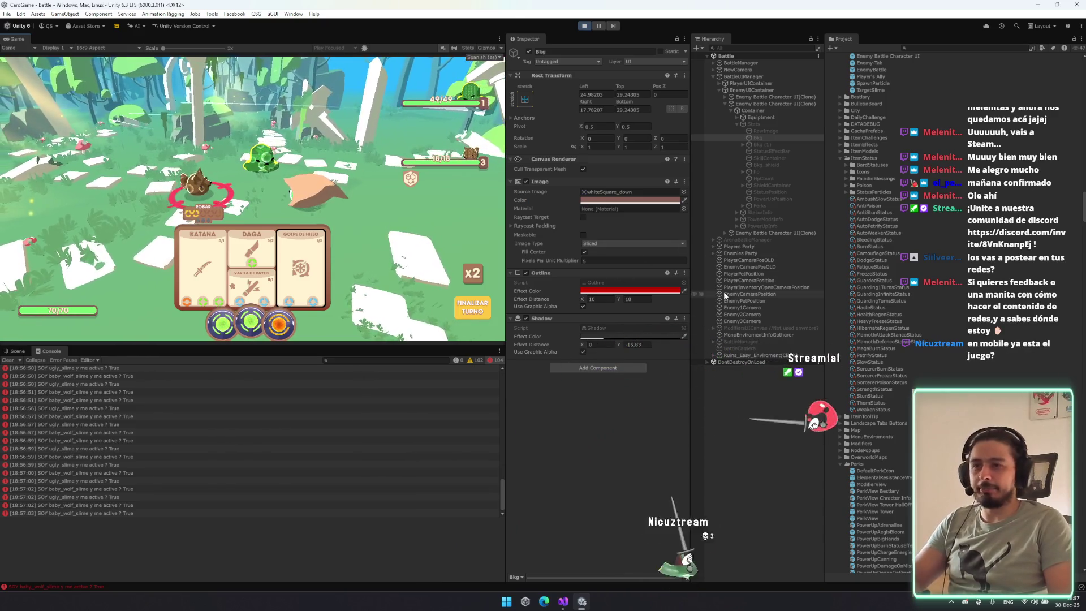
# Expand the next enemy UI's Container and Stats in the Hierarchy to reach its Bkg.
pyautogui.click(768, 115)
pyautogui.press('Left')
pyautogui.press('Down')
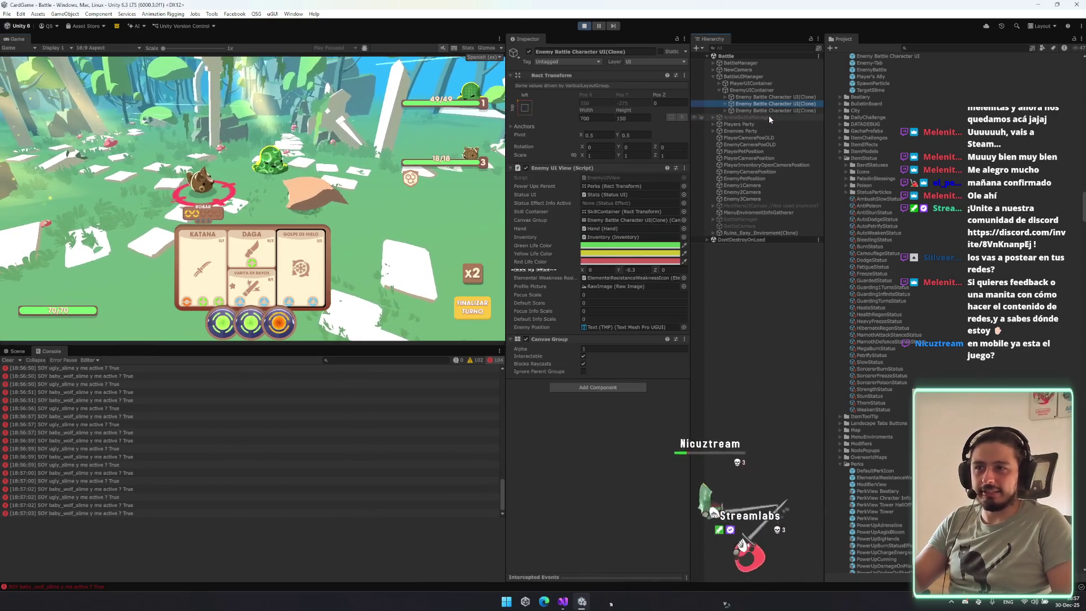
pyautogui.press('Up')
pyautogui.press('Right')
pyautogui.press('Down')
pyautogui.press('Down')
pyautogui.press('Right')
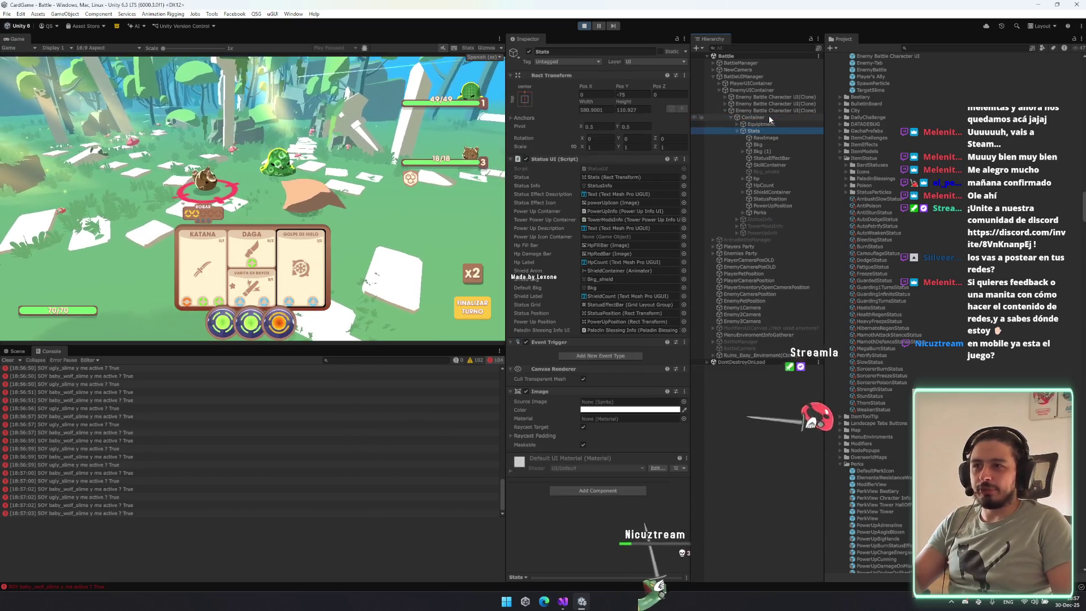
pyautogui.press('Down')
pyautogui.press('Down')
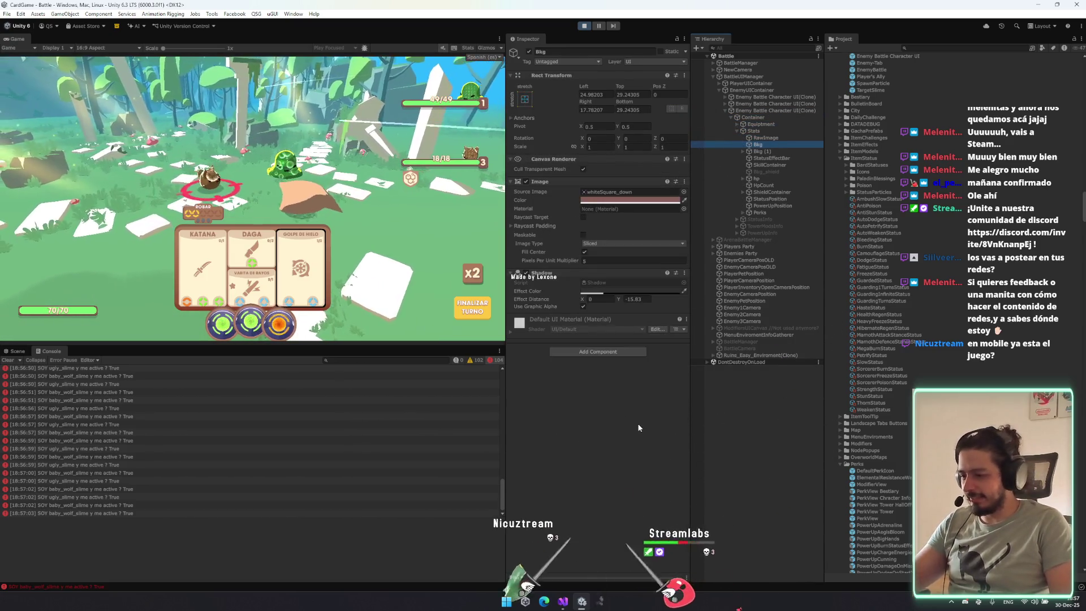
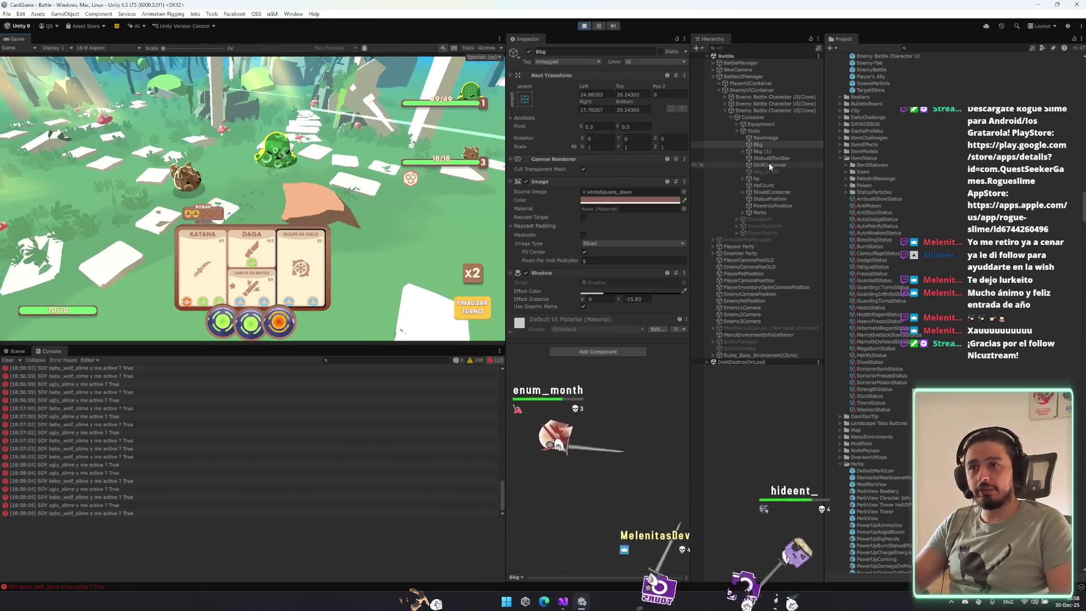
# Switch to the Scene view and add an Outline component to the Bkg background.
pyautogui.click(780, 150)
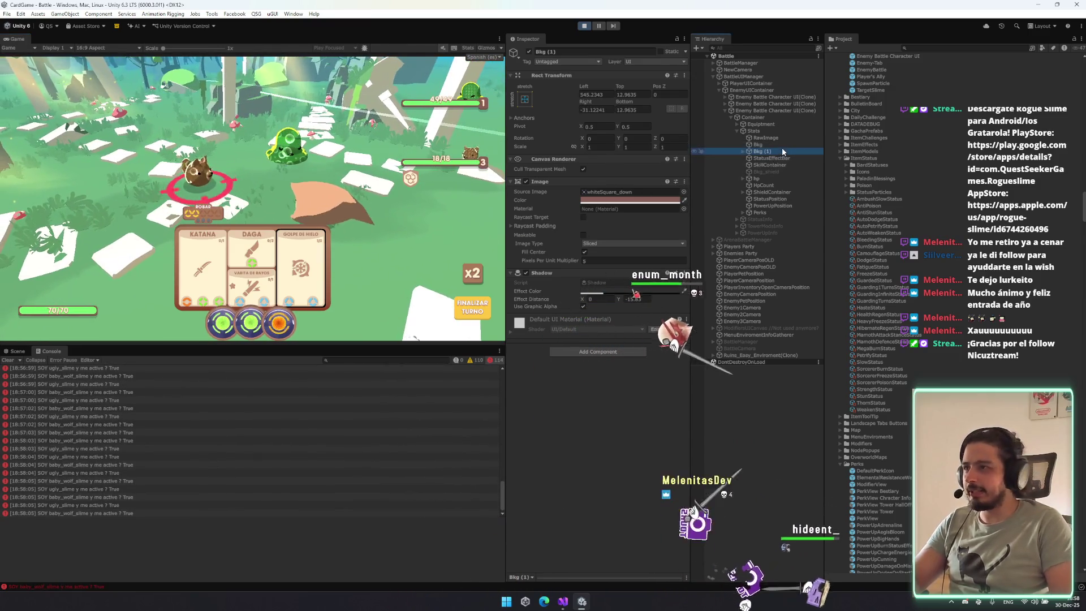
pyautogui.click(18, 351)
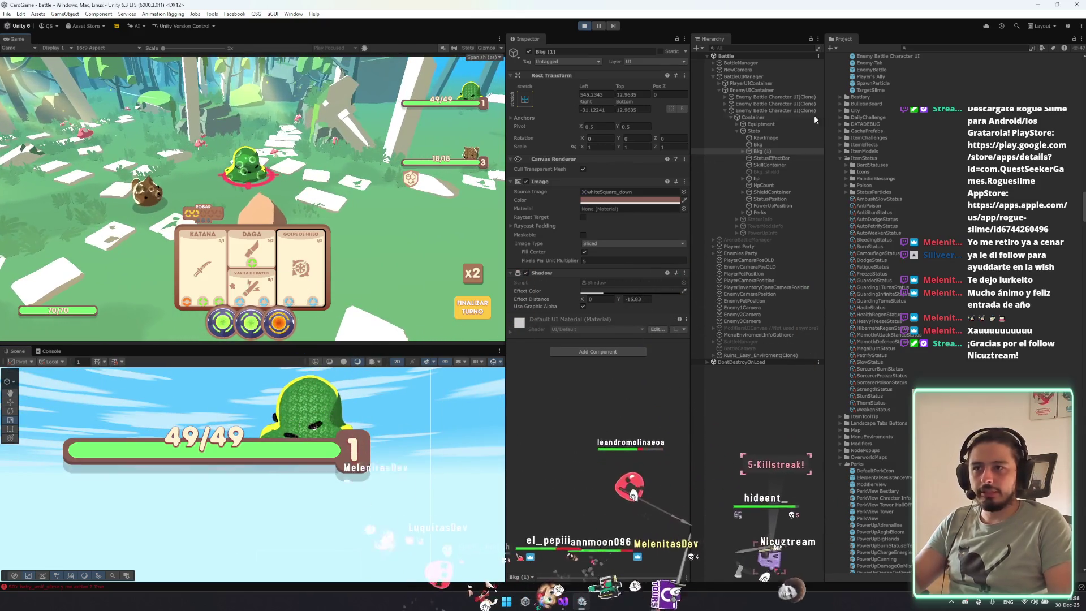
pyautogui.click(777, 145)
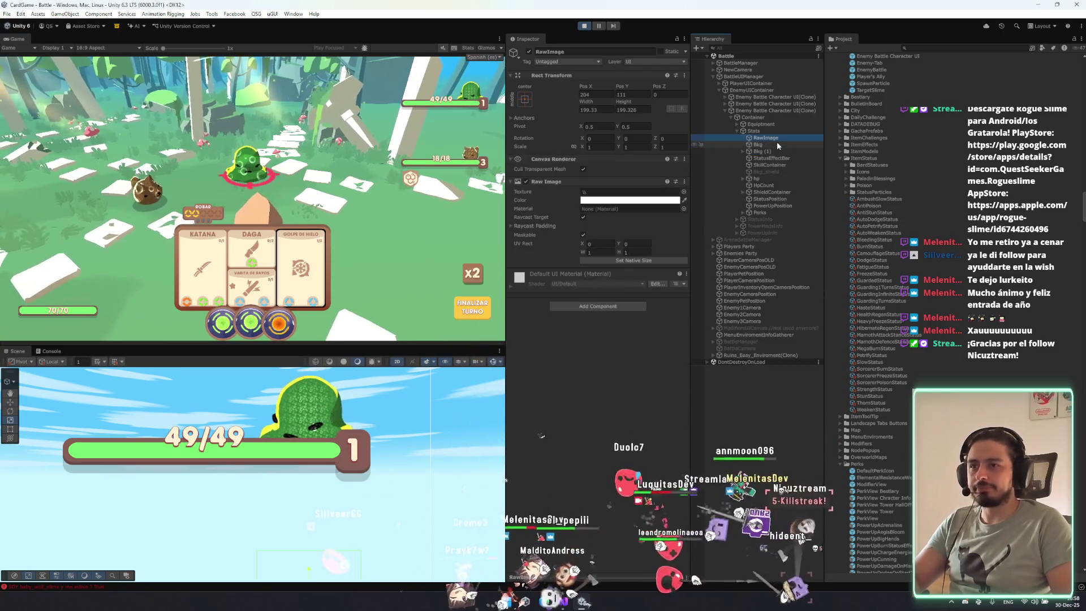
pyautogui.click(607, 351)
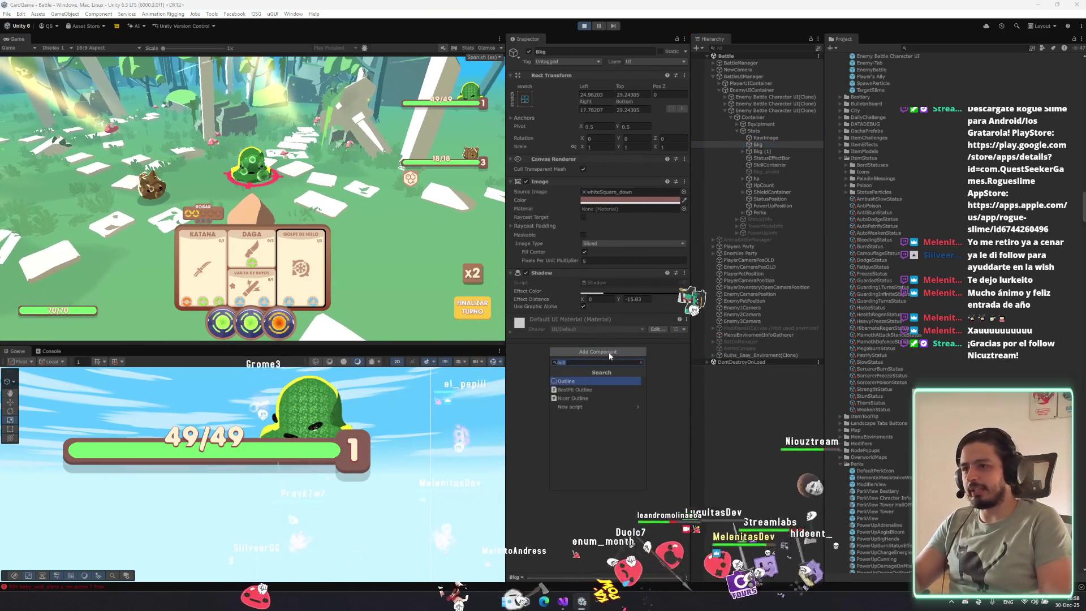
pyautogui.write('ou')
pyautogui.press('Escape')
pyautogui.press('Up')
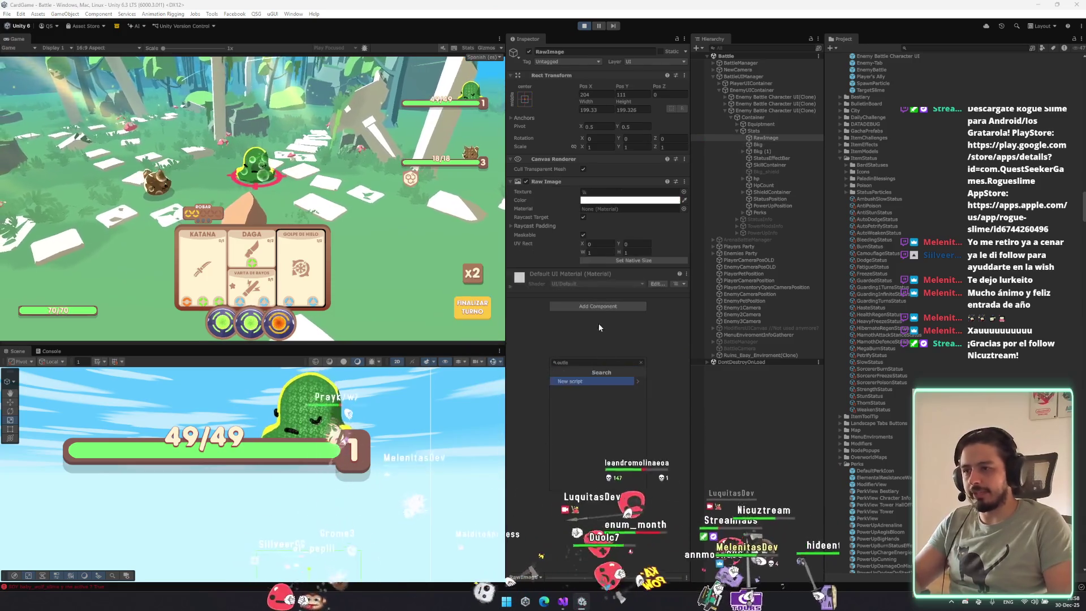
pyautogui.click(786, 131)
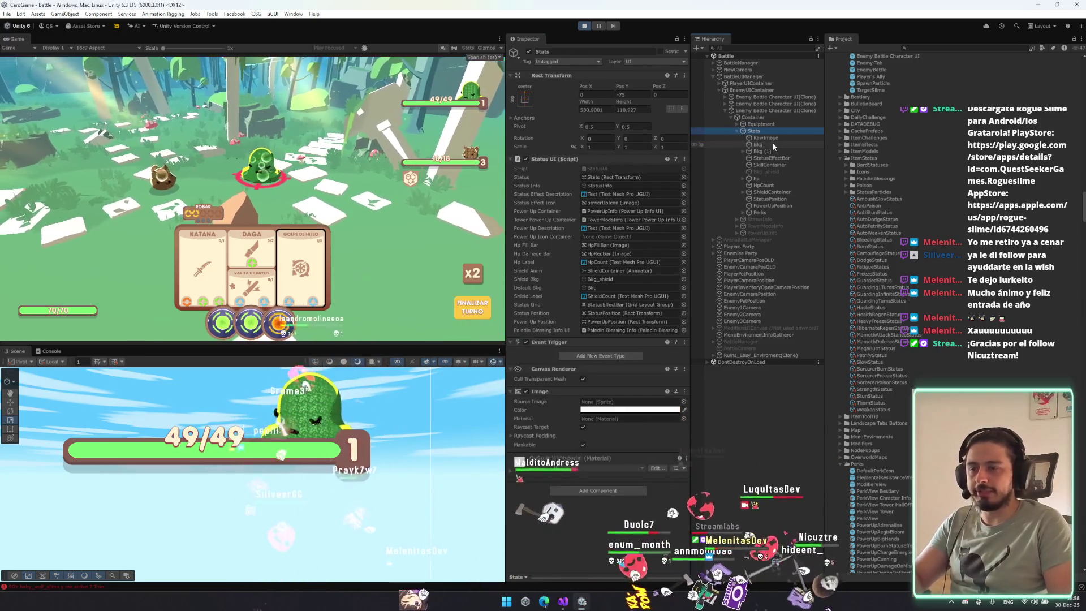
pyautogui.click(774, 144)
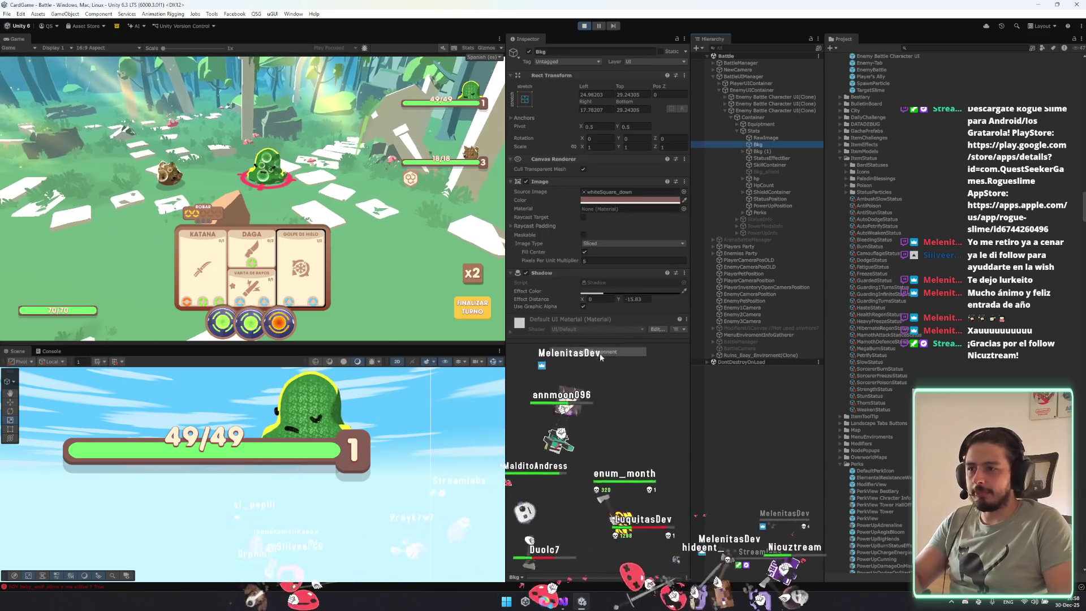
pyautogui.write('outl')
pyautogui.press('Return')
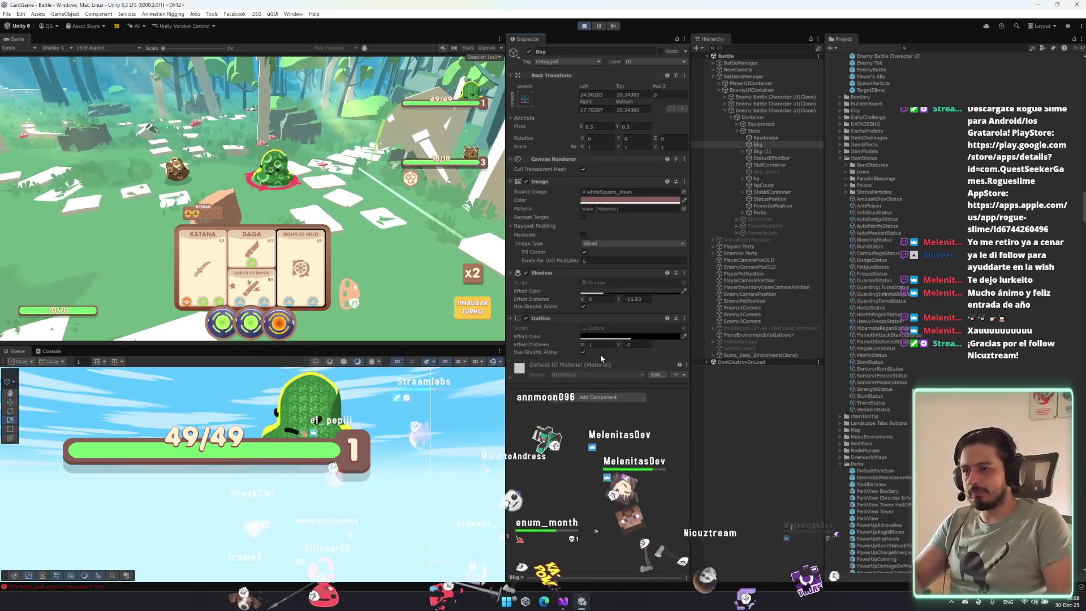
# Make the Bkg outline red, first trying an effect distance of 5 by 5.
pyautogui.click(603, 338)
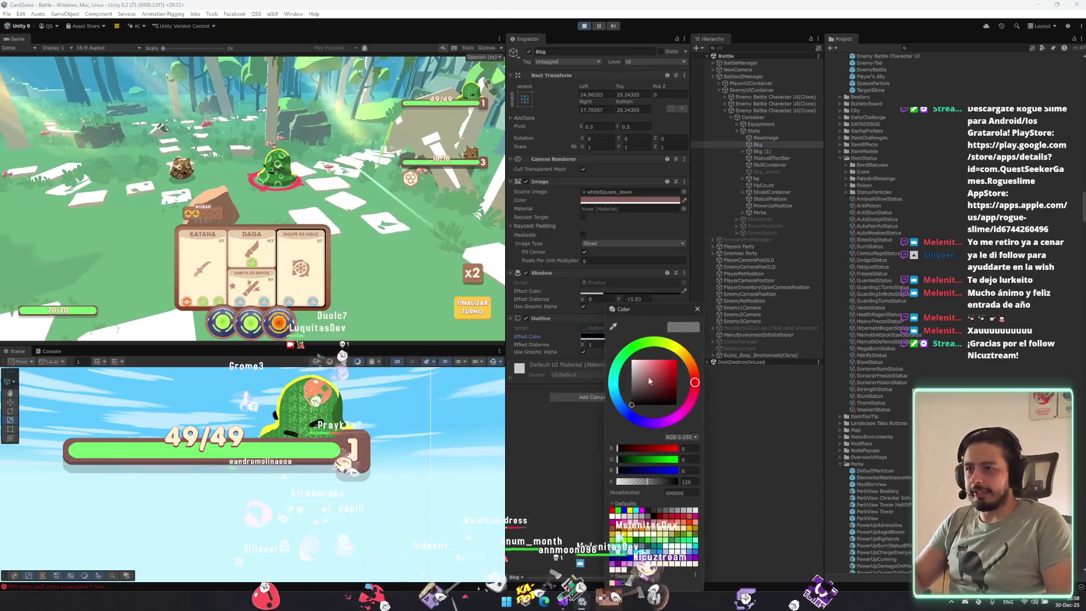
pyautogui.click(698, 309)
pyautogui.doubleClick(598, 344)
pyautogui.write('5')
pyautogui.press('Tab')
pyautogui.write('5')
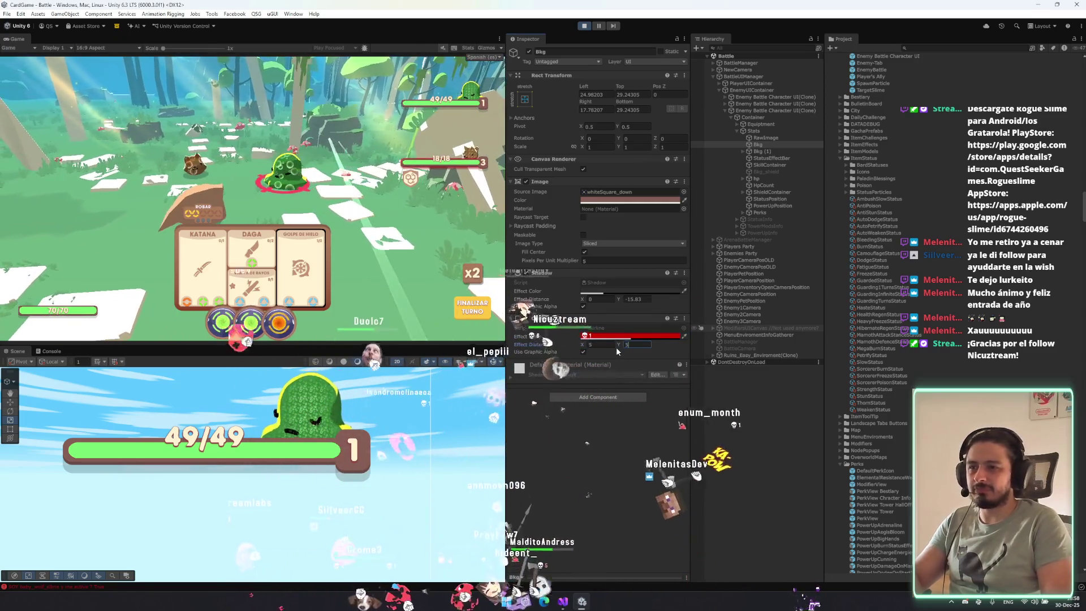
pyautogui.click(603, 336)
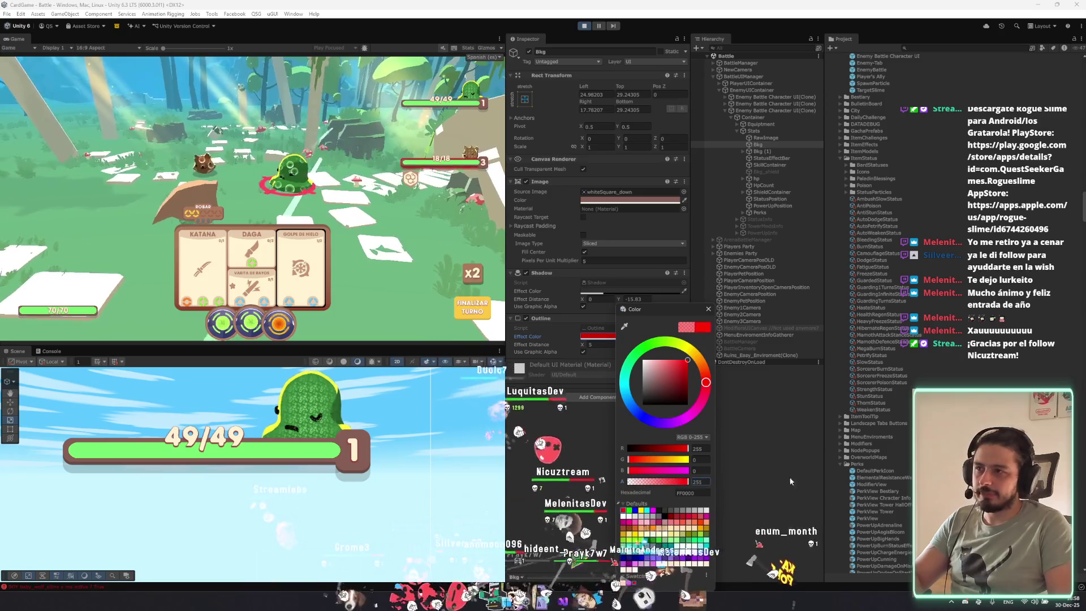
pyautogui.click(708, 310)
# Set the outline distance to 10 by 10 and order the Outline above the Shadow.
pyautogui.doubleClick(594, 344)
pyautogui.write('10')
pyautogui.press('Tab')
pyautogui.write('10')
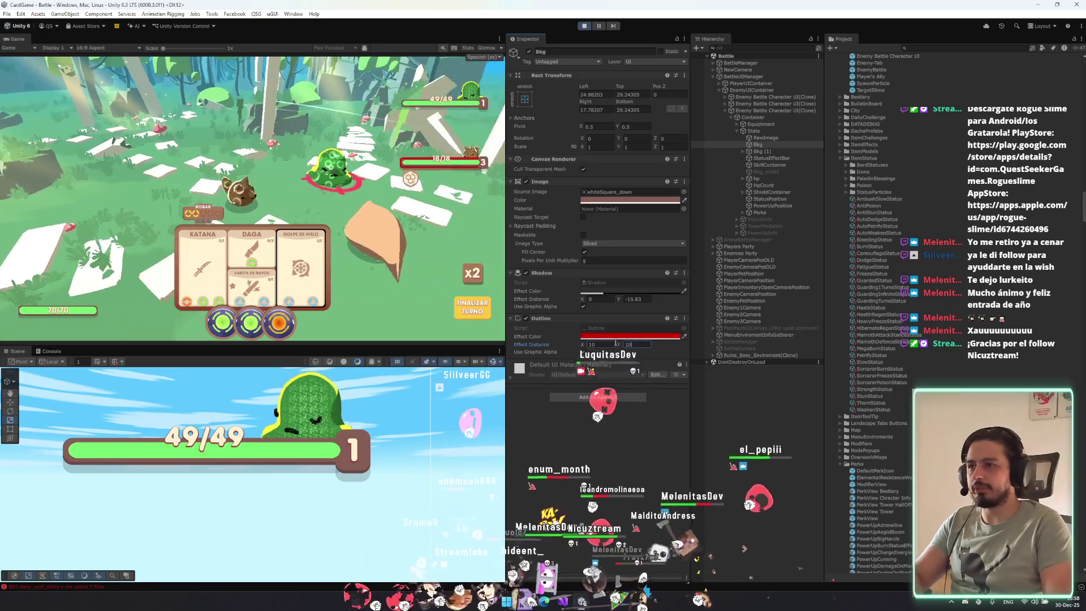
pyautogui.press('Return')
pyautogui.moveTo(559, 318); pyautogui.dragTo(559, 271)
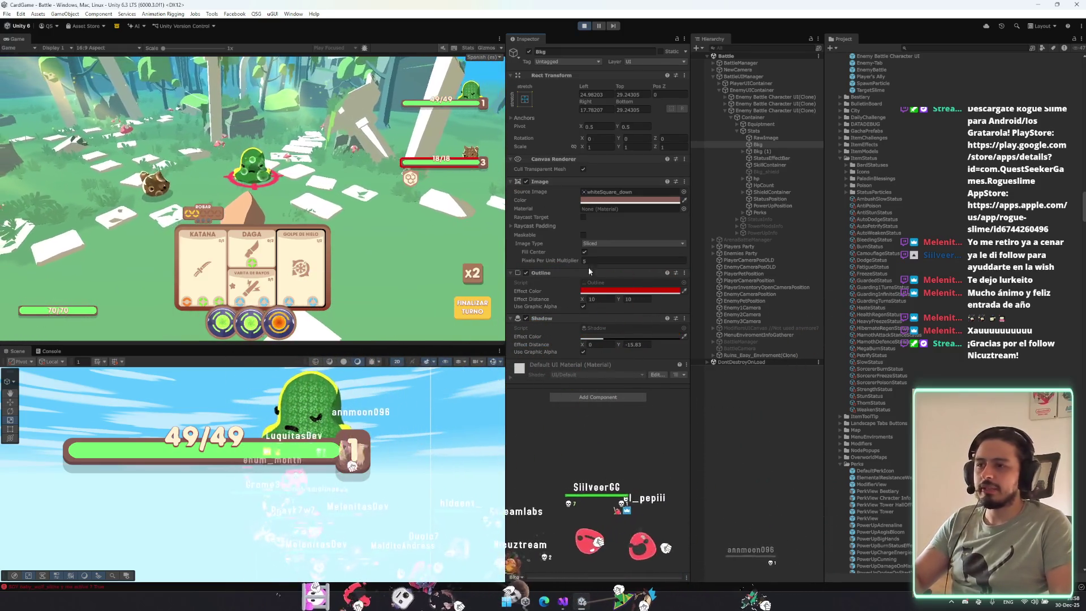
# Try yellow and then purple as the Bkg outline colour.
pyautogui.click(608, 290)
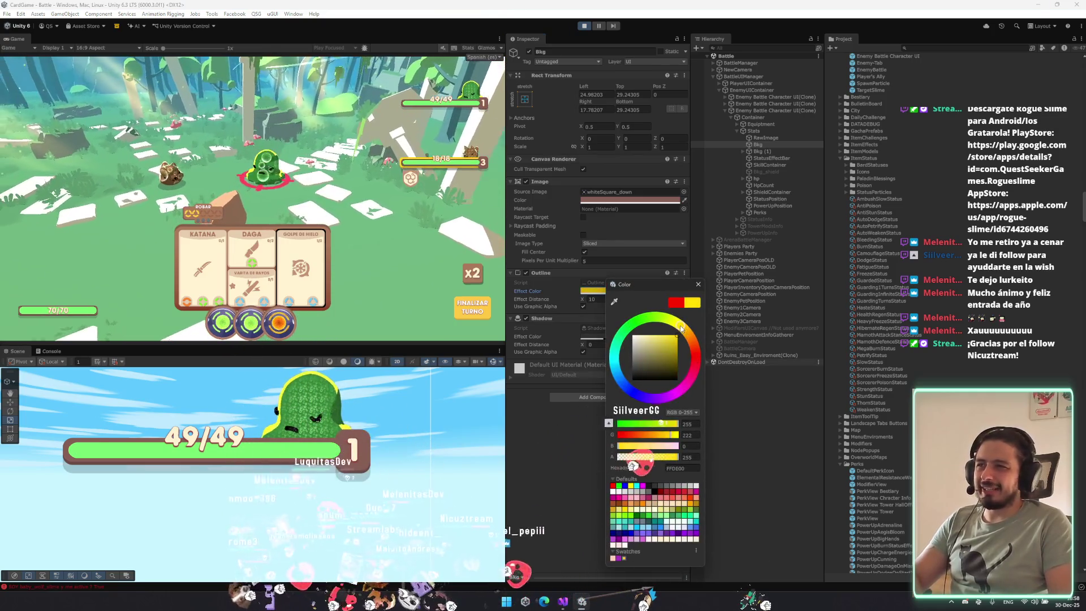
pyautogui.press('Return')
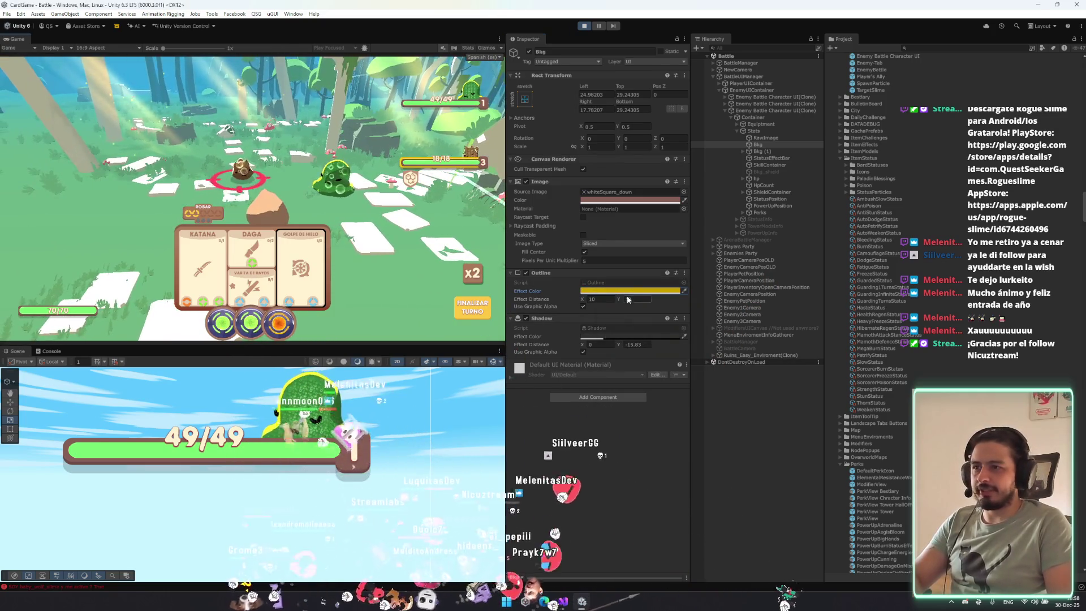
pyautogui.click(623, 292)
pyautogui.moveTo(691, 320)
pyautogui.mouseDown()
pyautogui.moveTo(645, 331)
pyautogui.moveTo(637, 362)
pyautogui.moveTo(659, 390)
pyautogui.moveTo(703, 400)
pyautogui.moveTo(728, 359)
pyautogui.mouseUp()
pyautogui.click(721, 281)
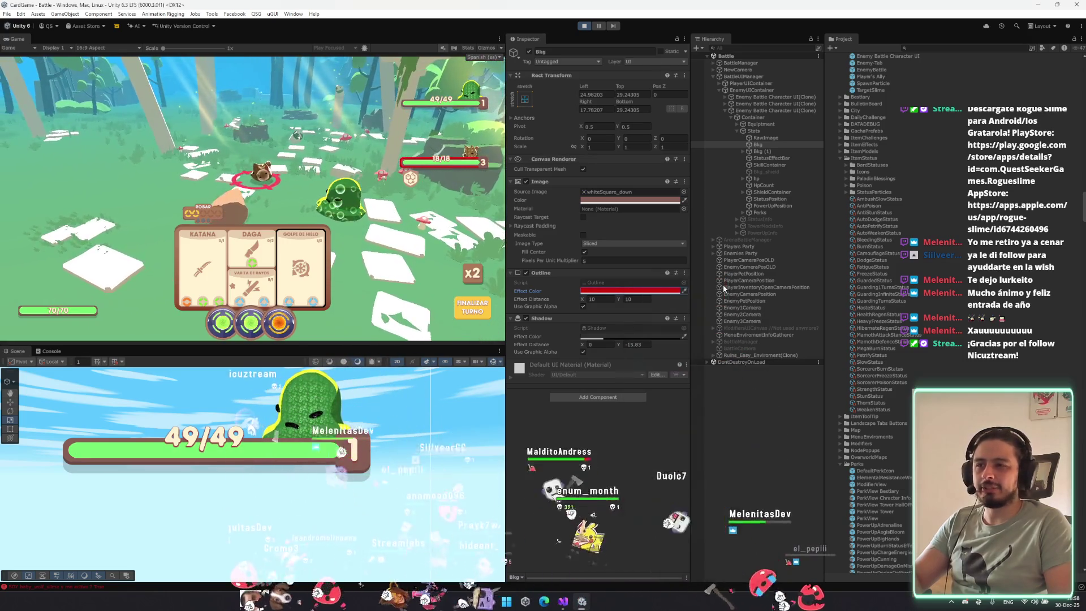
# Remove the Outline component from Bkg and reselect the background.
pyautogui.rightClick(593, 271)
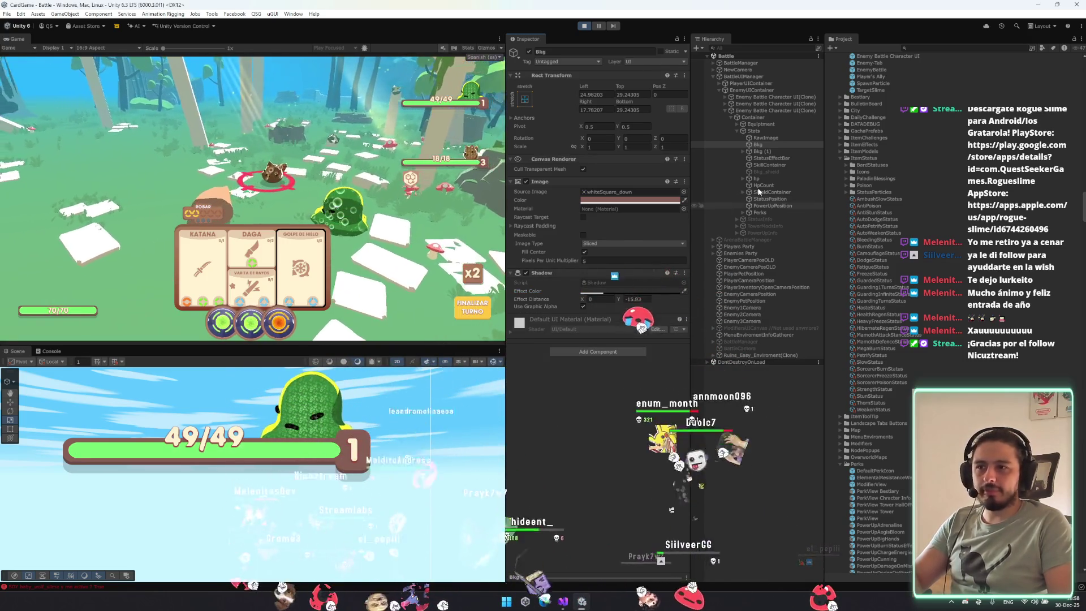
pyautogui.click(796, 212)
pyautogui.click(783, 145)
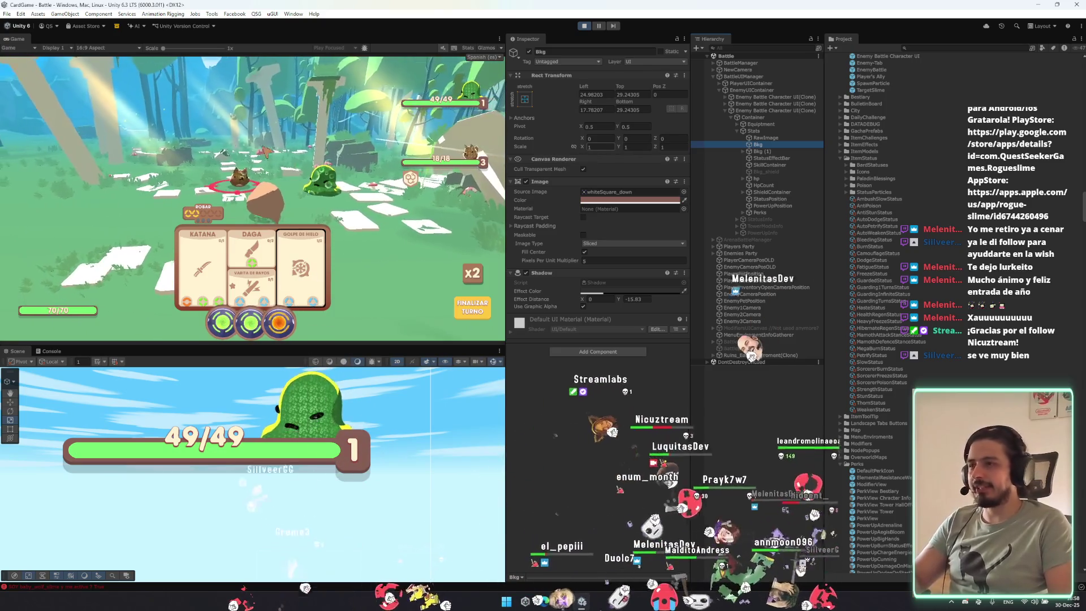
# Frame the 18/18 health bar with F, select Bkg (1), and target the green slime.
pyautogui.click(275, 362)
pyautogui.press('f')
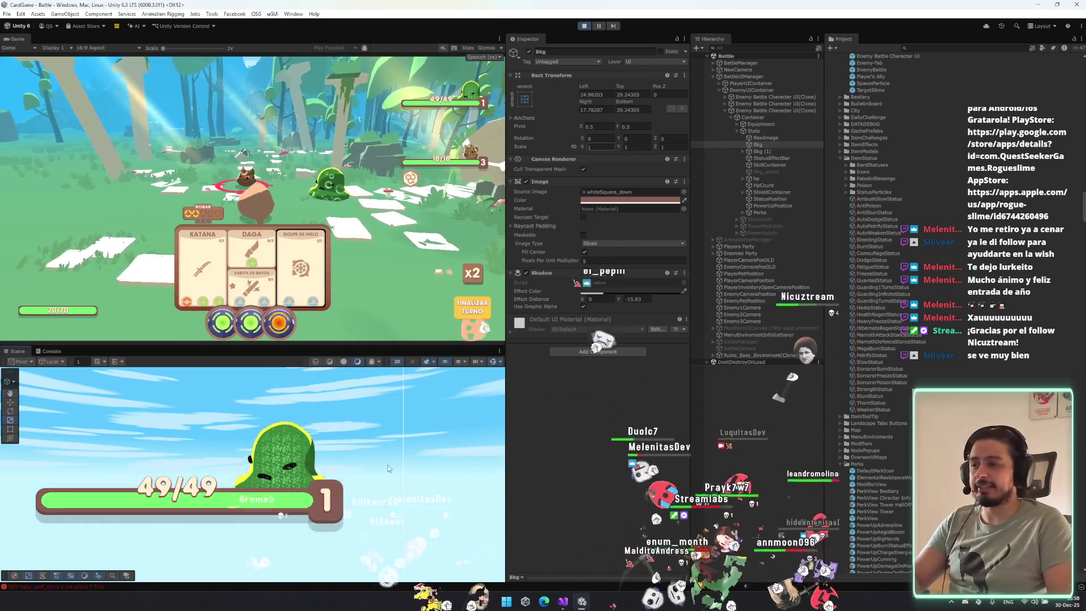
pyautogui.click(756, 151)
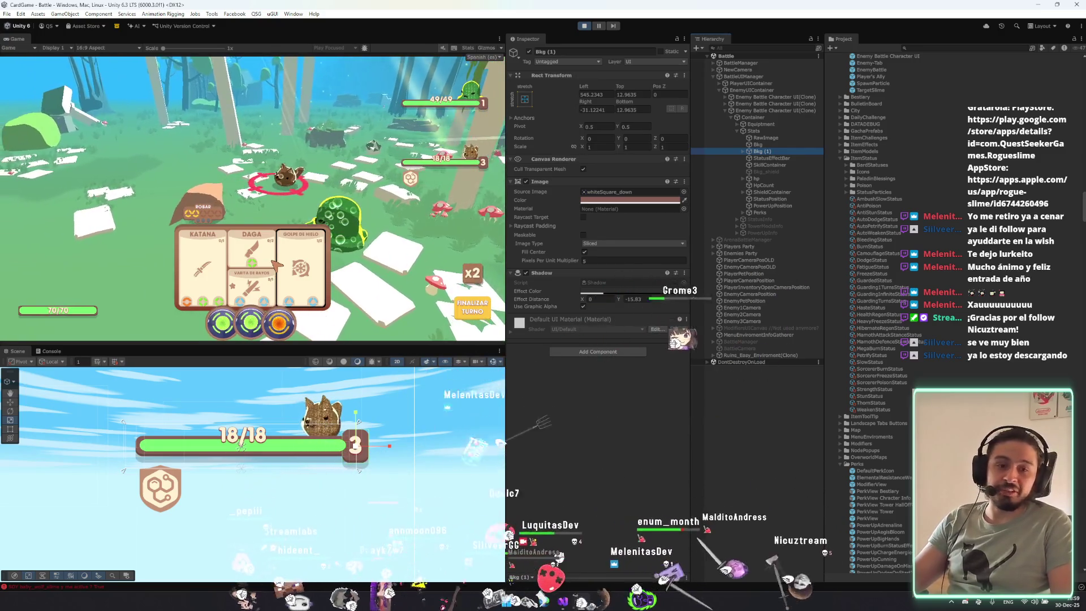
pyautogui.click(353, 210)
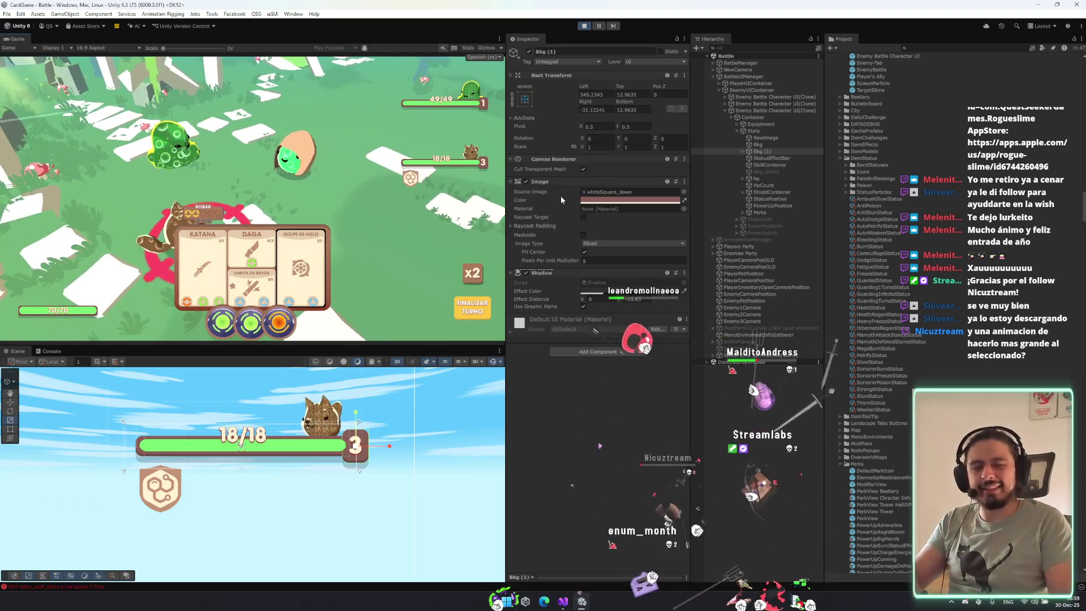
# Test scaling the third enemy's battle UI to about 1.24 and Bkg (1) to about 1.48.
pyautogui.click(774, 110)
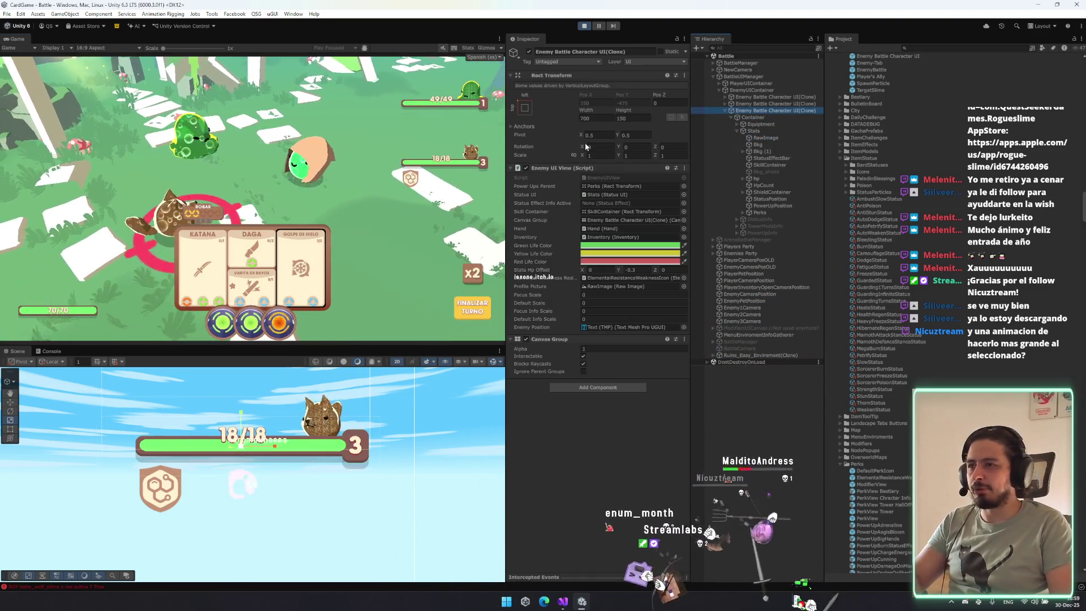
pyautogui.moveTo(582, 157); pyautogui.dragTo(585, 154)
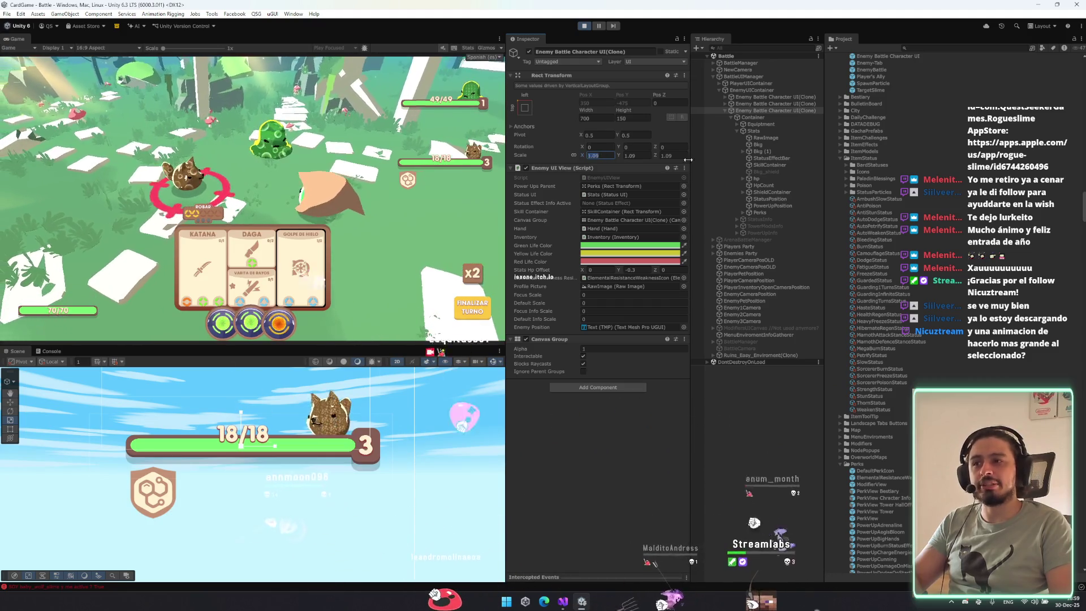
pyautogui.click(757, 151)
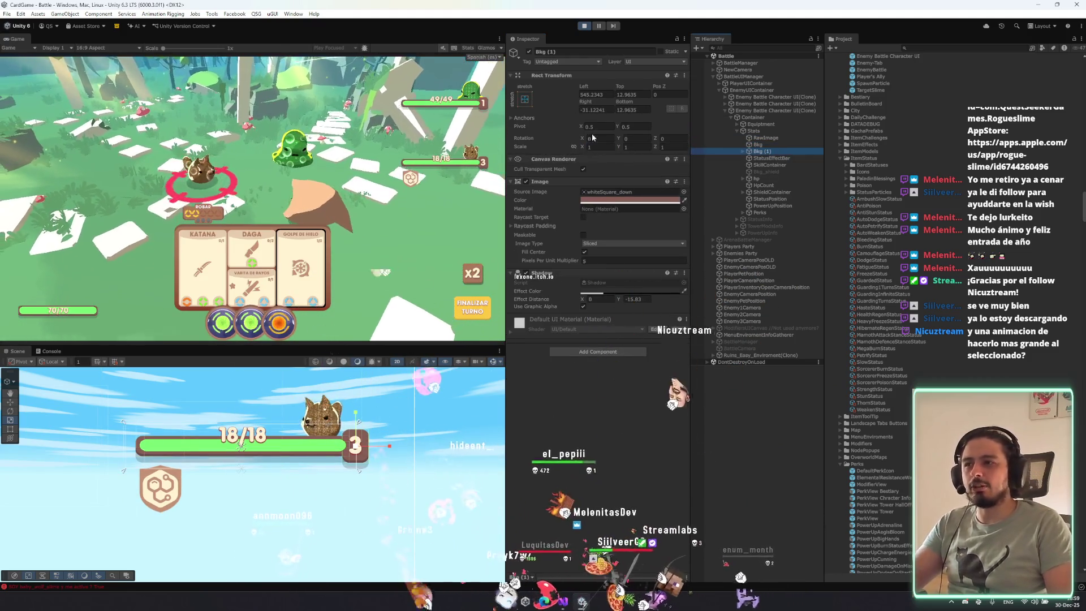
pyautogui.moveTo(582, 146)
pyautogui.mouseDown()
pyautogui.moveTo(602, 146)
pyautogui.moveTo(585, 148)
pyautogui.mouseUp()
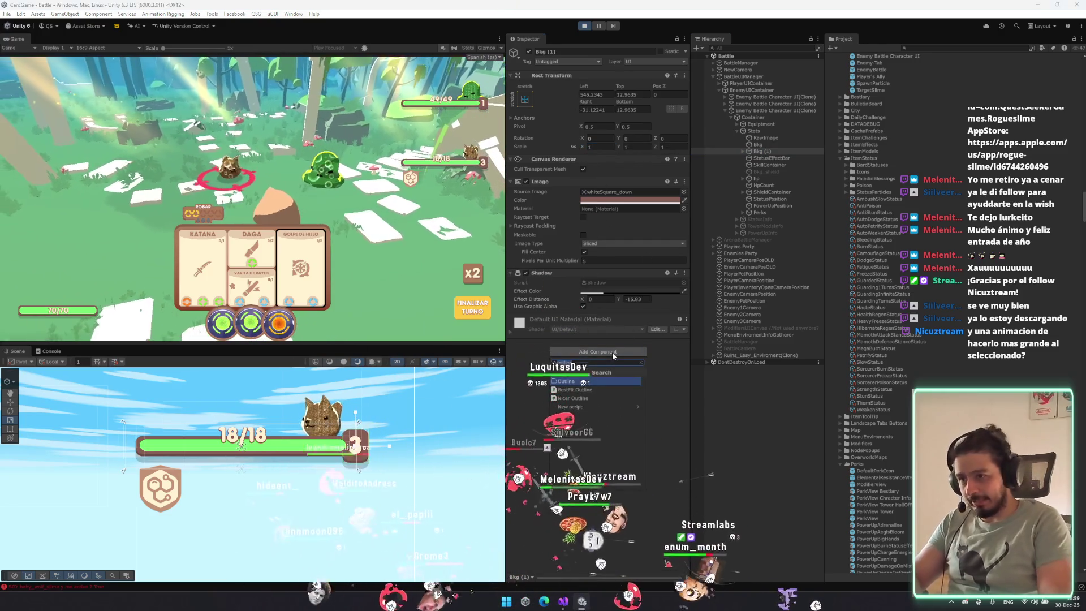
# Add a red Outline to Bkg (1), placed above its Shadow.
pyautogui.click(611, 351)
pyautogui.write('outline')
pyautogui.press('Return')
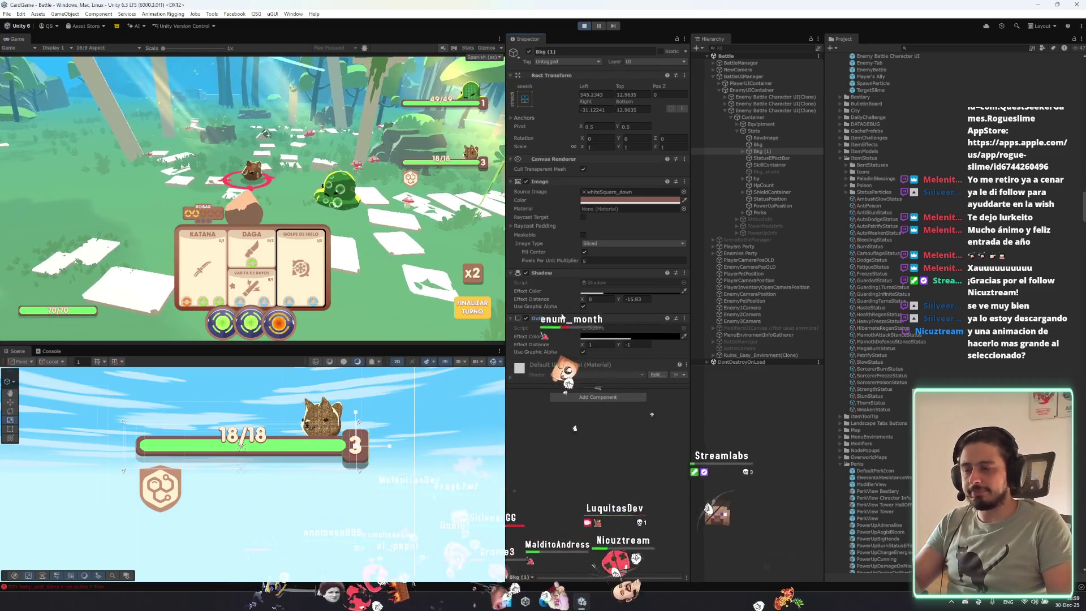
pyautogui.moveTo(540, 318); pyautogui.dragTo(540, 273)
pyautogui.click(594, 290)
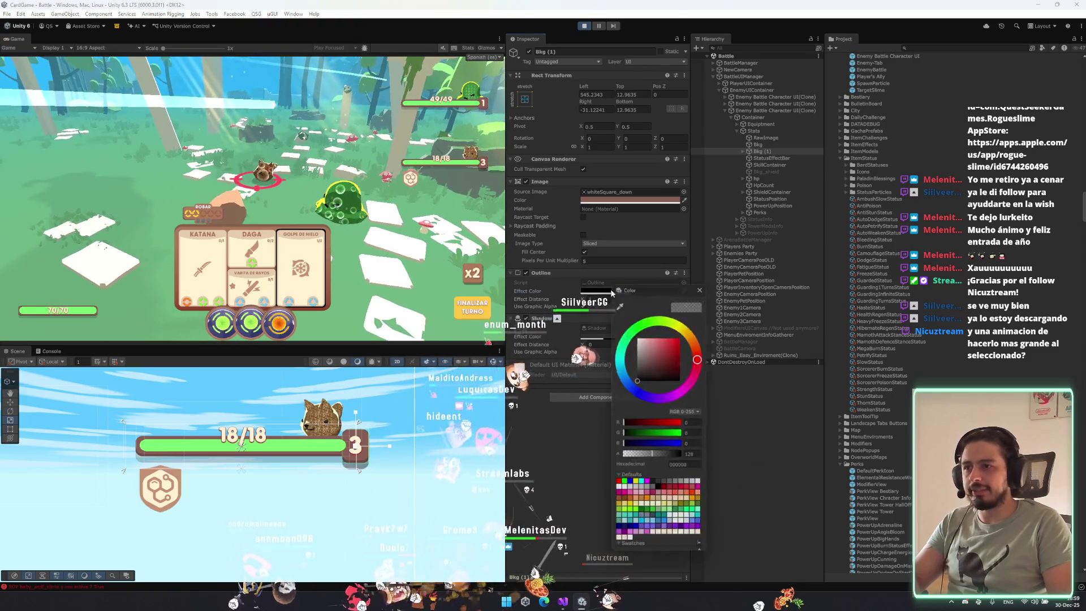
pyautogui.moveTo(659, 362); pyautogui.dragTo(718, 330)
# Set the outline distance to 10 by 10, then enter a Bkg (1) scale of 32.08.
pyautogui.click(599, 298)
pyautogui.write('5')
pyautogui.press('Tab')
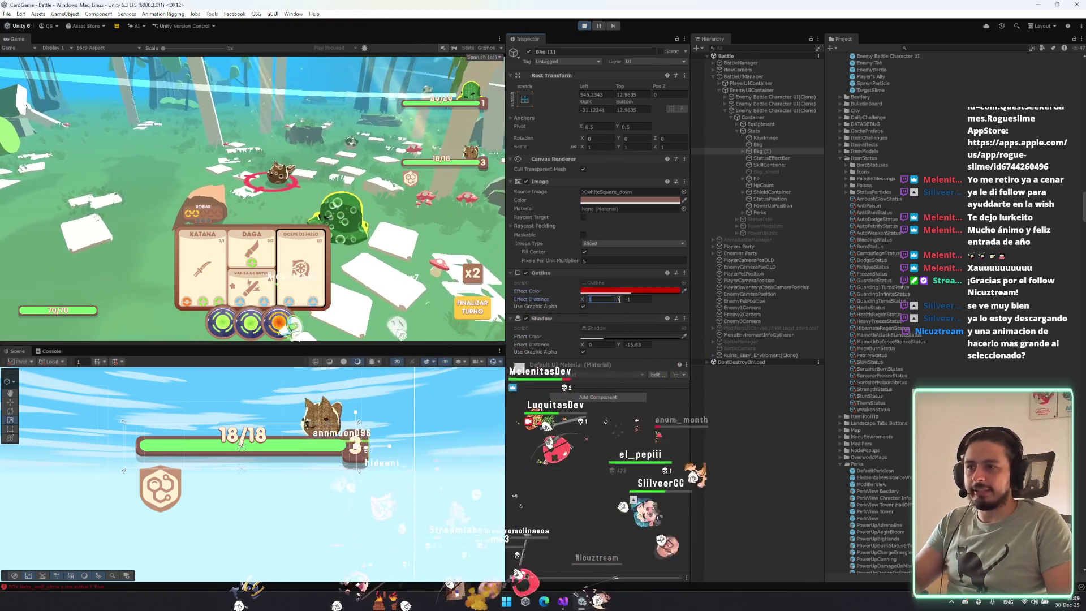
pyautogui.write('5')
pyautogui.click(632, 291)
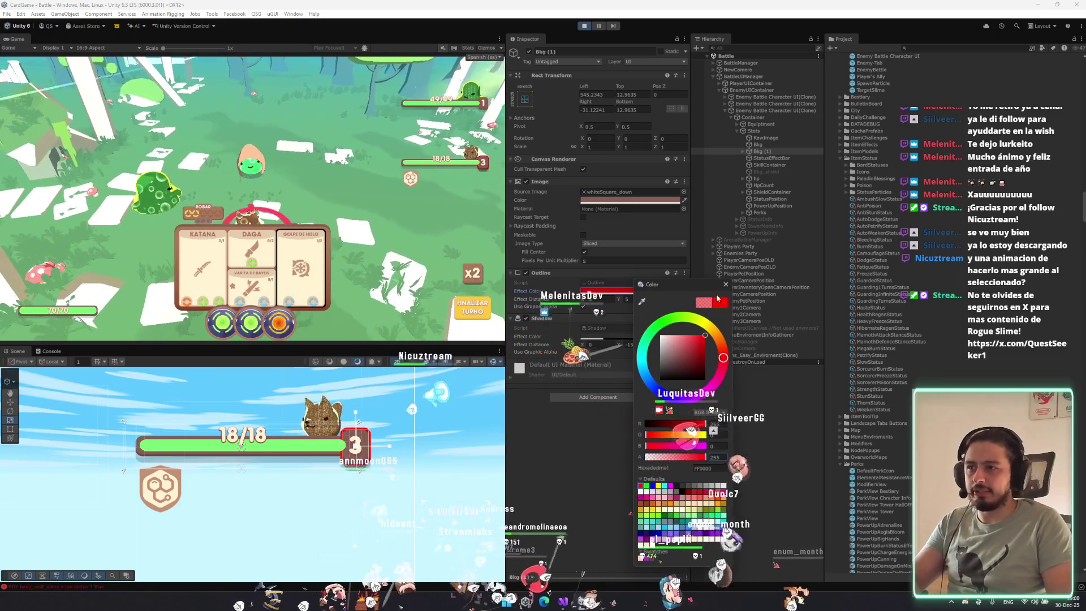
pyautogui.click(725, 284)
pyautogui.click(599, 299)
pyautogui.write('10')
pyautogui.press('Tab')
pyautogui.write('10')
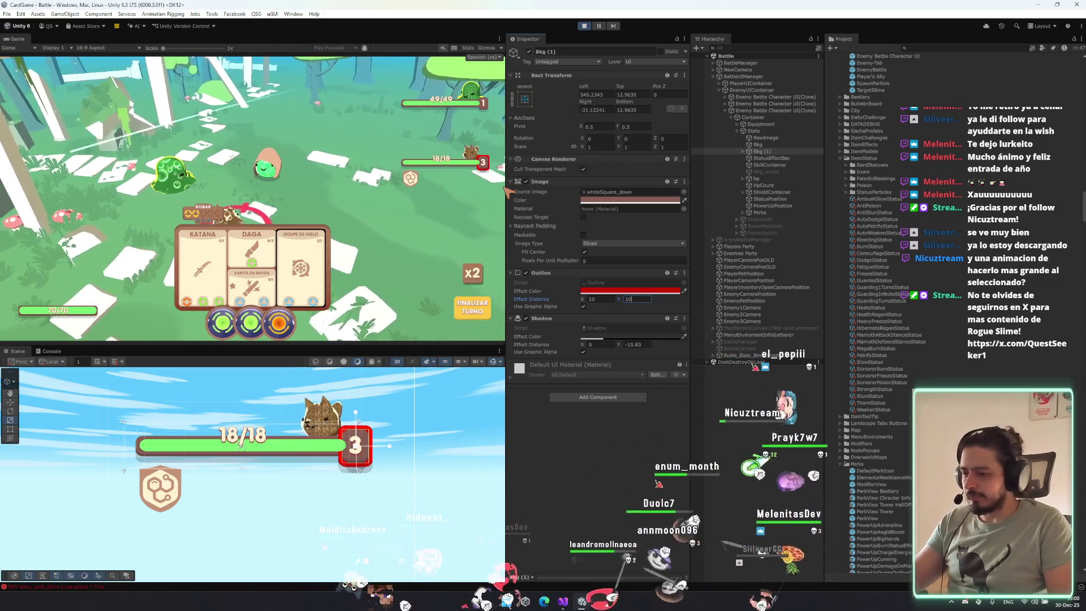
pyautogui.click(588, 147)
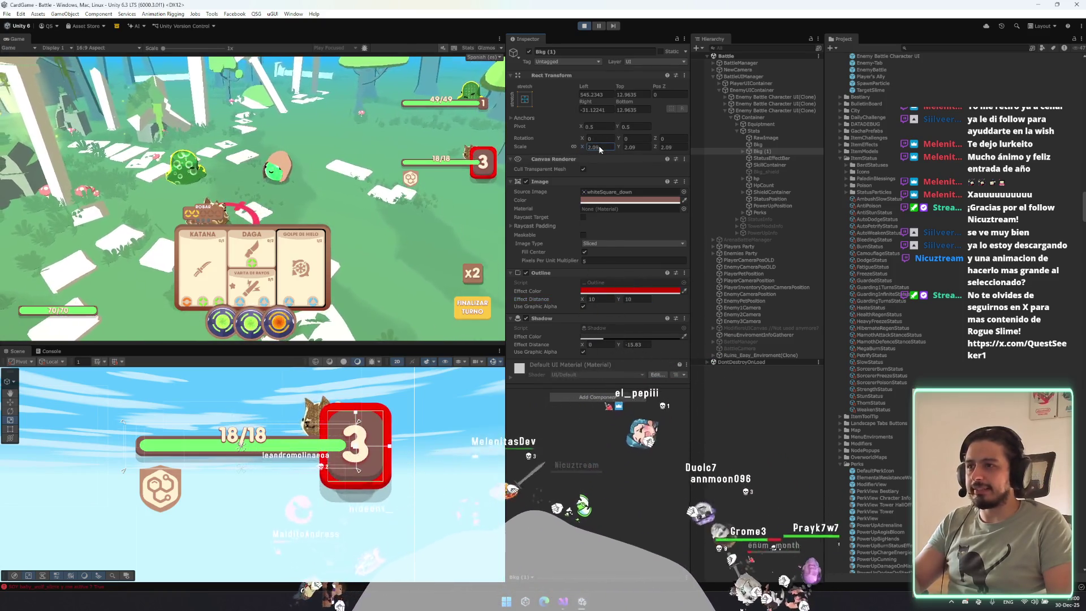
pyautogui.write('32.08')
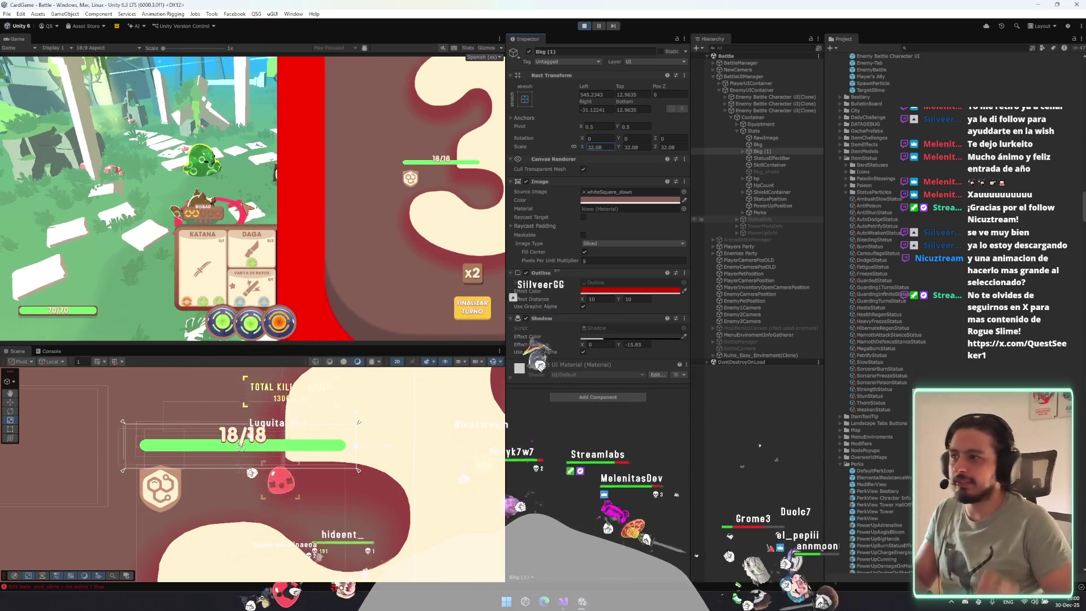
pyautogui.write('1')
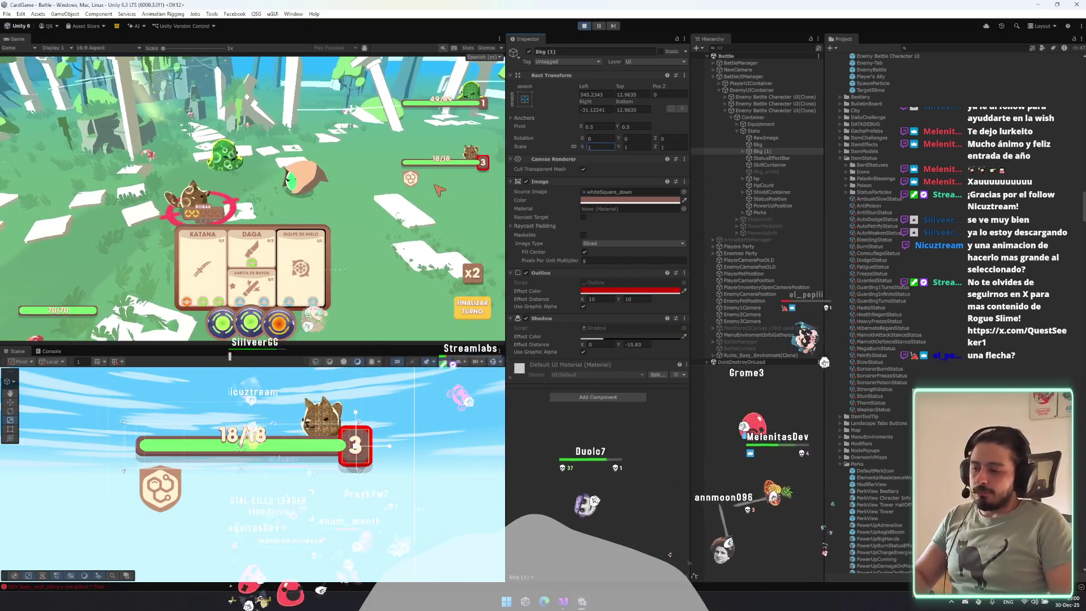
# Remove the background's Outline and create an Image under Stats using the ReturnArrow sprite.
pyautogui.click(684, 272)
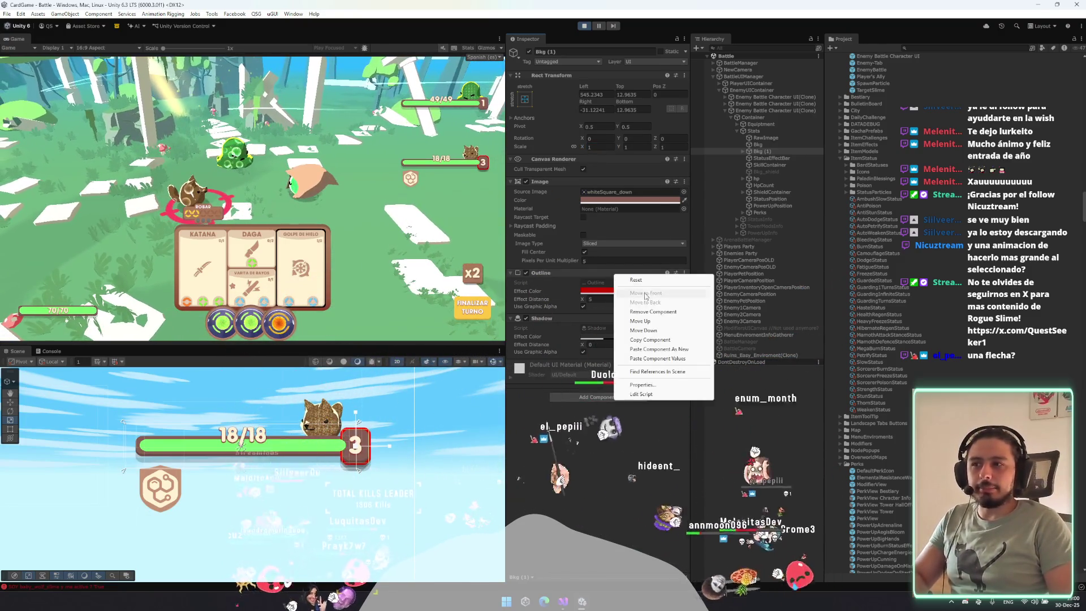
pyautogui.click(662, 313)
pyautogui.rightClick(764, 132)
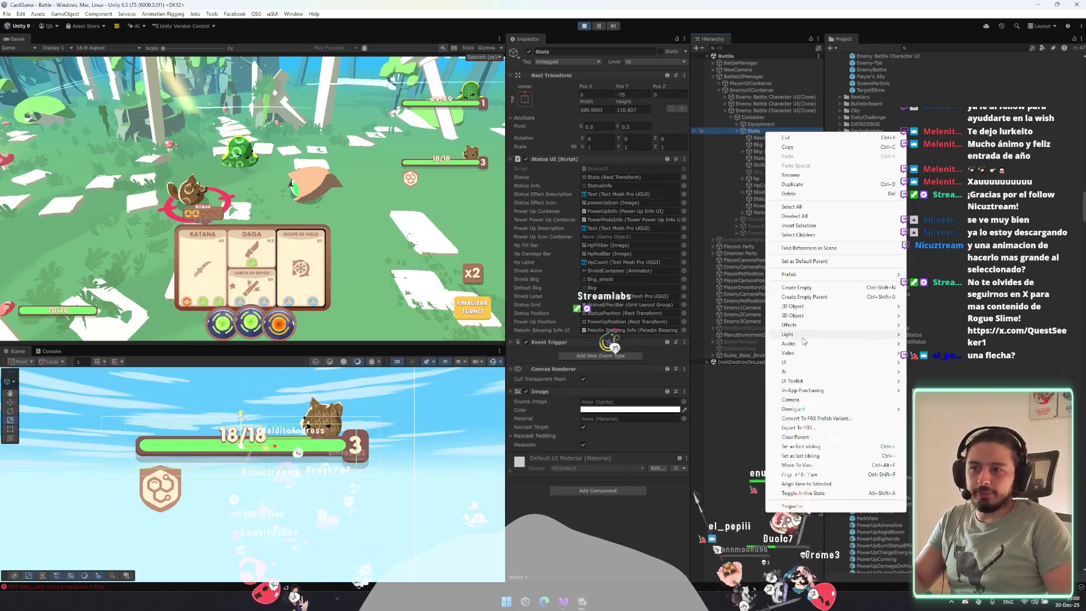
pyautogui.moveTo(786, 362)
pyautogui.click(938, 371)
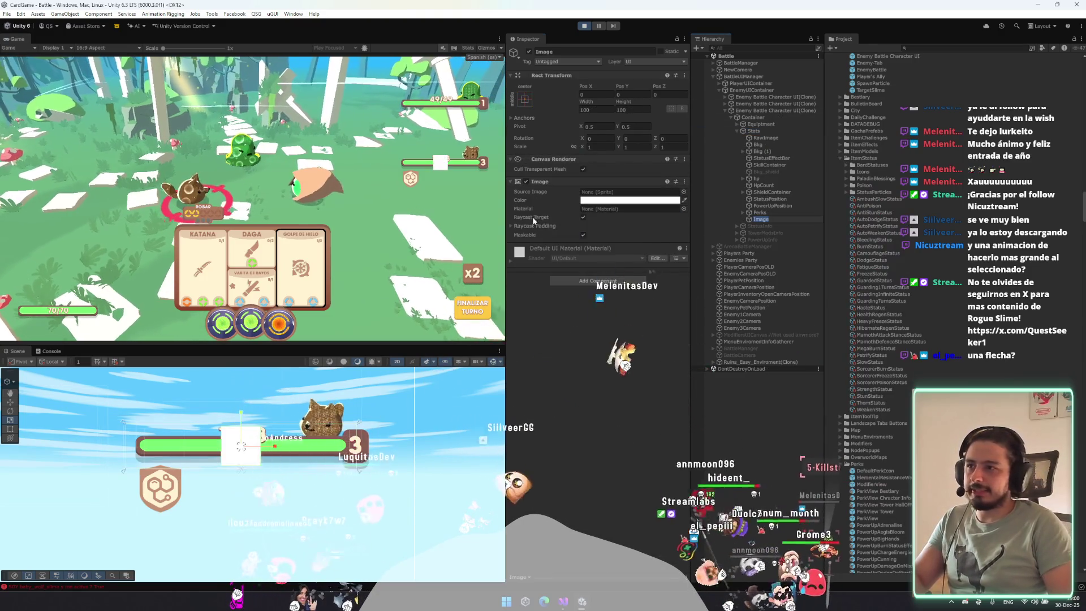
pyautogui.click(684, 192)
pyautogui.doubleClick(754, 232)
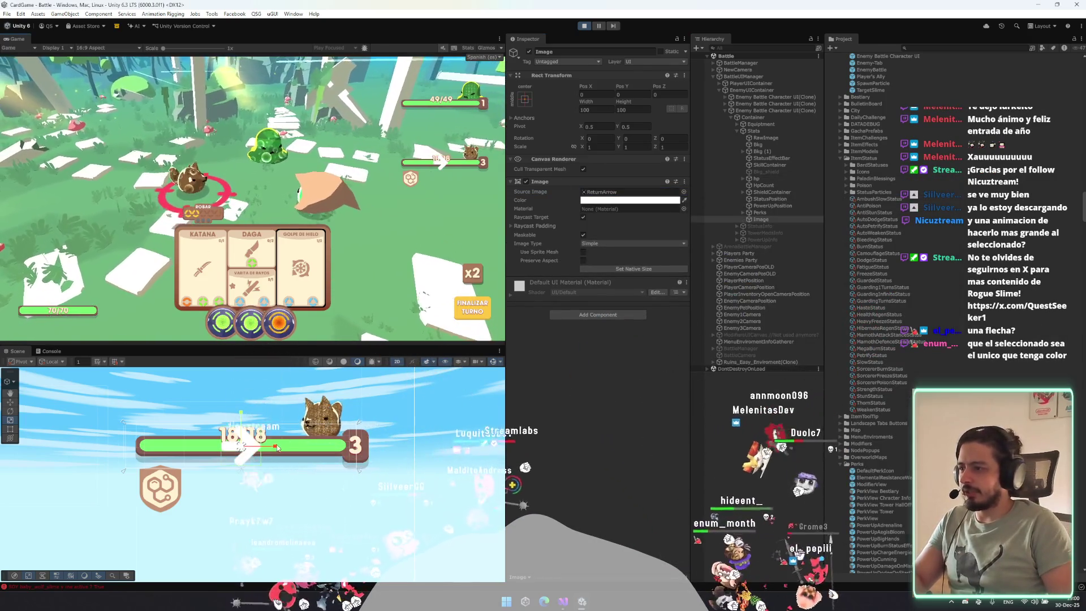
# Tint the arrow light red and shift it horizontally, deleting then restoring it.
pyautogui.moveTo(130, 451); pyautogui.dragTo(142, 450)
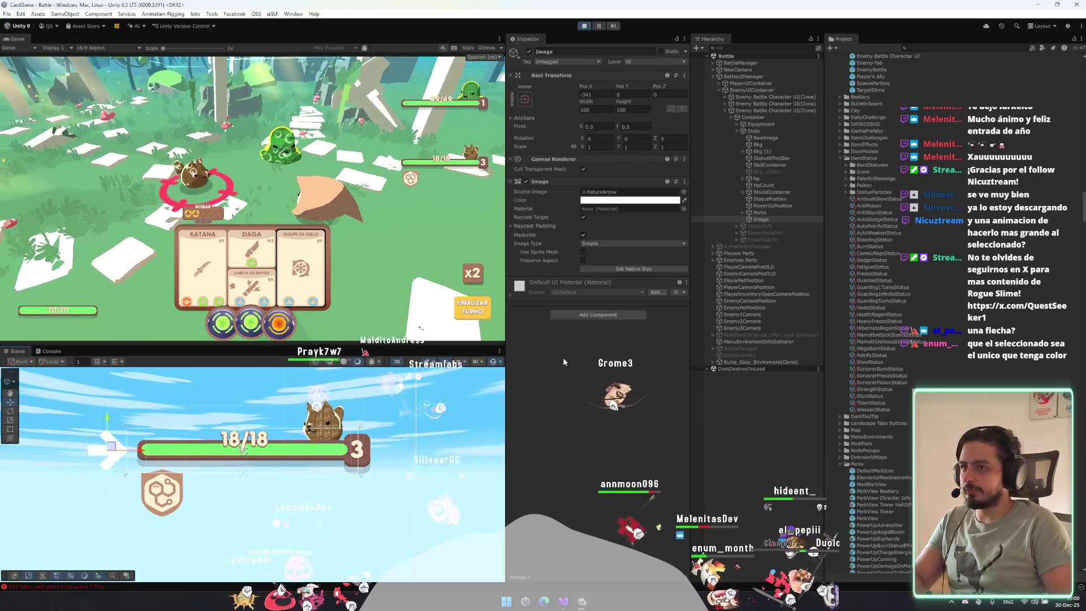
pyautogui.click(629, 200)
pyautogui.click(670, 250)
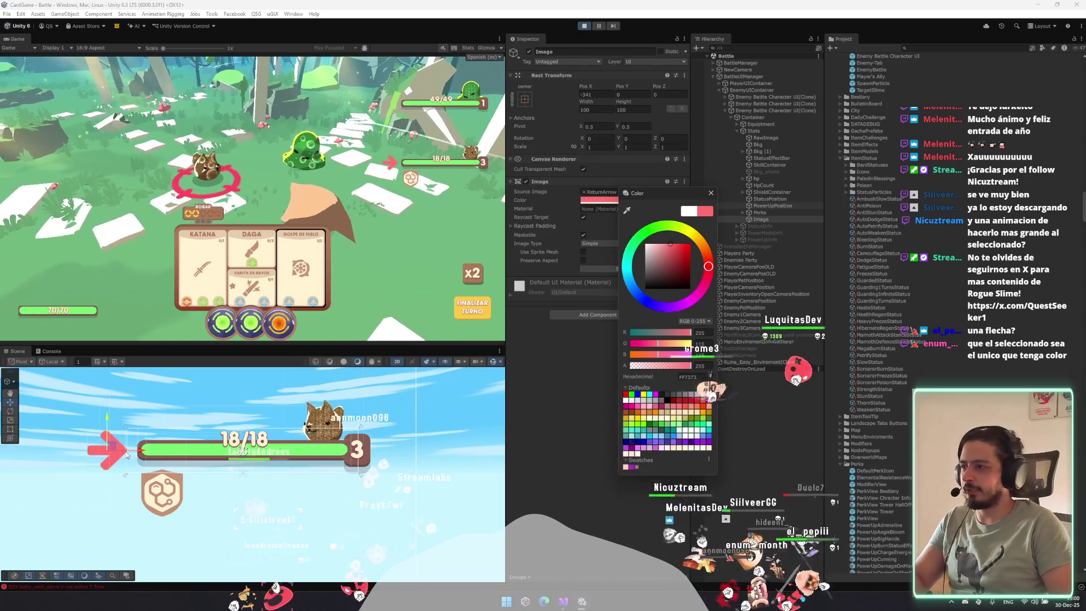
pyautogui.moveTo(151, 445); pyautogui.dragTo(118, 442)
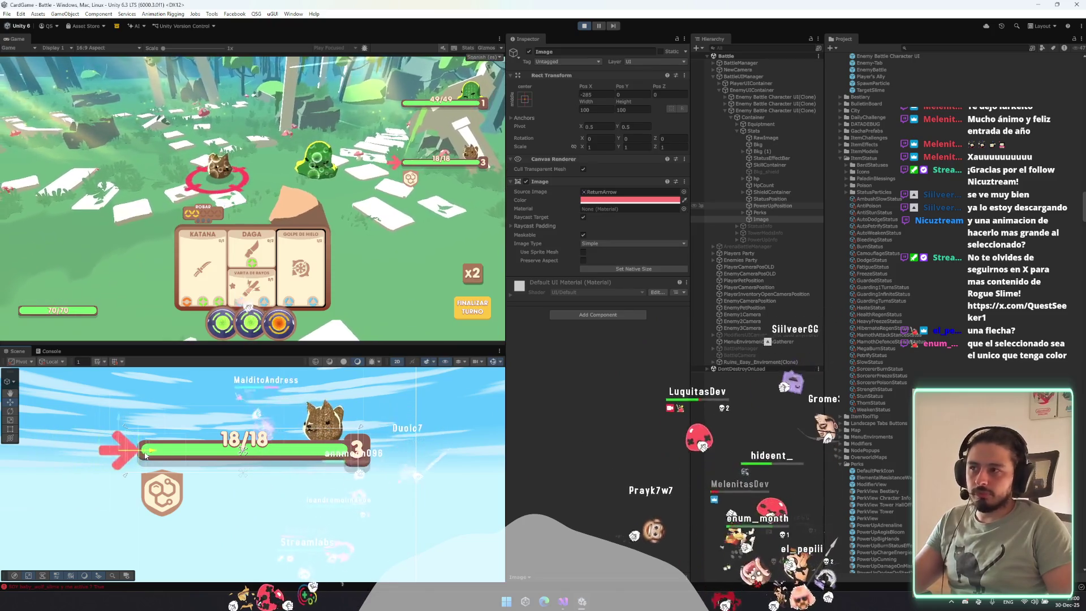
pyautogui.moveTo(139, 446); pyautogui.dragTo(137, 446)
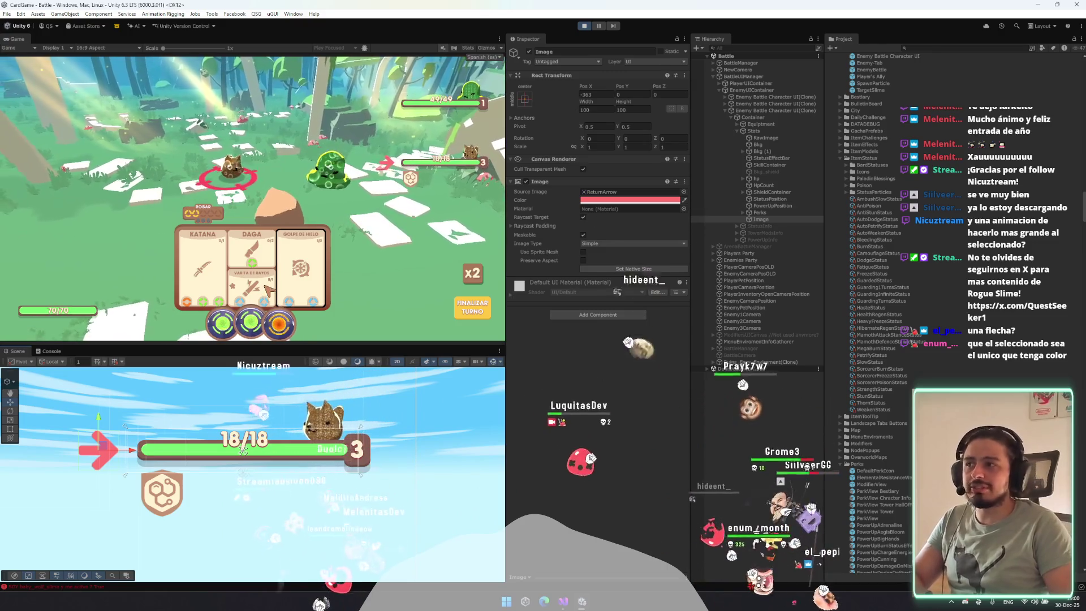
pyautogui.press('Delete')
pyautogui.hotkey('ctrl', 'z')
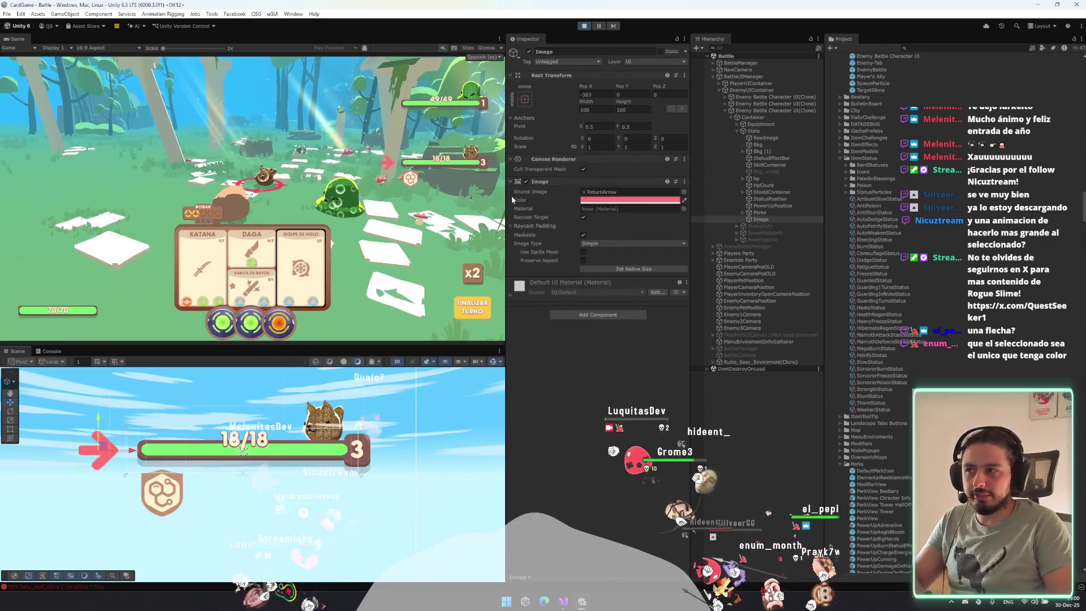
# Parent the image to RawImage, stretch its anchors, and switch its sprite to CenterMapBorder.
pyautogui.moveTo(777, 145); pyautogui.dragTo(776, 145)
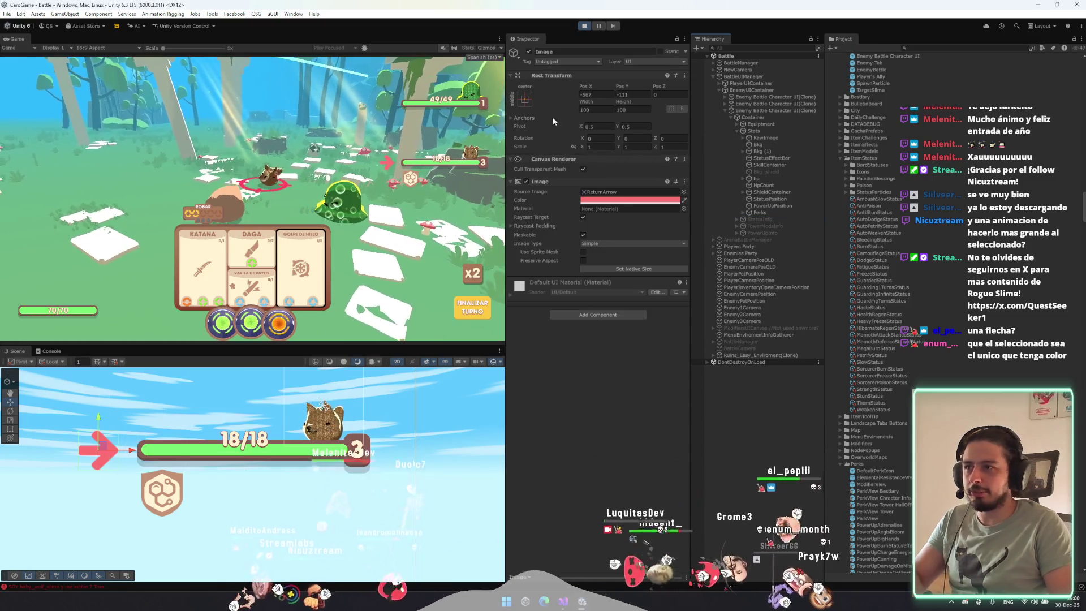
pyautogui.click(524, 99)
pyautogui.keyDown('alt'); pyautogui.keyDown('shift'); pyautogui.click(616, 227); pyautogui.keyUp('shift'); pyautogui.keyUp('alt')
pyautogui.click(684, 192)
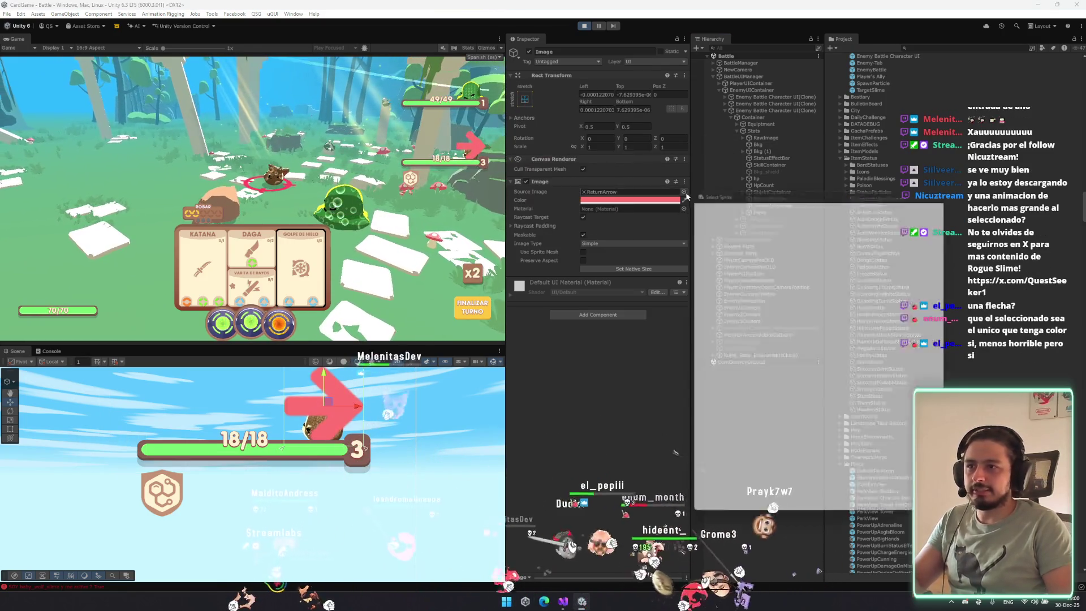
pyautogui.press('BackSpace')
pyautogui.press('BackSpace')
pyautogui.press('BackSpace')
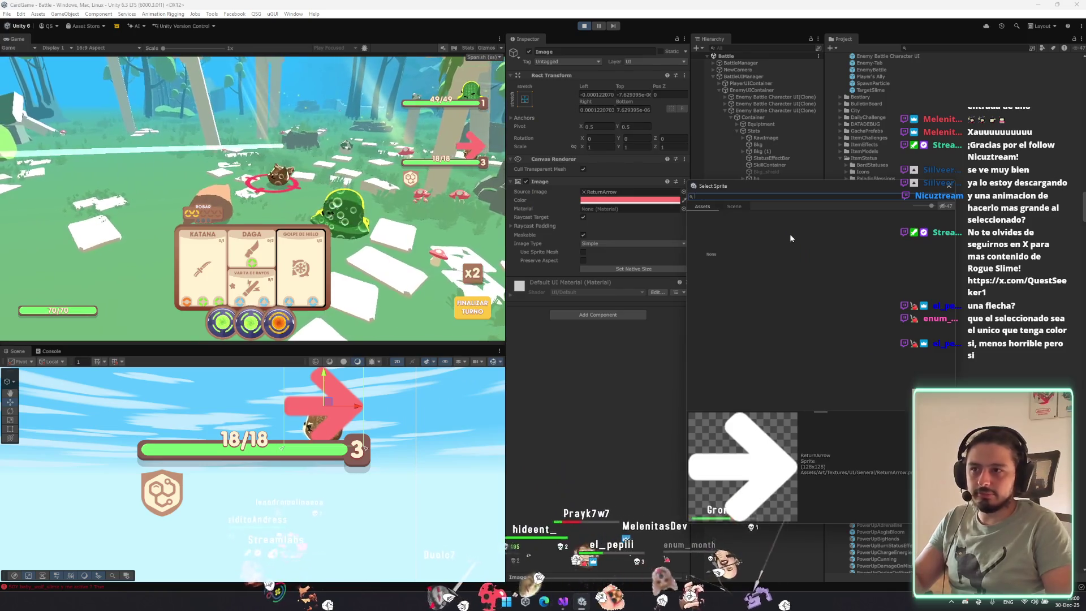
pyautogui.moveTo(952, 229); pyautogui.dragTo(953, 258)
pyautogui.doubleClick(838, 334)
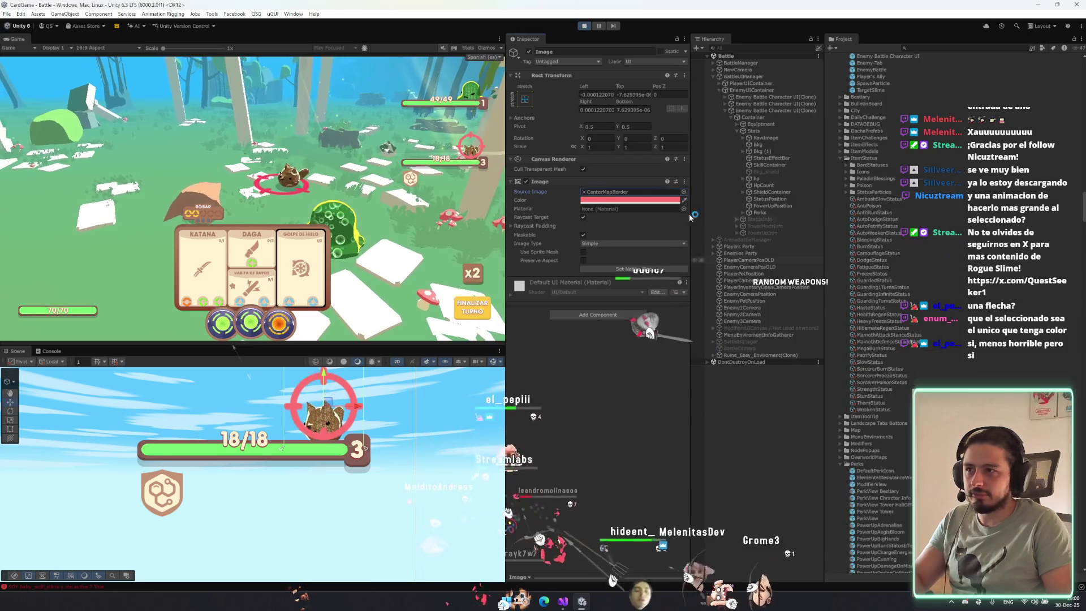
# Colour the ring red, enlarge it around the portrait, and locate CenterMapBorder in the project.
pyautogui.click(622, 204)
pyautogui.click(685, 371)
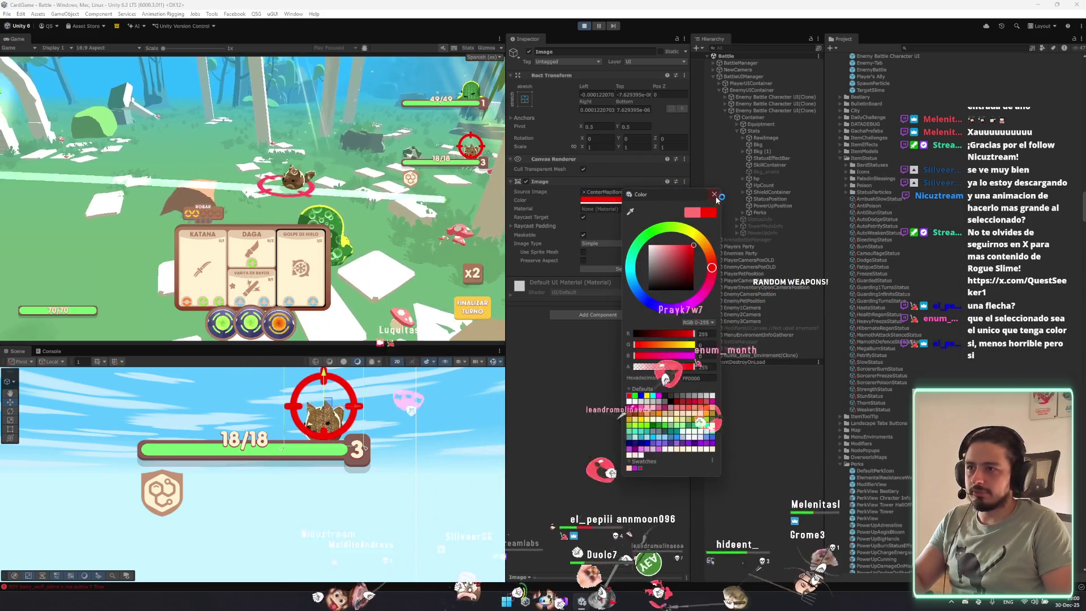
pyautogui.click(357, 281)
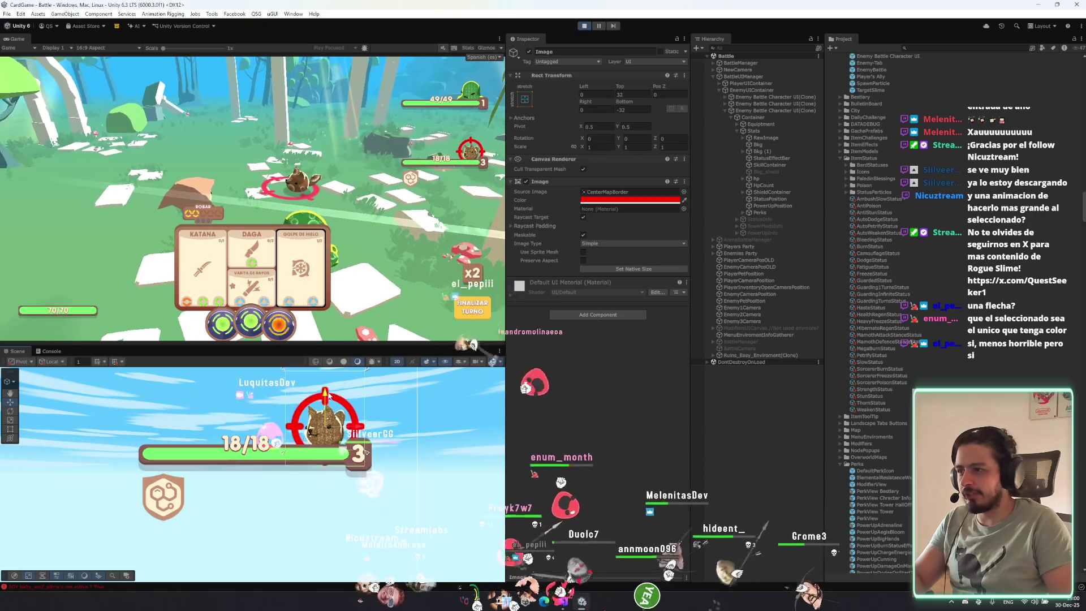
pyautogui.moveTo(366, 389); pyautogui.dragTo(387, 390)
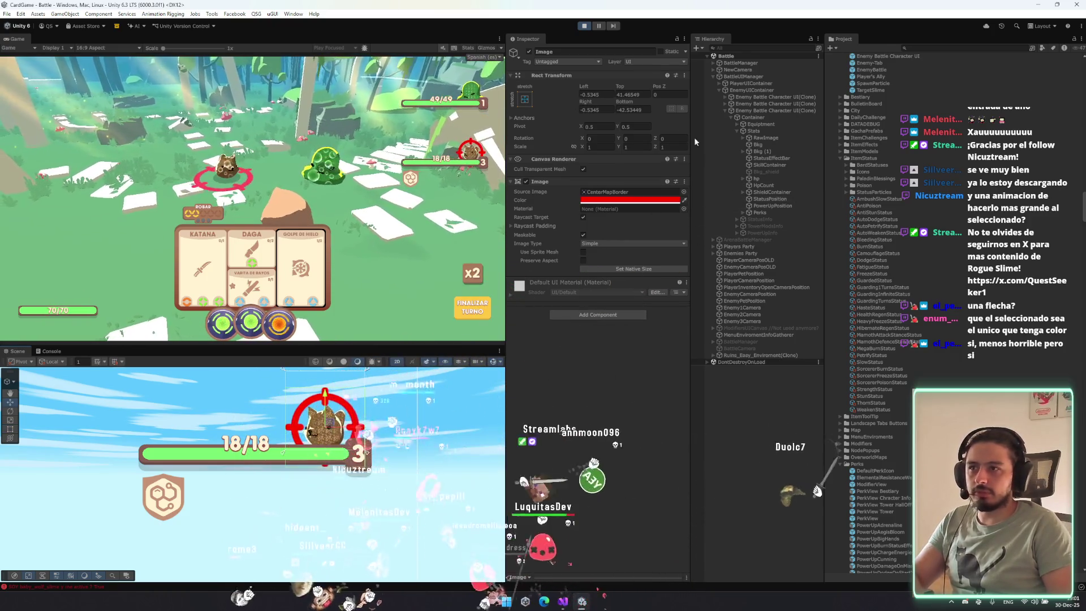
pyautogui.click(620, 193)
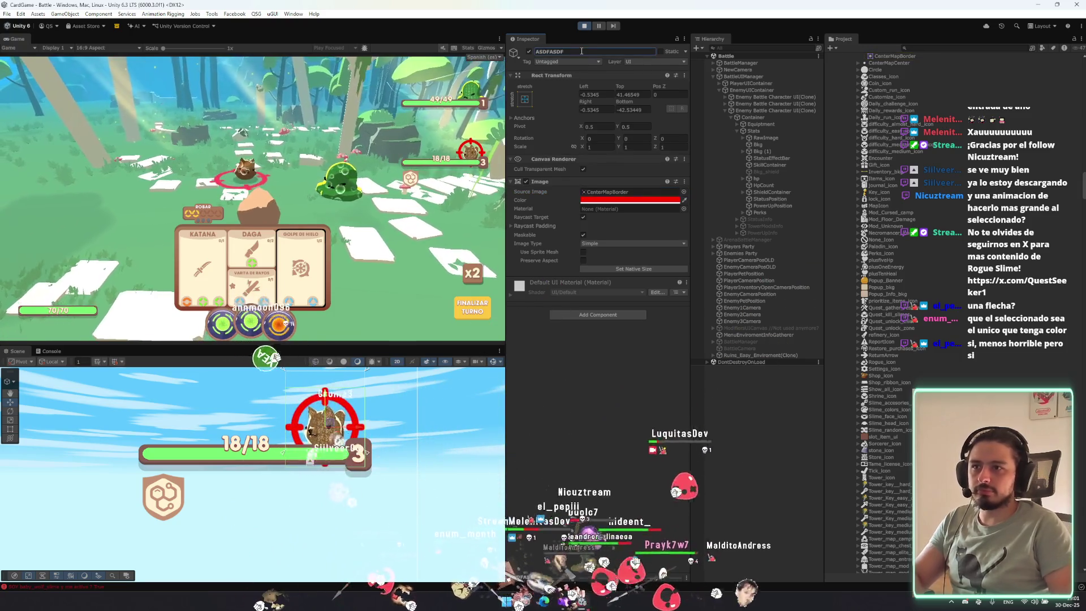
# Select the ASDFASDF ring under the second enemy's RawImage and position it around the level badge.
pyautogui.click(770, 109)
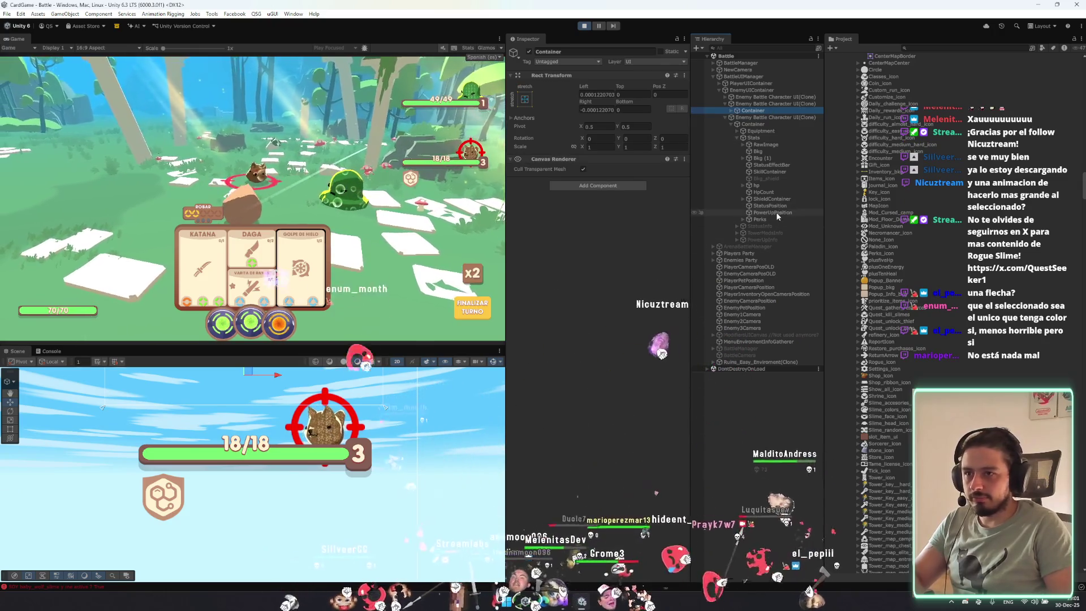
pyautogui.click(778, 146)
pyautogui.press('Right')
pyautogui.click(779, 151)
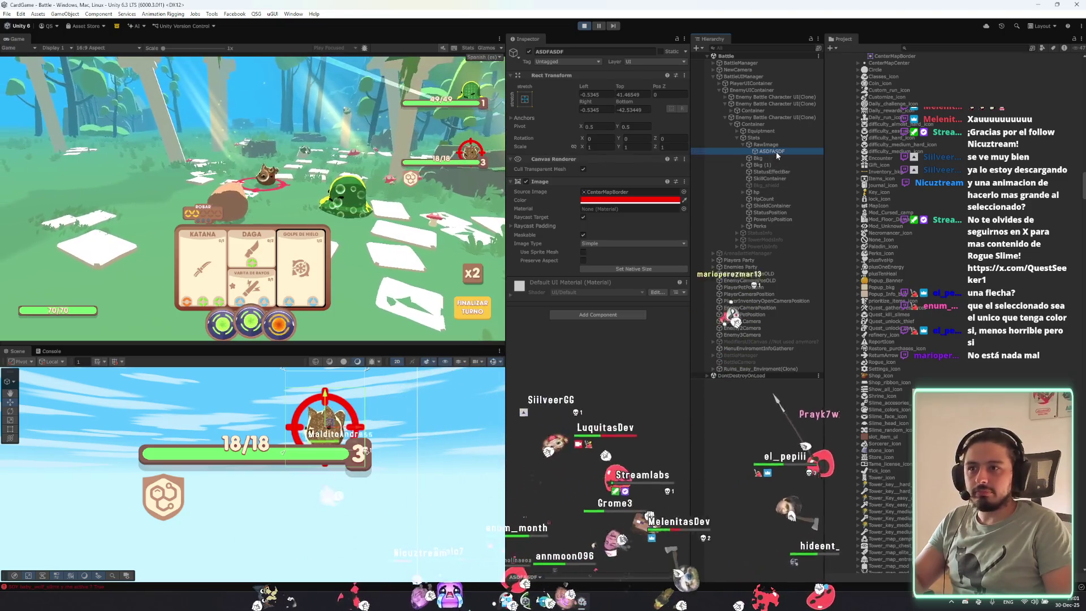
pyautogui.click(469, 230)
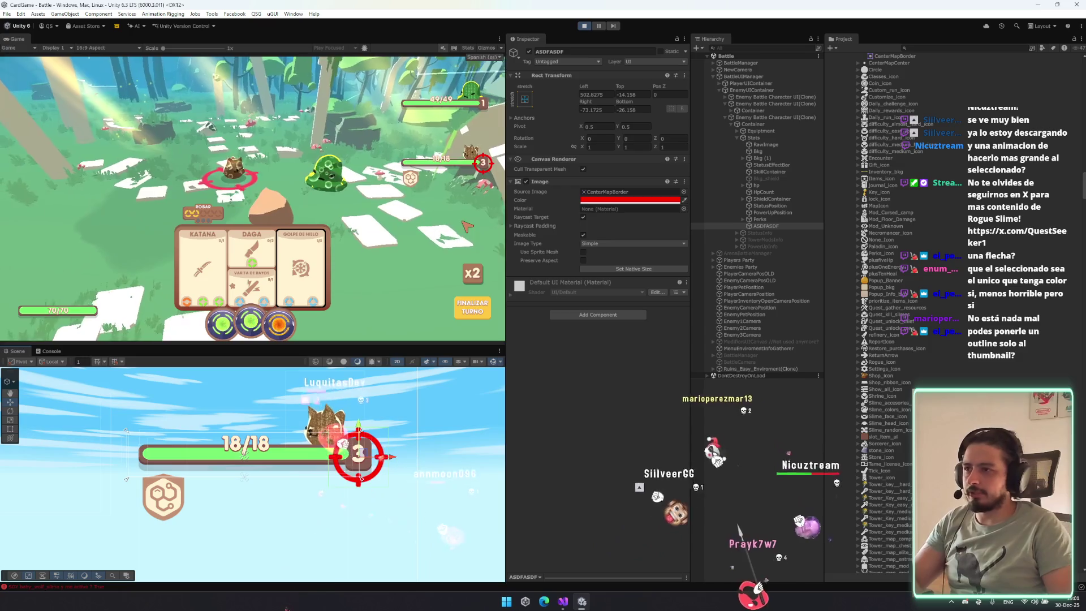
pyautogui.click(782, 226)
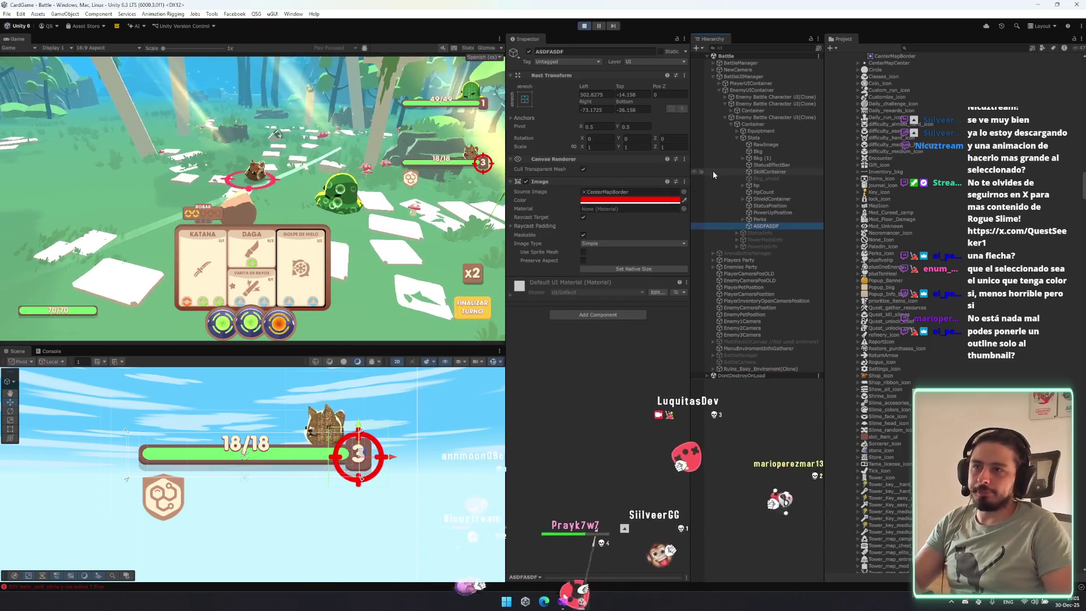
# Add an Outline effect to the enemy's RawImage portrait.
pyautogui.click(782, 145)
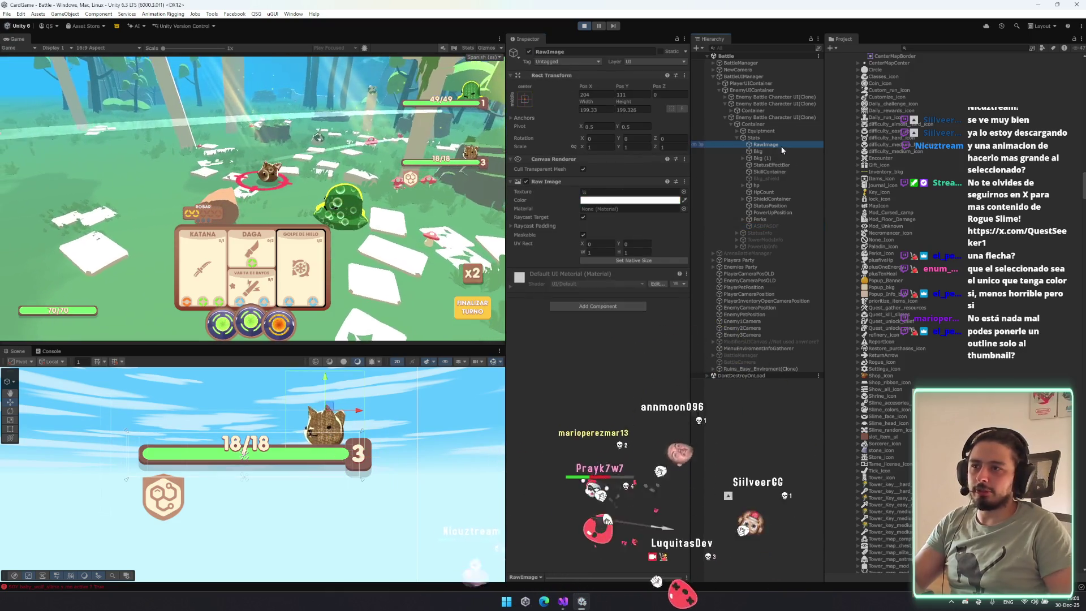
pyautogui.click(626, 300)
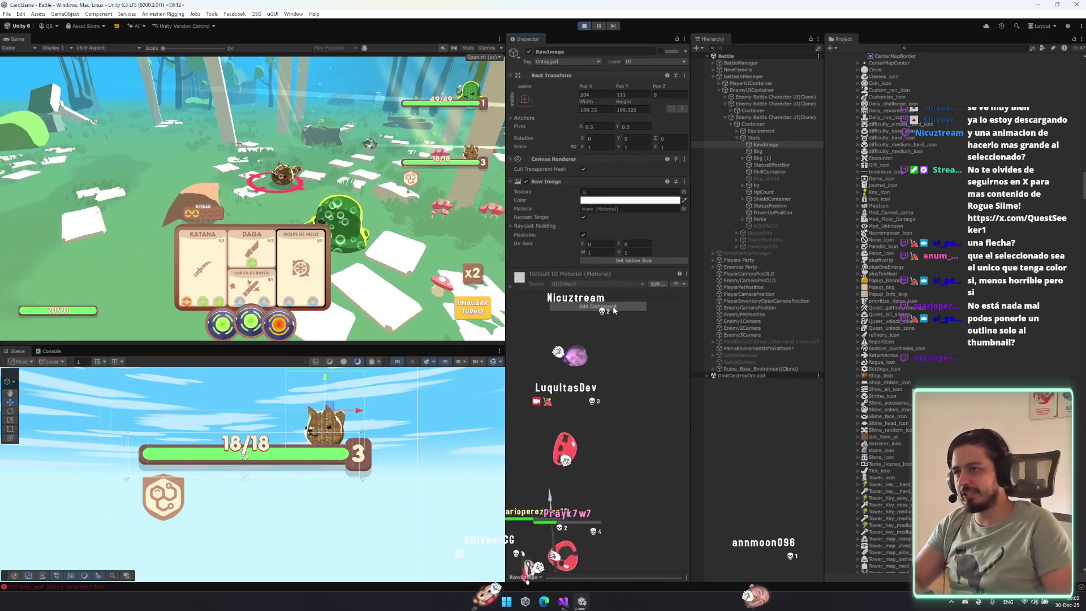
pyautogui.click(614, 306)
pyautogui.write('out')
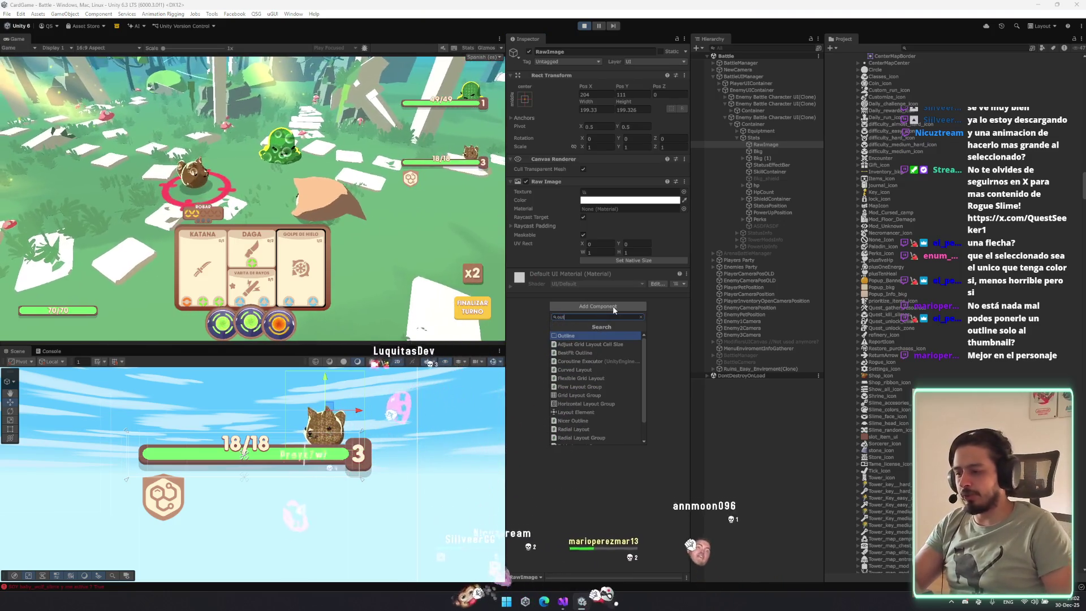
pyautogui.press('Return')
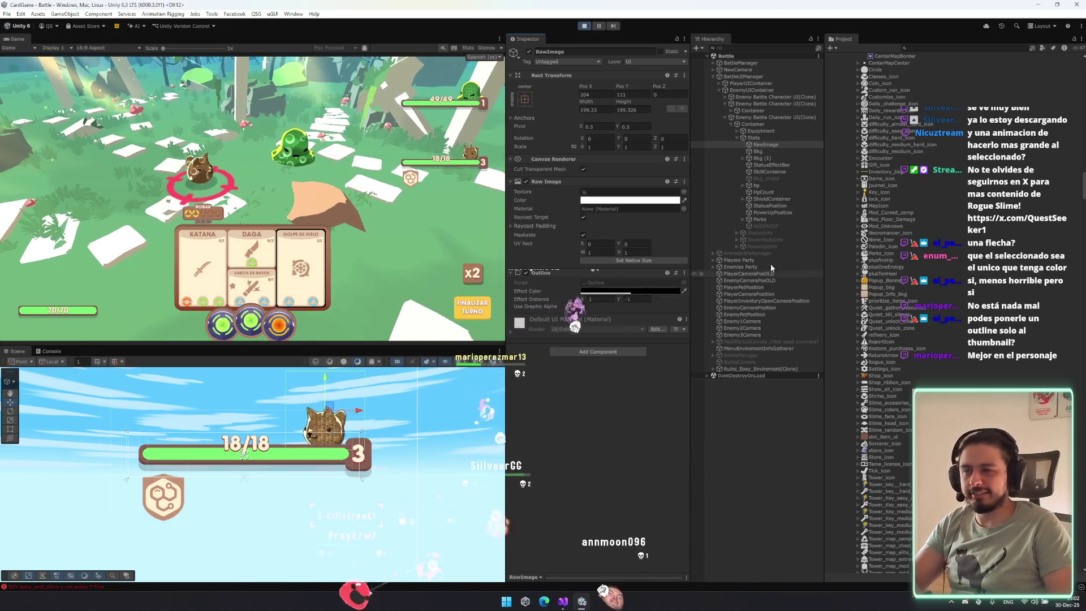
# Reactivate the ASDFASDF ring, move it onto the enemy character and shrink it.
pyautogui.click(771, 225)
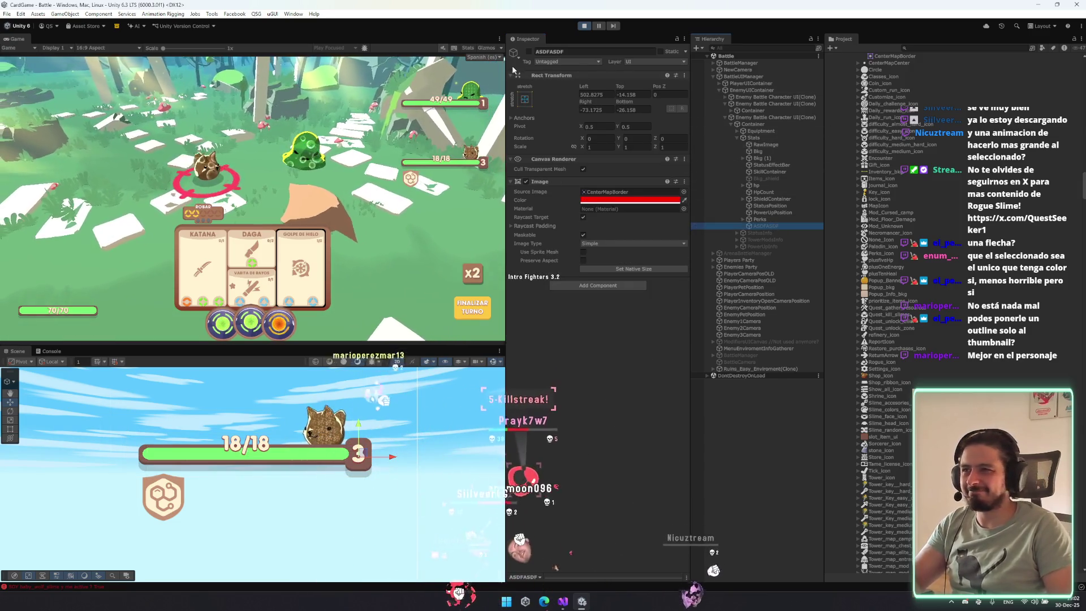
pyautogui.click(529, 51)
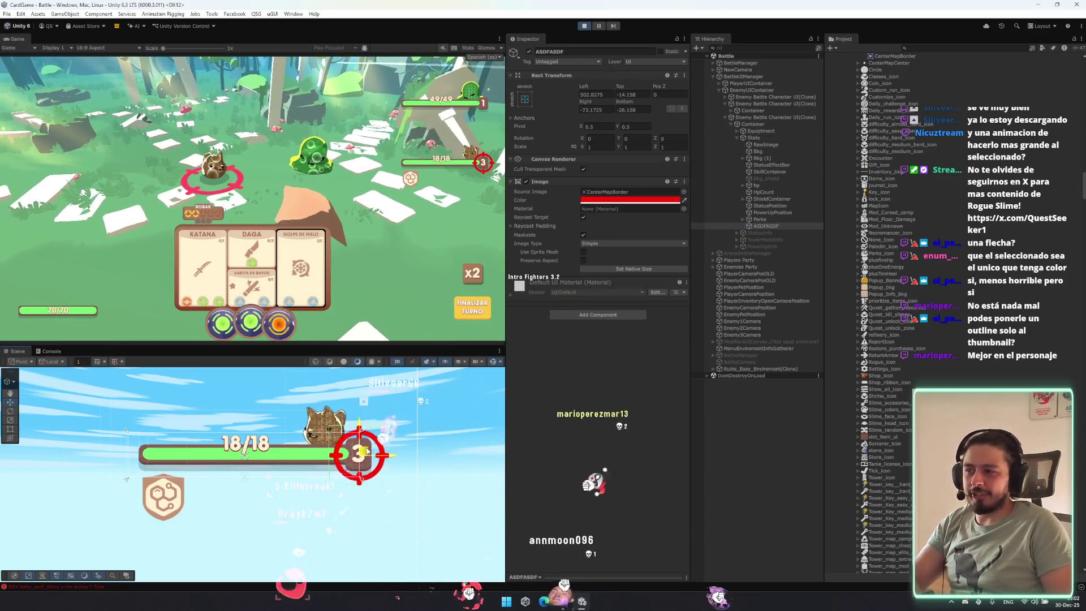
pyautogui.moveTo(383, 456); pyautogui.dragTo(352, 424)
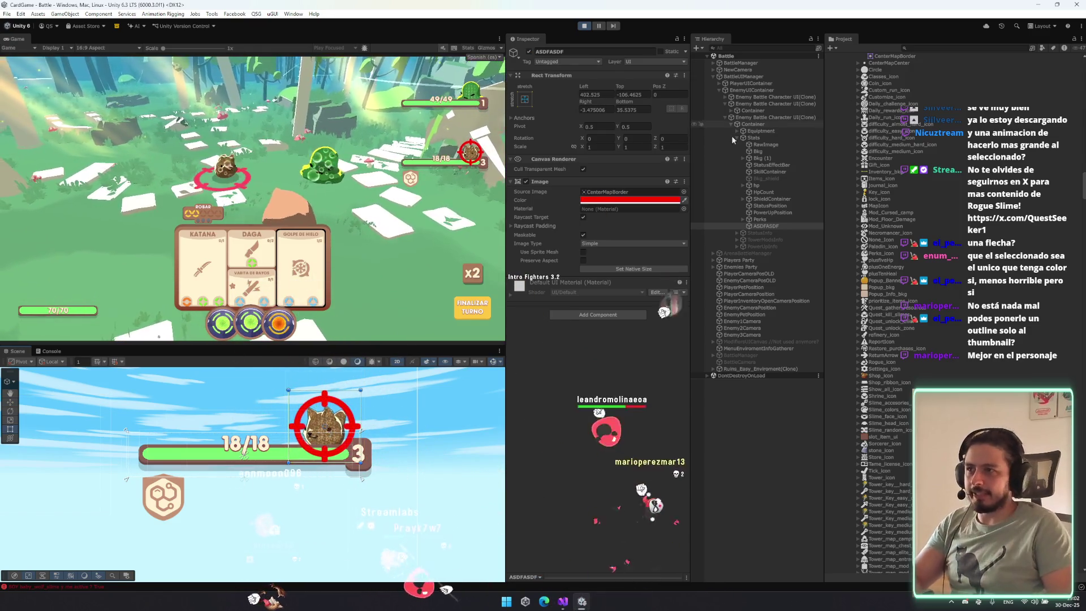
pyautogui.moveTo(364, 390); pyautogui.dragTo(356, 403)
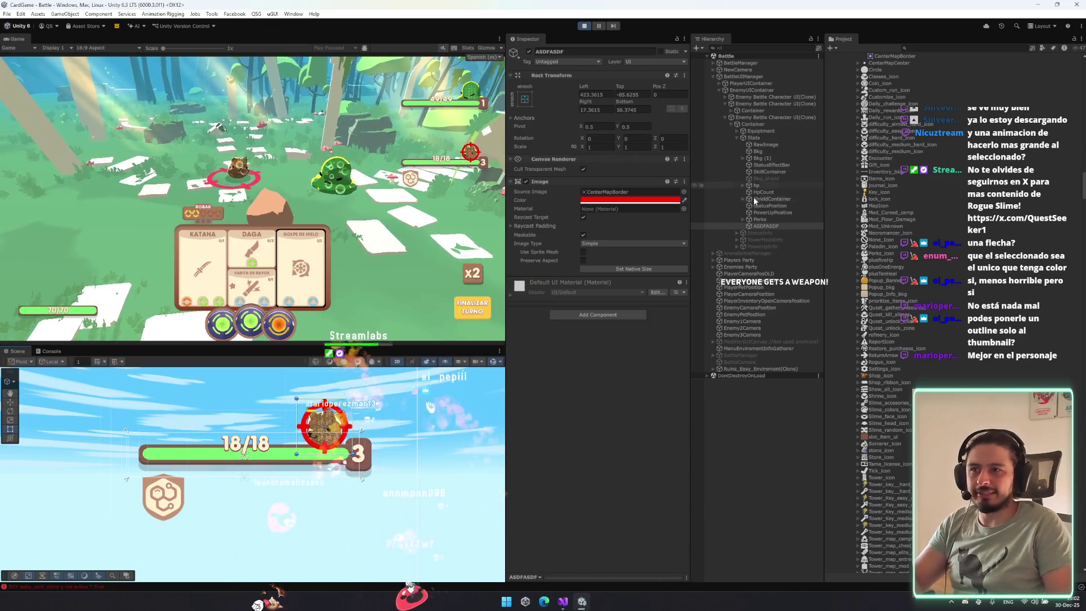
# Deactivate the ASDFASDF marker and reselect the portrait to edit its outline colour.
pyautogui.click(772, 145)
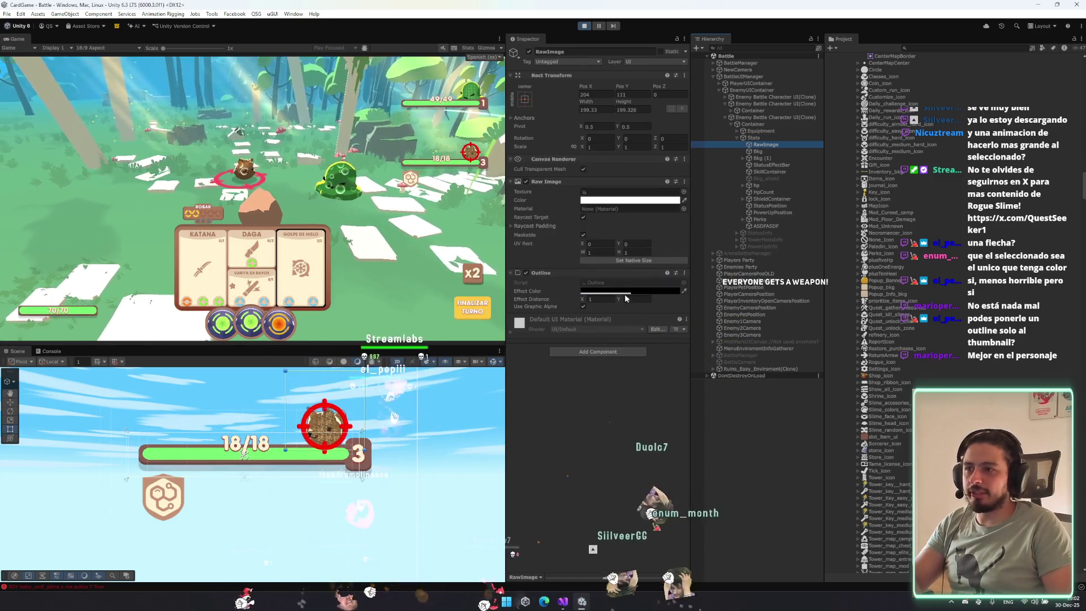
pyautogui.click(766, 226)
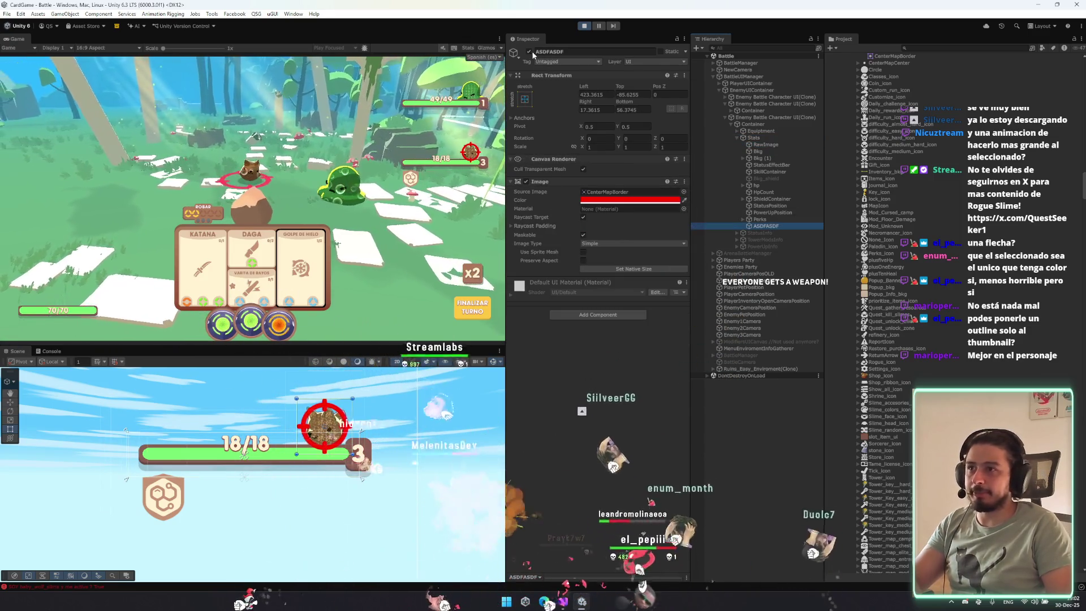
pyautogui.click(529, 51)
pyautogui.scroll(5, 341, 391)
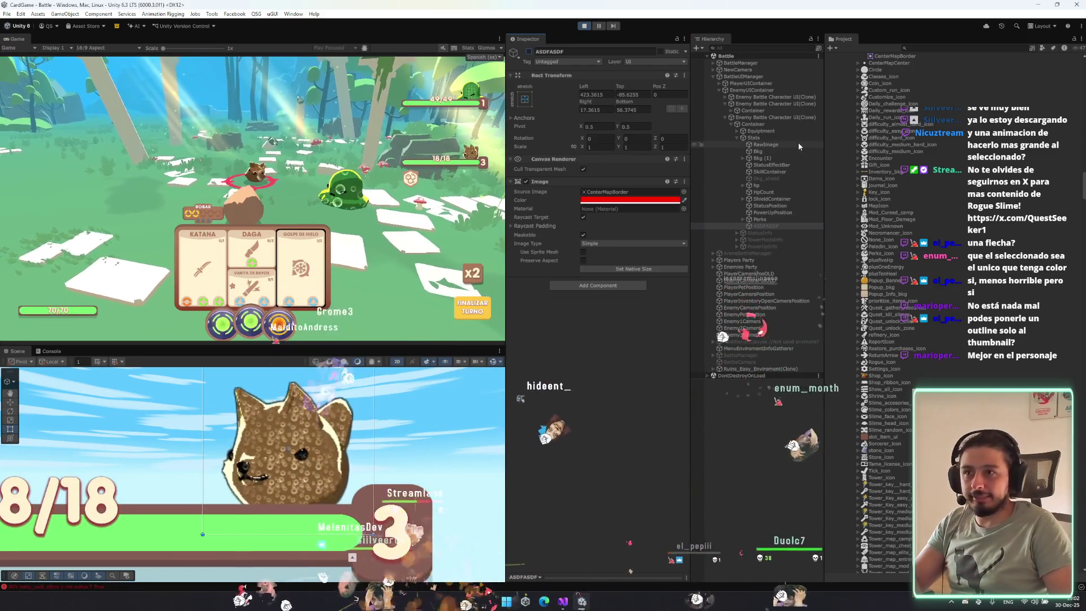
pyautogui.click(797, 145)
pyautogui.click(629, 291)
# Set the portrait outline to red with an effect distance of 5 by 5.
pyautogui.click(707, 334)
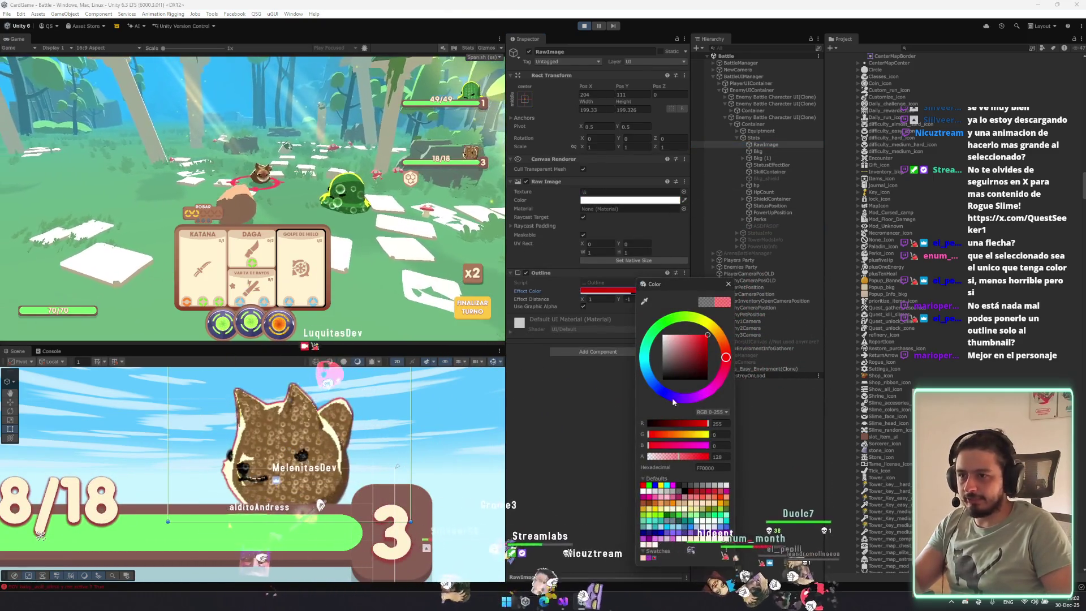
pyautogui.click(728, 284)
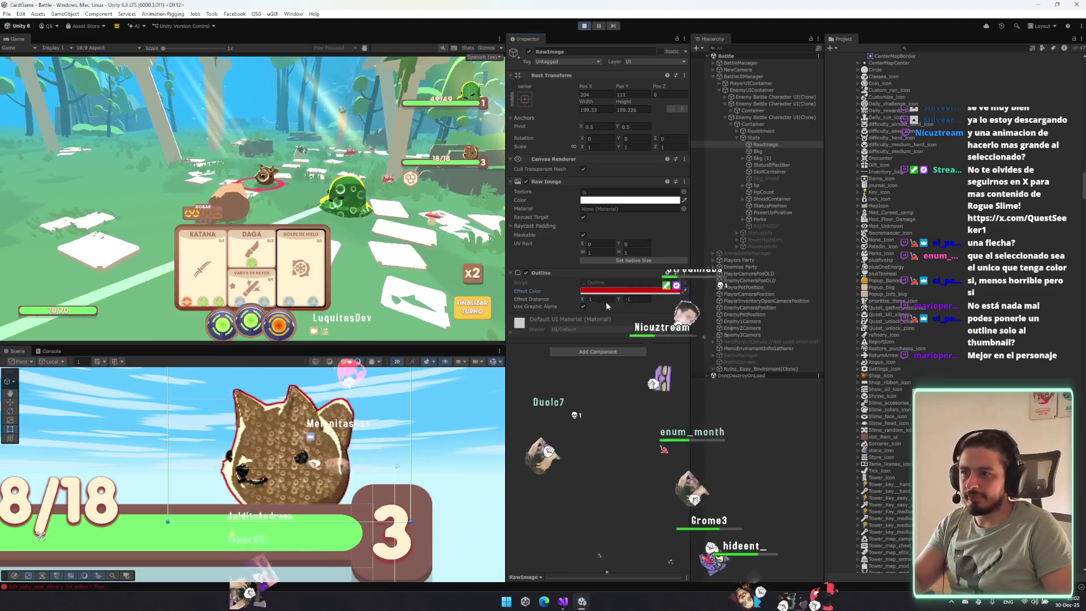
pyautogui.click(600, 299)
pyautogui.write('5')
pyautogui.press('Tab')
pyautogui.write('5')
pyautogui.press('Return')
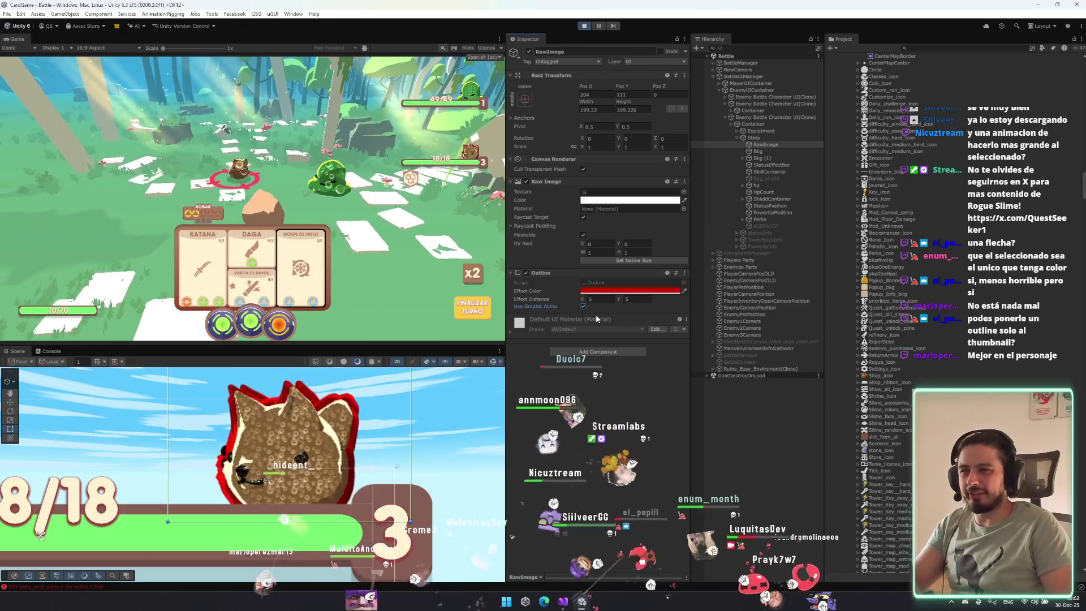
# Try an outline distance of 10, then revert it to 5.
pyautogui.click(603, 299)
pyautogui.write('10')
pyautogui.press('Tab')
pyautogui.write('10')
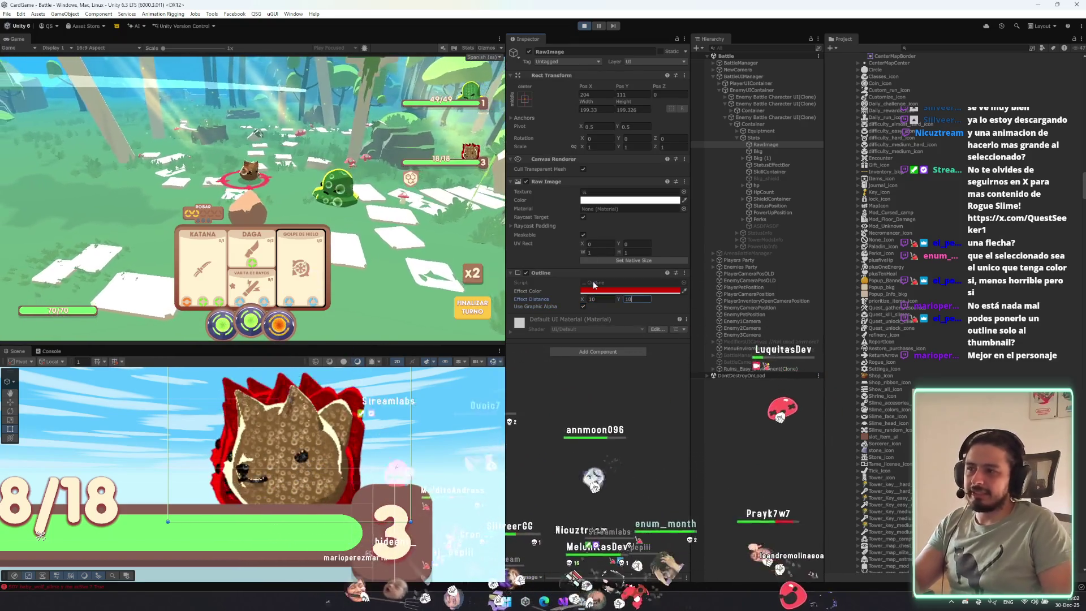
pyautogui.hotkey('shift', 'Tab')
pyautogui.write('5')
pyautogui.press('Tab')
pyautogui.write('5')
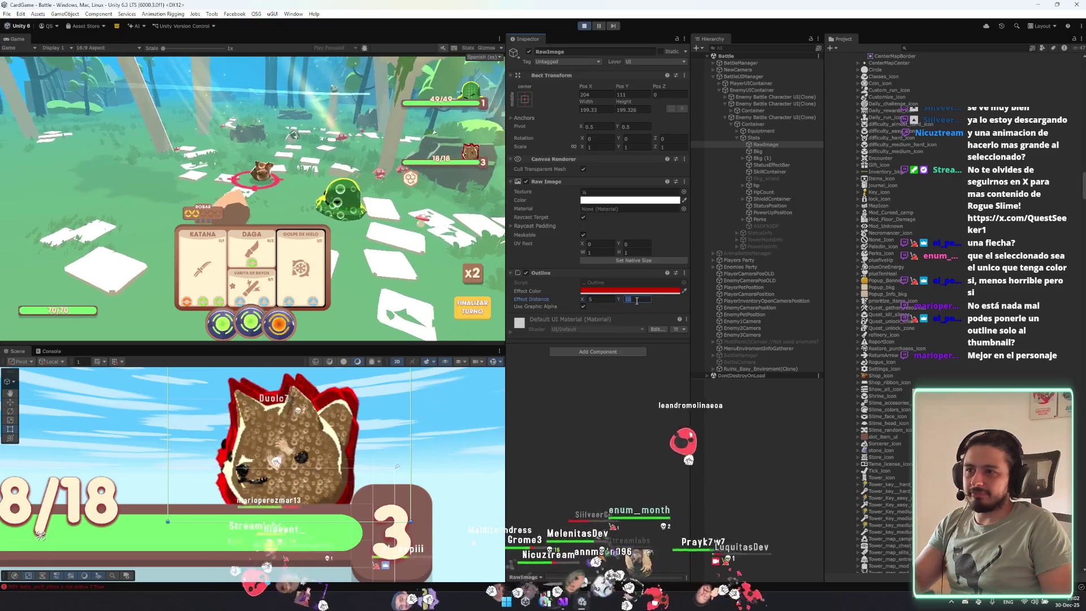
pyautogui.press('Return')
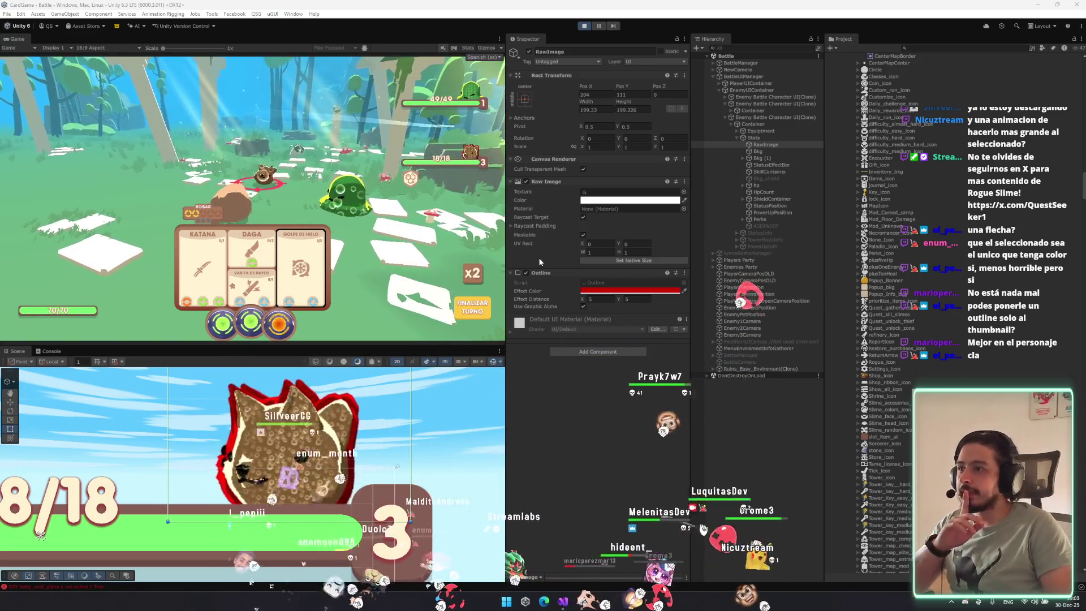
# Change the portrait outline to black with an effect distance of 10 by 10.
pyautogui.scroll(5, 310, 426)
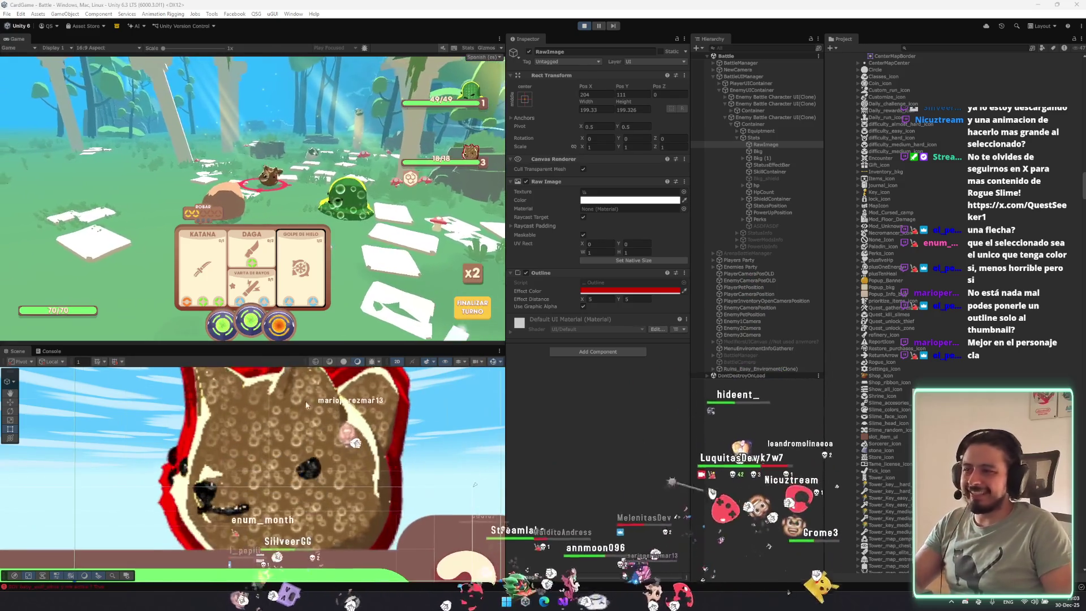
pyautogui.click(630, 290)
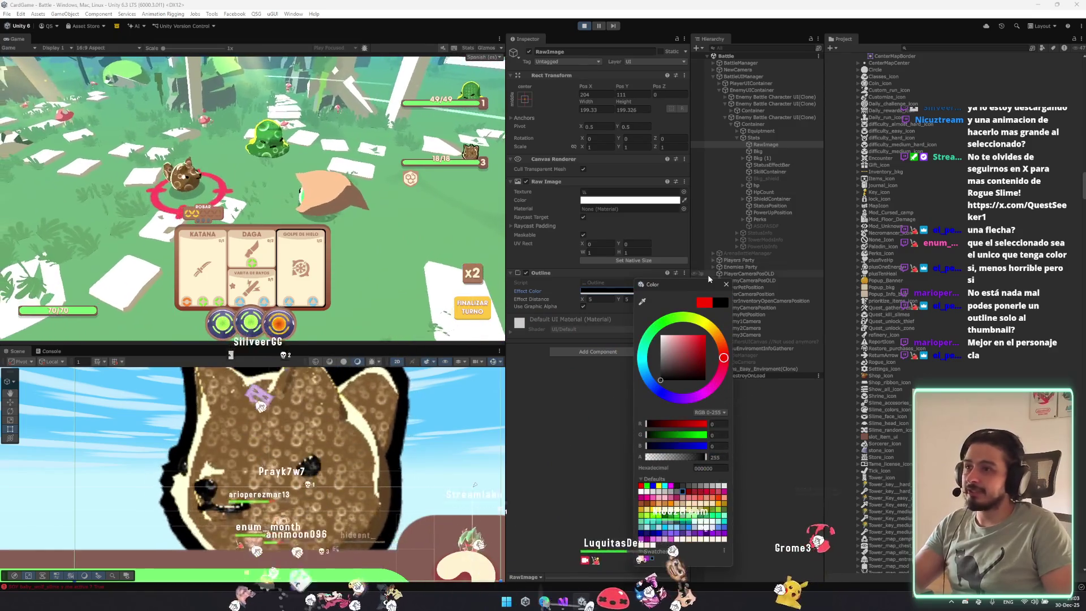
pyautogui.click(726, 283)
pyautogui.click(591, 300)
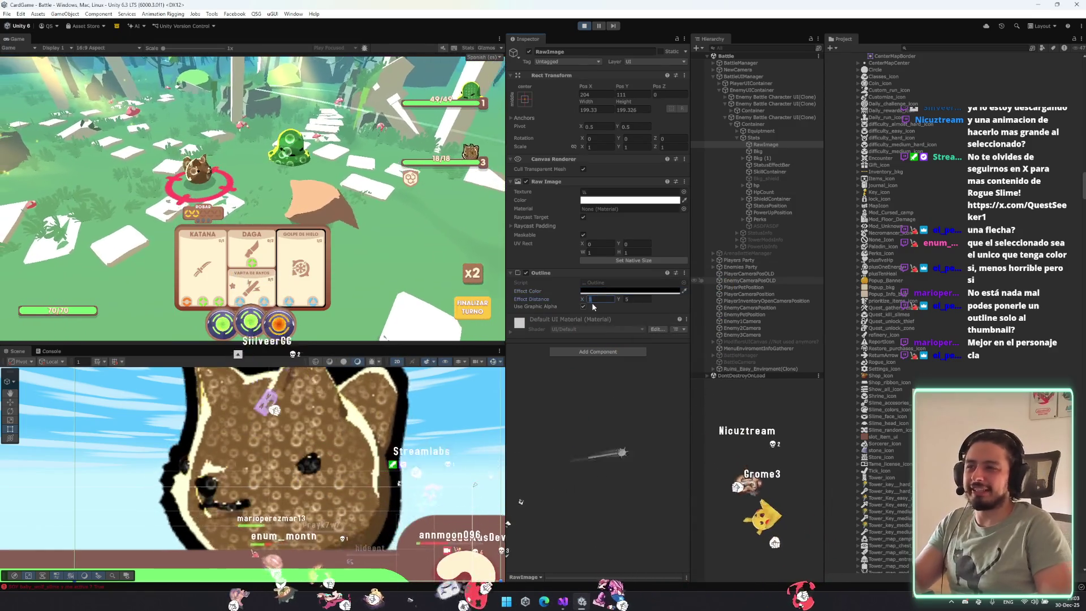
pyautogui.write('10')
pyautogui.press('Tab')
pyautogui.write('10')
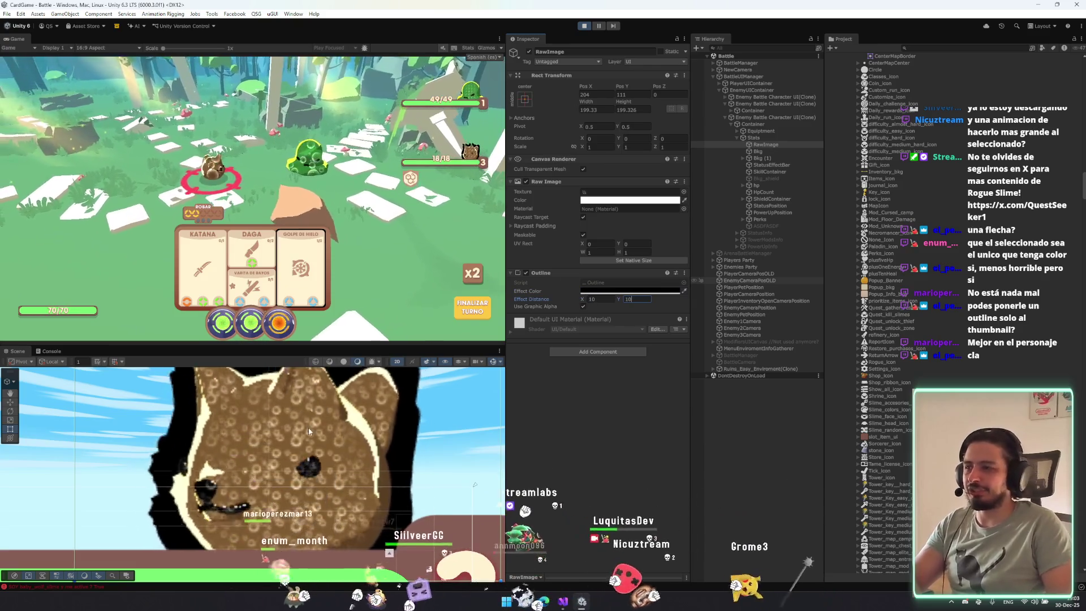
pyautogui.press('Return')
pyautogui.scroll(-3, 309, 431)
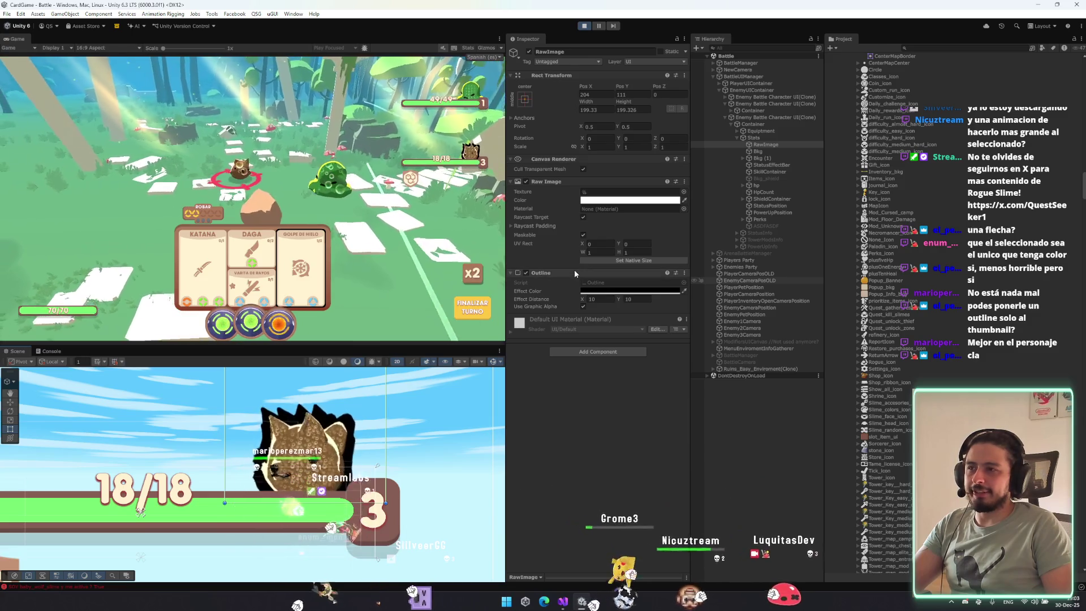
pyautogui.click(598, 351)
# Add a Shadow effect to the enemy portrait and remove its Outline component.
pyautogui.write('shadow')
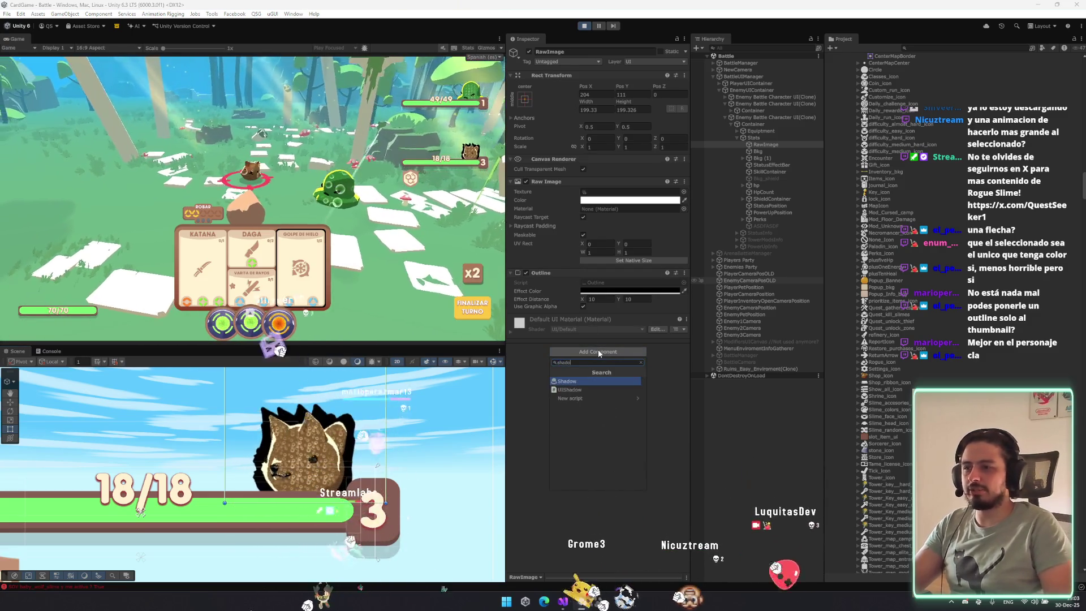
pyautogui.press('Return')
pyautogui.rightClick(630, 273)
pyautogui.click(650, 289)
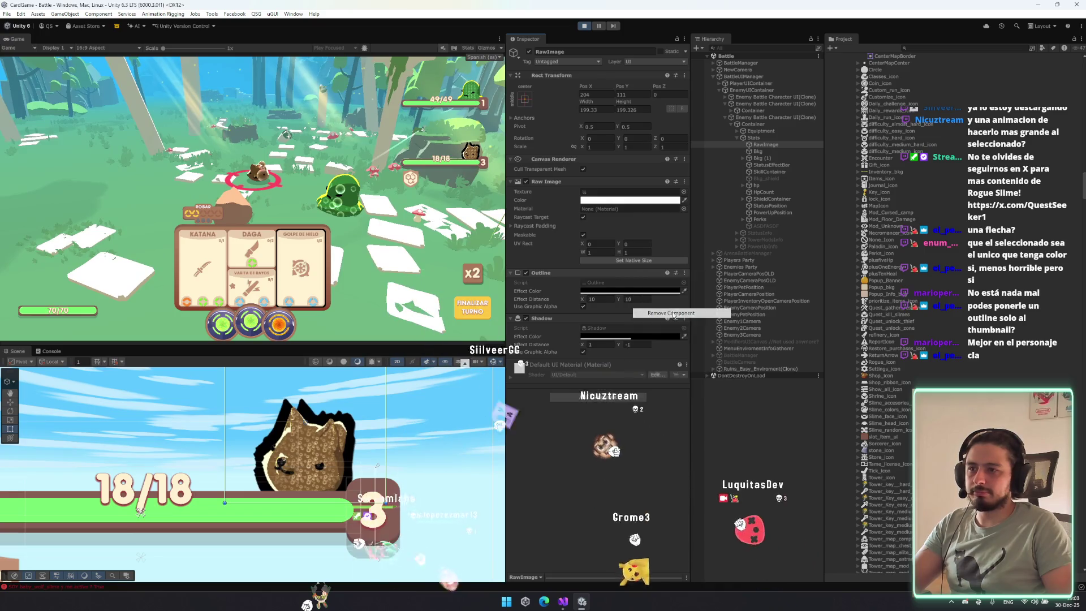
# Tint the shadow bright red, widen its offset (about 15.9 horizontally), then remove the Shadow too.
pyautogui.click(628, 290)
pyautogui.moveTo(681, 366); pyautogui.dragTo(678, 338)
pyautogui.click(593, 303)
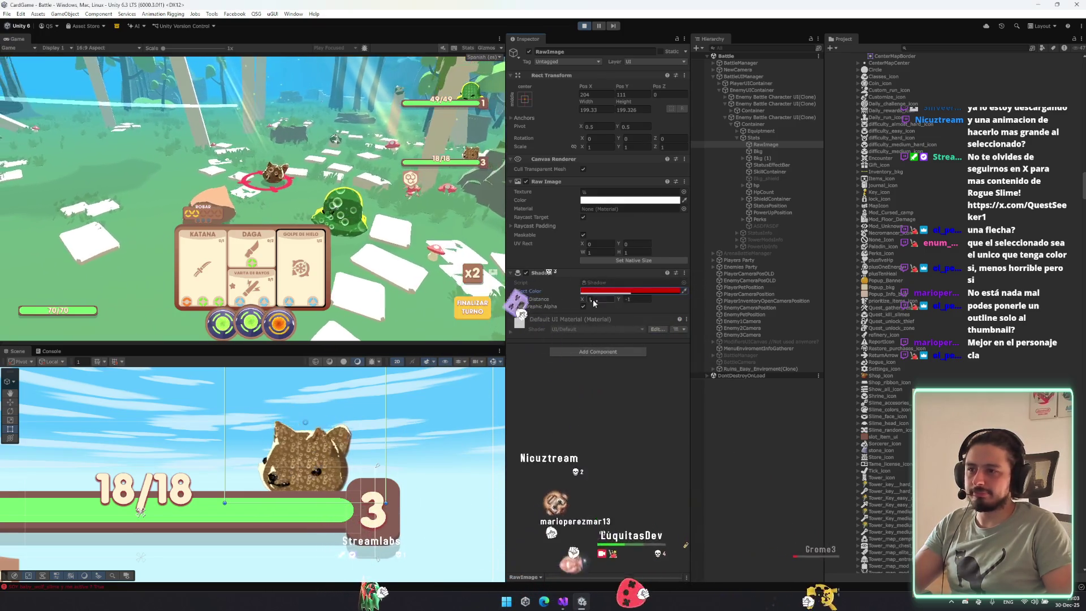
pyautogui.click(611, 291)
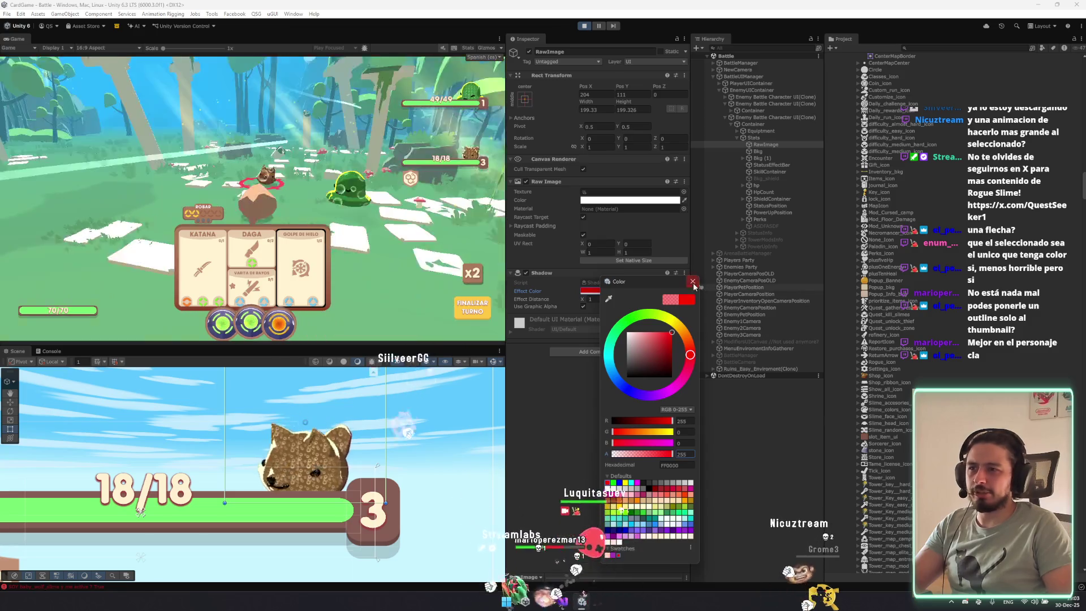
pyautogui.click(692, 281)
pyautogui.moveTo(619, 296); pyautogui.dragTo(601, 300)
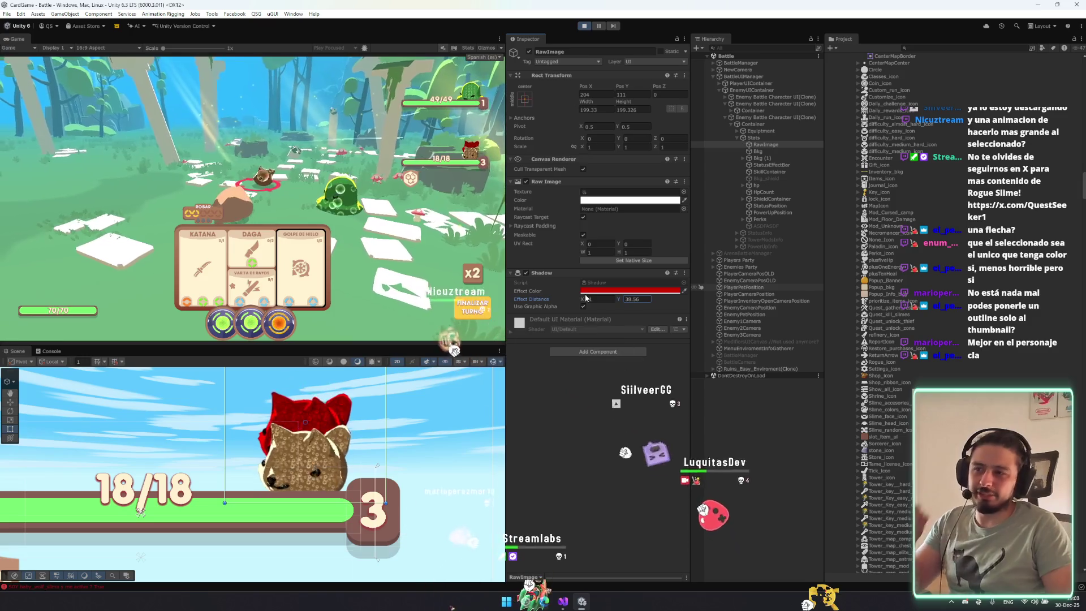
pyautogui.moveTo(635, 304); pyautogui.dragTo(1070, 335)
pyautogui.moveTo(784, 332); pyautogui.dragTo(783, 331)
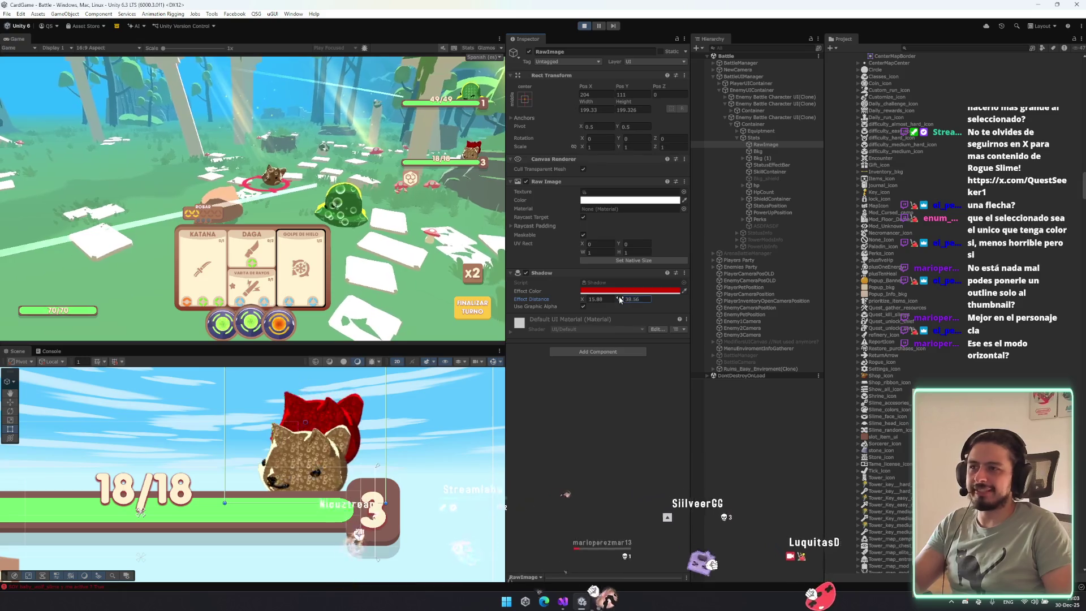
pyautogui.moveTo(620, 299); pyautogui.dragTo(768, 287)
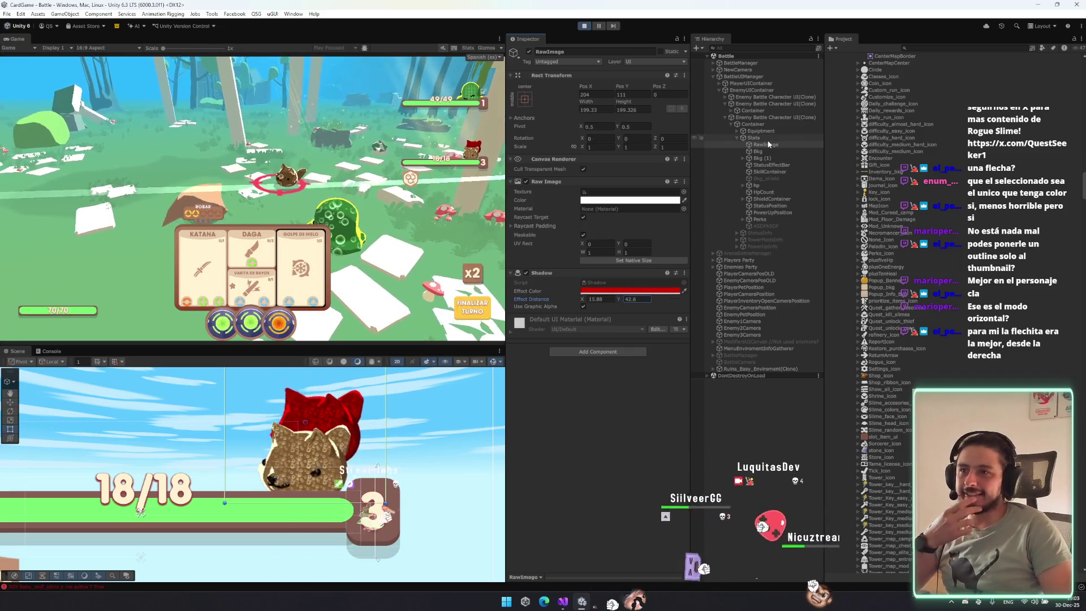
pyautogui.rightClick(542, 273)
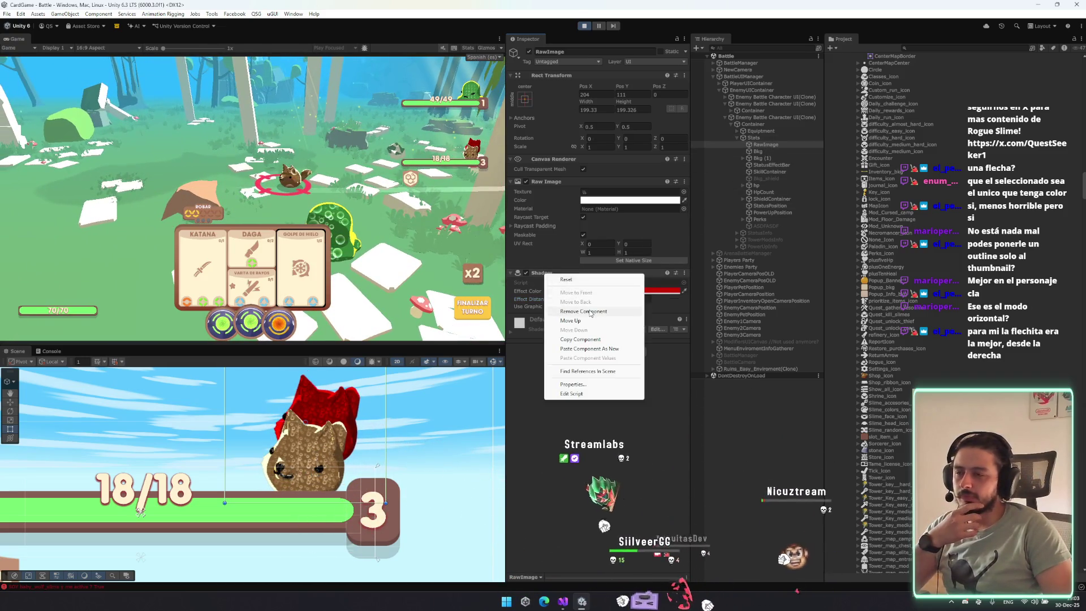
pyautogui.click(583, 311)
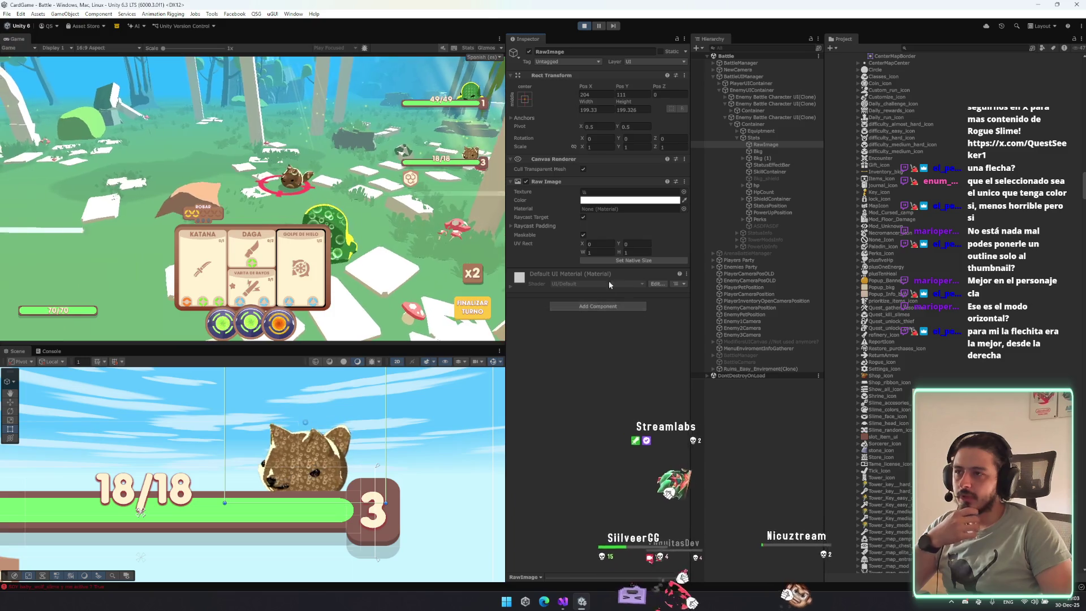
# Select Enemy Battle Character UI(Clone) and enter .1 in its horizontal scale.
pyautogui.click(778, 160)
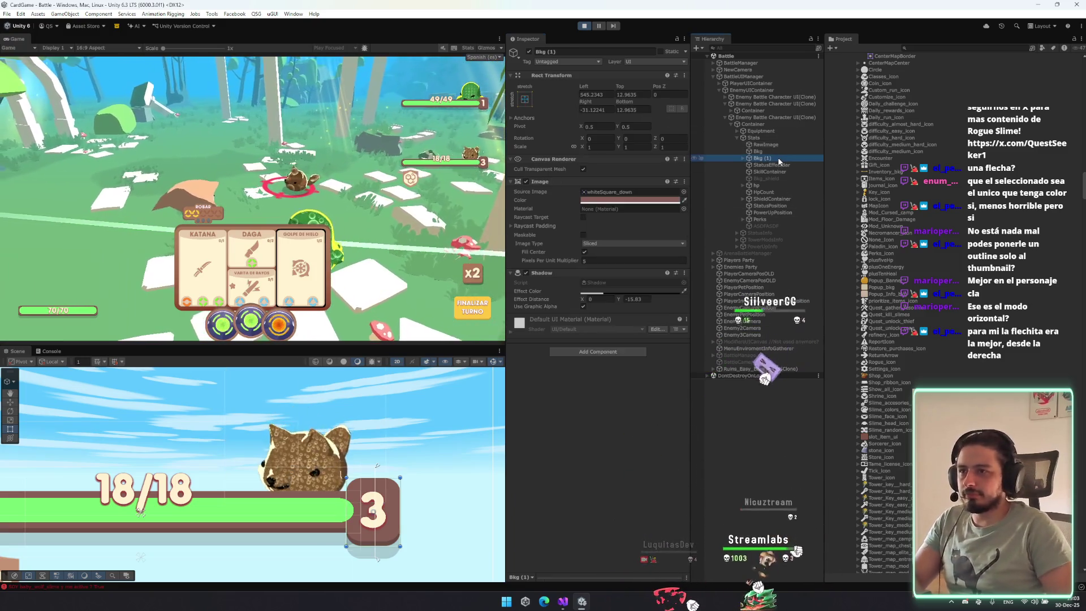
pyautogui.click(772, 117)
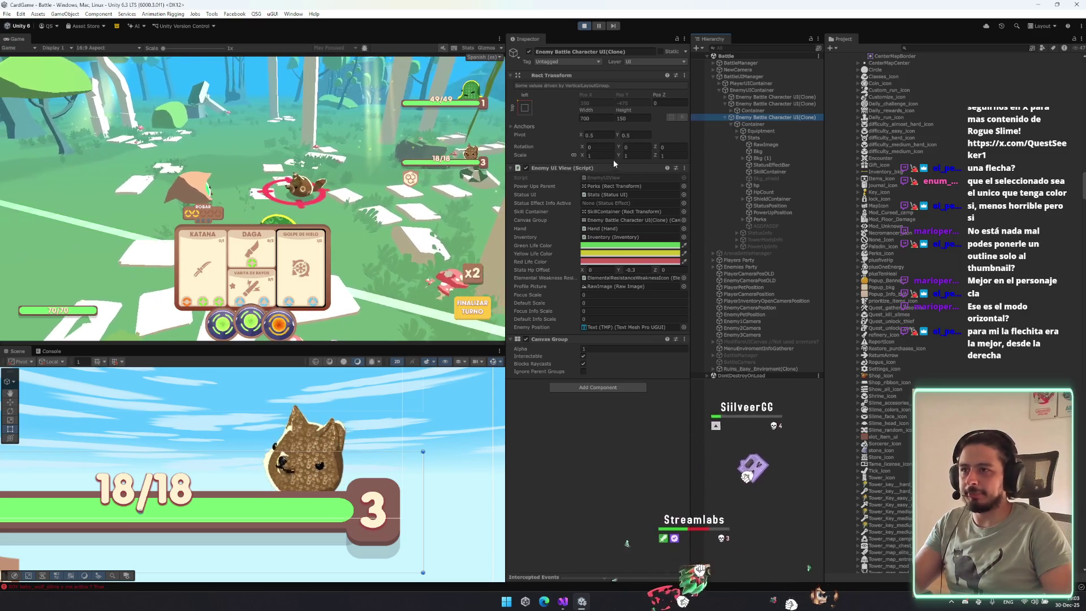
pyautogui.click(609, 156)
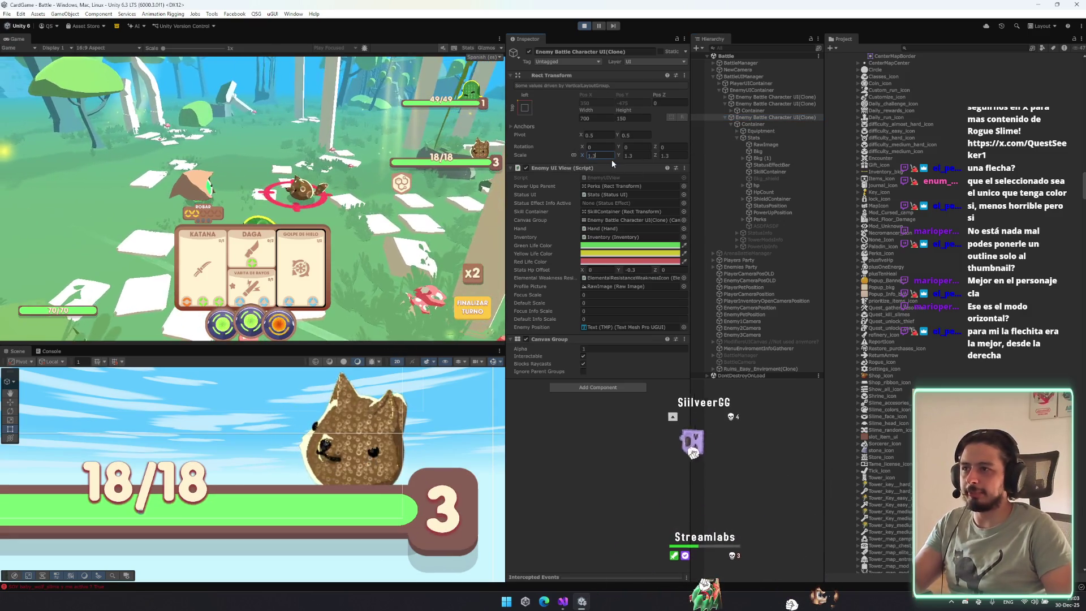
pyautogui.write('.1')
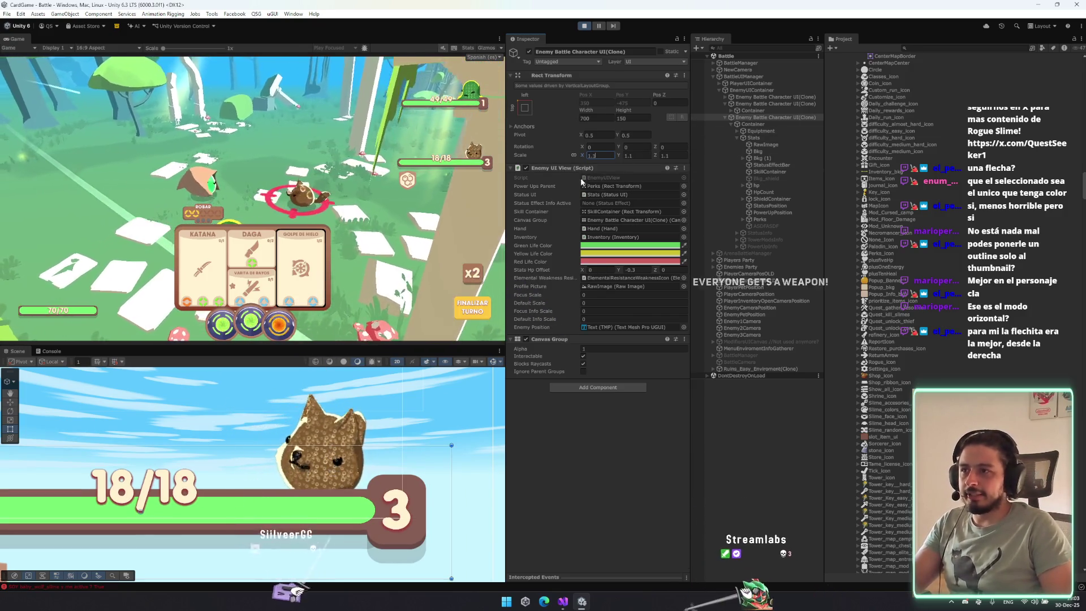
# Scale the Container to 1.2 and drag it left to Left -66.1, Right 66.1.
pyautogui.click(768, 123)
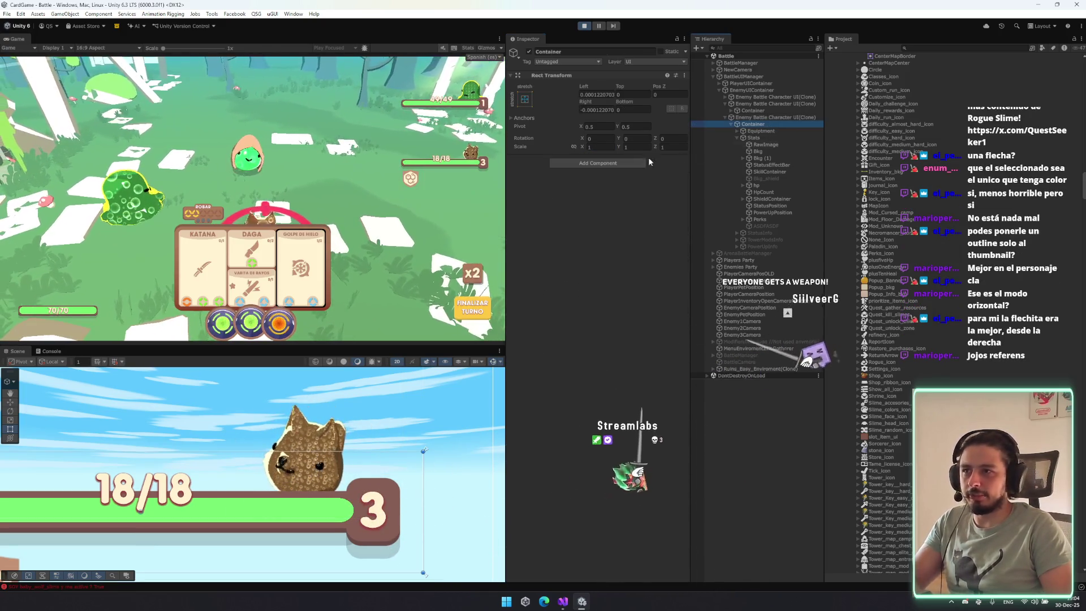
pyautogui.write('1.2')
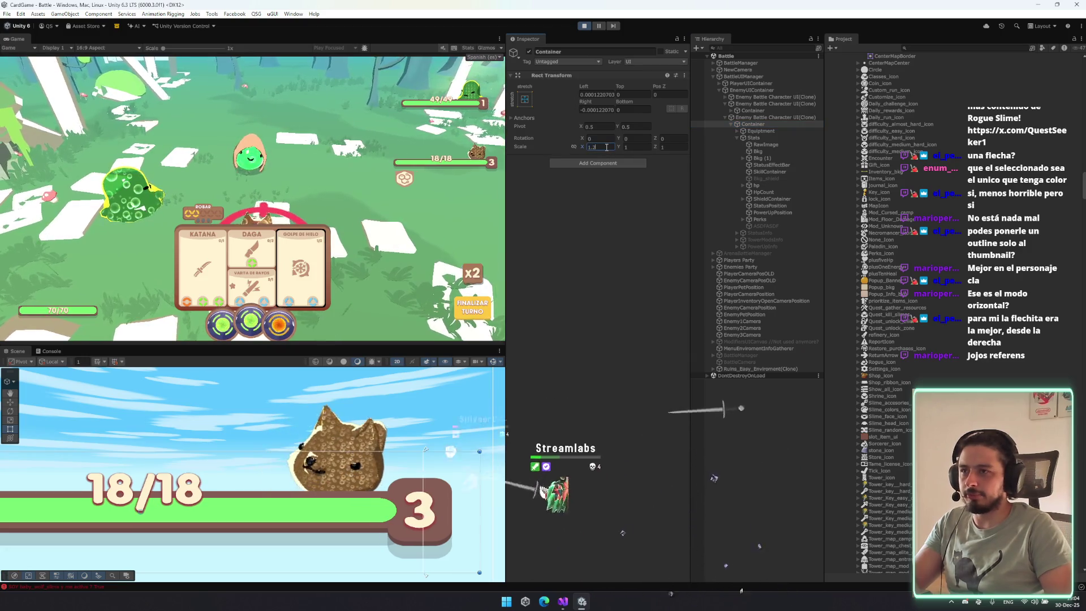
pyautogui.press('BackSpace')
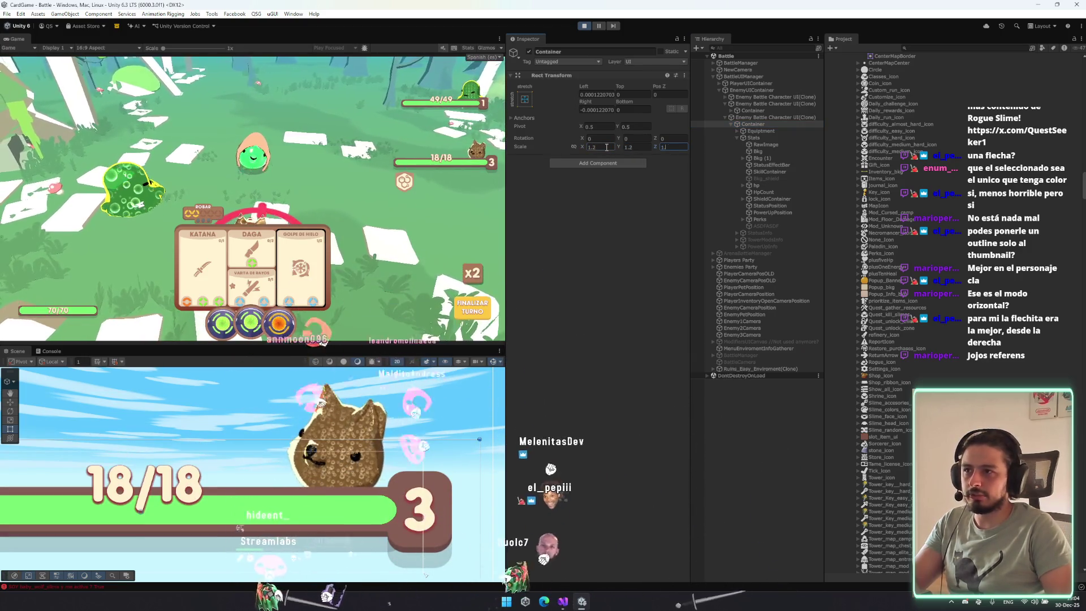
pyautogui.write('1.2')
pyautogui.click(768, 123)
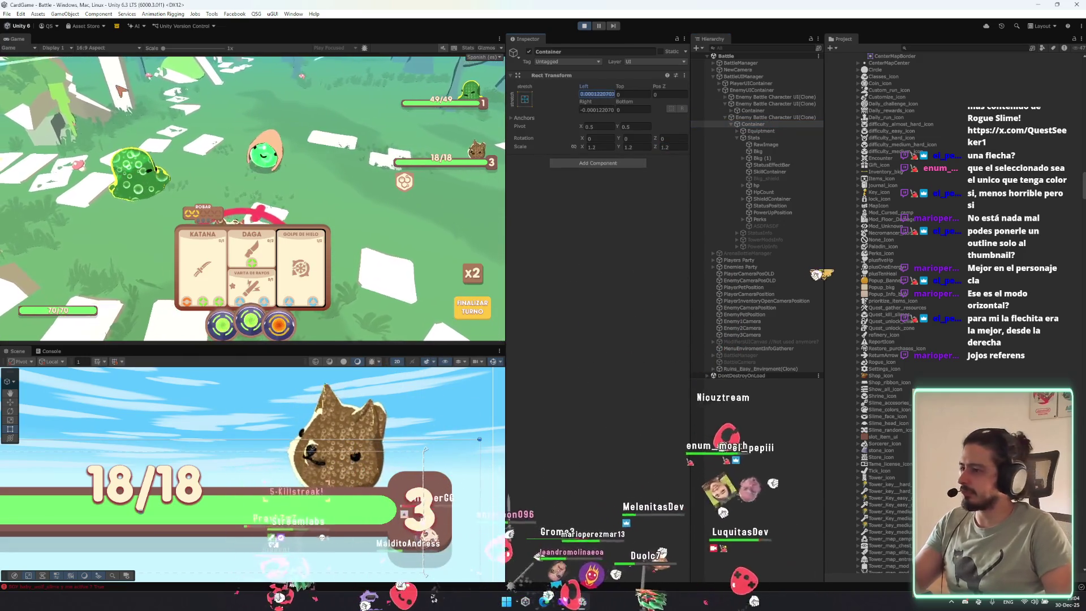
pyautogui.scroll(-3, 280, 493)
pyautogui.moveTo(280, 494); pyautogui.dragTo(251, 496)
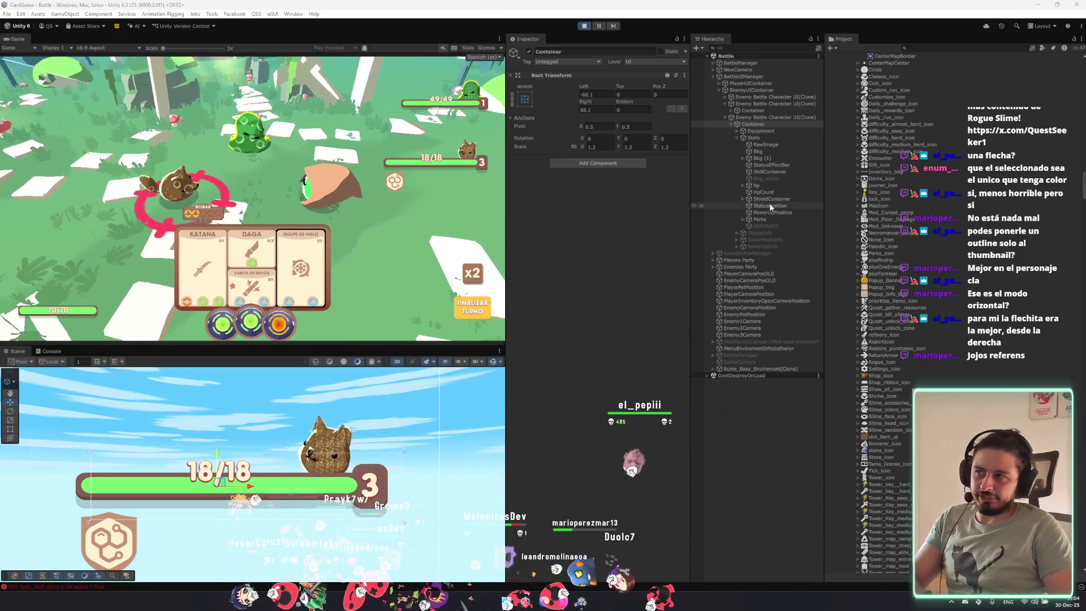
# Create a UI Image under Stats using the ReturnArrow sprite.
pyautogui.click(780, 138)
pyautogui.rightClick(780, 138)
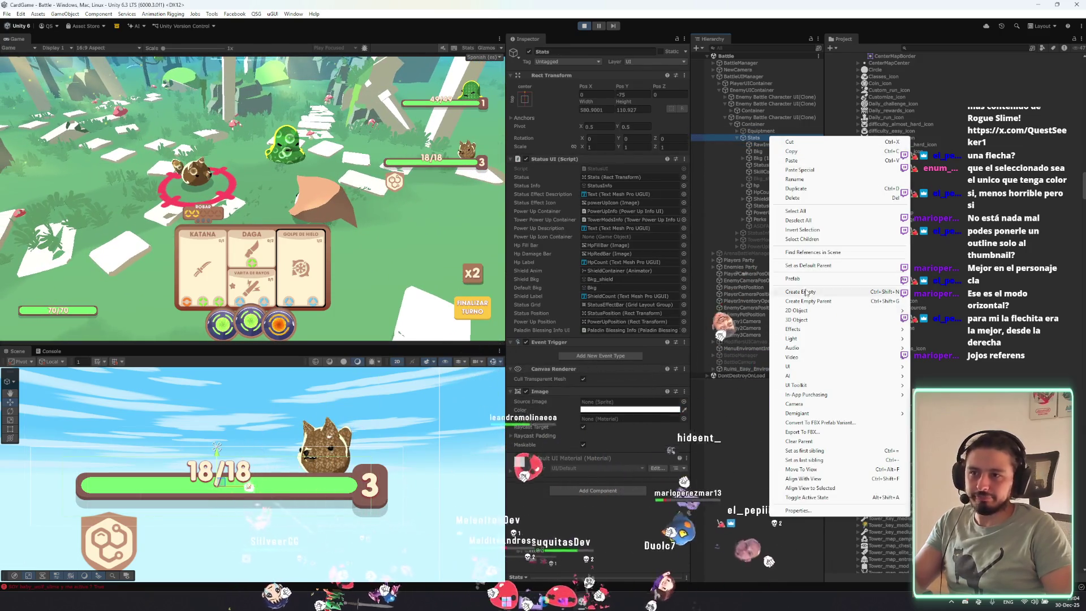
pyautogui.click(938, 366)
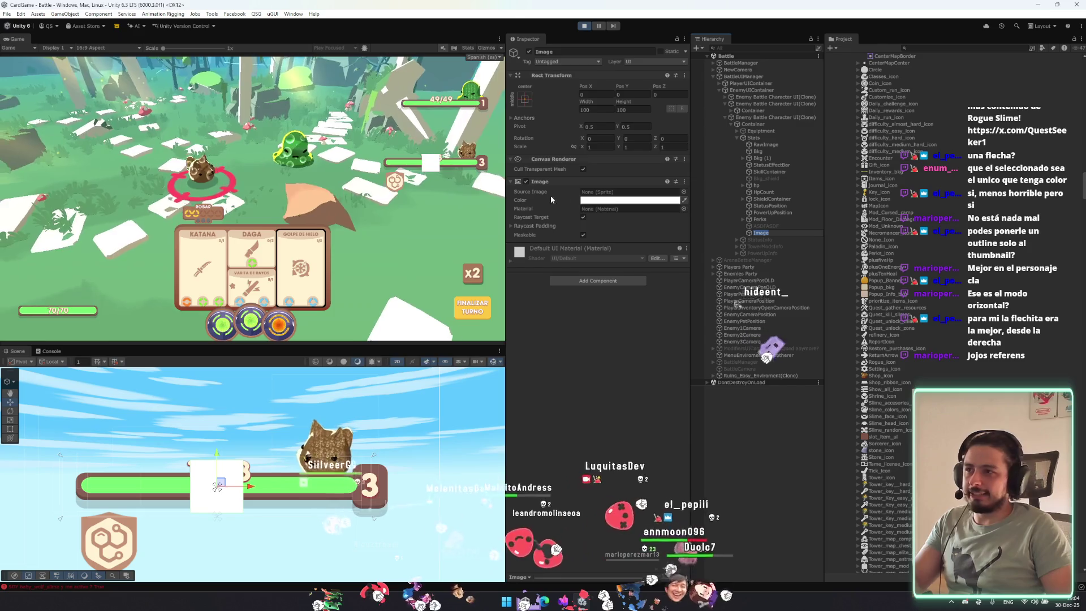
pyautogui.click(684, 192)
pyautogui.write('arrow')
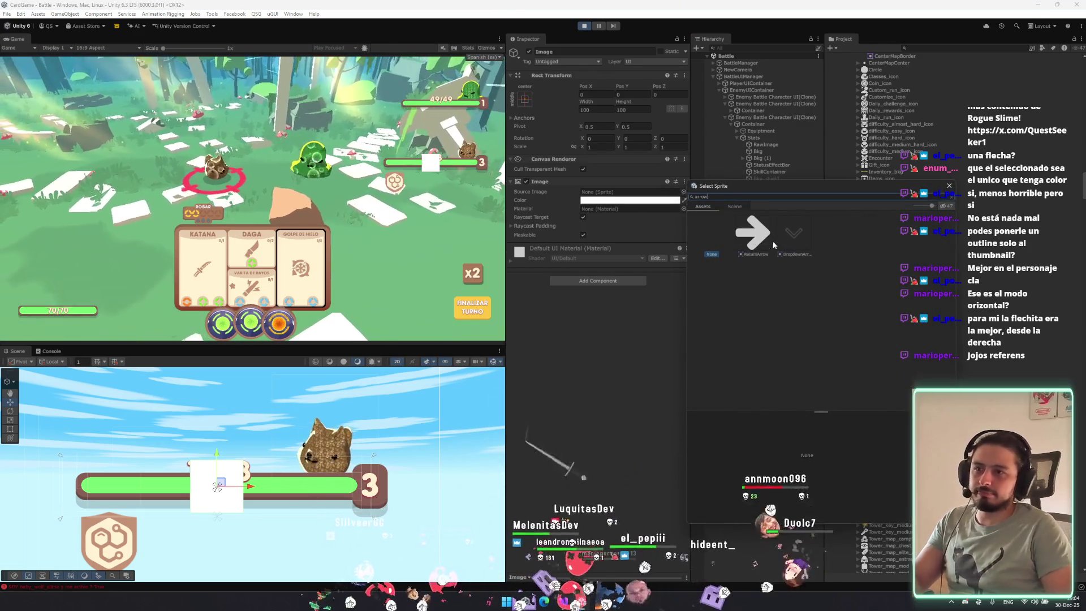
pyautogui.doubleClick(755, 232)
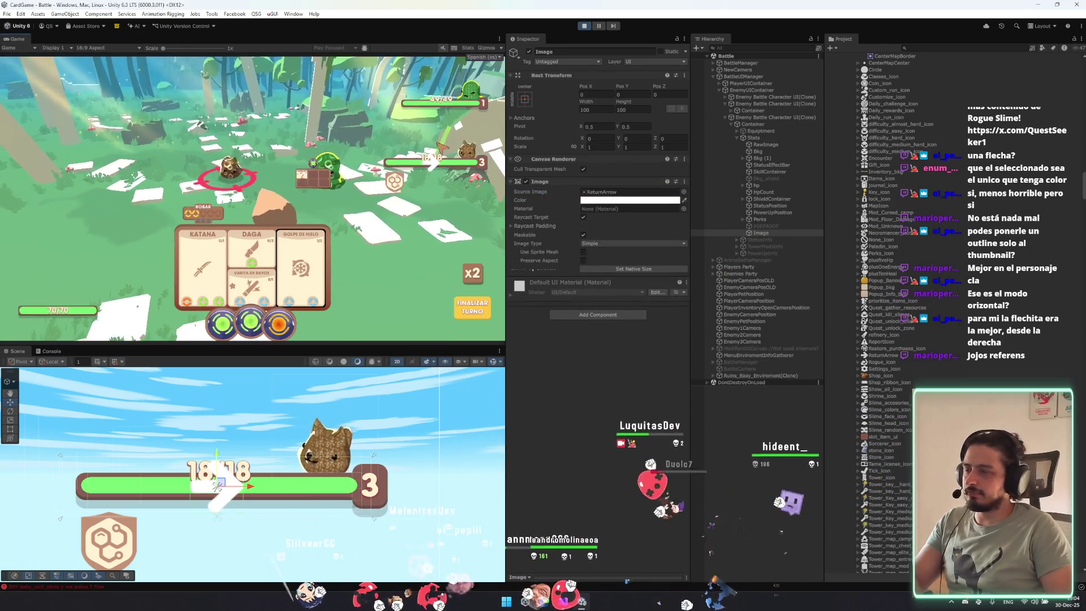
# Shrink the arrow to about 61 units and eyedropper the badge's brown into its colour.
pyautogui.moveTo(367, 454); pyautogui.dragTo(329, 410)
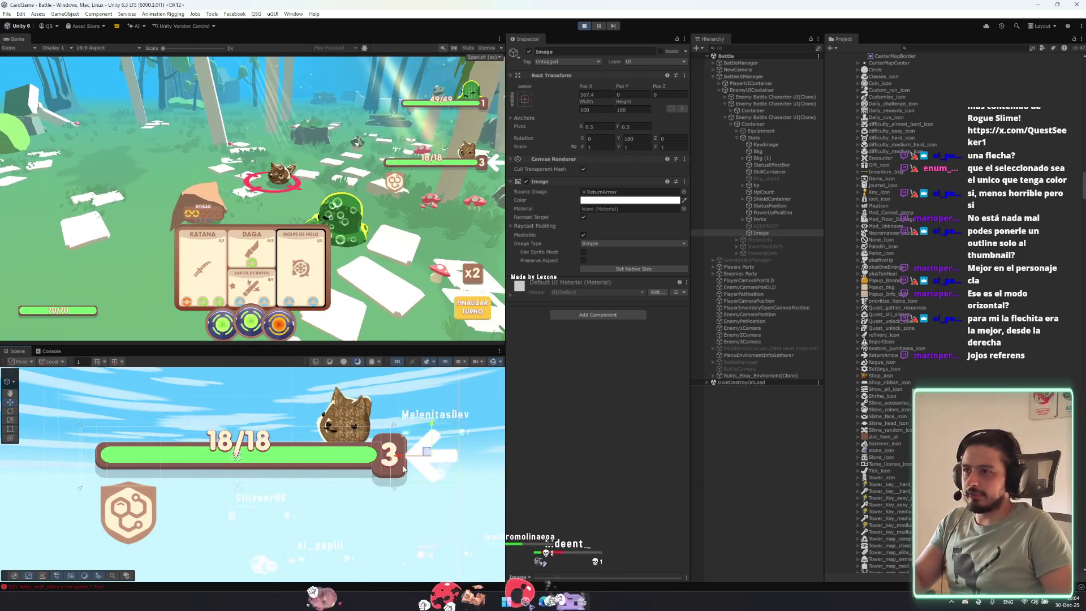
pyautogui.moveTo(456, 430); pyautogui.dragTo(447, 439)
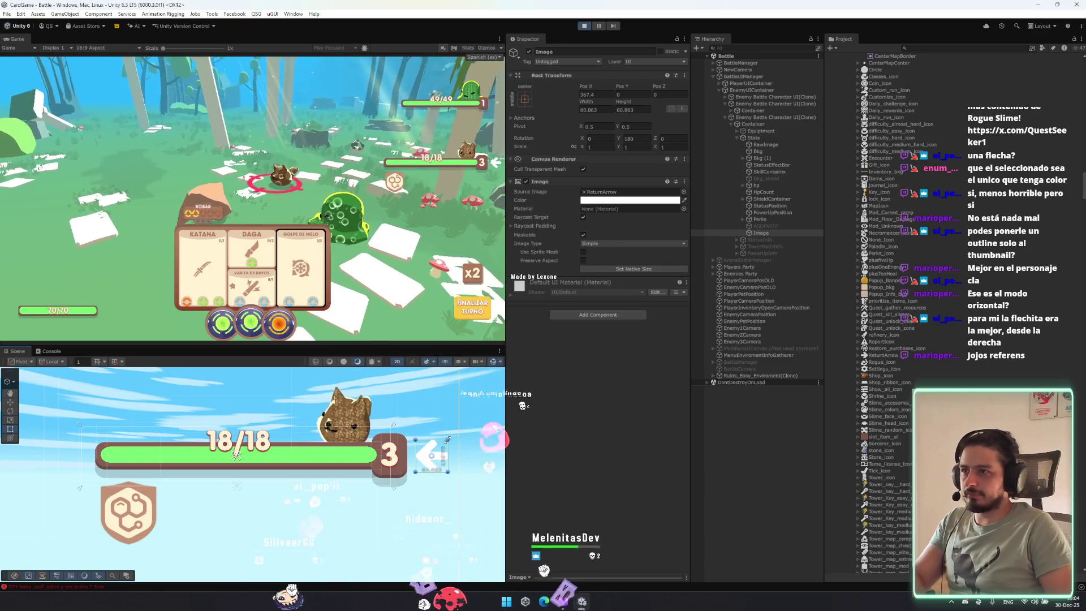
pyautogui.click(630, 199)
pyautogui.click(662, 396)
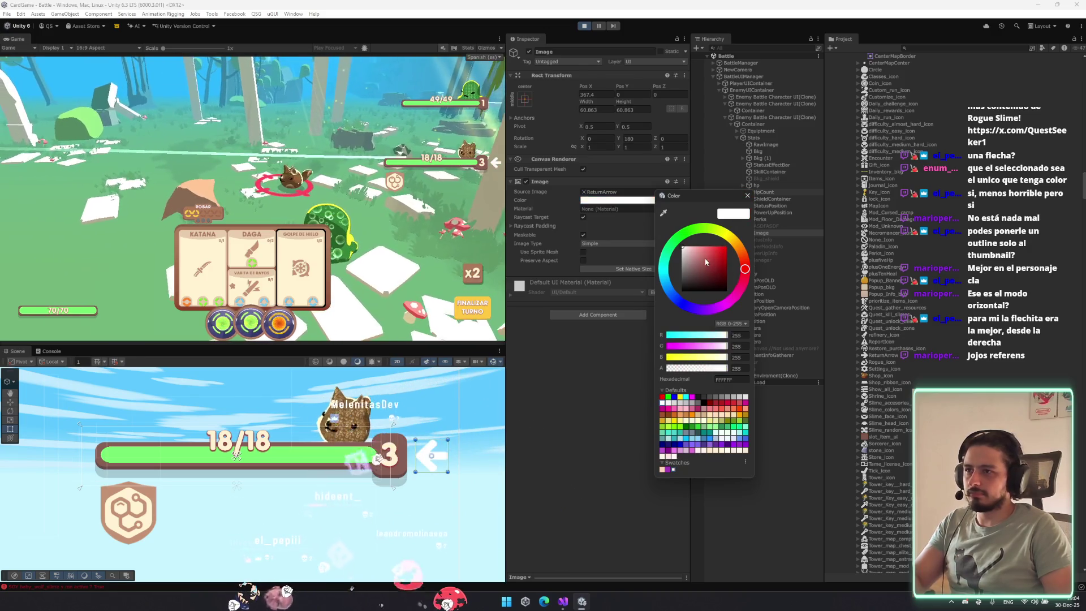
pyautogui.click(667, 338)
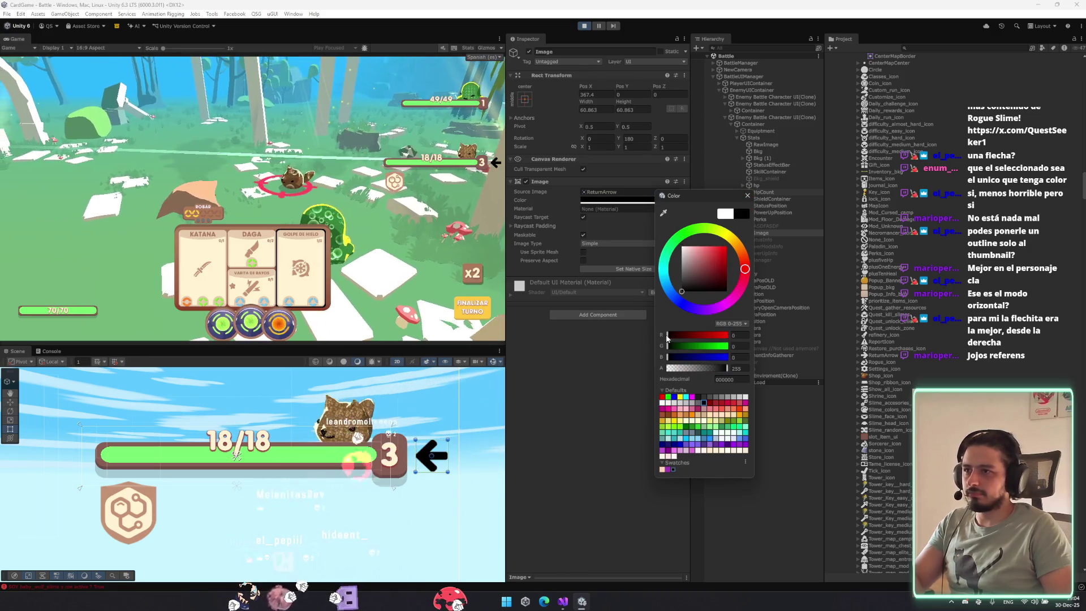
pyautogui.click(663, 213)
pyautogui.click(492, 163)
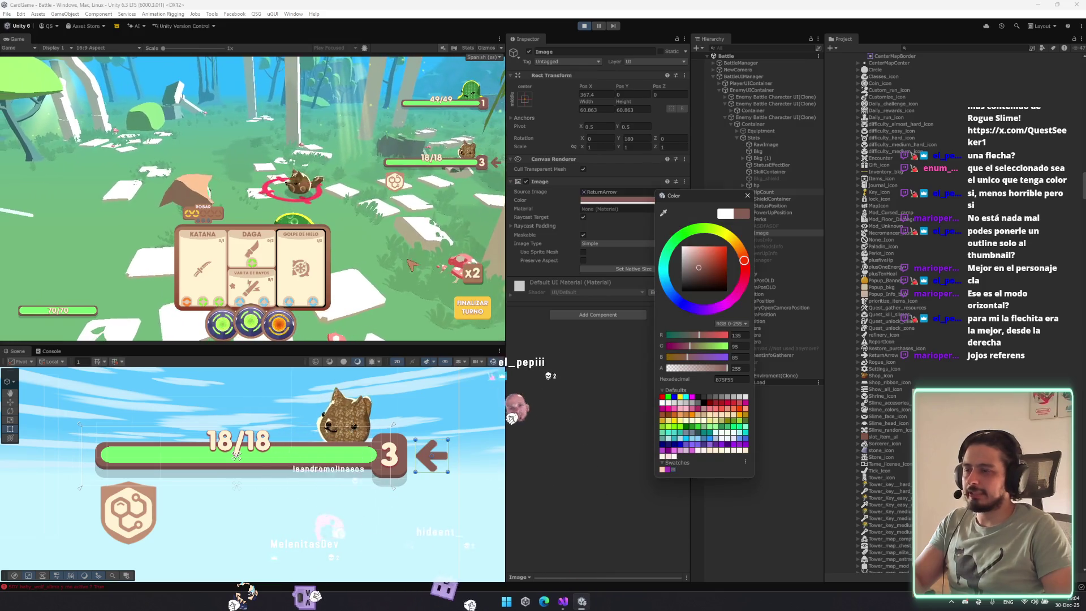
pyautogui.scroll(2, 473, 455)
pyautogui.click(747, 195)
pyautogui.click(678, 192)
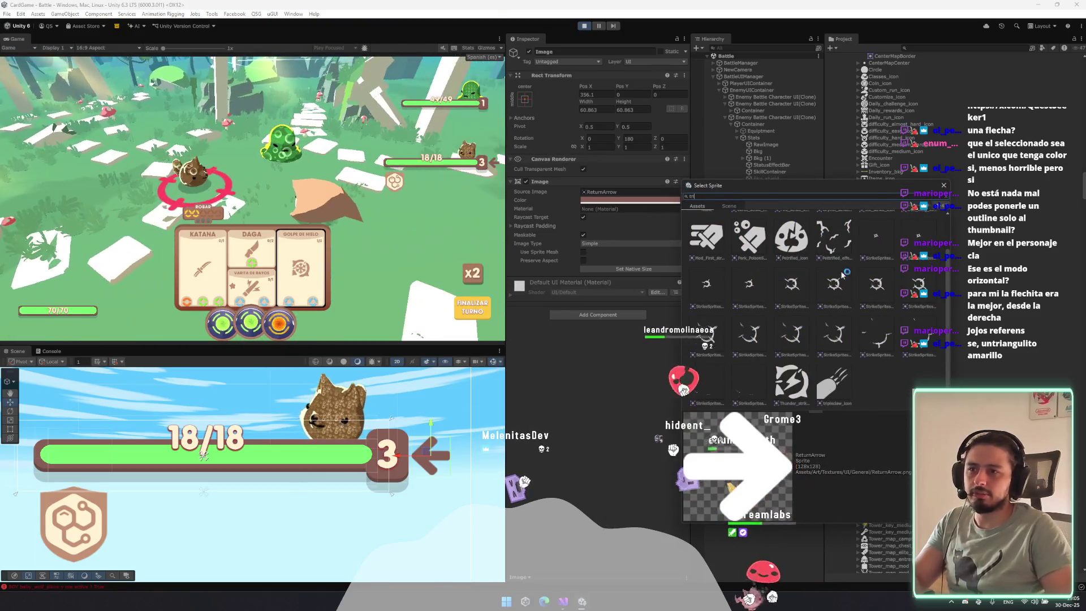
# Clear the sprite search and close the sprite picker without changing the sprite.
pyautogui.scroll(1, 950, 280)
pyautogui.scroll(1, 950, 279)
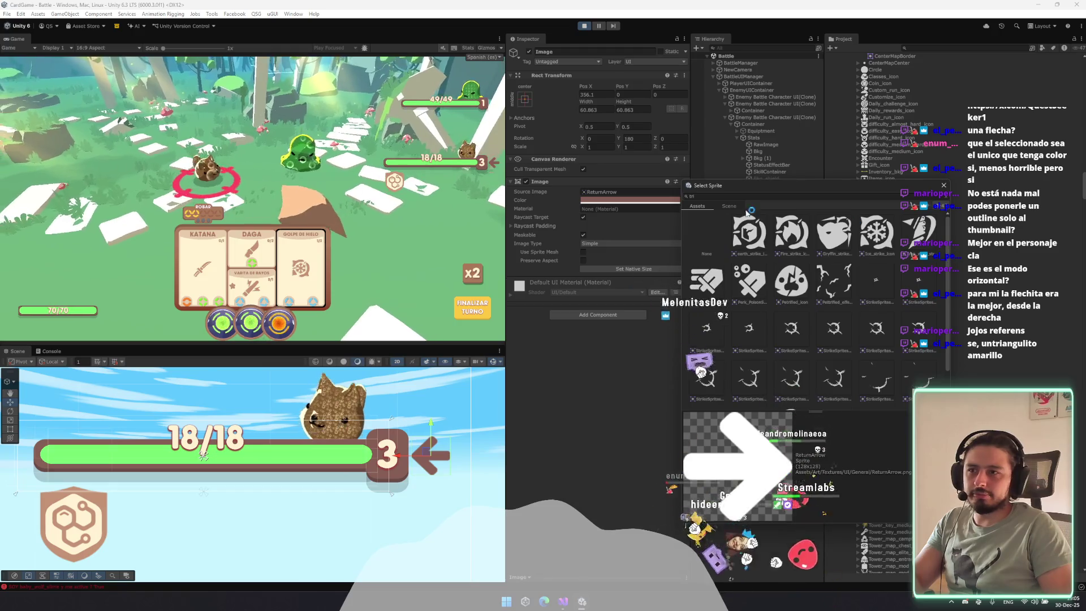
pyautogui.press('BackSpace')
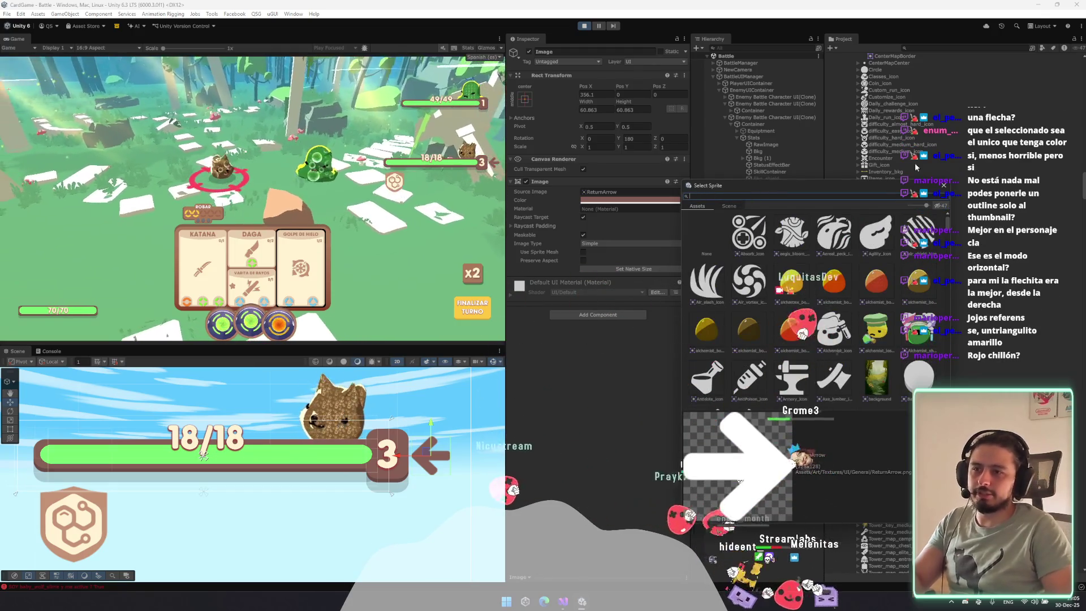
pyautogui.click(945, 185)
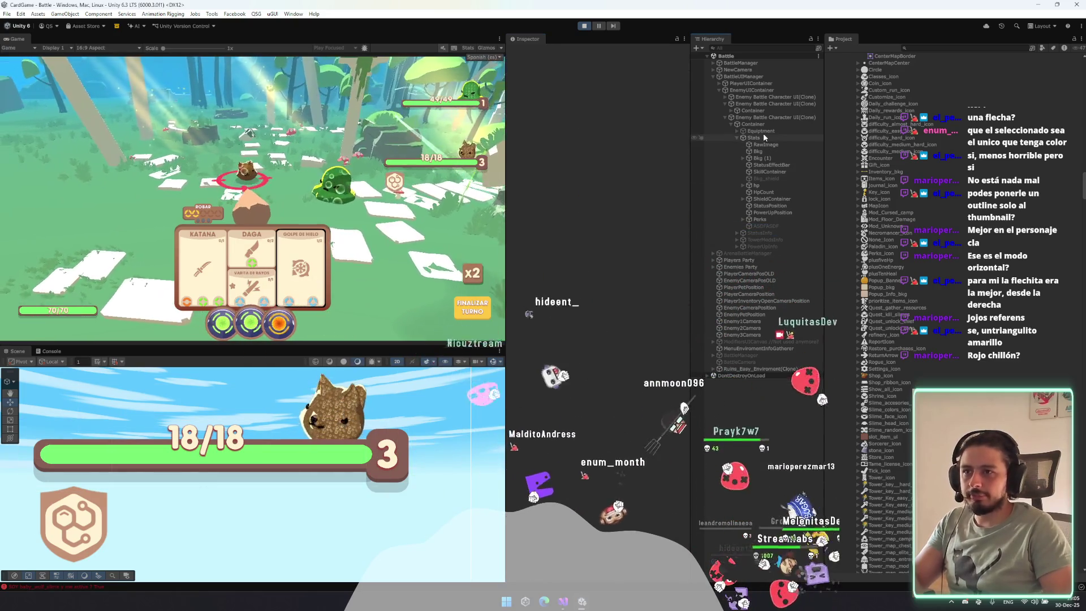
# Create an empty GameObject under Stats, keeping its default name.
pyautogui.click(762, 134)
pyautogui.rightClick(762, 134)
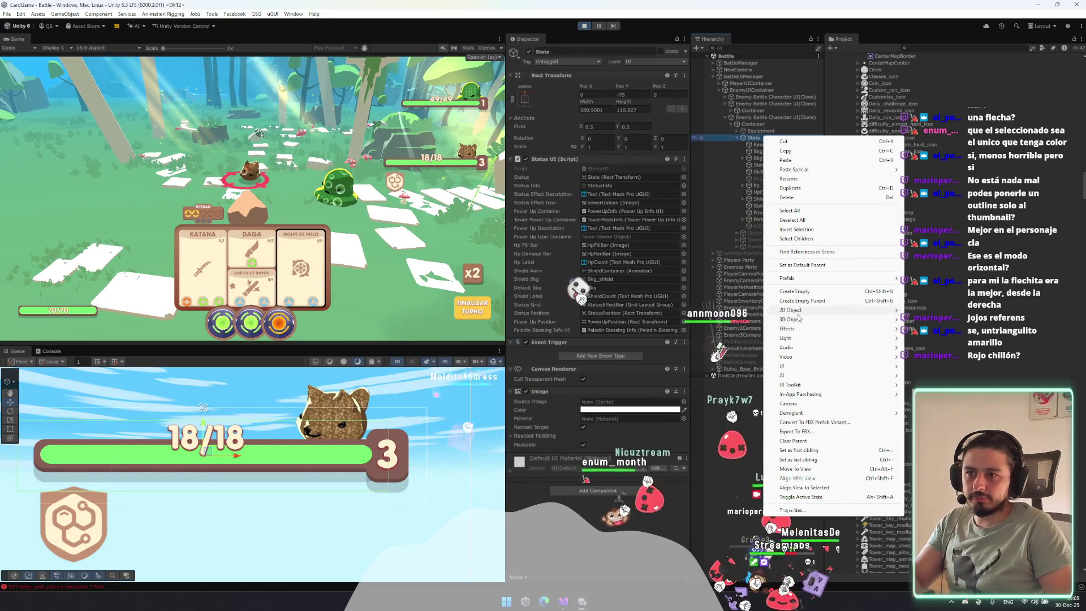
pyautogui.click(794, 291)
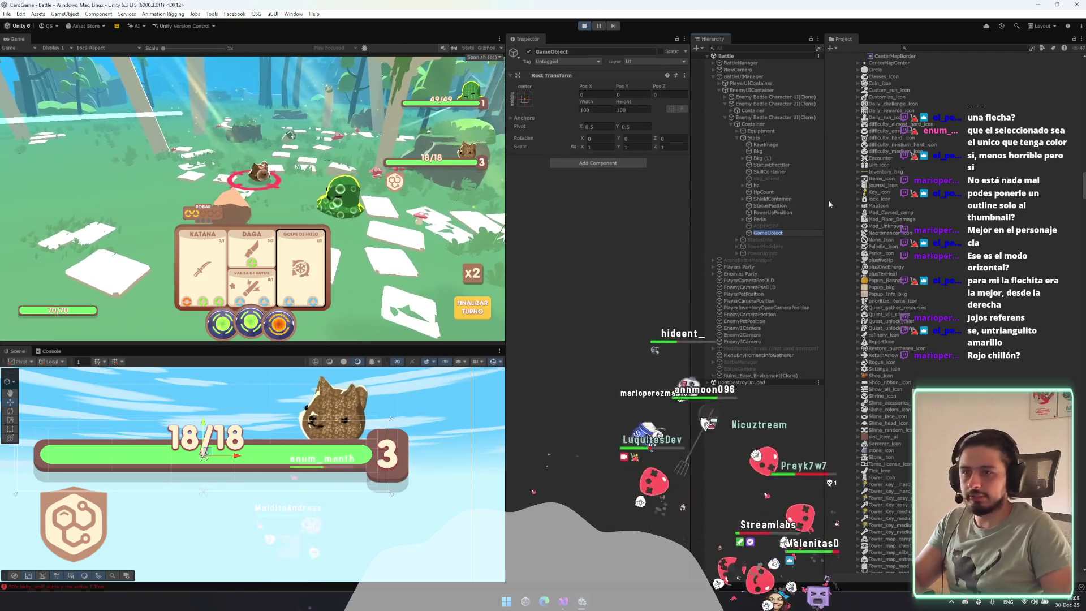
pyautogui.click(778, 234)
# Add a UI Image inside the new GameObject using the haste_icon chevron sprite.
pyautogui.rightClick(778, 234)
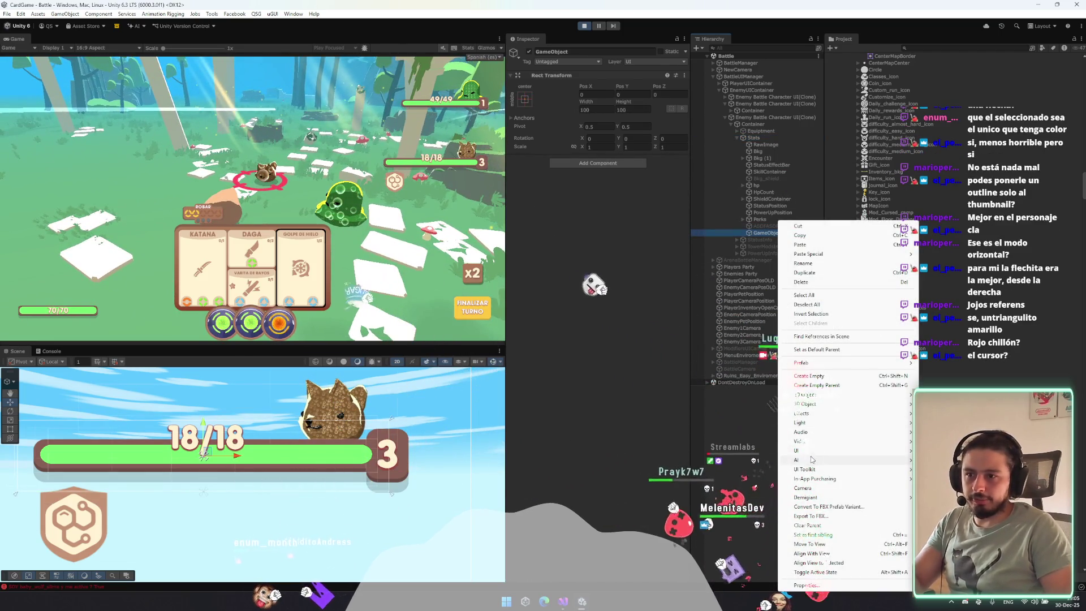
pyautogui.moveTo(803, 451)
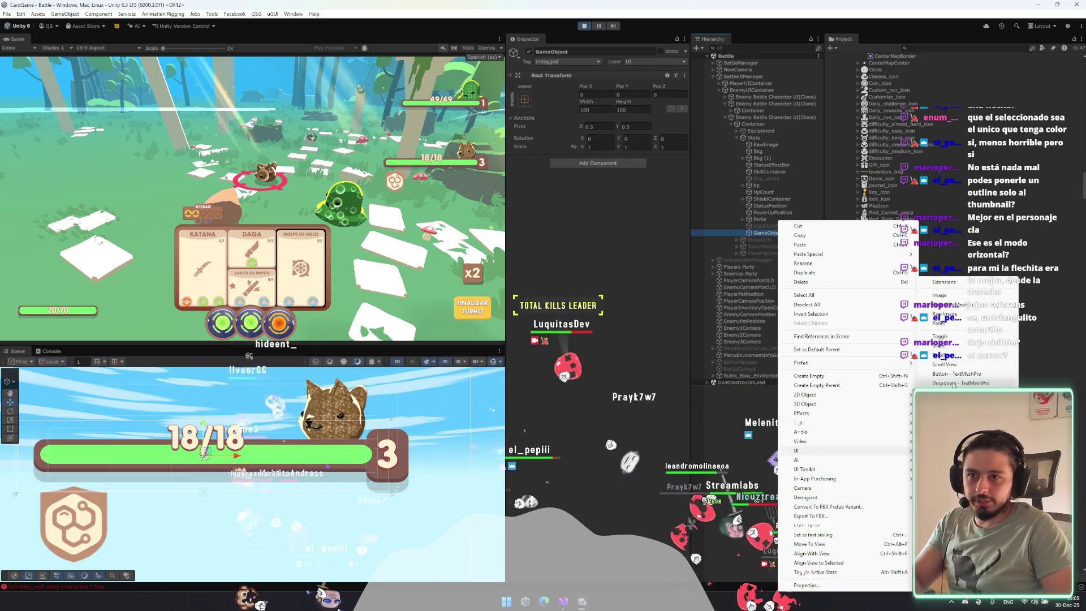
pyautogui.moveTo(957, 284)
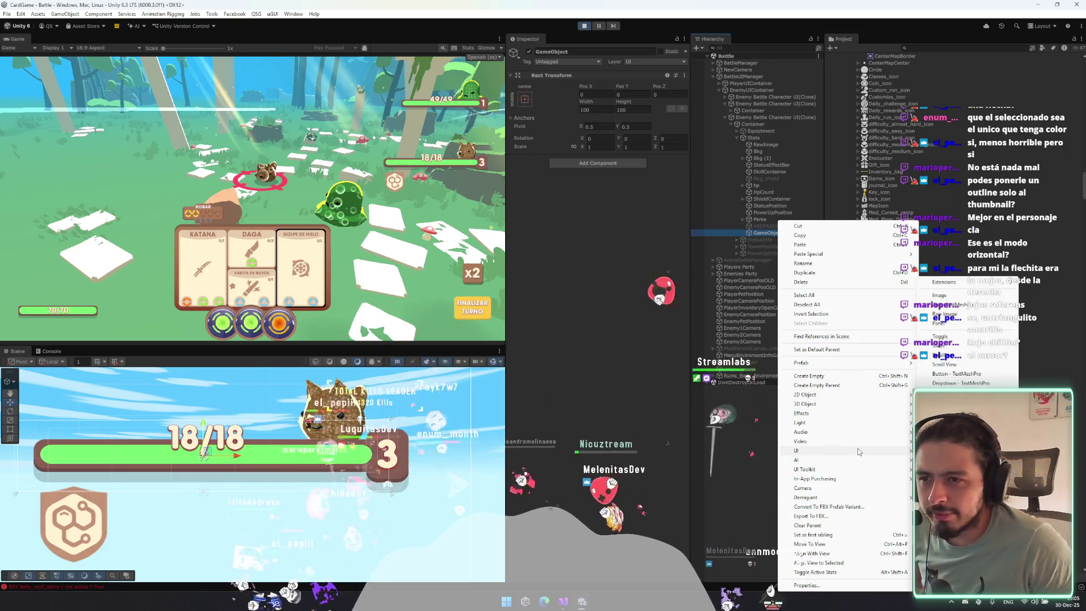
pyautogui.click(966, 299)
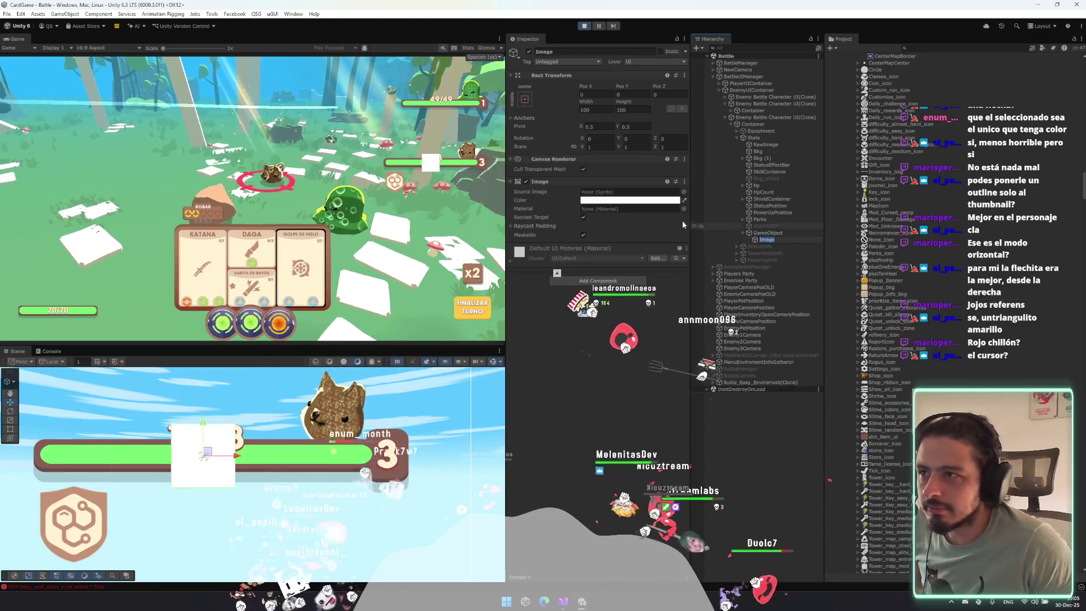
pyautogui.click(677, 192)
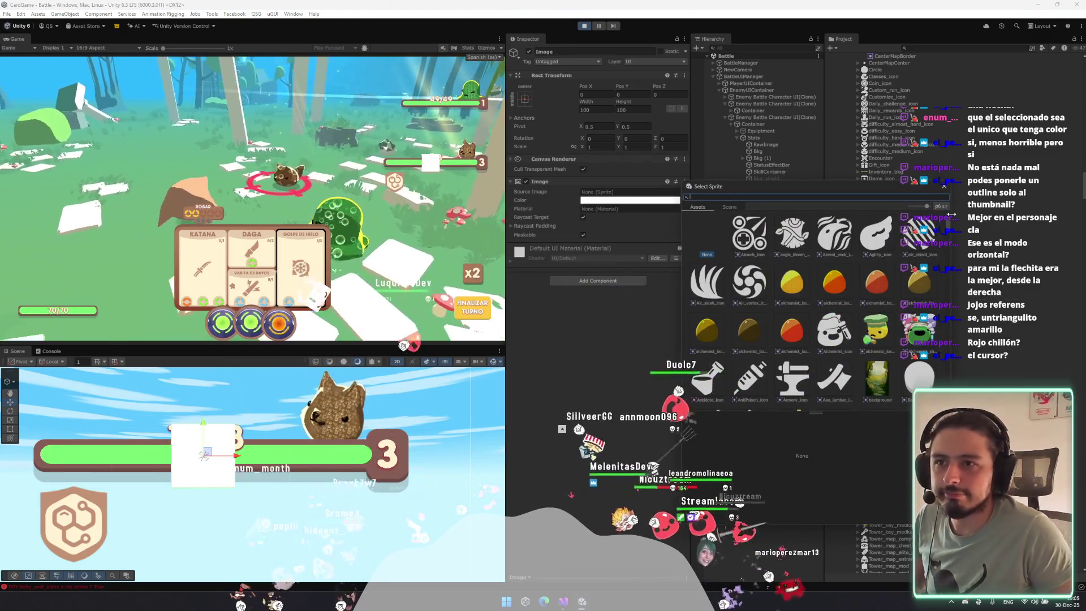
pyautogui.scroll(-10, 947, 252)
pyautogui.scroll(-15, 947, 252)
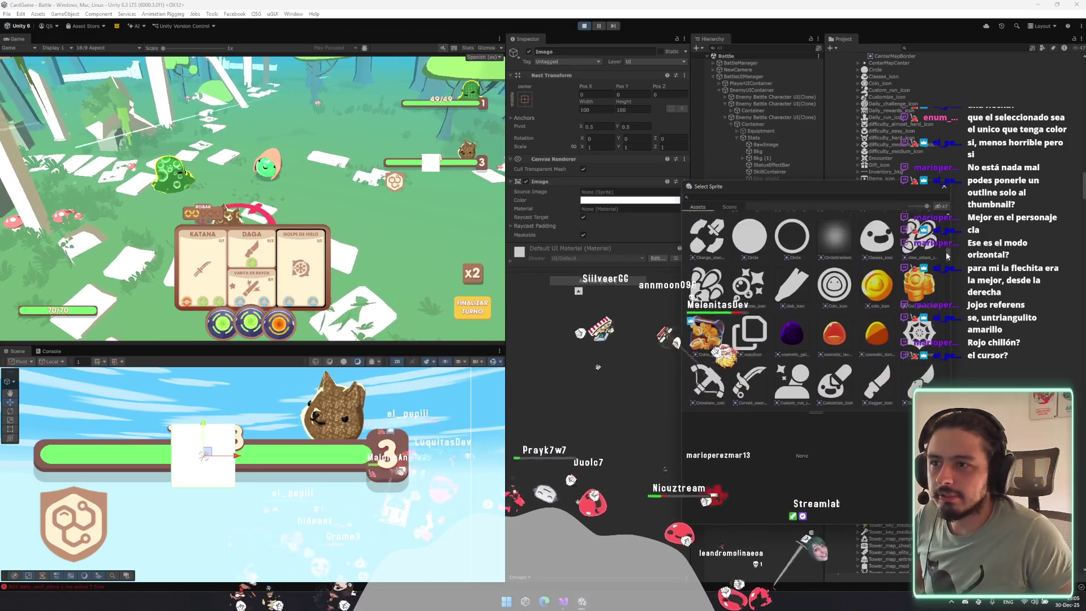
pyautogui.scroll(-15, 945, 270)
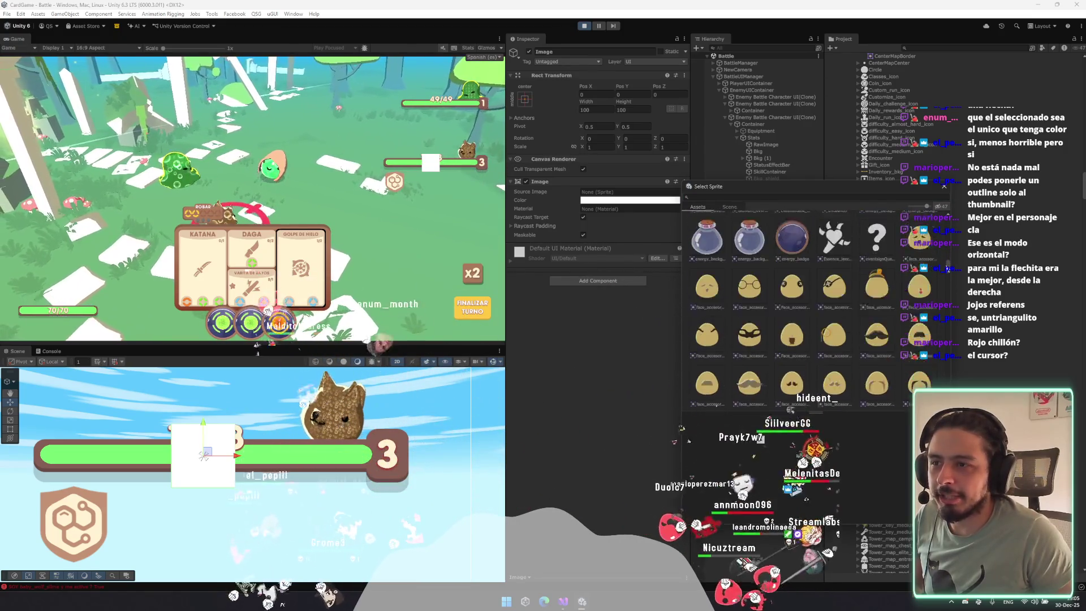
pyautogui.scroll(-8, 946, 276)
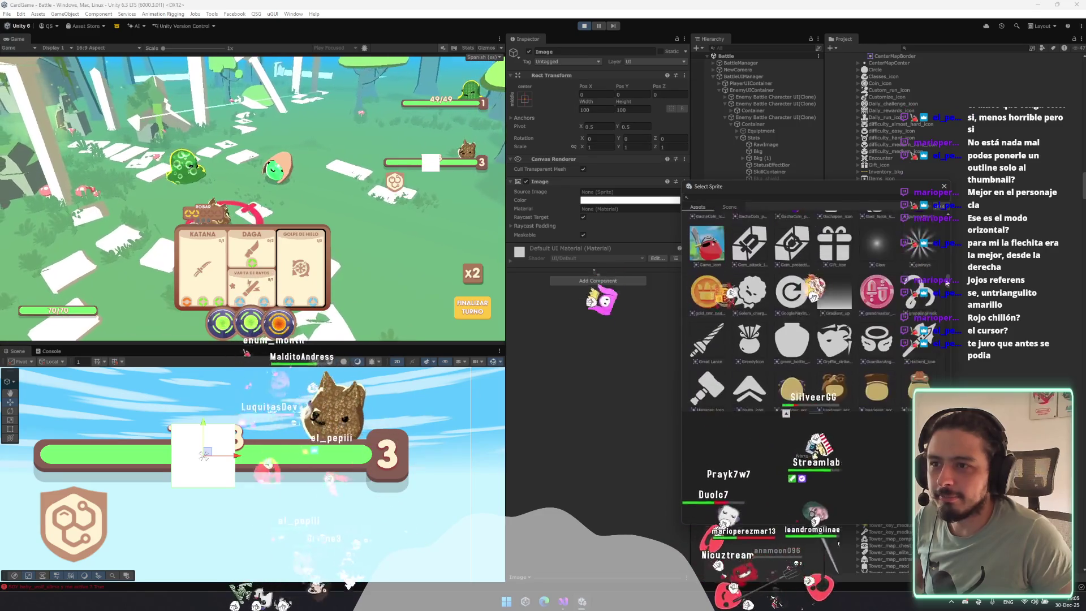
pyautogui.doubleClick(749, 261)
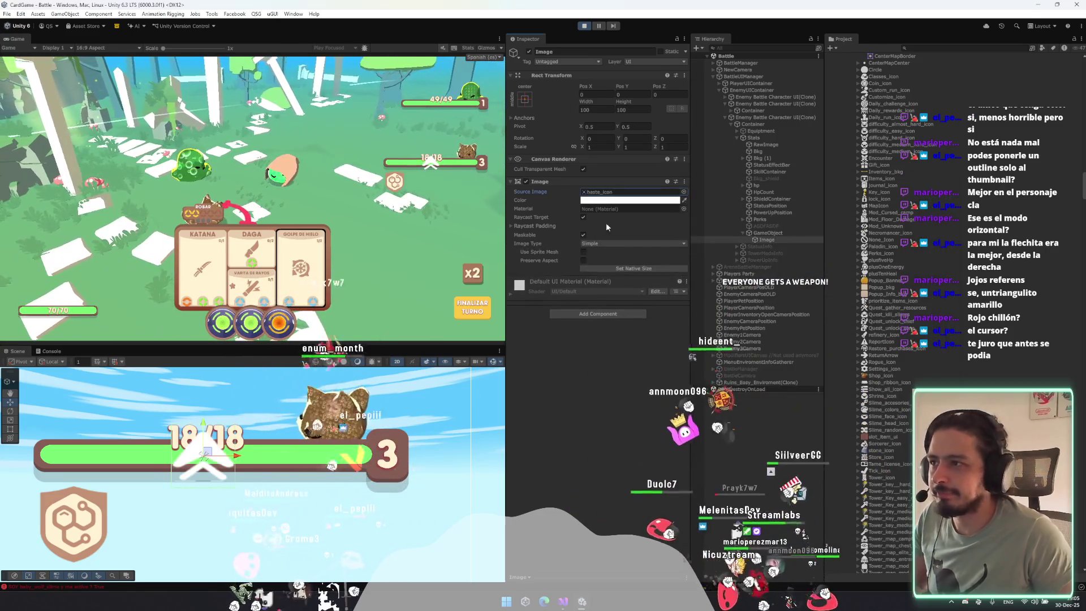
# Tint the chevron yellow, rotate it to point left, and shrink it to about 53 units.
pyautogui.click(678, 201)
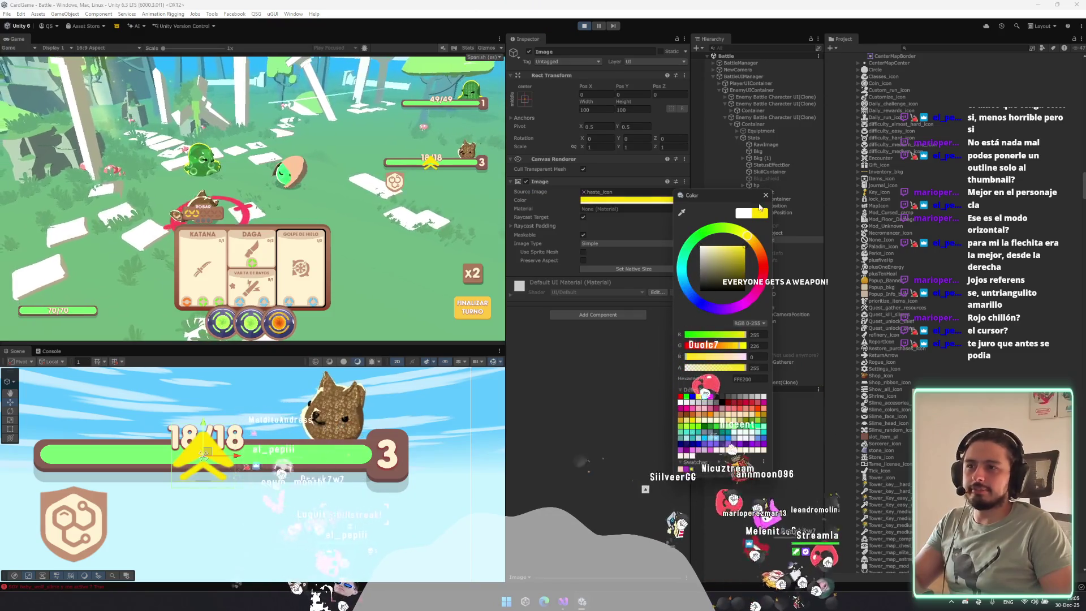
pyautogui.click(766, 195)
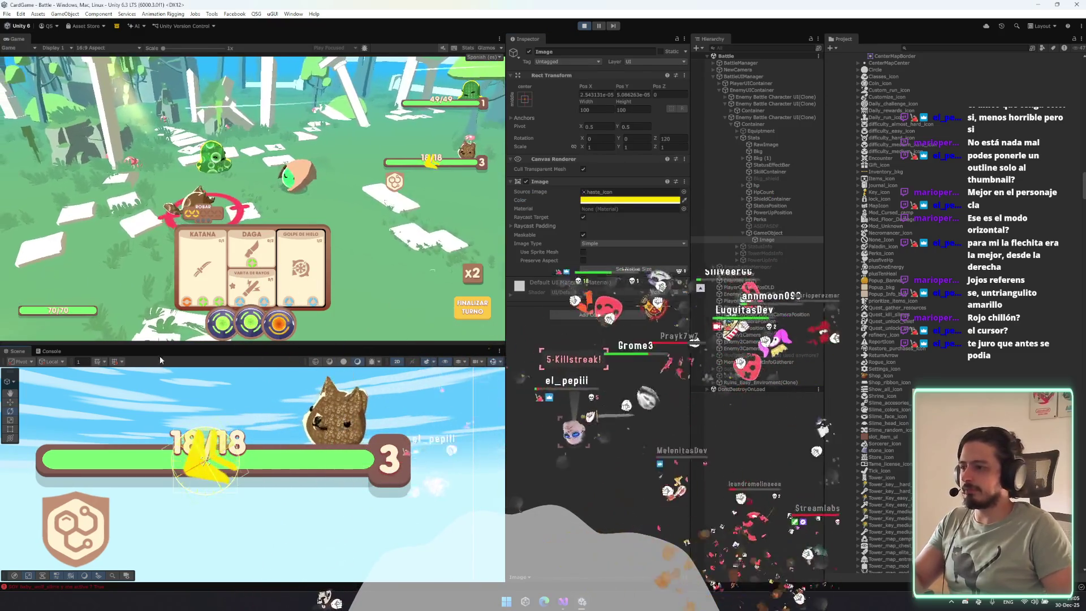
pyautogui.moveTo(186, 447)
pyautogui.mouseDown()
pyautogui.moveTo(177, 467)
pyautogui.moveTo(420, 466)
pyautogui.mouseUp()
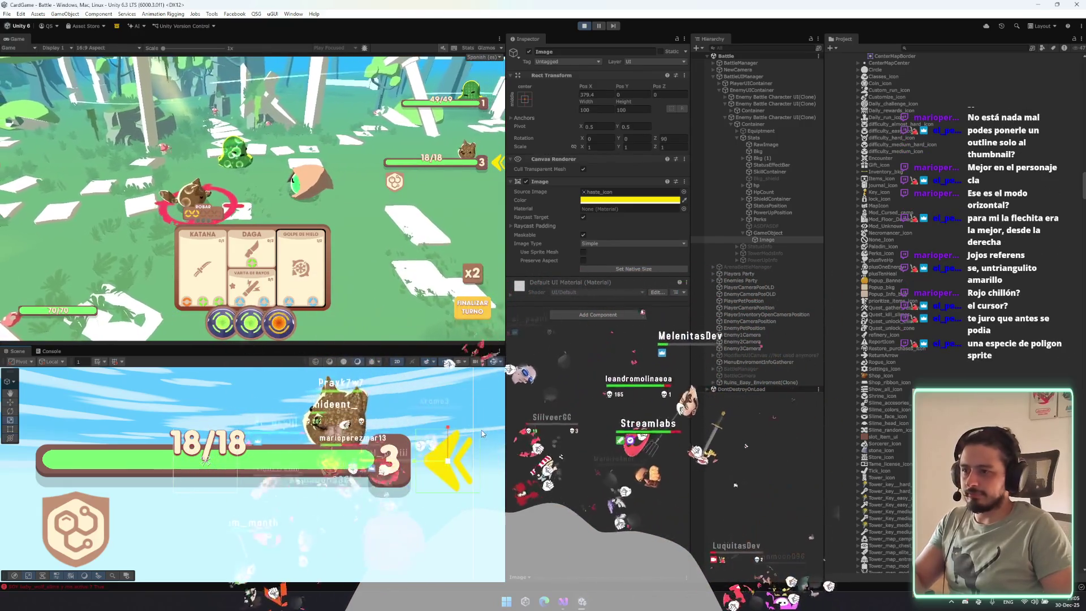
pyautogui.moveTo(481, 429); pyautogui.dragTo(464, 447)
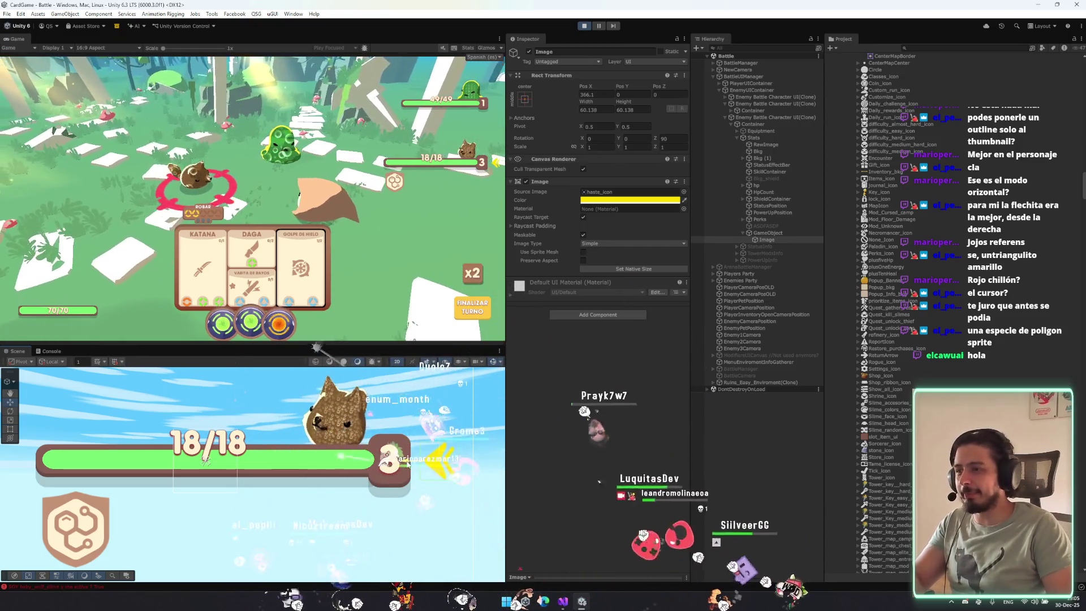
pyautogui.moveTo(420, 480); pyautogui.dragTo(422, 478)
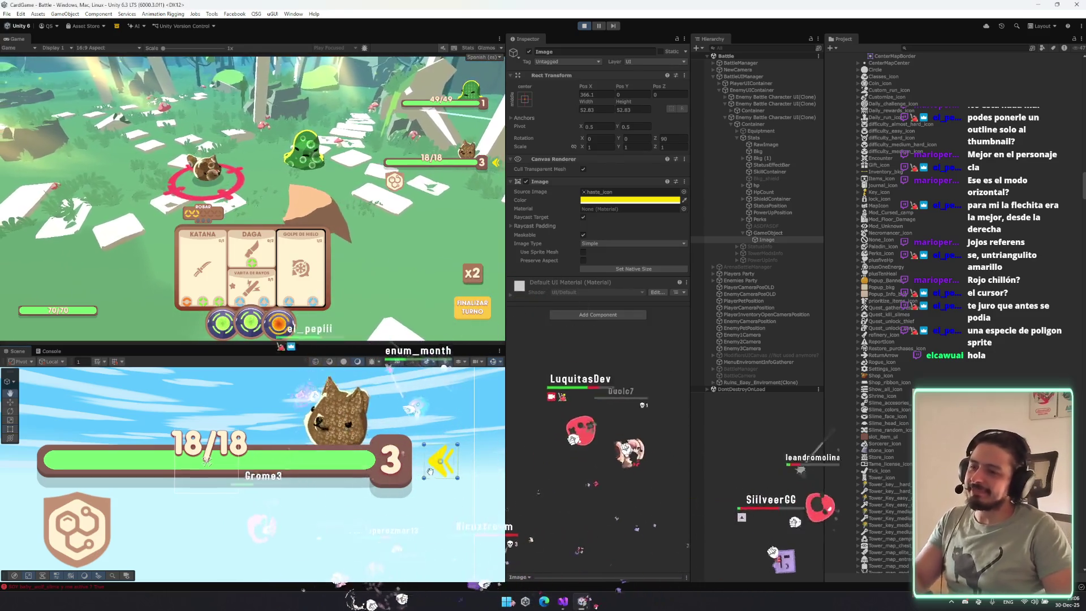
# Nudge the chevron horizontally to about Pos X 343, just beside the level badge.
pyautogui.press('w')
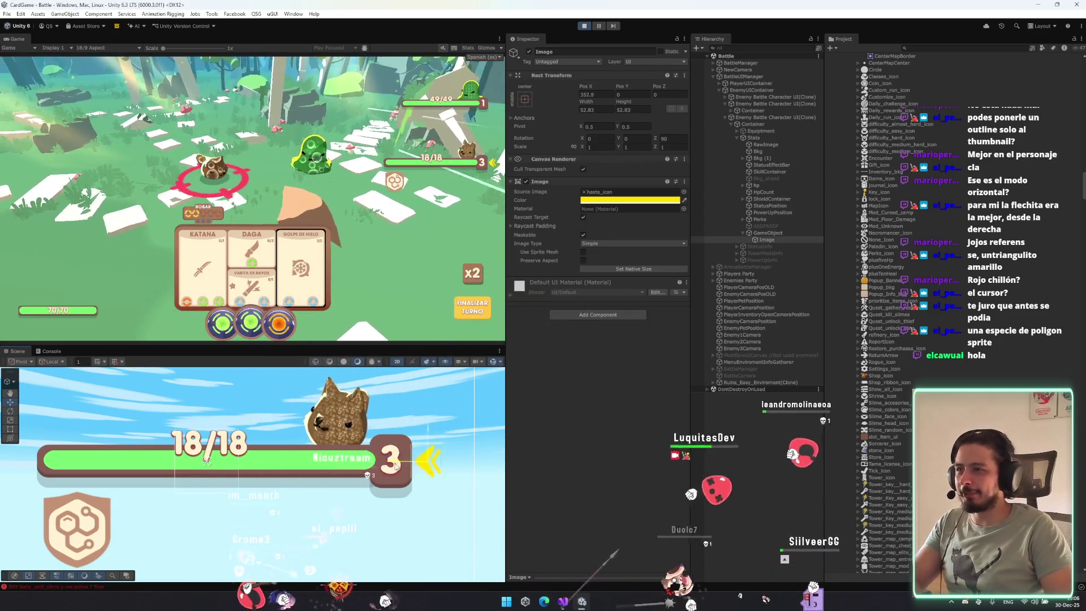
pyautogui.moveTo(400, 465)
pyautogui.mouseDown()
pyautogui.moveTo(389, 466)
pyautogui.moveTo(411, 469)
pyautogui.moveTo(394, 465)
pyautogui.mouseUp()
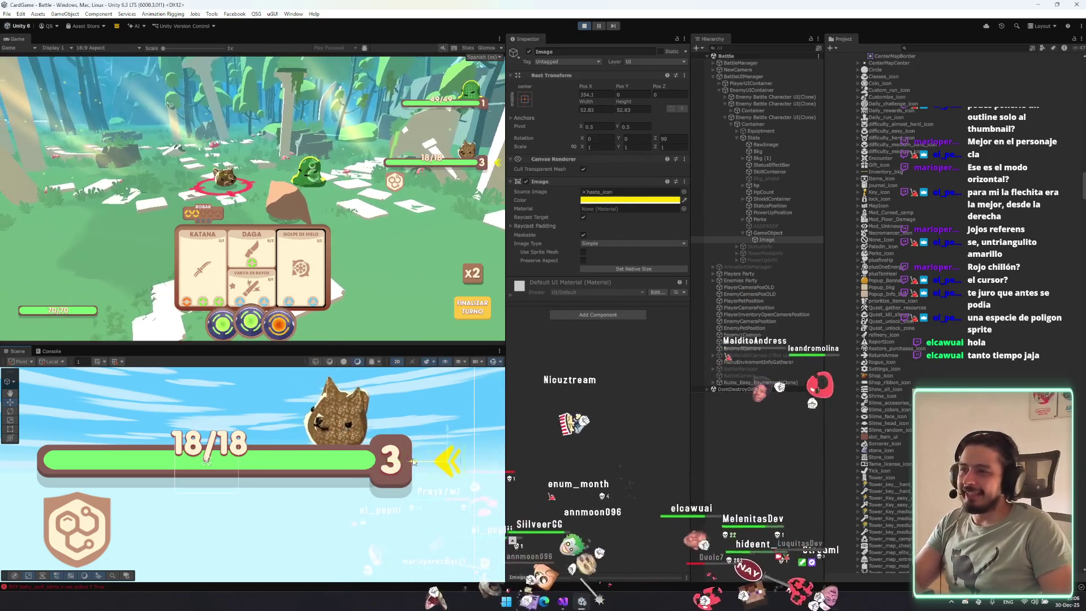
pyautogui.moveTo(394, 465); pyautogui.dragTo(385, 459)
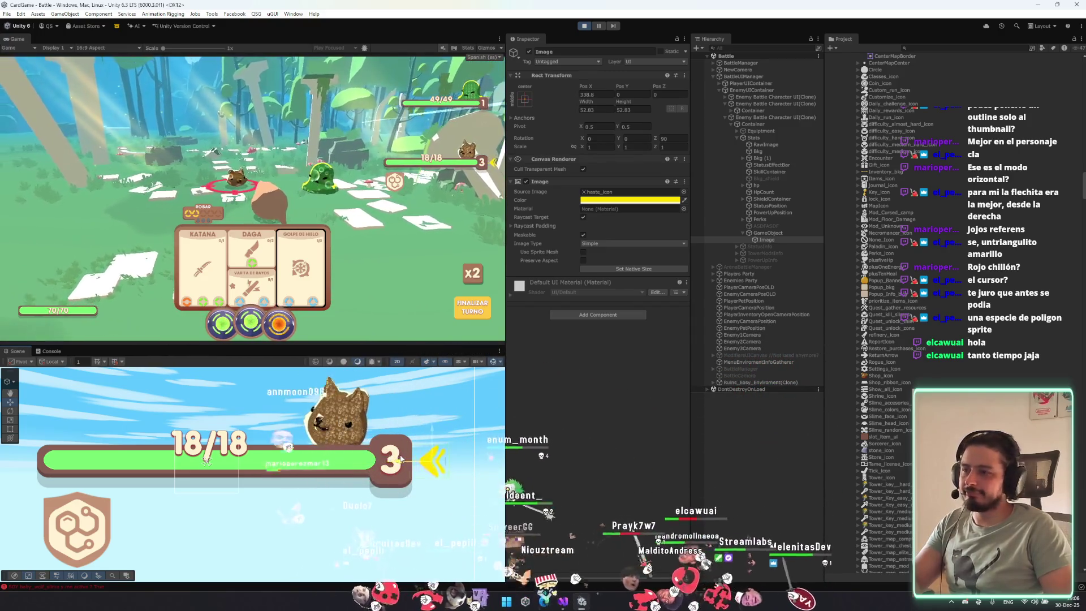
pyautogui.moveTo(401, 460); pyautogui.dragTo(400, 463)
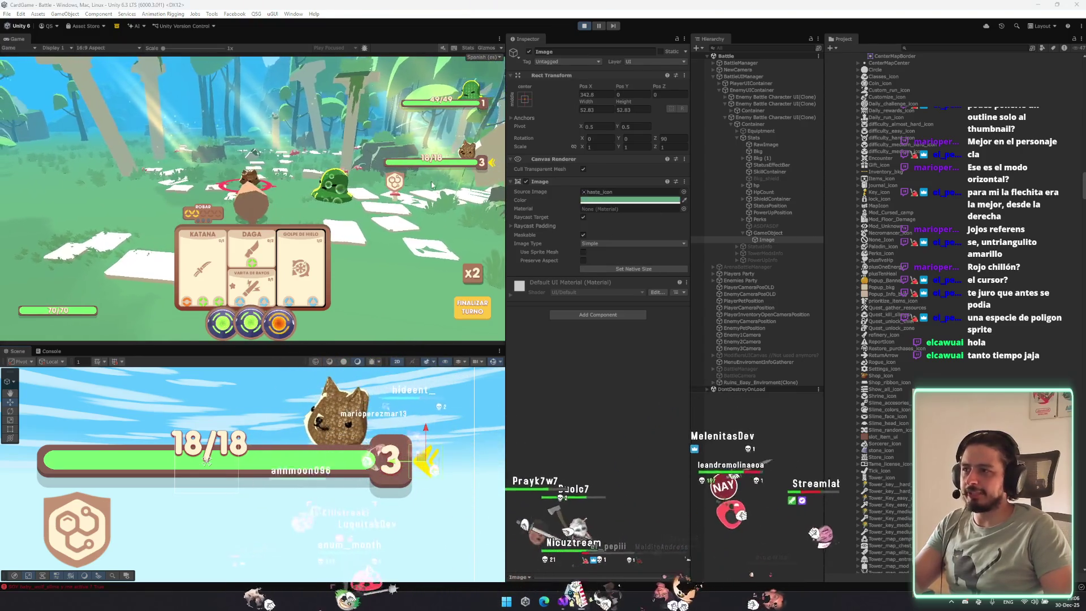
# Add an Outline effect to the chevron image, keeping its default colour.
pyautogui.click(608, 315)
pyautogui.write('out')
pyautogui.press('Return')
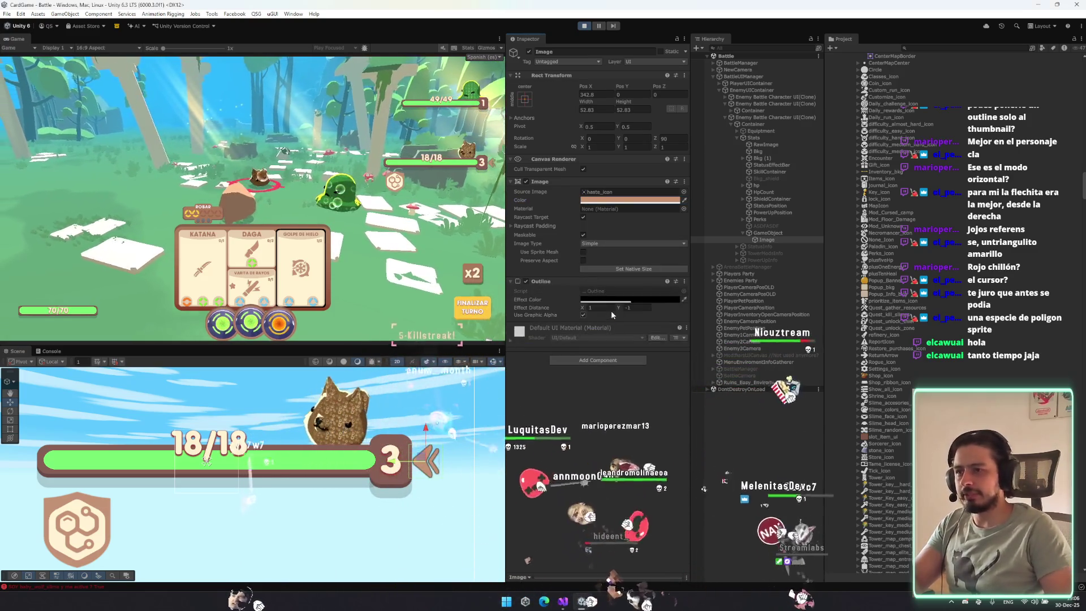
pyautogui.click(614, 300)
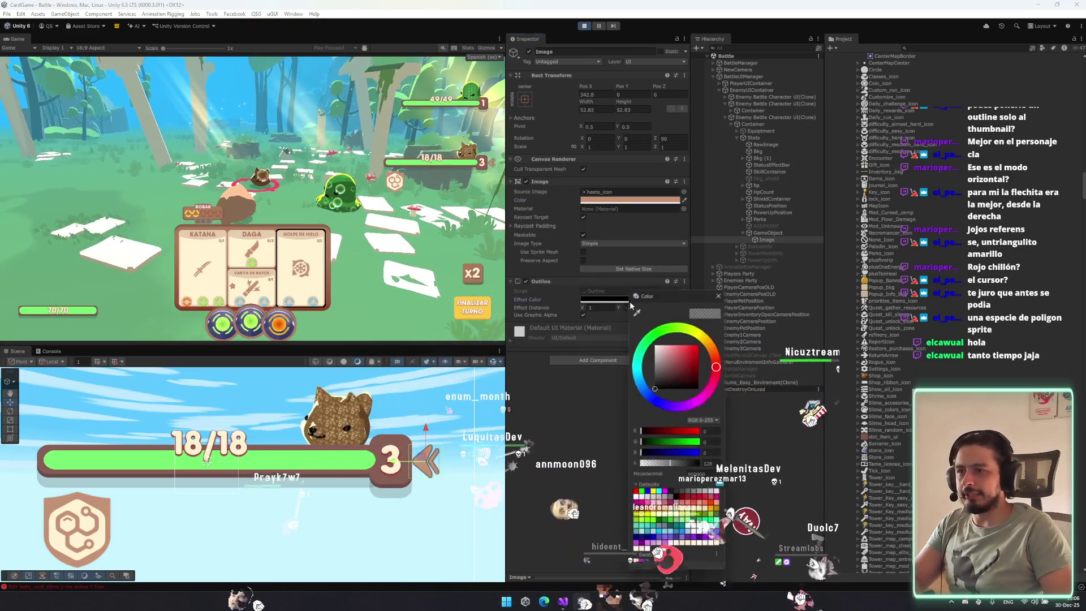
pyautogui.click(719, 292)
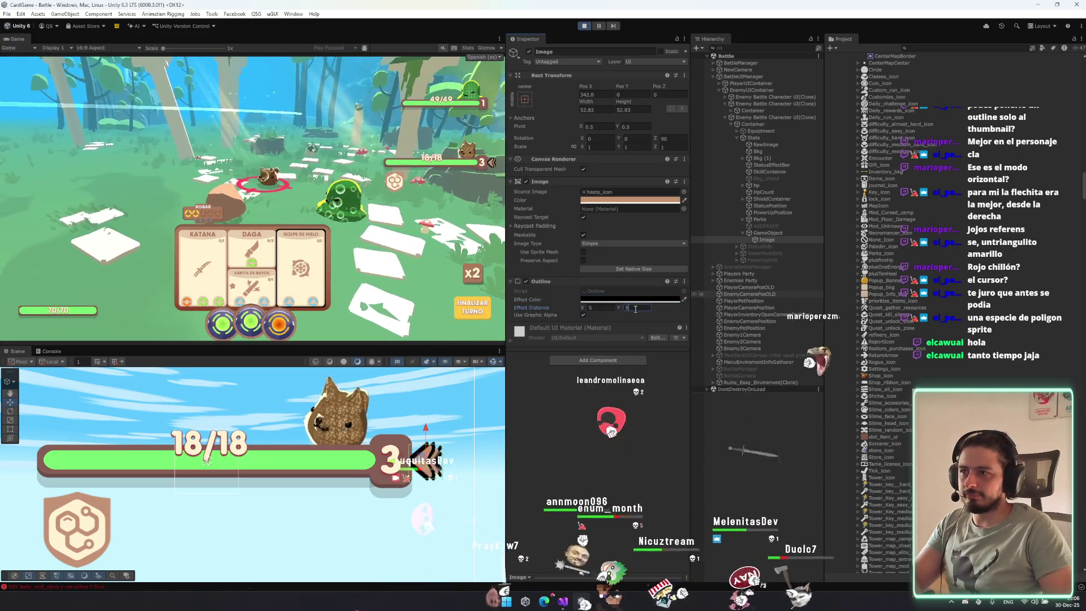
# Set the outline's Effect Distance to X 2 and Y 2.
pyautogui.hotkey('shift', 'Tab')
pyautogui.write('1')
pyautogui.press('Tab')
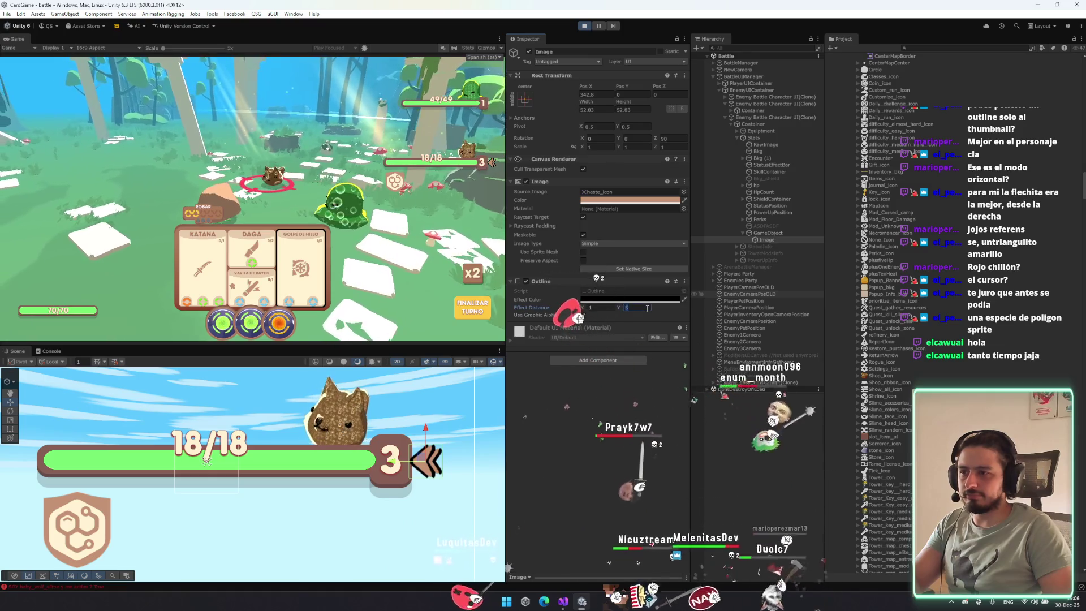
pyautogui.write('1')
pyautogui.click(599, 311)
pyautogui.write('2')
pyautogui.press('Return')
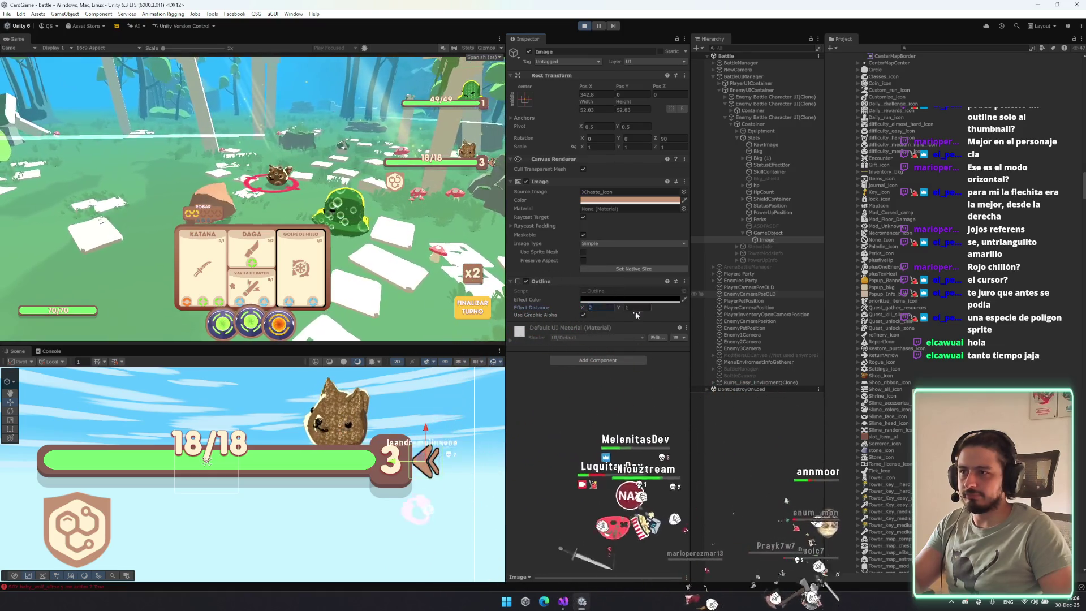
pyautogui.click(639, 310)
pyautogui.write('2')
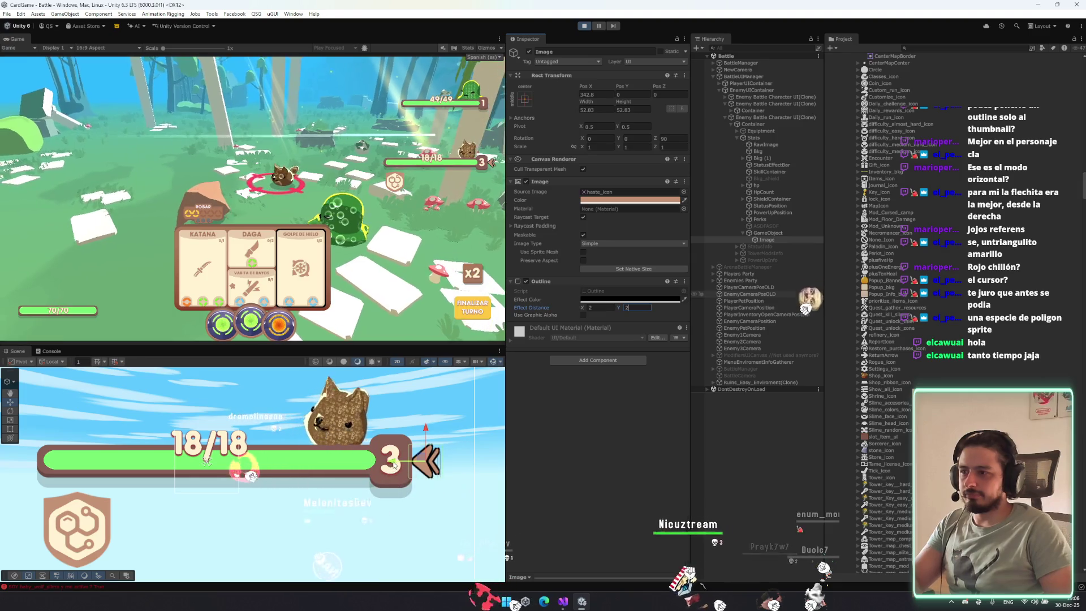
pyautogui.press('Return')
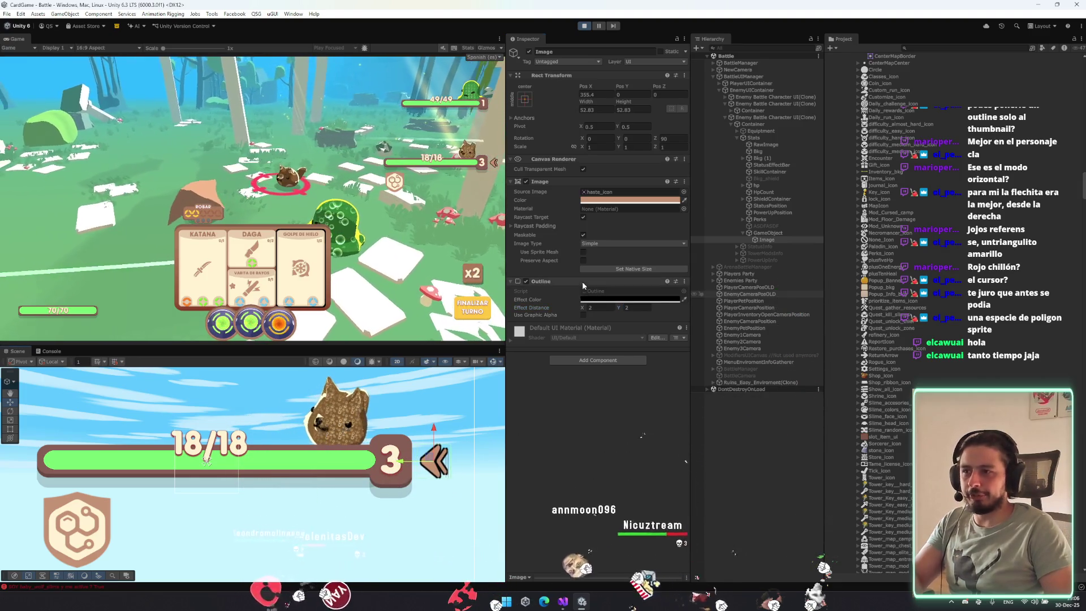
# Replace the chevron's Outline component with a Shadow effect.
pyautogui.rightClick(582, 284)
pyautogui.click(600, 303)
pyautogui.click(601, 317)
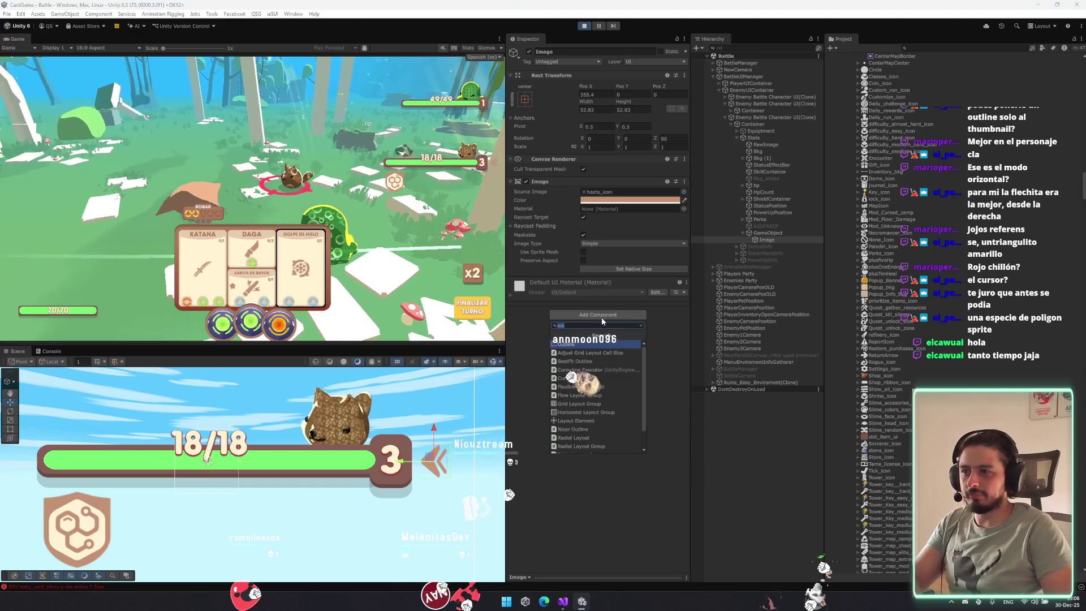
pyautogui.write('shad')
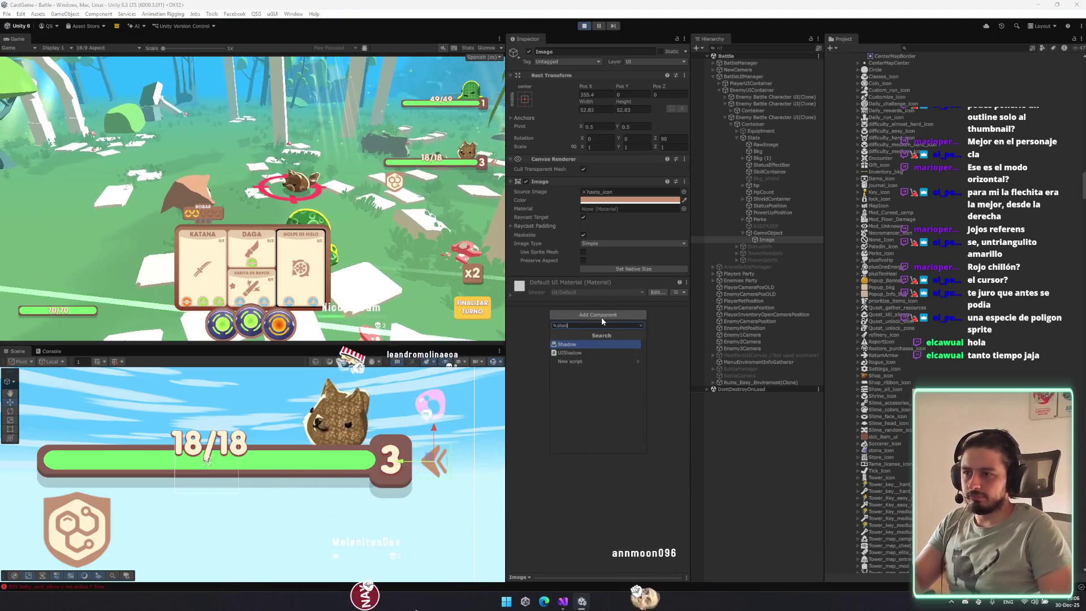
pyautogui.press('Return')
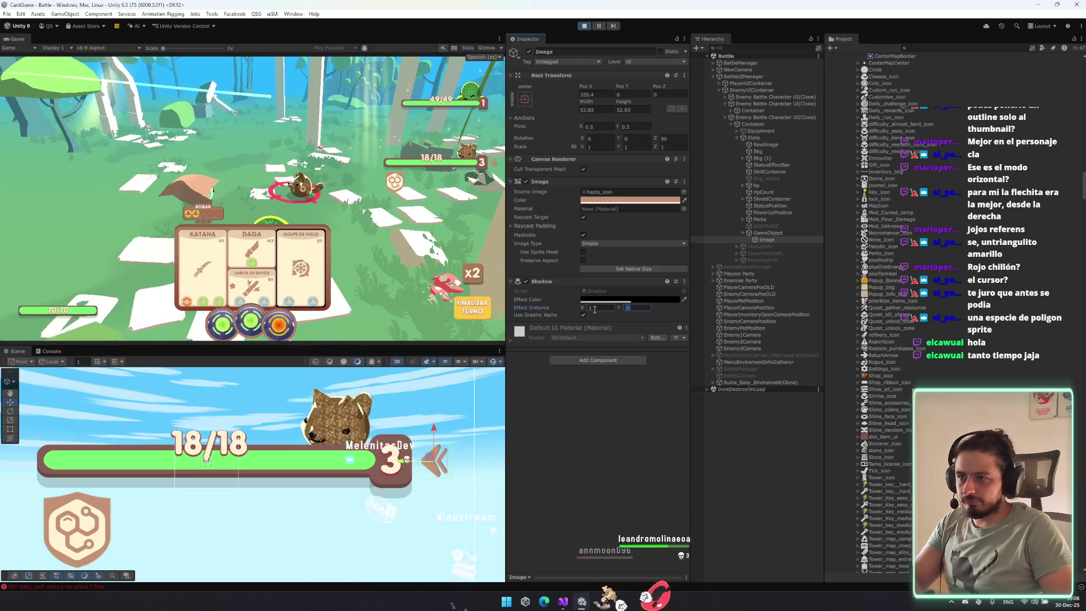
# Set the shadow offset to about -4.99, -3.74 and bring up the image colour.
pyautogui.write('-3')
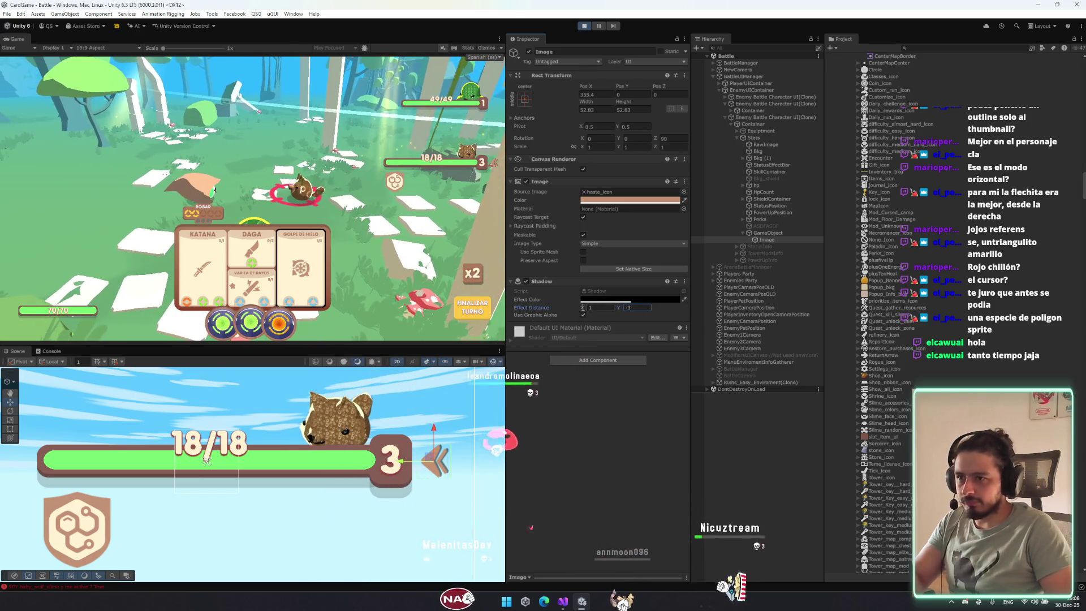
pyautogui.press('Return')
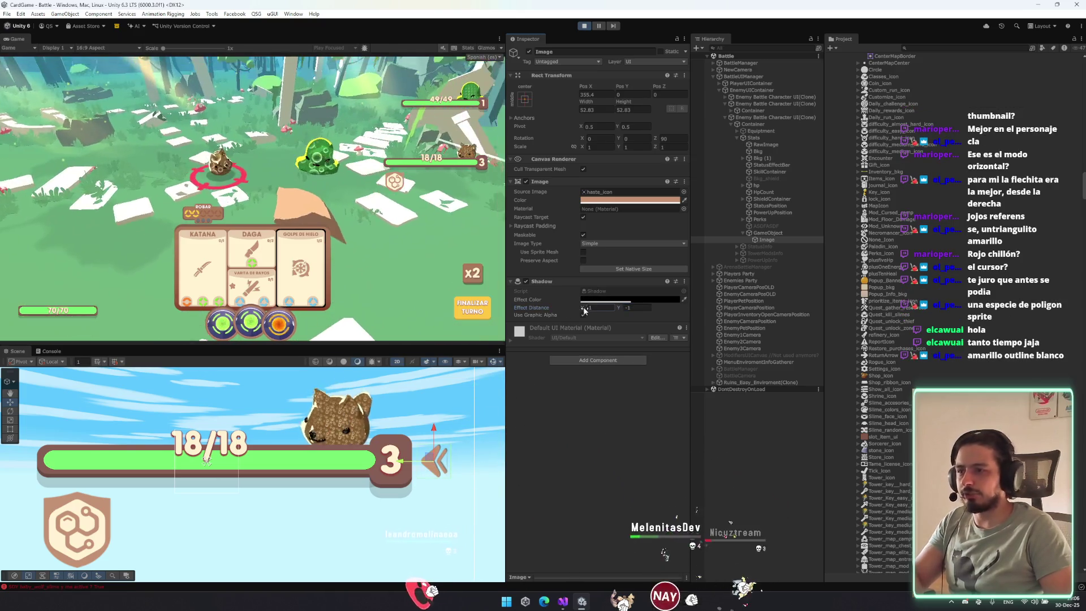
pyautogui.moveTo(584, 310)
pyautogui.mouseDown()
pyautogui.moveTo(592, 306)
pyautogui.moveTo(579, 308)
pyautogui.mouseUp()
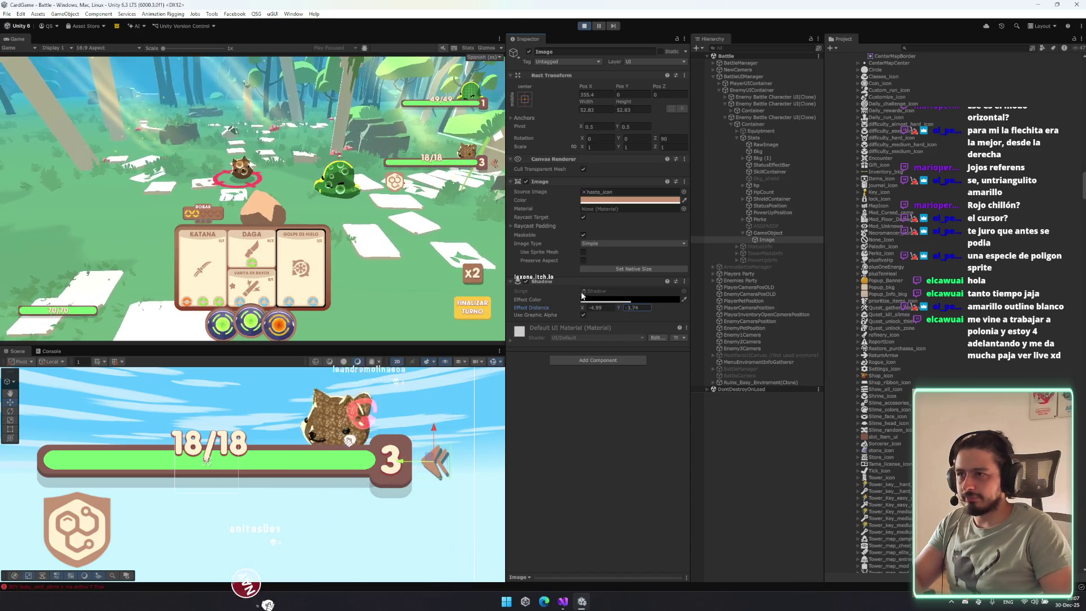
pyautogui.click(630, 199)
# Tint the chevron pale yellow, check HpCount's settings, then reselect the arrow image.
pyautogui.click(721, 233)
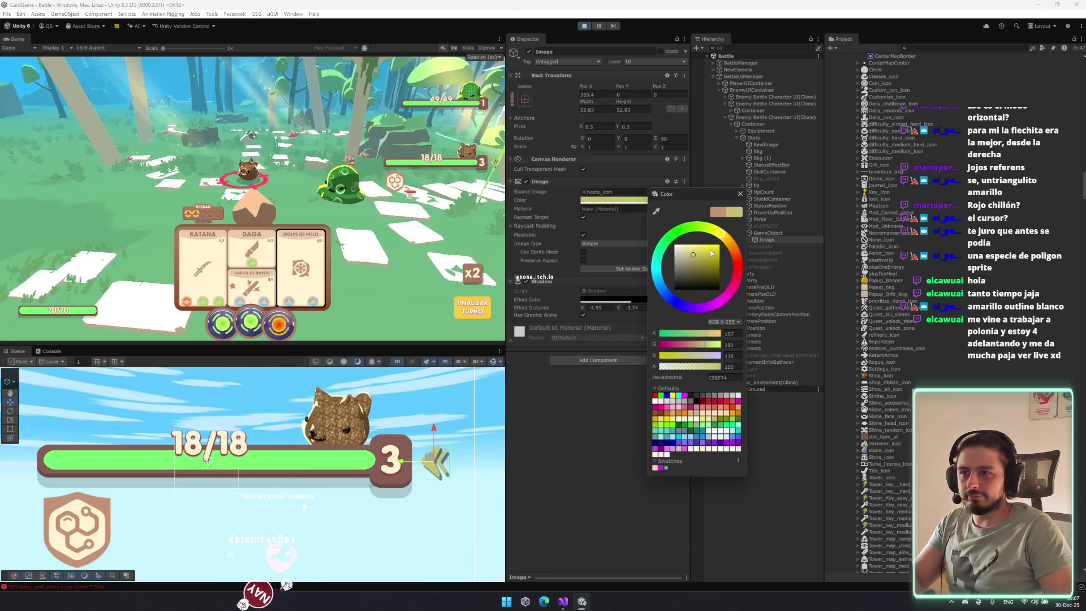
pyautogui.click(740, 194)
pyautogui.click(762, 191)
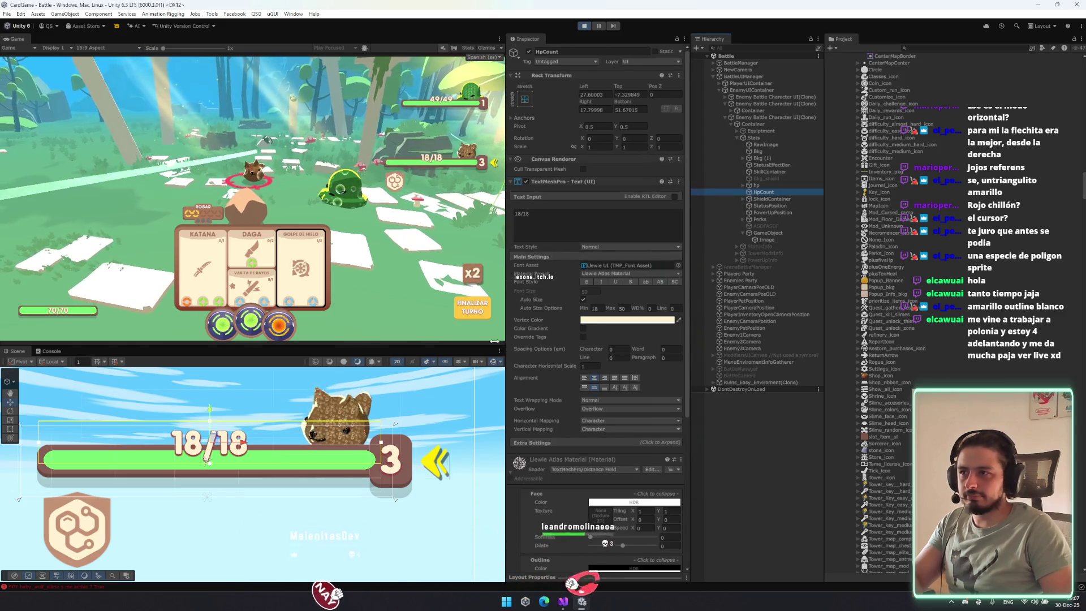
pyautogui.click(766, 239)
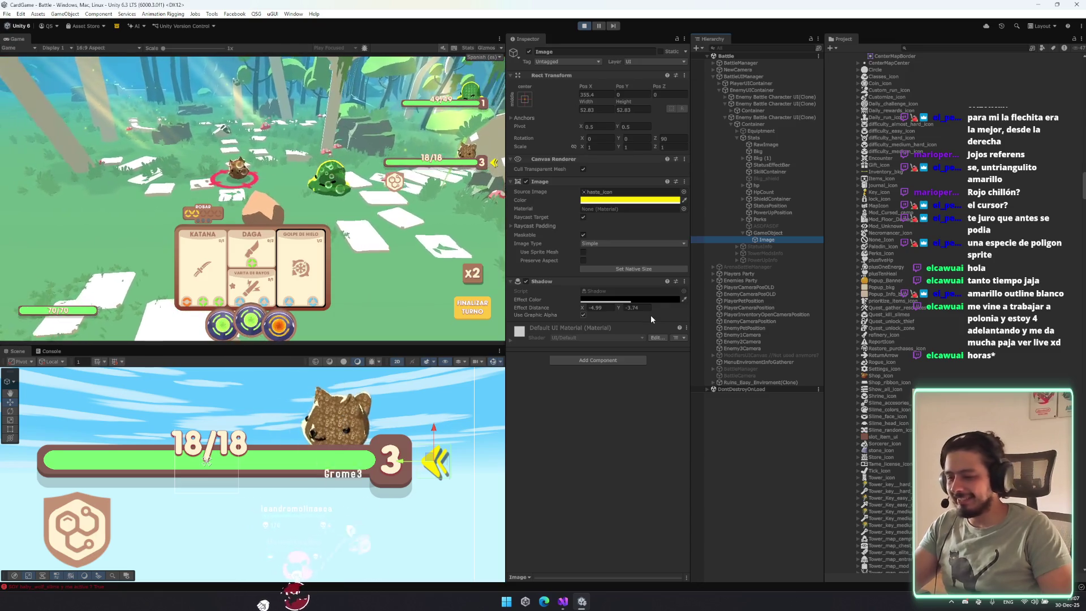
pyautogui.click(413, 465)
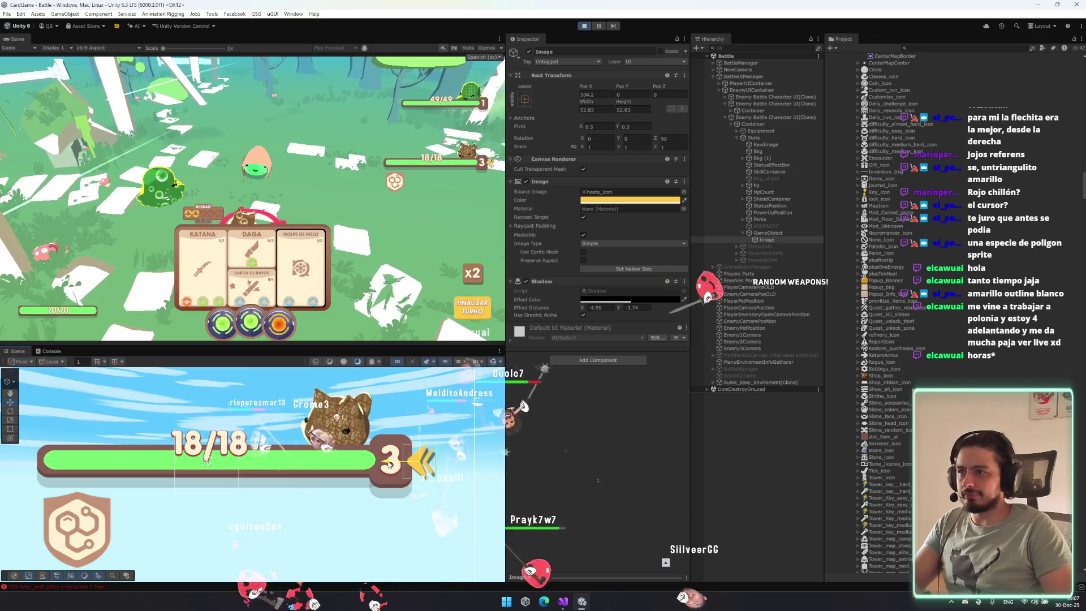
# Add an Outline effect to the chevron and set its colour to white.
pyautogui.click(624, 360)
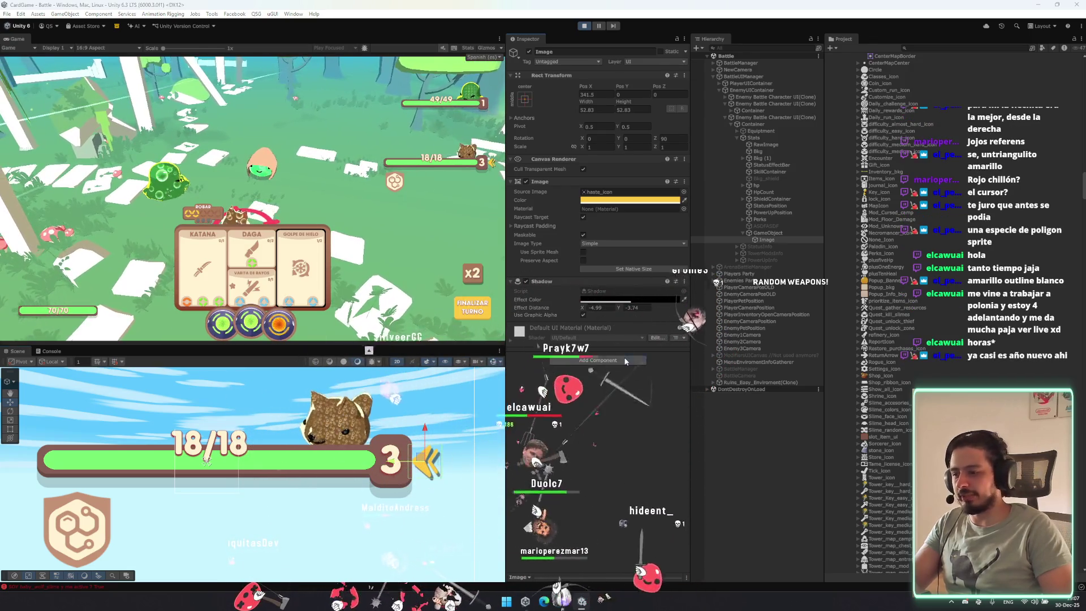
pyautogui.write('shado')
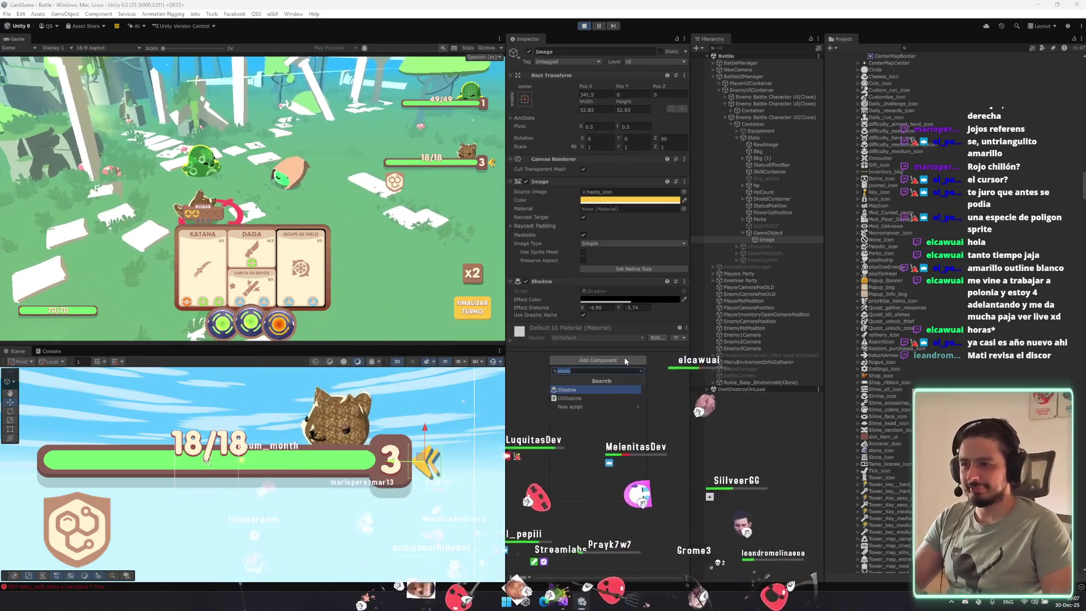
pyautogui.press('BackSpace')
pyautogui.press('BackSpace')
pyautogui.press('BackSpace')
pyautogui.write('ou')
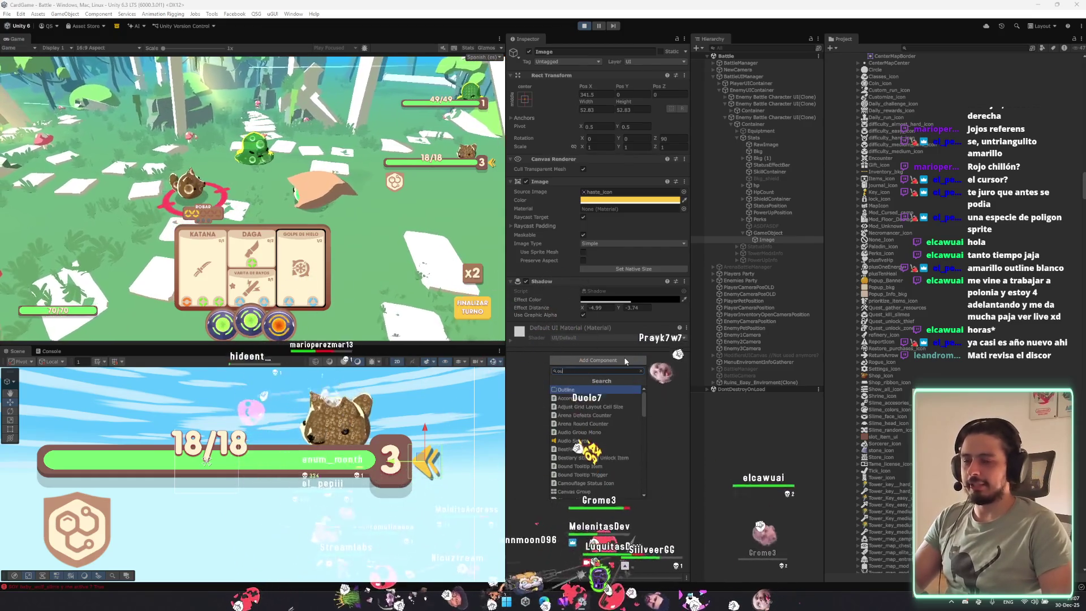
pyautogui.press('Return')
pyautogui.click(611, 346)
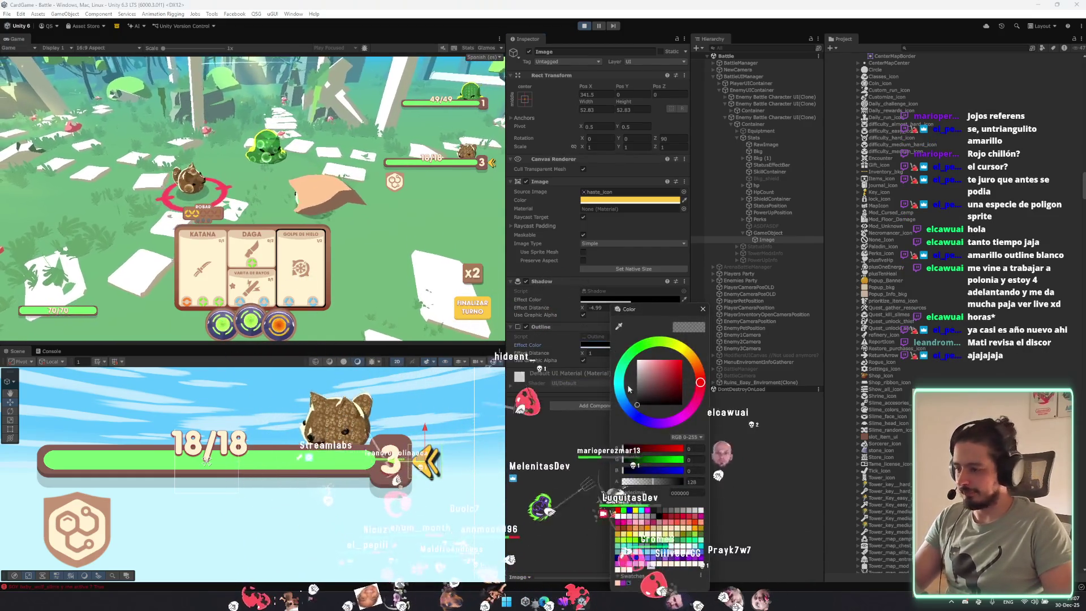
pyautogui.moveTo(657, 394); pyautogui.dragTo(630, 363)
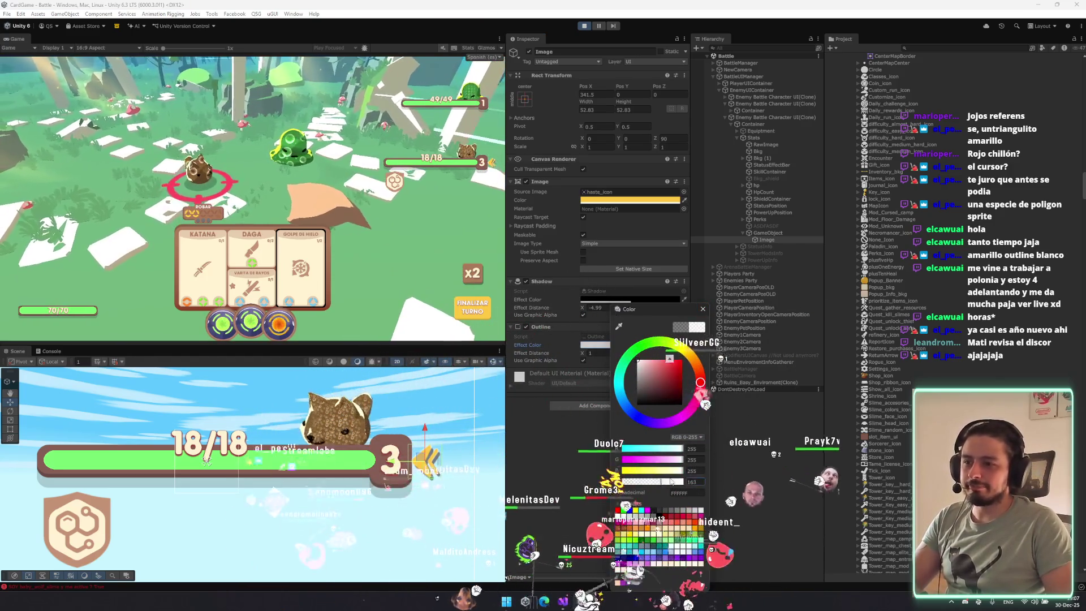
pyautogui.click(702, 310)
# Set the outline distance to 3 by 3 and move it above the Shadow.
pyautogui.doubleClick(599, 353)
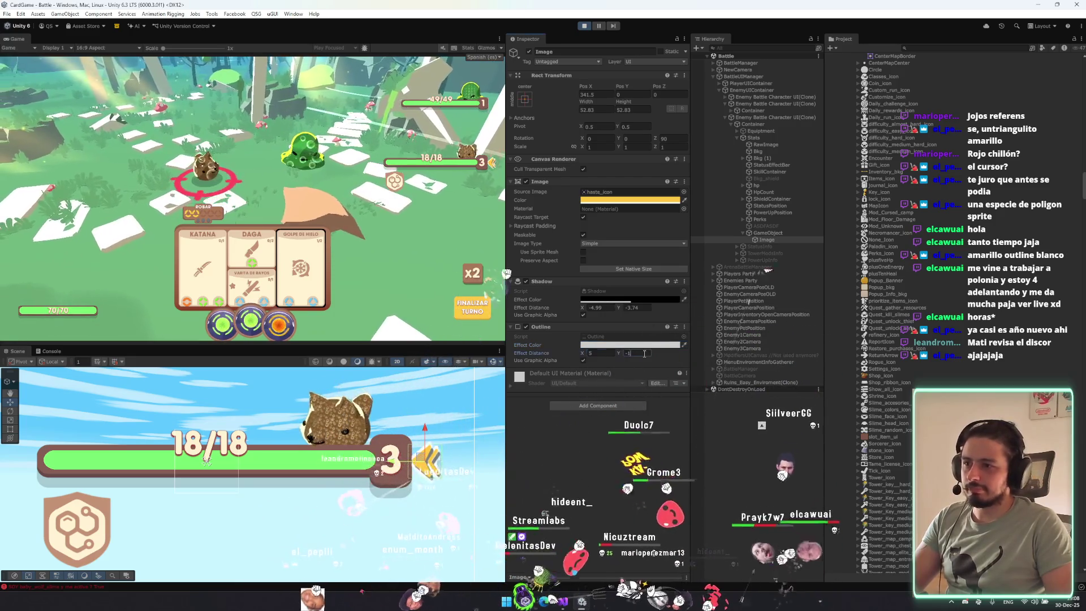
pyautogui.write('3')
pyautogui.press('Tab')
pyautogui.write('5')
pyautogui.click(640, 354)
pyautogui.write('3')
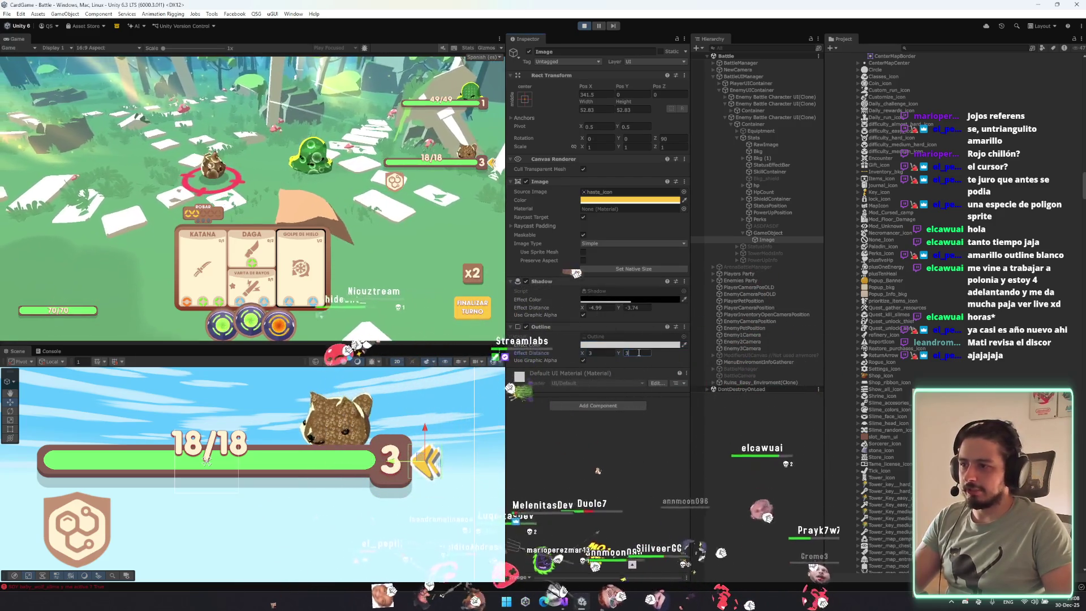
pyautogui.moveTo(570, 323); pyautogui.dragTo(565, 278)
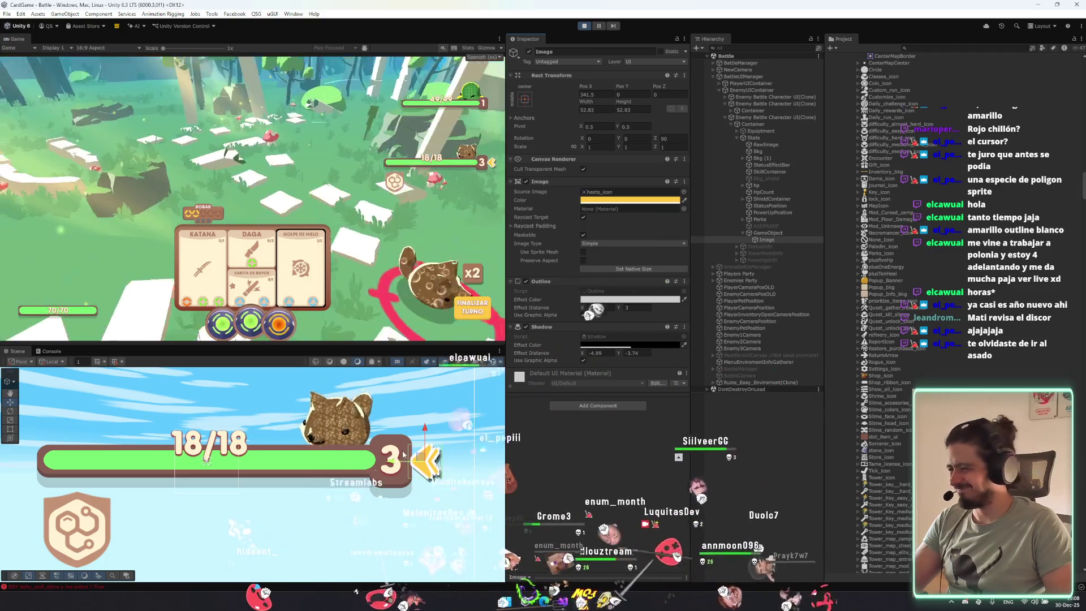
# Recolour the outline a deep gold shade.
pyautogui.click(669, 297)
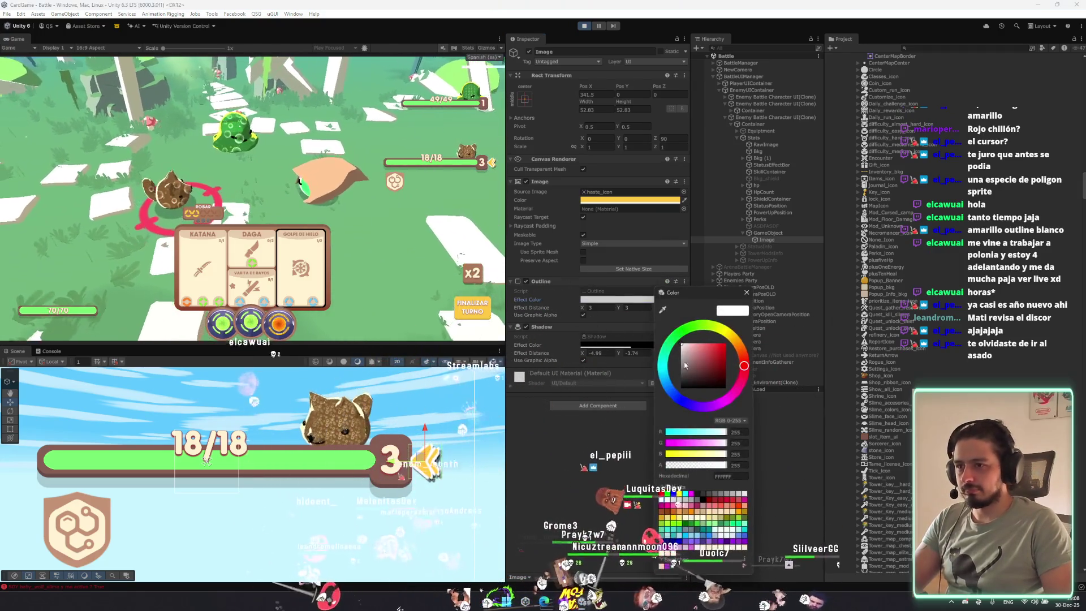
pyautogui.click(682, 343)
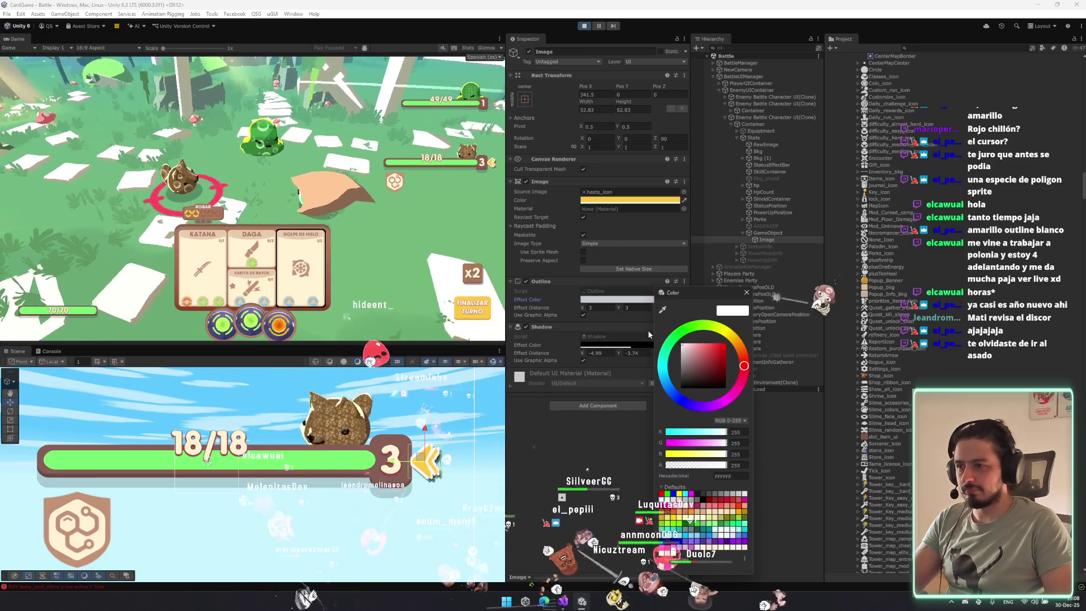
pyautogui.moveTo(726, 341); pyautogui.dragTo(734, 337)
pyautogui.click(711, 346)
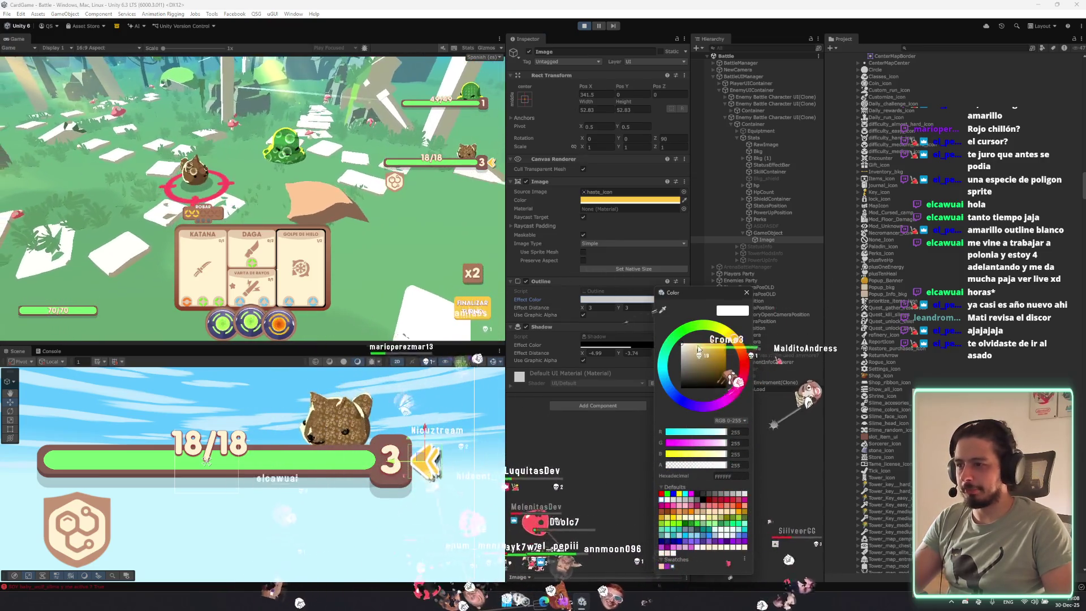
pyautogui.click(723, 364)
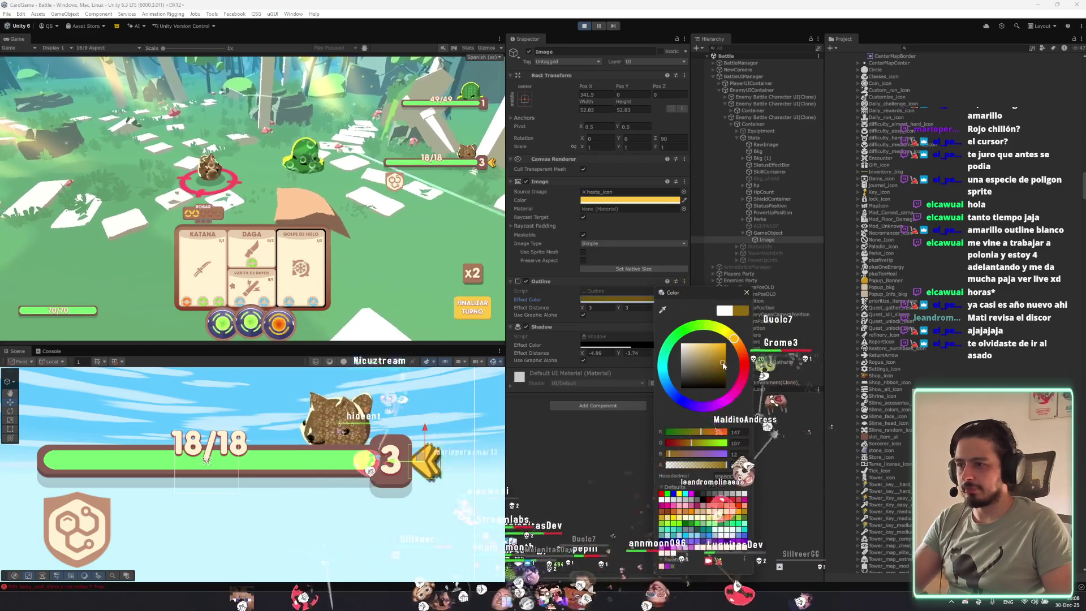
pyautogui.click(724, 358)
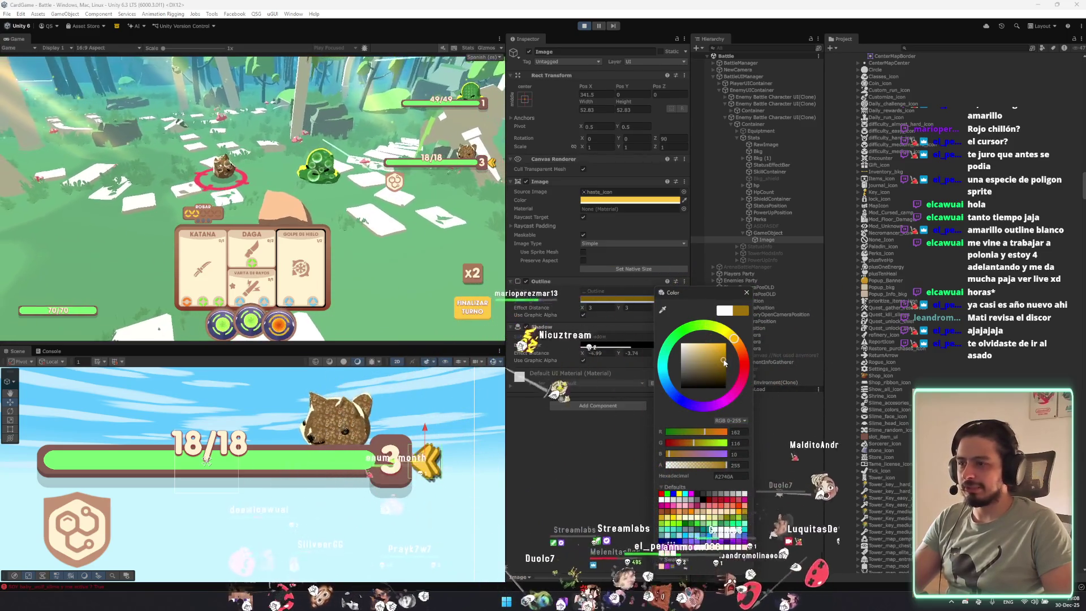
pyautogui.click(746, 293)
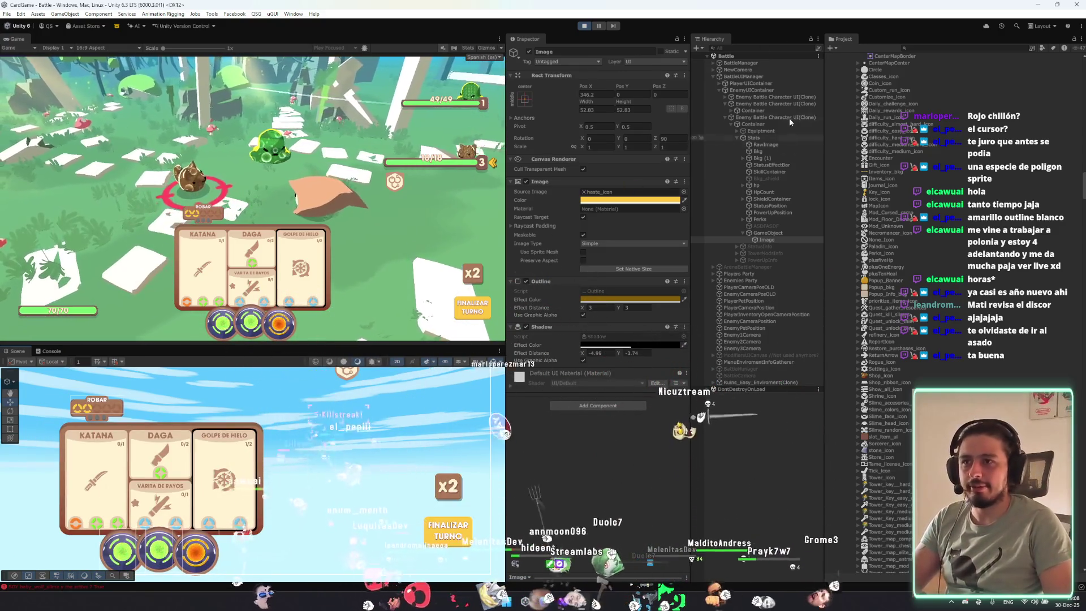
# Search the Hierarchy for 'target', select TargetSlime, and frame it in the Scene view.
pyautogui.click(777, 83)
pyautogui.click(771, 50)
pyautogui.write('target')
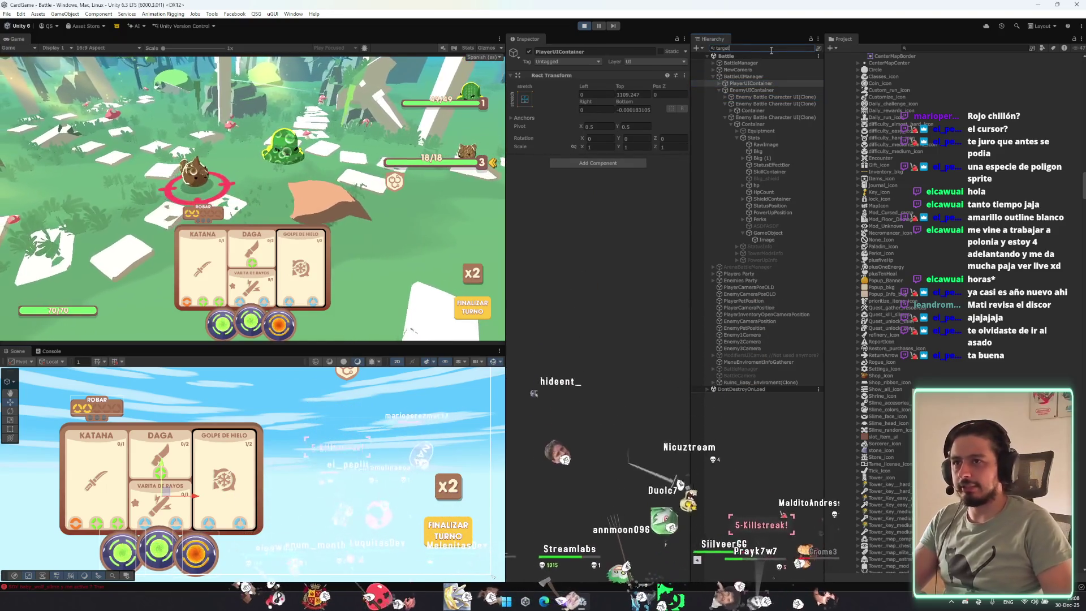
pyautogui.click(762, 83)
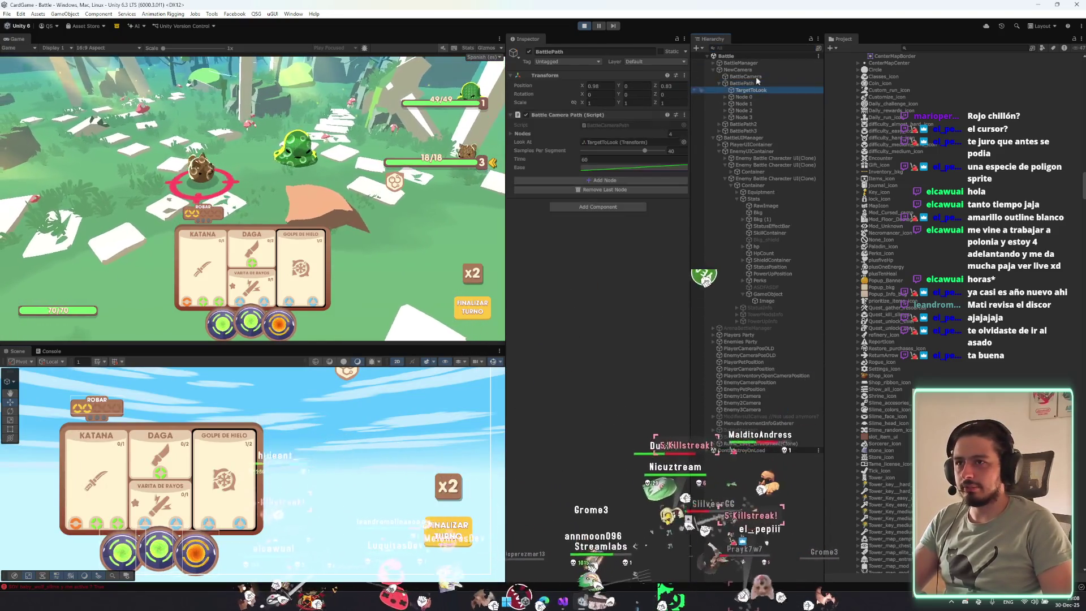
pyautogui.click(758, 48)
pyautogui.write('target')
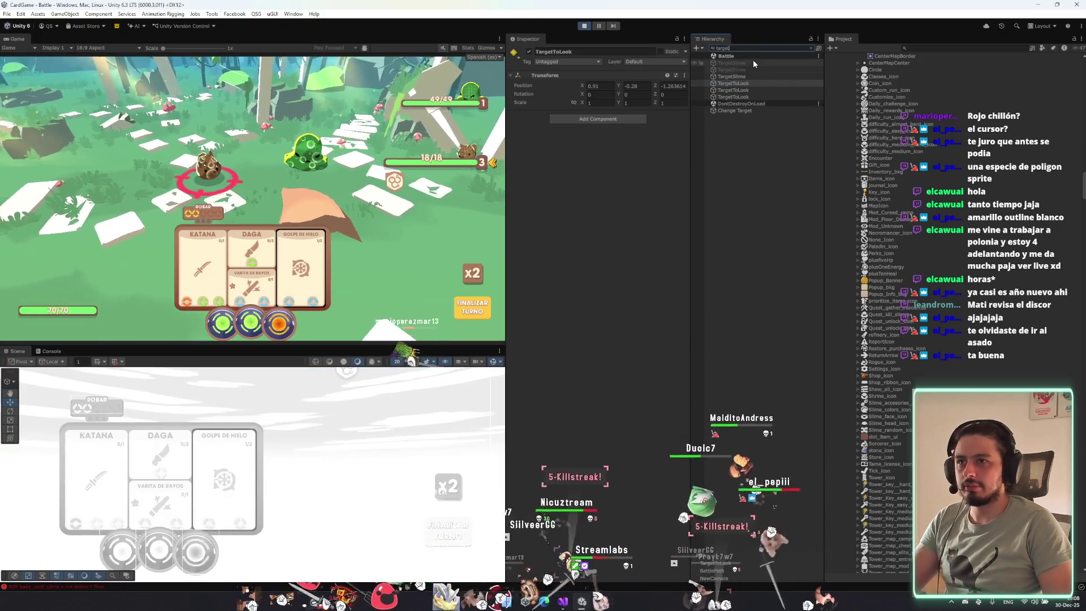
pyautogui.click(750, 76)
pyautogui.click(810, 48)
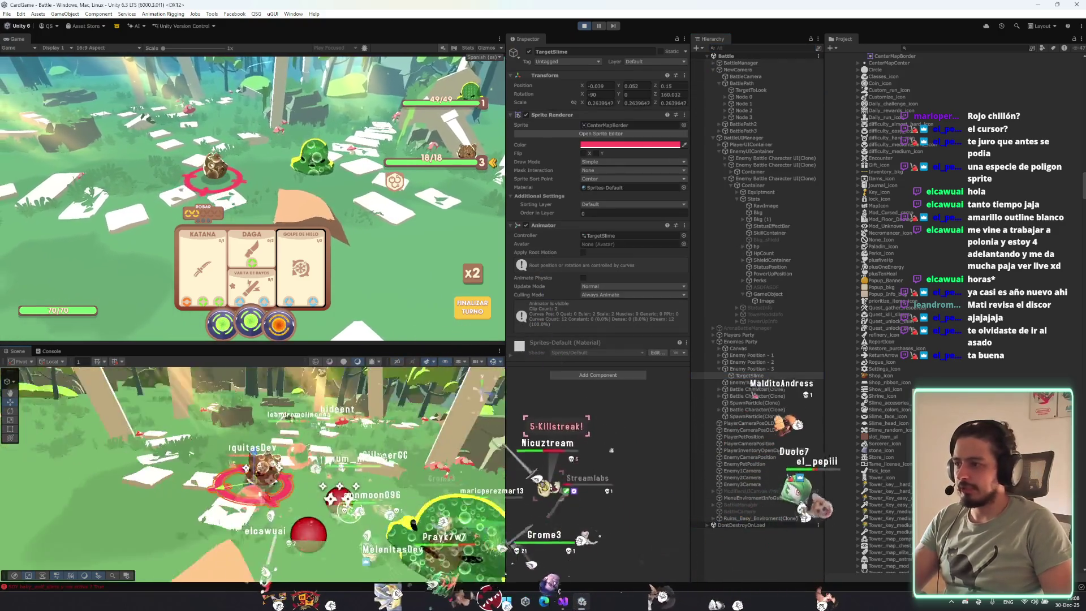
pyautogui.press('f')
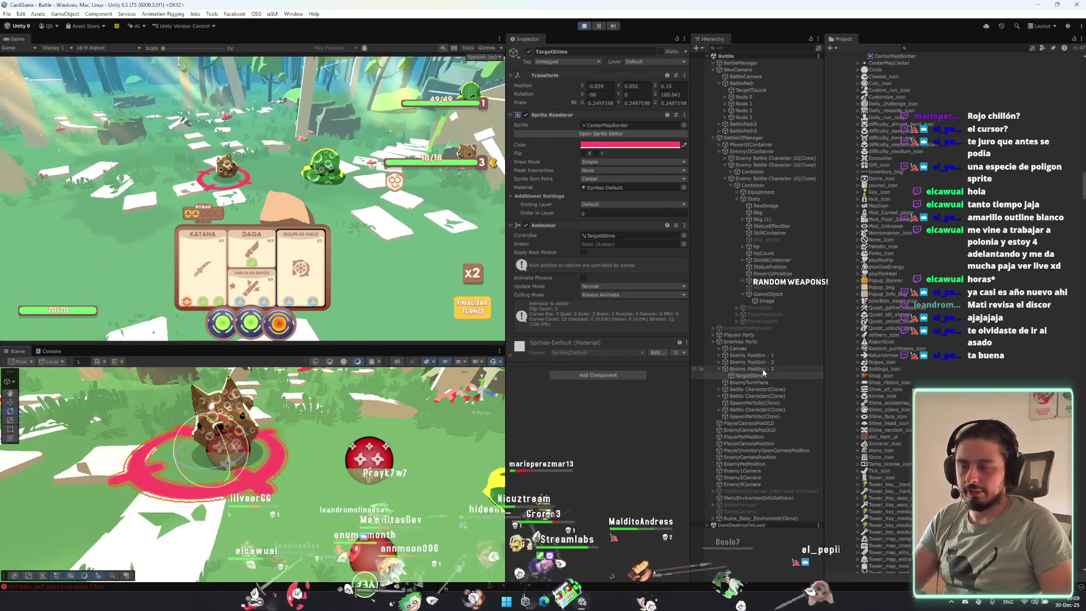
# Add a cube under Enemy Position - 3, raise it above the enemy, and give it the arrow mesh.
pyautogui.rightClick(763, 367)
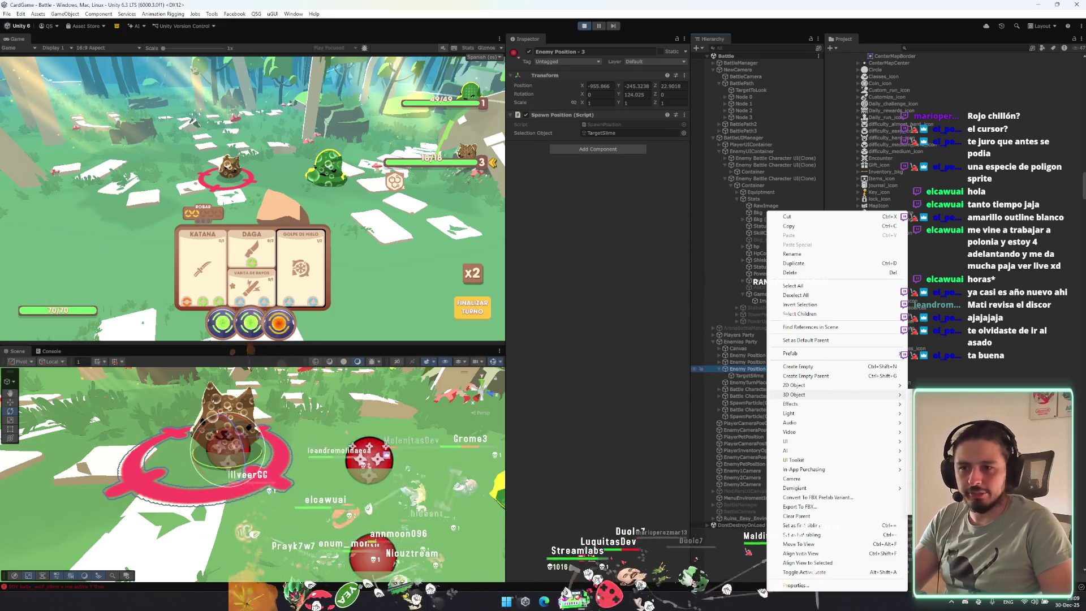
pyautogui.press('Escape')
pyautogui.scroll(-2, 278, 492)
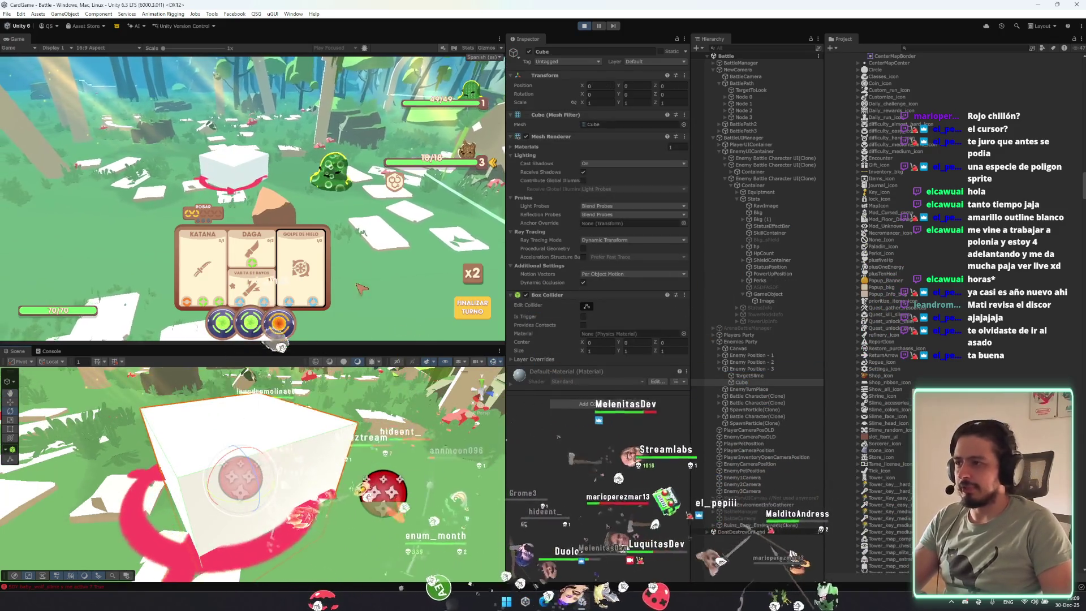
pyautogui.moveTo(278, 502); pyautogui.dragTo(279, 429)
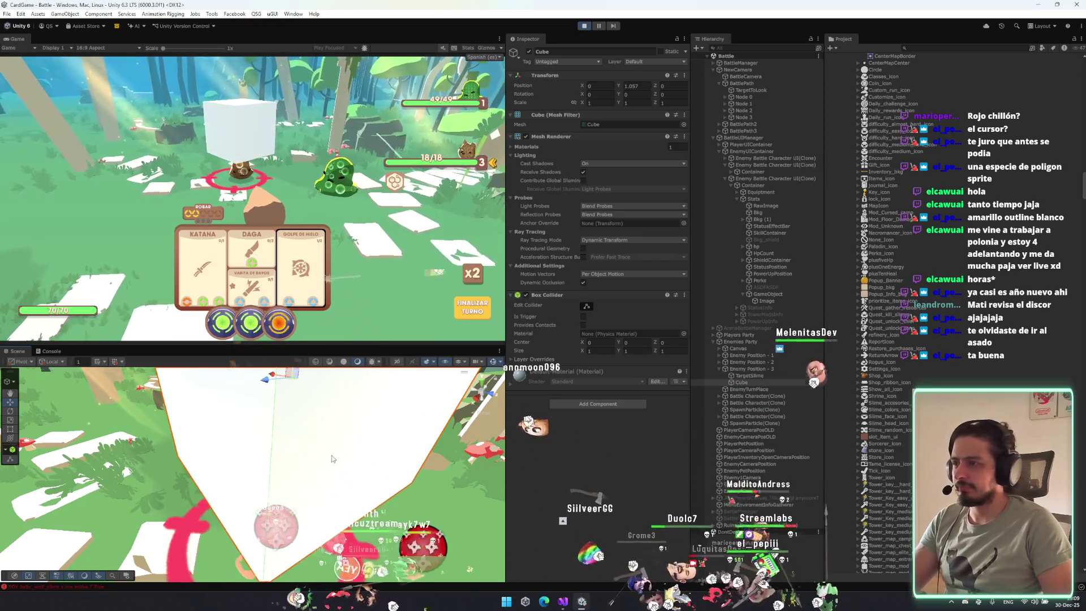
pyautogui.scroll(-3, 271, 452)
pyautogui.click(682, 125)
pyautogui.write('arrow')
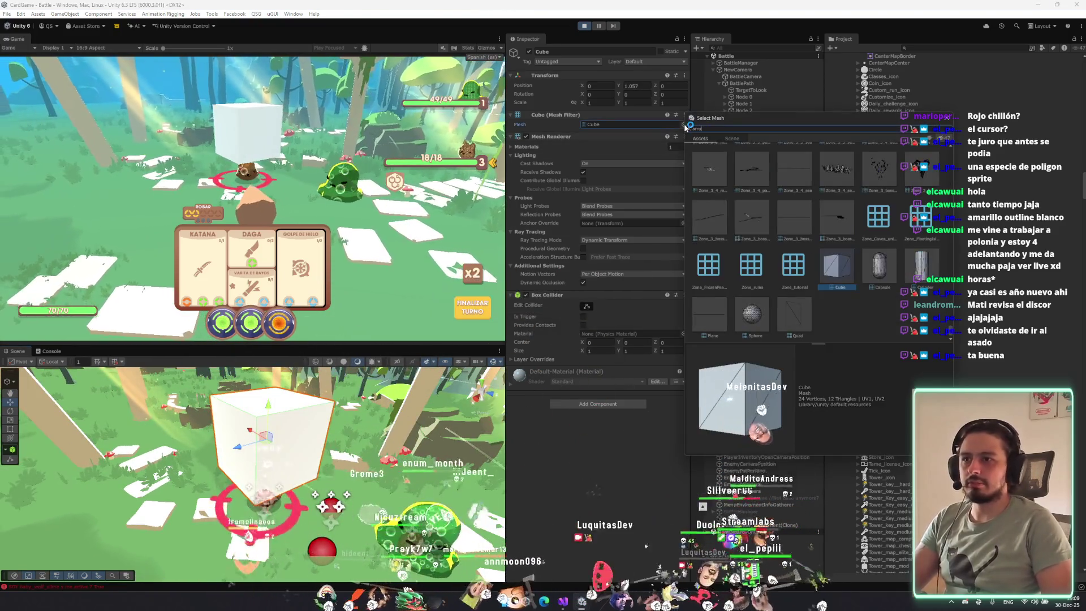
pyautogui.doubleClick(745, 165)
# Remove the arrow's Box Collider, set its X scale to 0.2, and tip it -90 on X.
pyautogui.press('e')
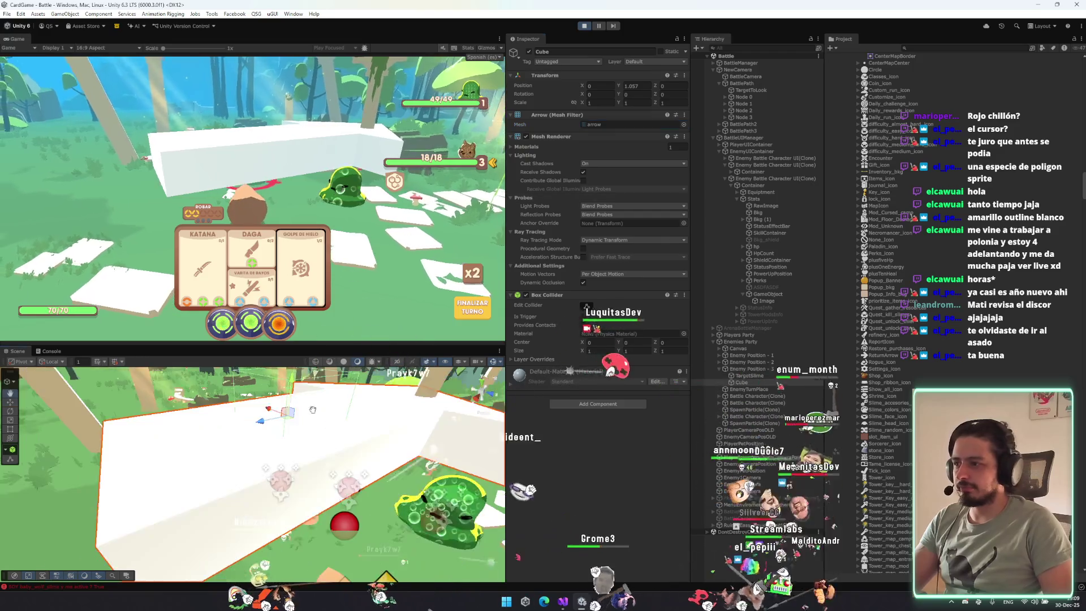
pyautogui.rightClick(574, 295)
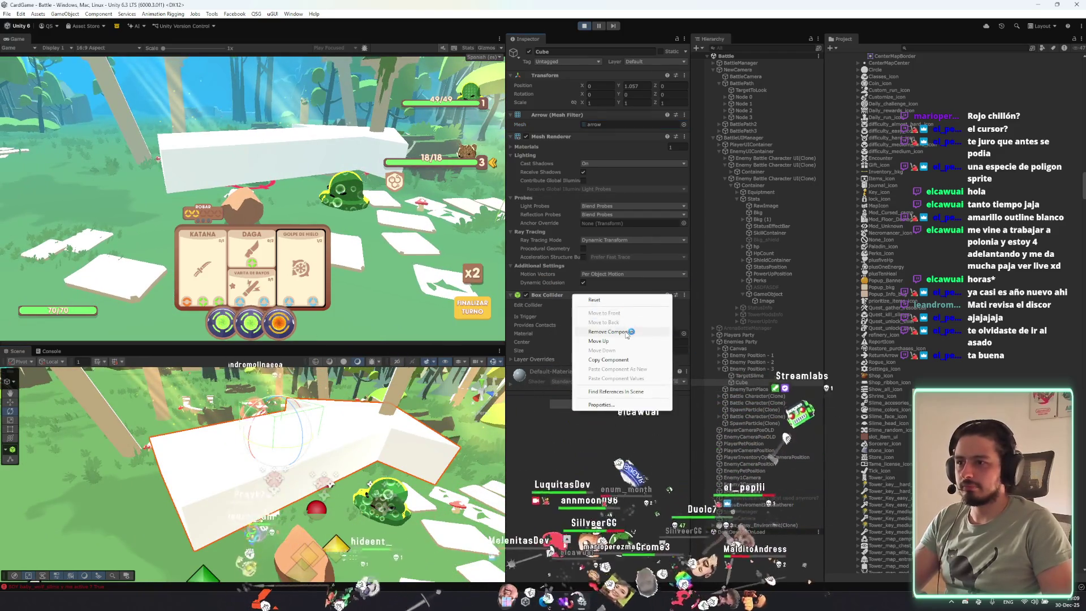
pyautogui.click(607, 331)
pyautogui.click(604, 102)
pyautogui.write('0')
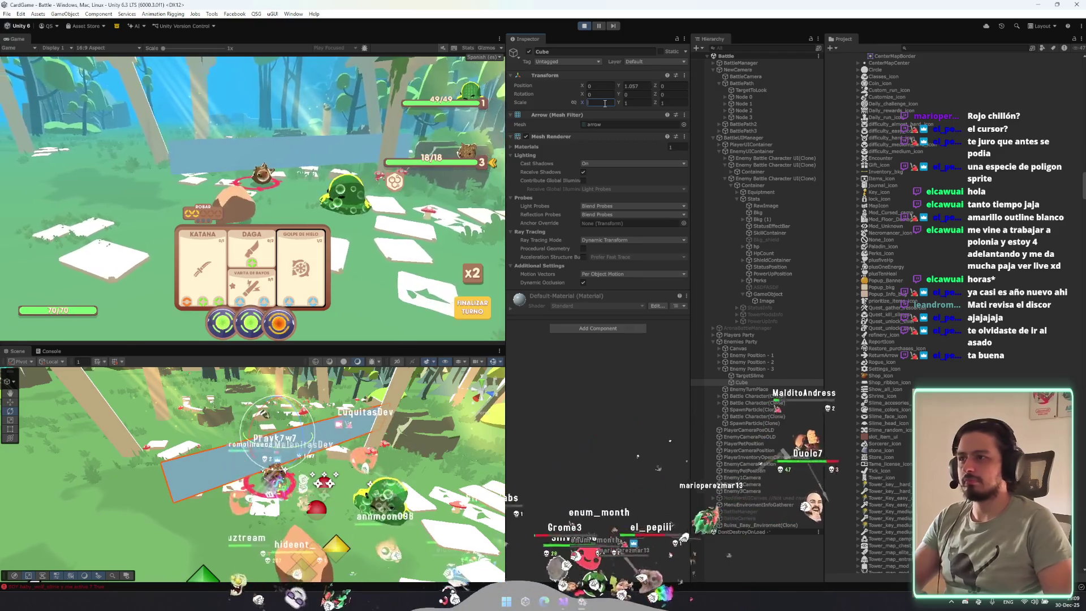
pyautogui.write('1')
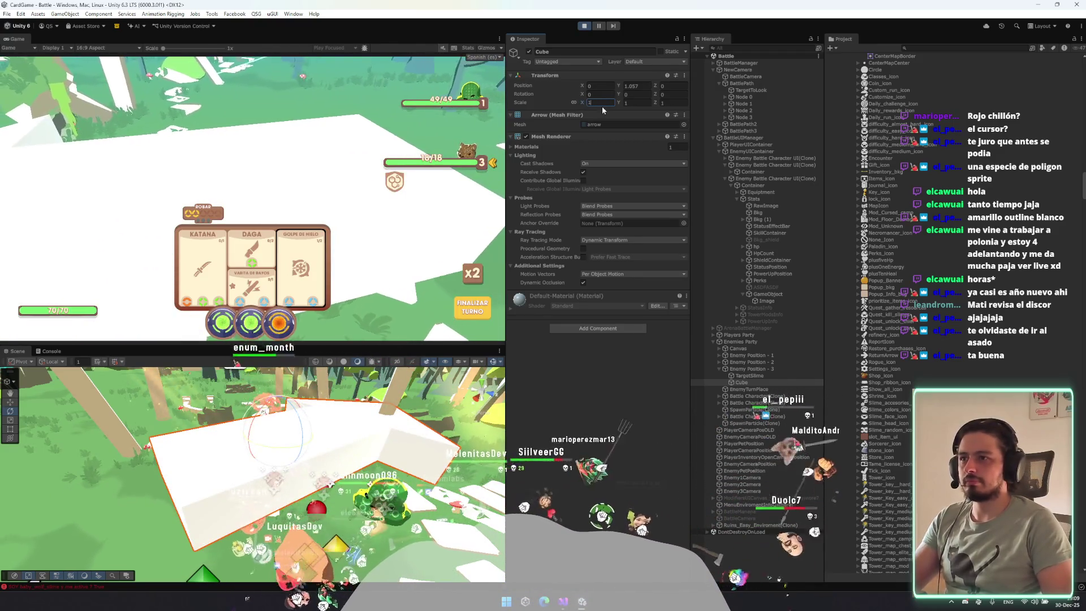
pyautogui.press('BackSpace')
pyautogui.write('0.2')
pyautogui.press('Return')
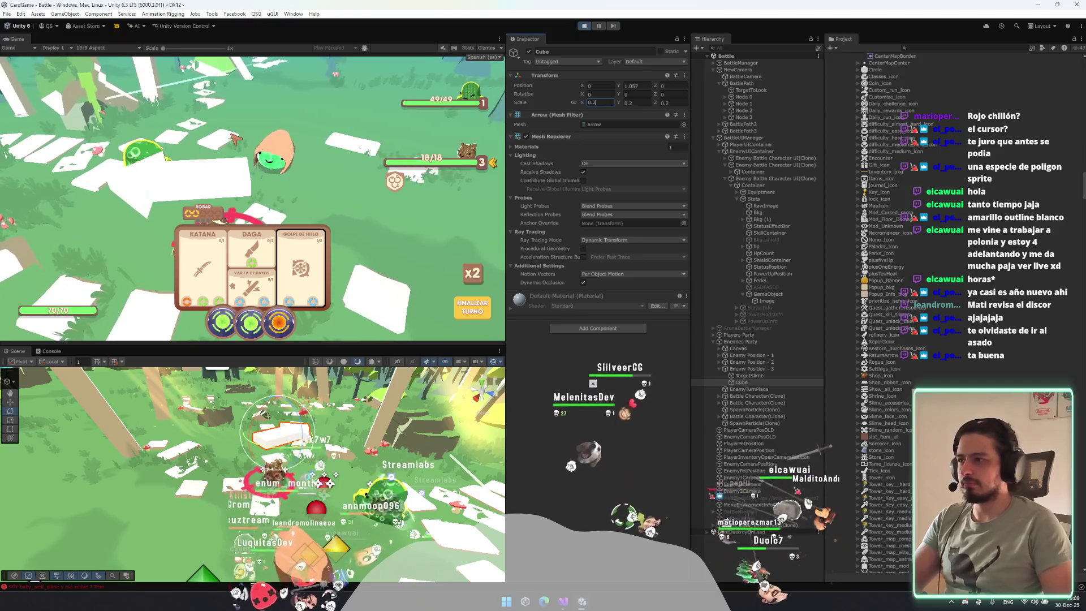
pyautogui.moveTo(247, 435); pyautogui.dragTo(275, 433)
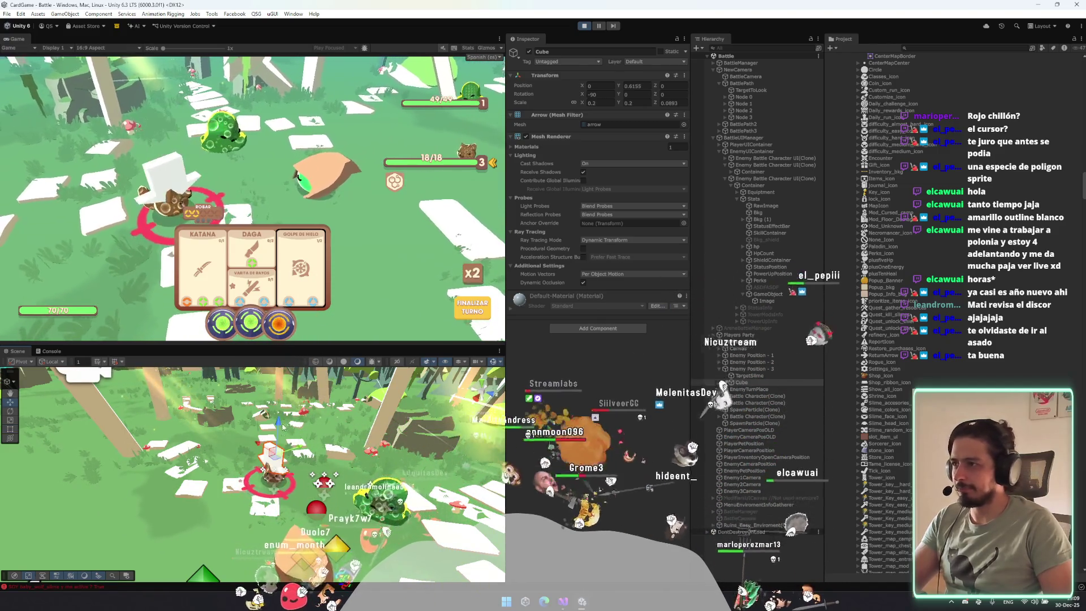
# Inspect the arrow's default material slots, then reselect the arrow under Enemy Position - 3.
pyautogui.press('x')
pyautogui.press('r')
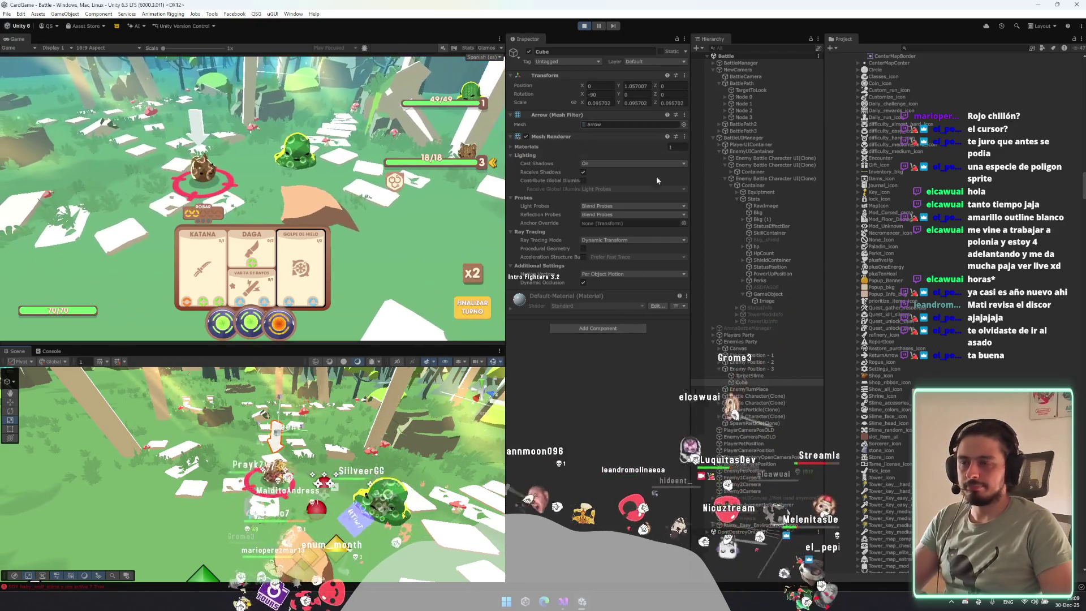
pyautogui.click(563, 295)
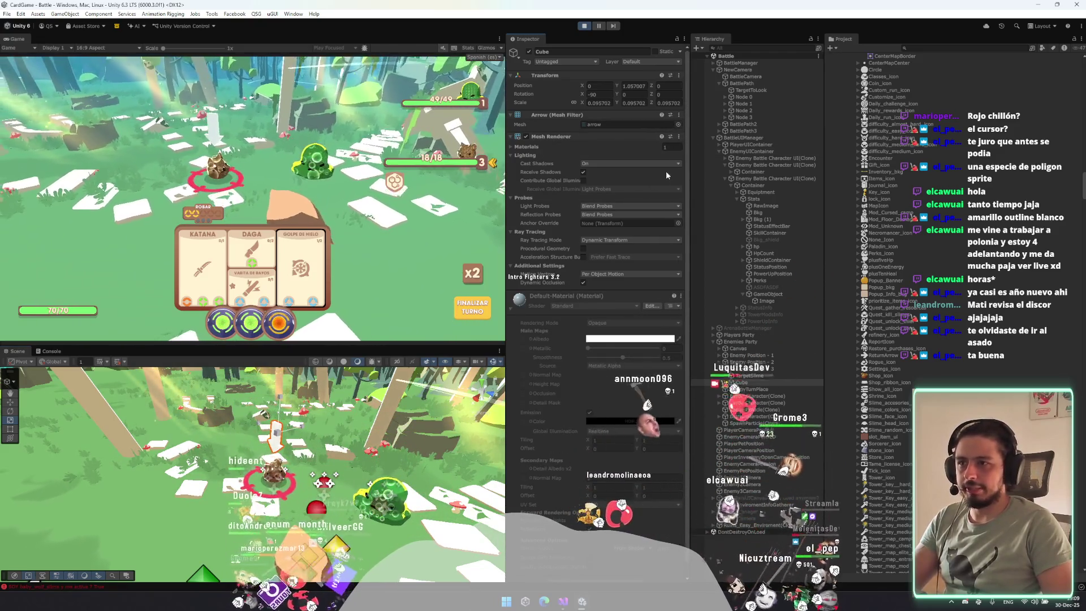
pyautogui.click(571, 147)
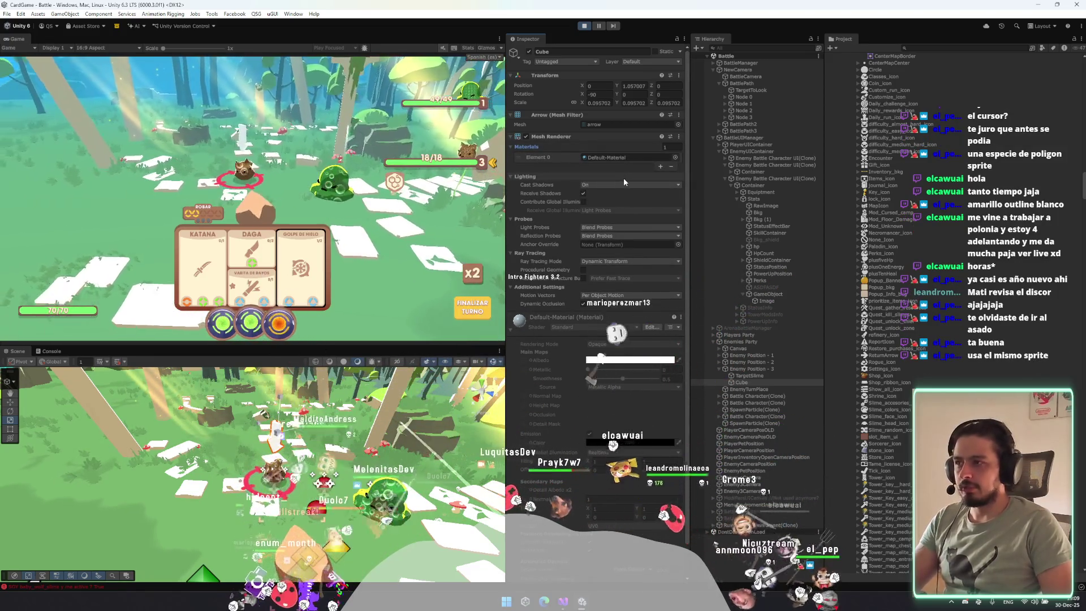
pyautogui.click(756, 383)
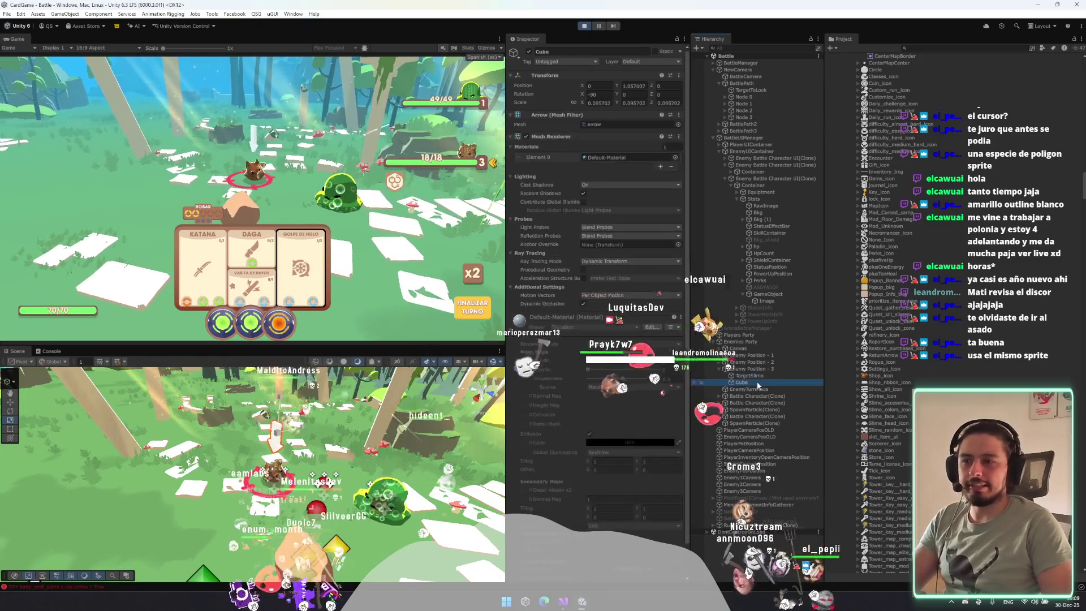
pyautogui.rightClick(760, 368)
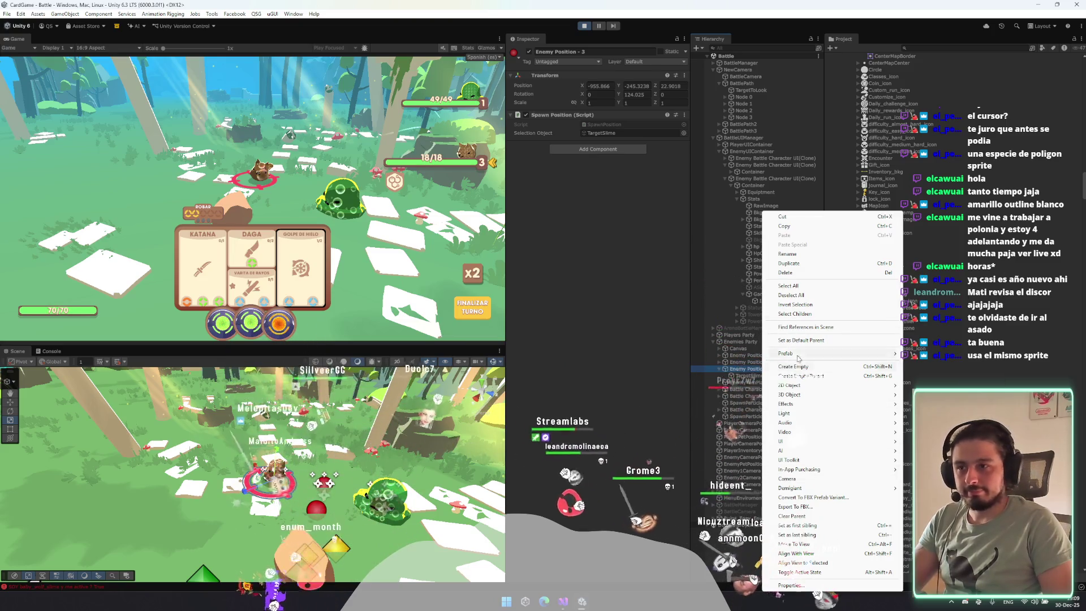
# Create a Triangle sprite named w under Enemy Position - 3 and try out a sampled yellow colour.
pyautogui.moveTo(791, 385)
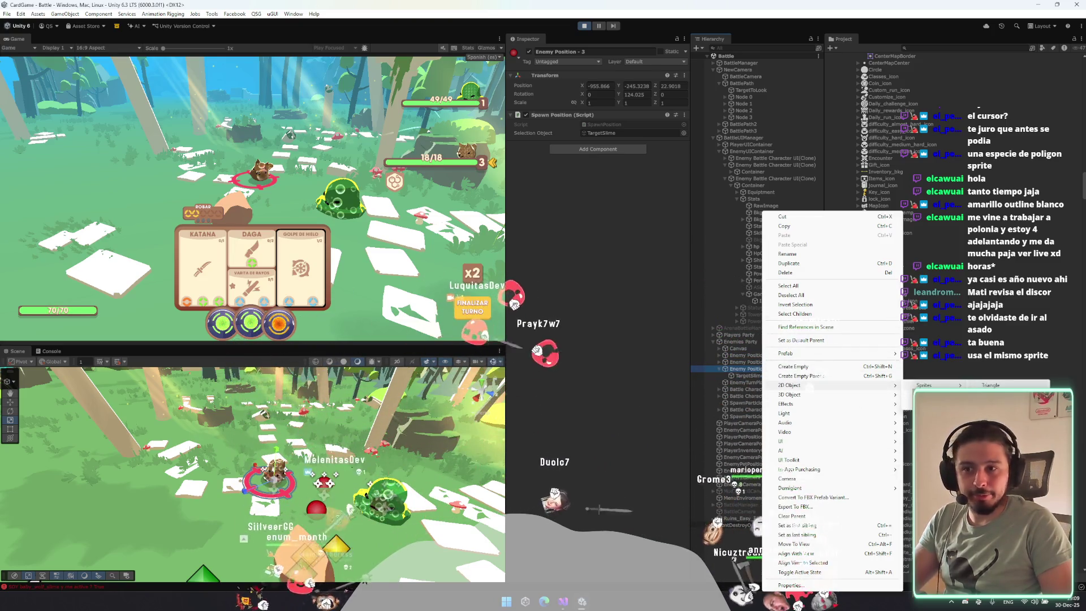
pyautogui.click(990, 385)
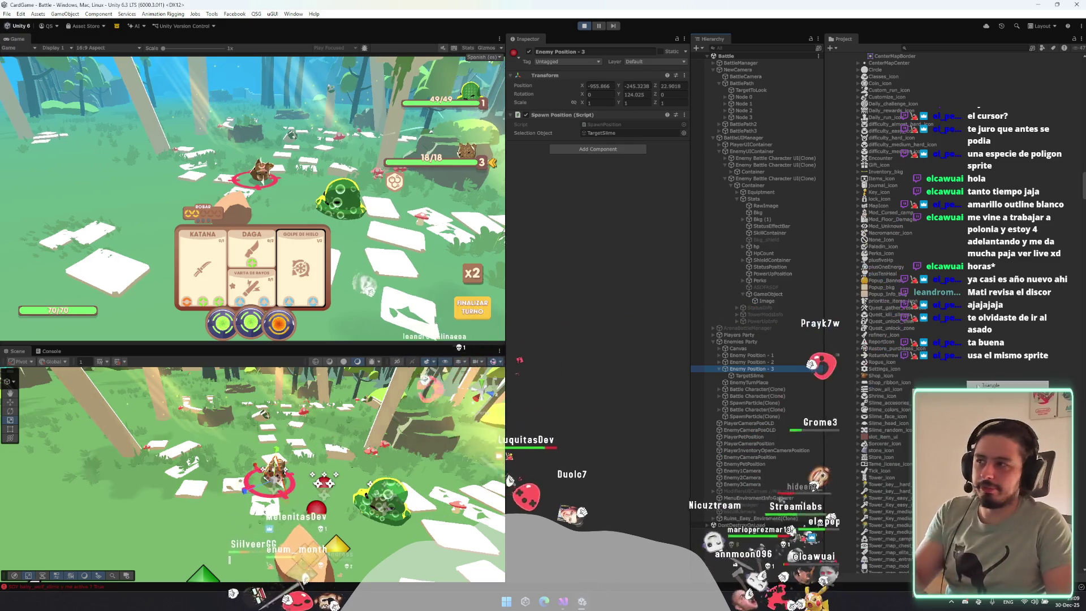
pyautogui.write('w')
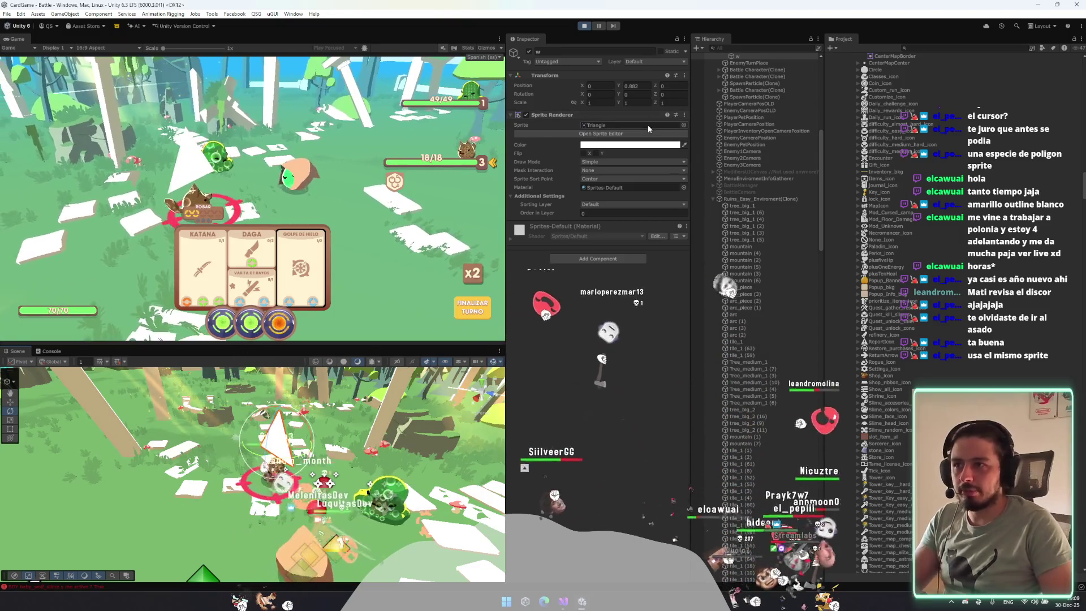
pyautogui.click(633, 86)
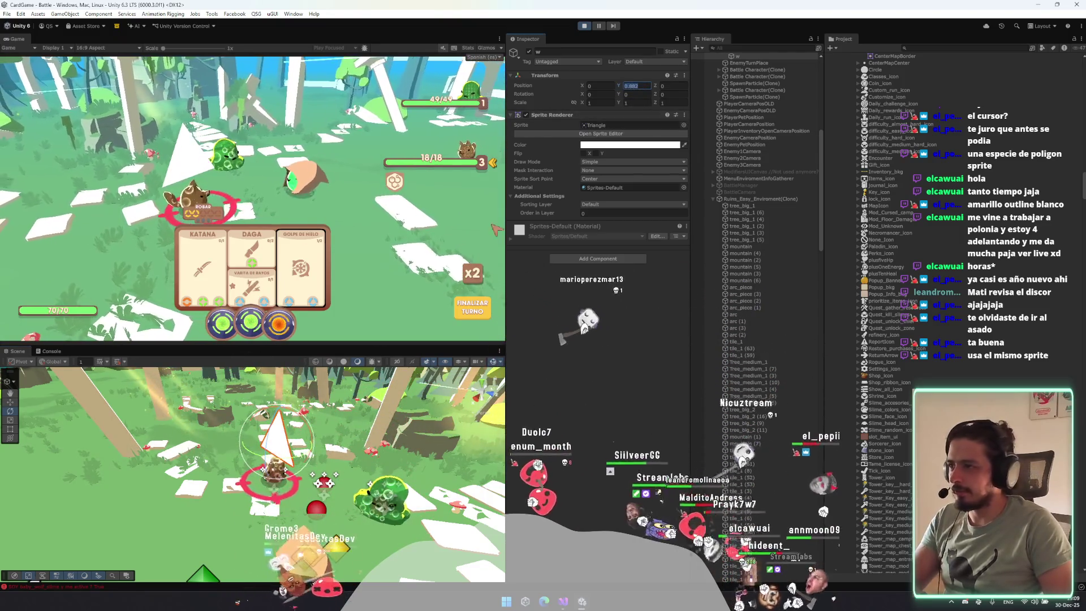
pyautogui.click(666, 145)
pyautogui.click(668, 153)
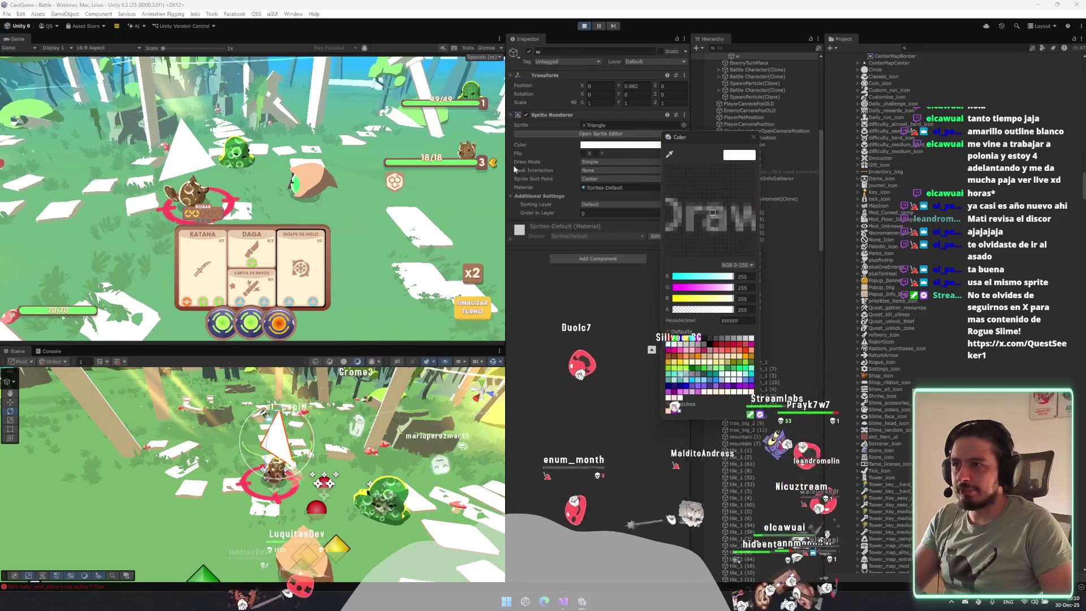
pyautogui.click(337, 543)
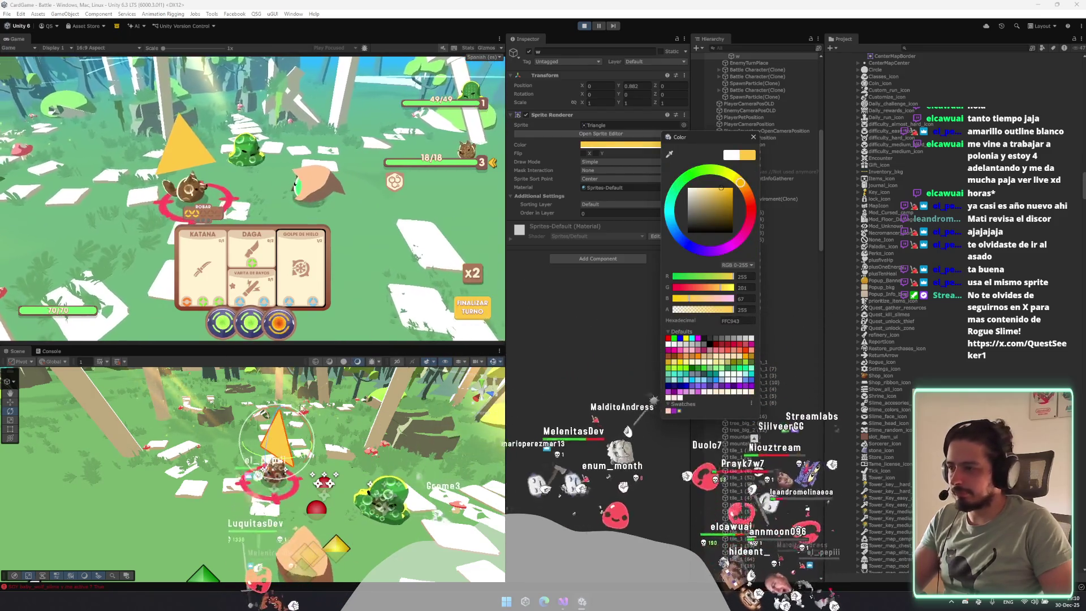
pyautogui.press('Escape')
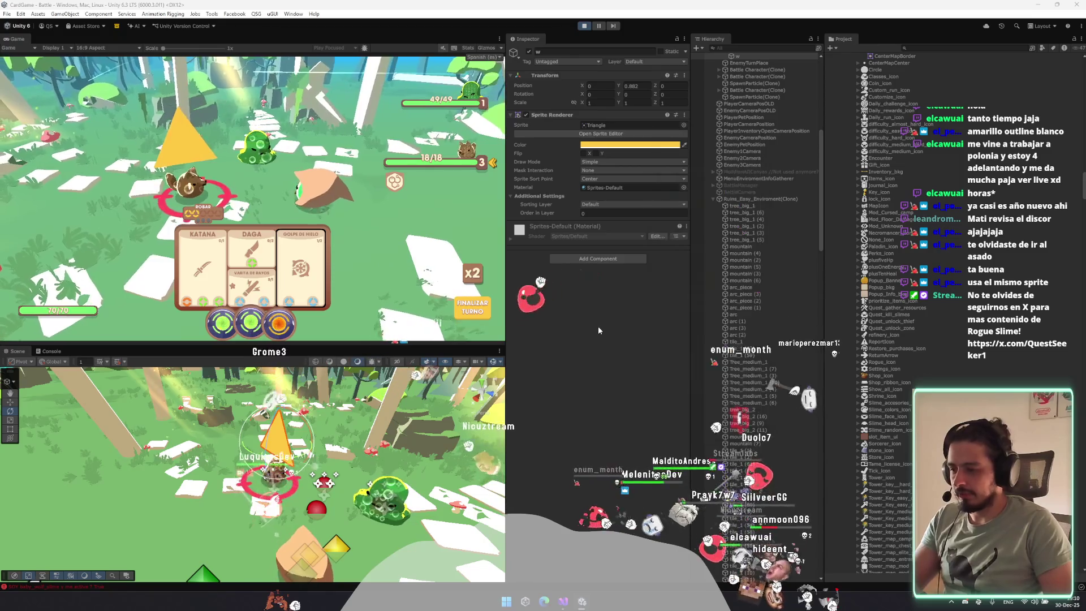
# Set the marker's sprite to haste_icon and flip it to point down at the enemy.
pyautogui.click(684, 125)
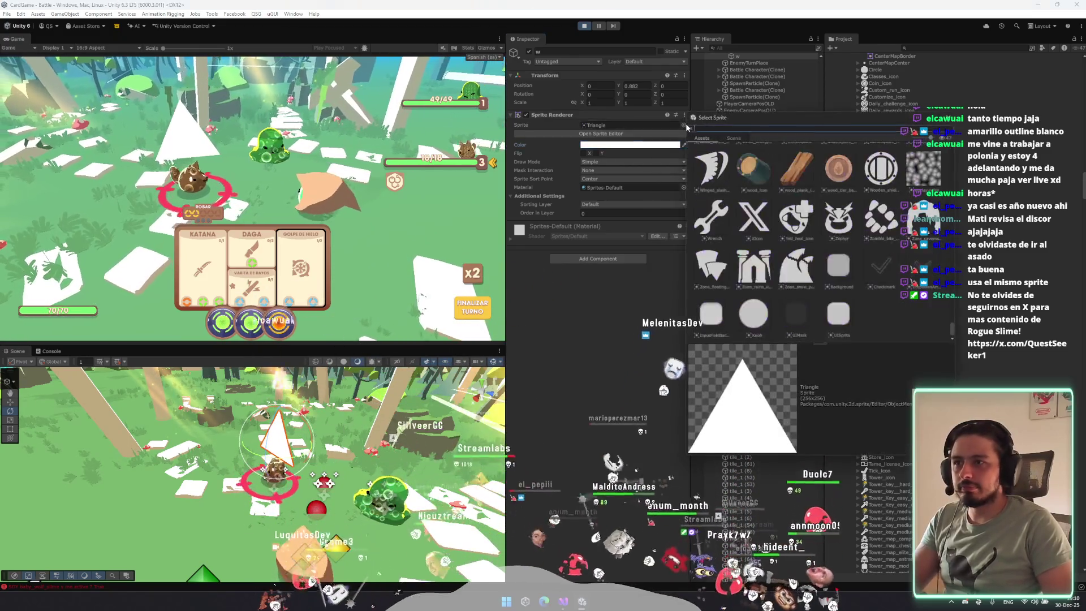
pyautogui.write('hast')
pyautogui.doubleClick(754, 160)
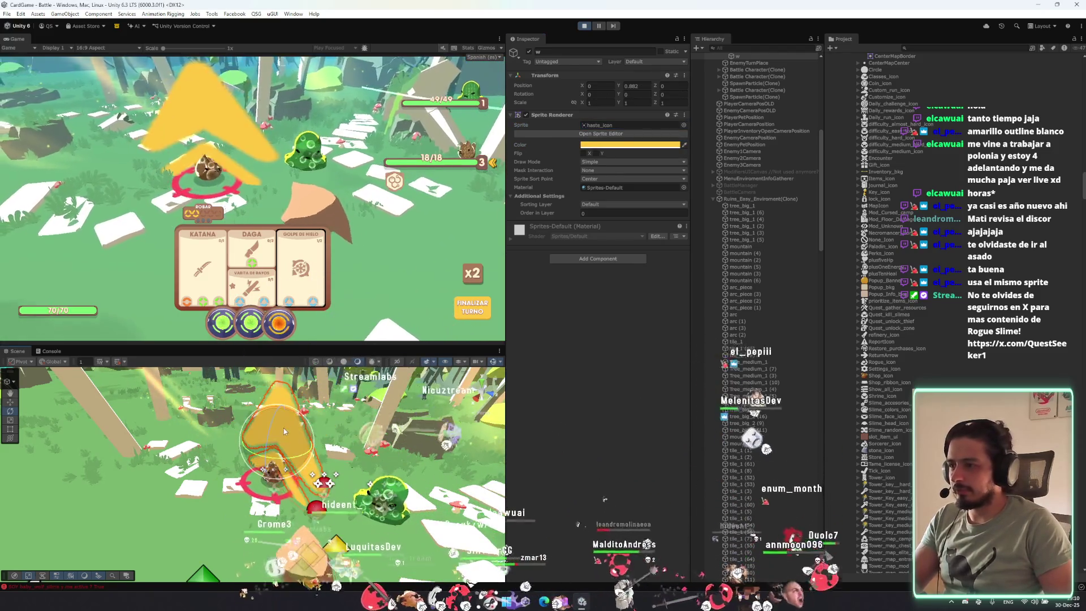
pyautogui.press('x')
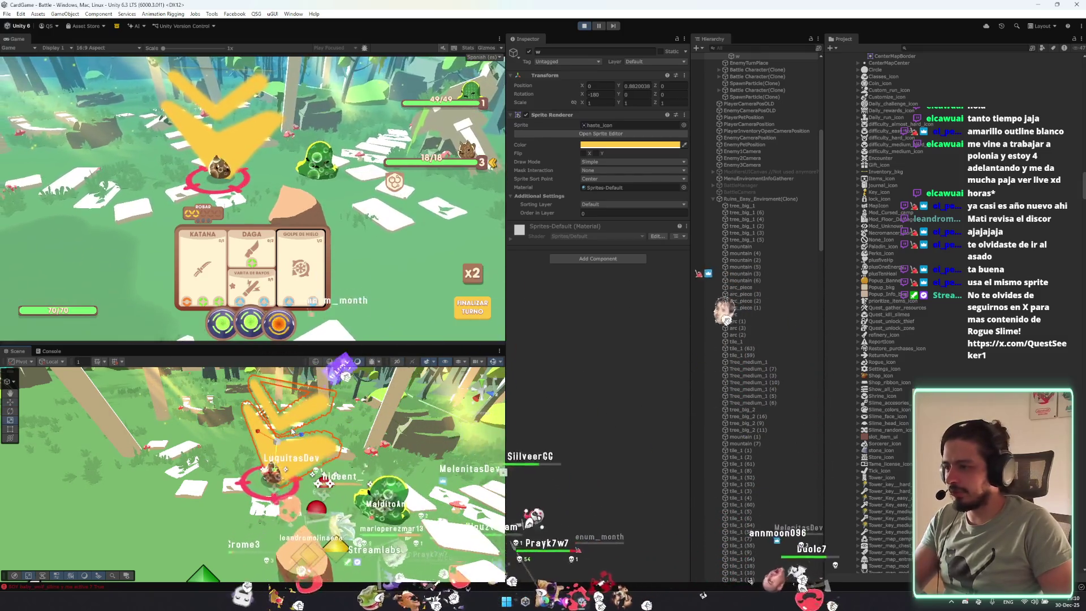
pyautogui.moveTo(343, 399); pyautogui.dragTo(509, 393)
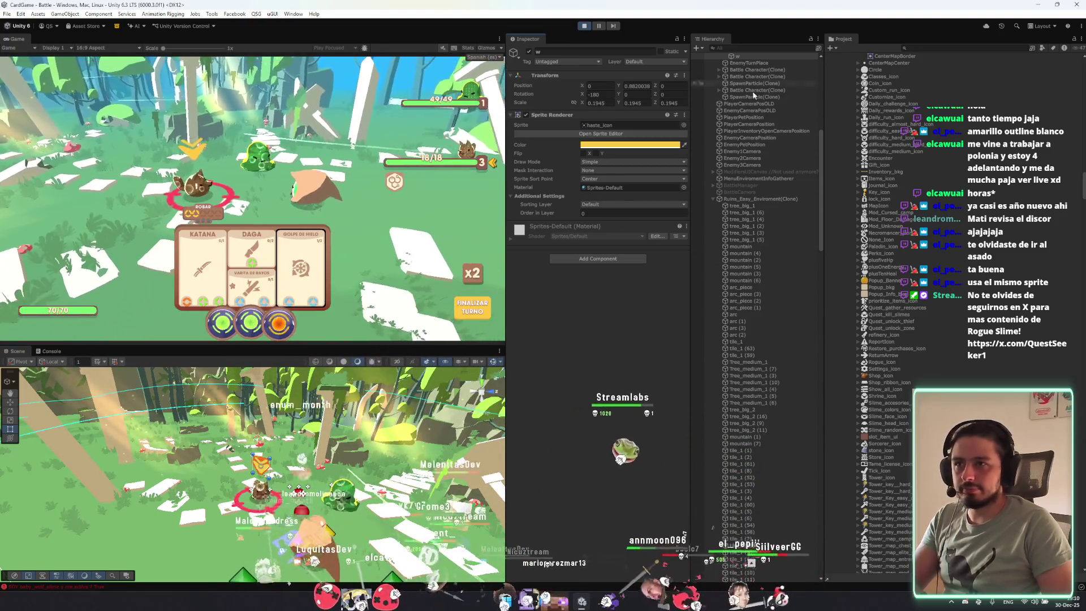
# Duplicate the haste arrow, tint the copy gold from the yellow arrow, and select TargetSlime.
pyautogui.hotkey('ctrl', 'd')
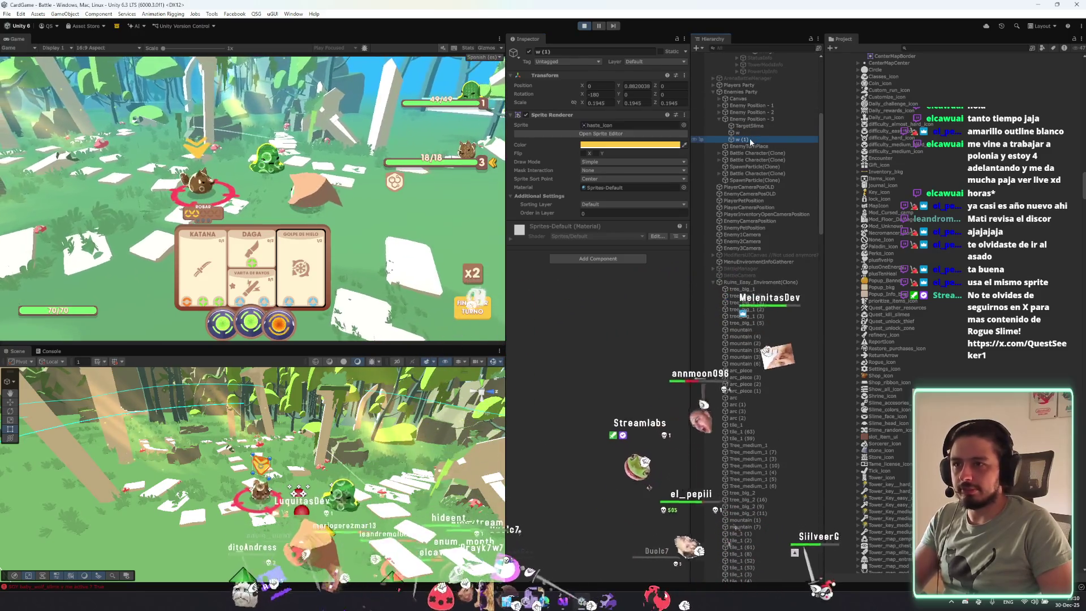
pyautogui.click(684, 145)
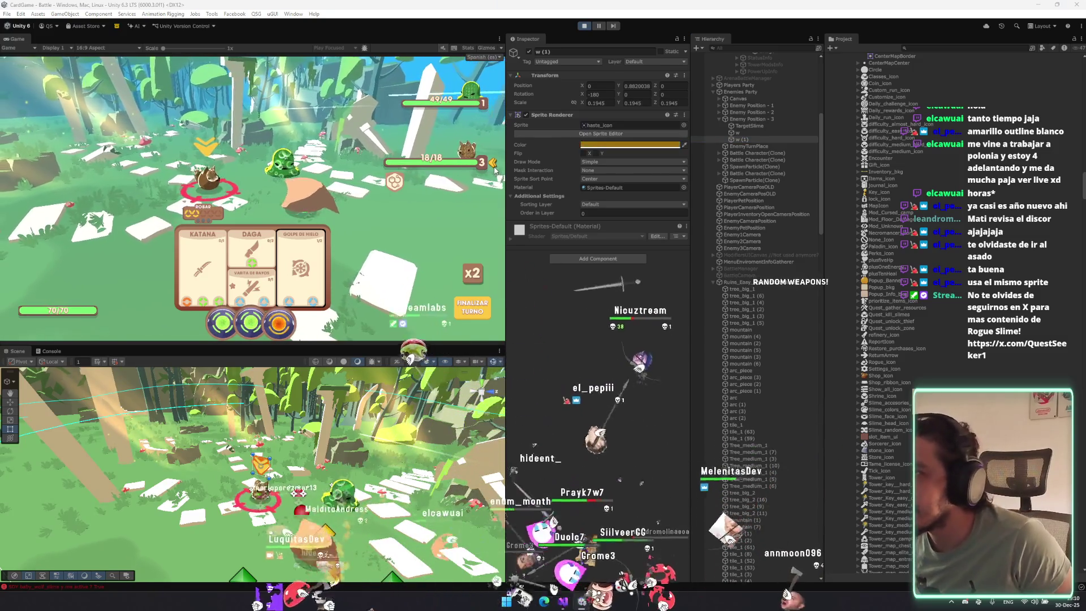
pyautogui.click(493, 168)
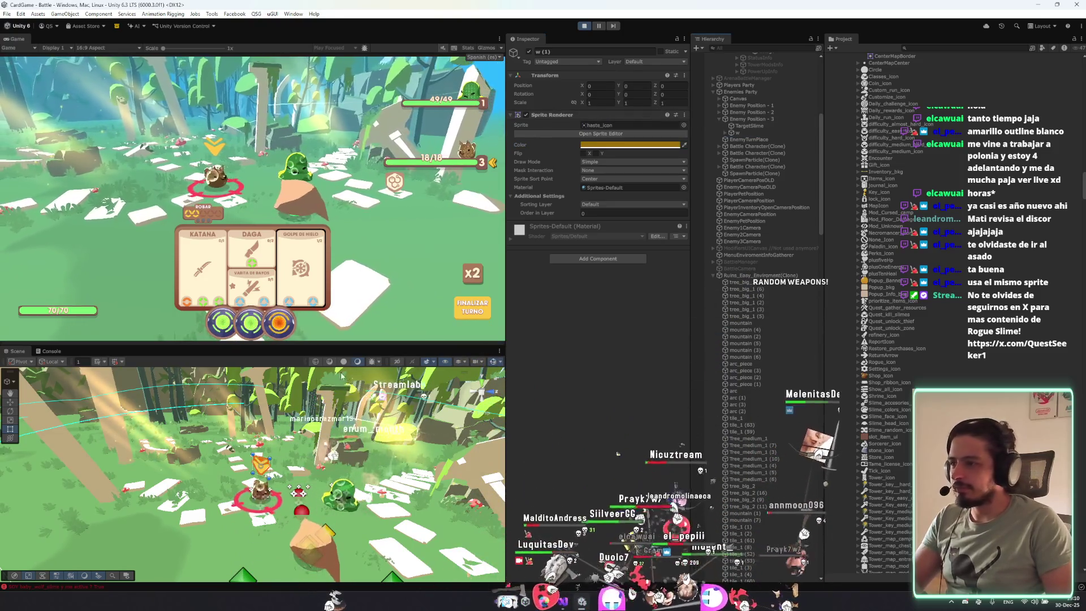
pyautogui.scroll(2, 278, 461)
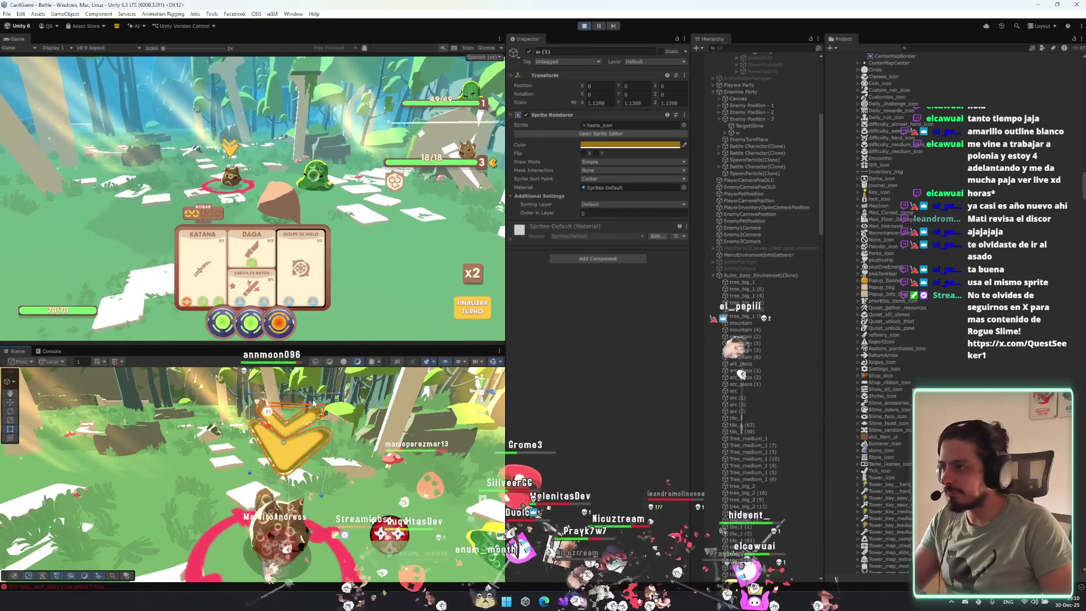
pyautogui.click(750, 125)
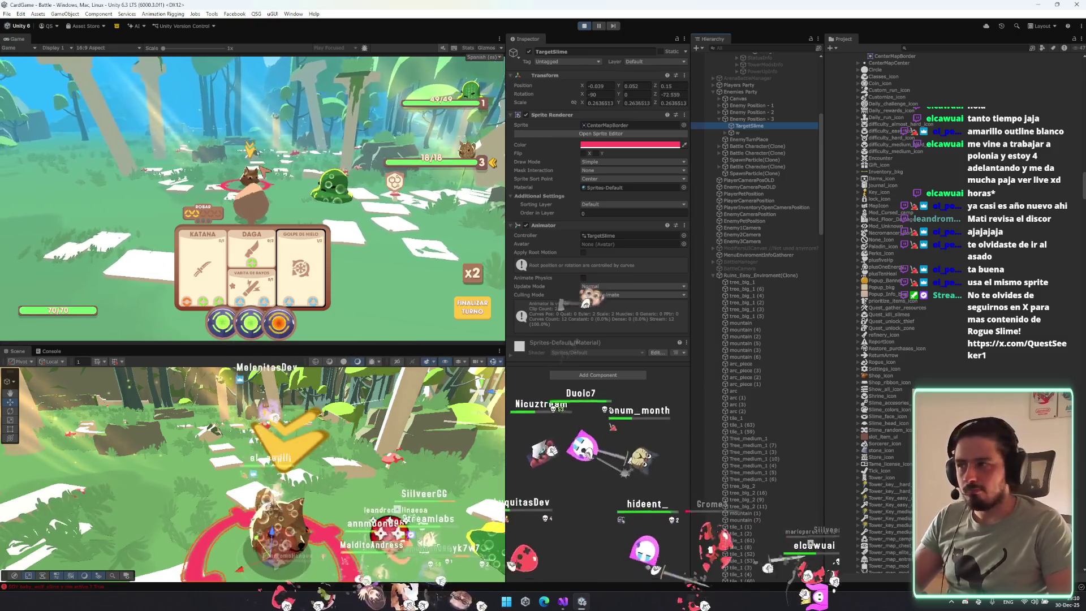
# Add the Chat Bubble script component to the arrow marker w.
pyautogui.click(749, 133)
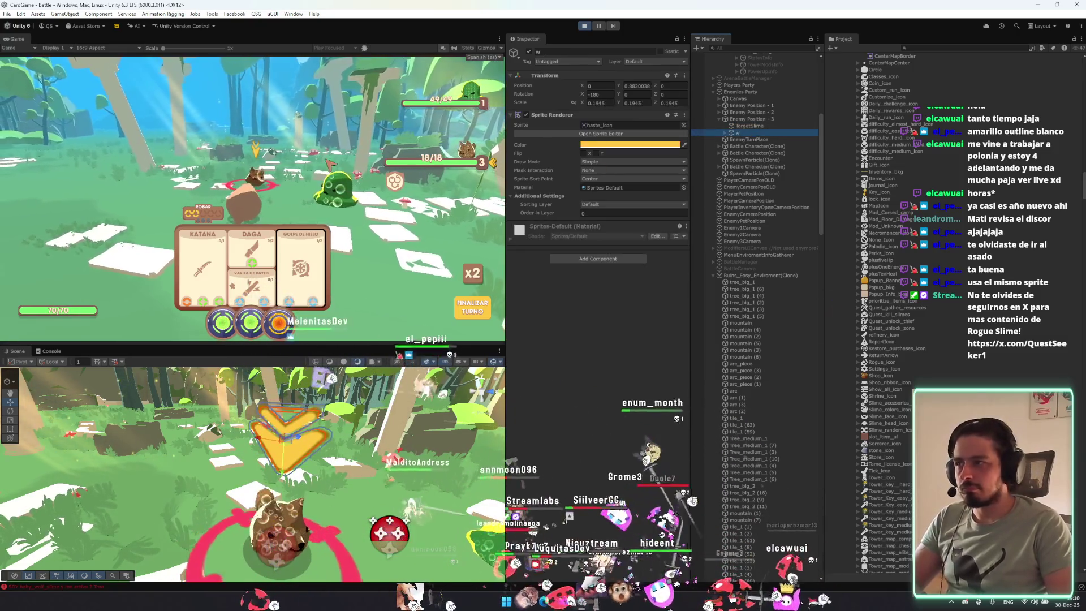
pyautogui.click(619, 259)
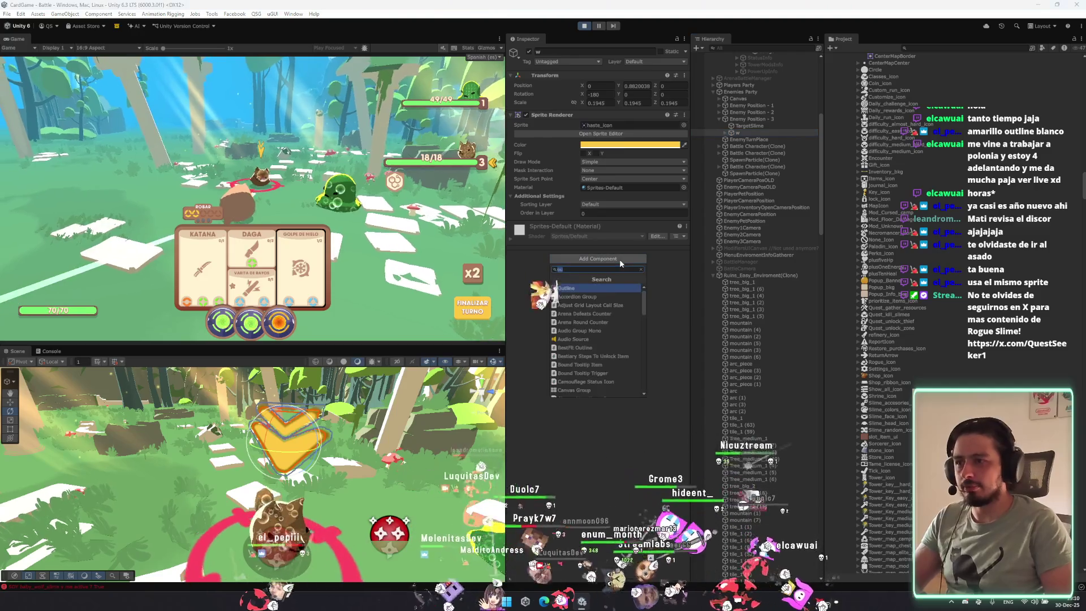
pyautogui.write('loo')
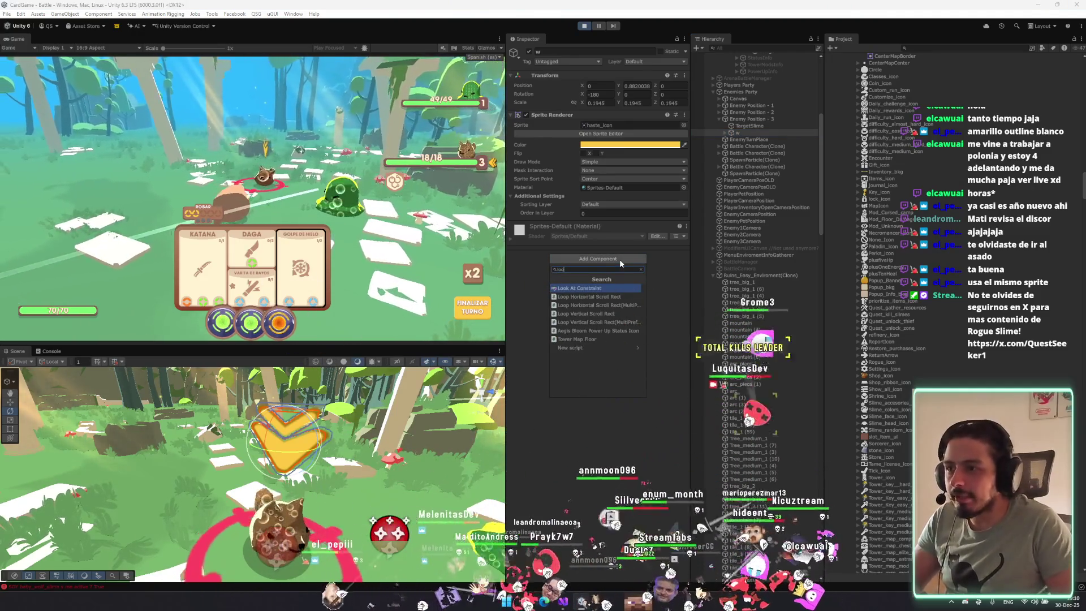
pyautogui.press('BackSpace')
pyautogui.press('BackSpace')
pyautogui.press('BackSpace')
pyautogui.write('camera')
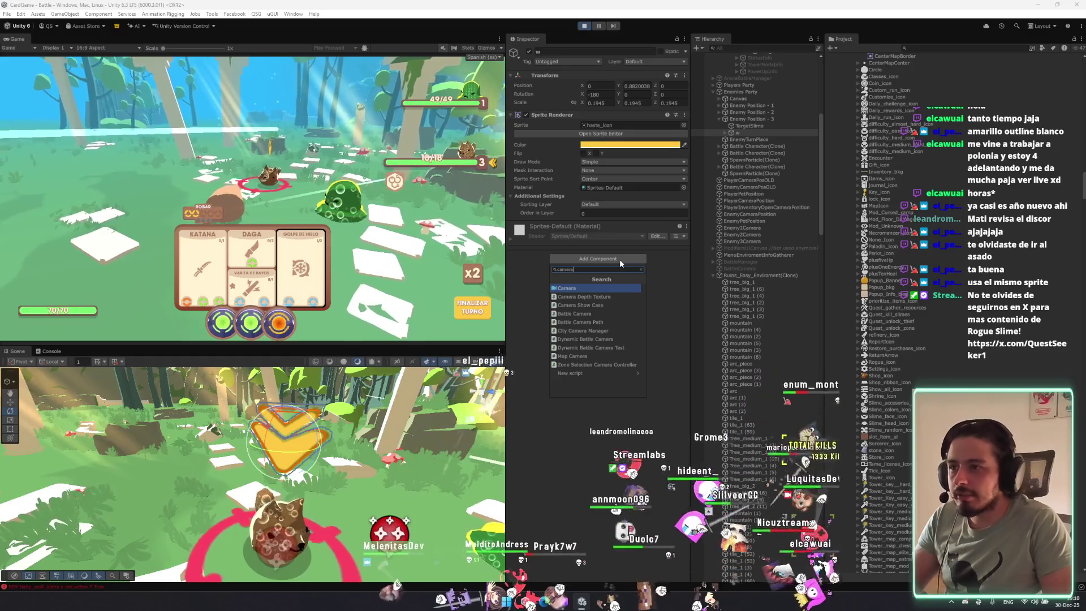
pyautogui.press('Down')
pyautogui.press('Down')
pyautogui.press('Down')
pyautogui.press('Up')
pyautogui.press('Up')
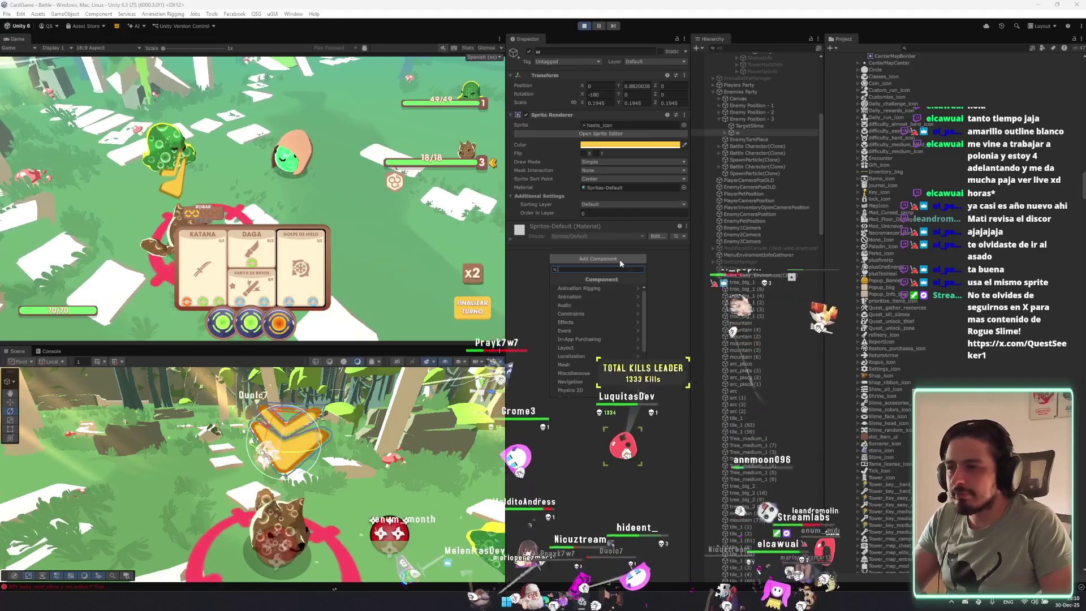
pyautogui.write('bo')
pyautogui.press('BackSpace')
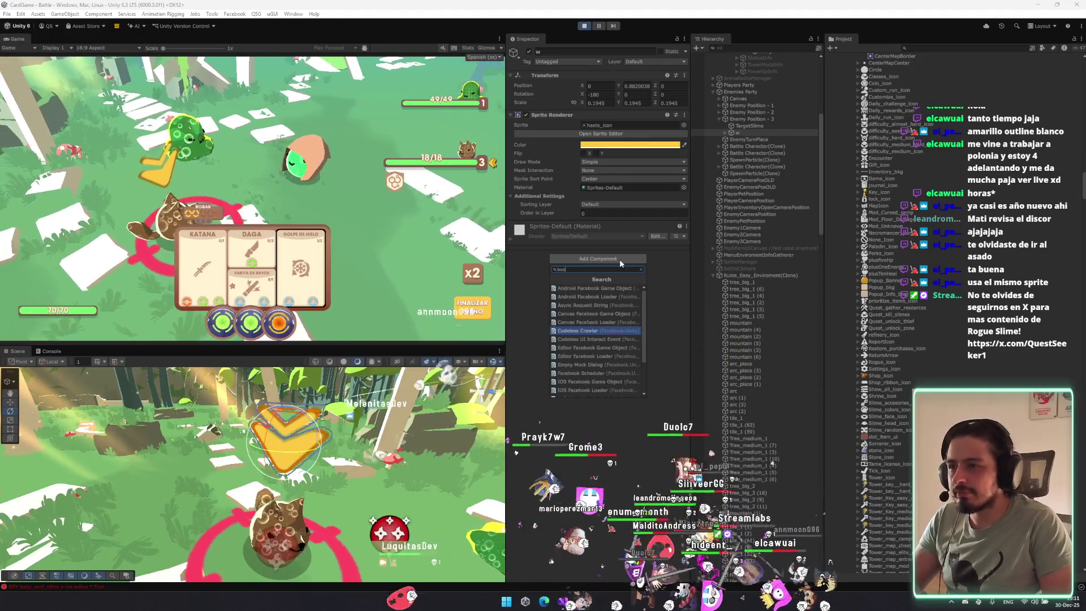
pyautogui.write('u')
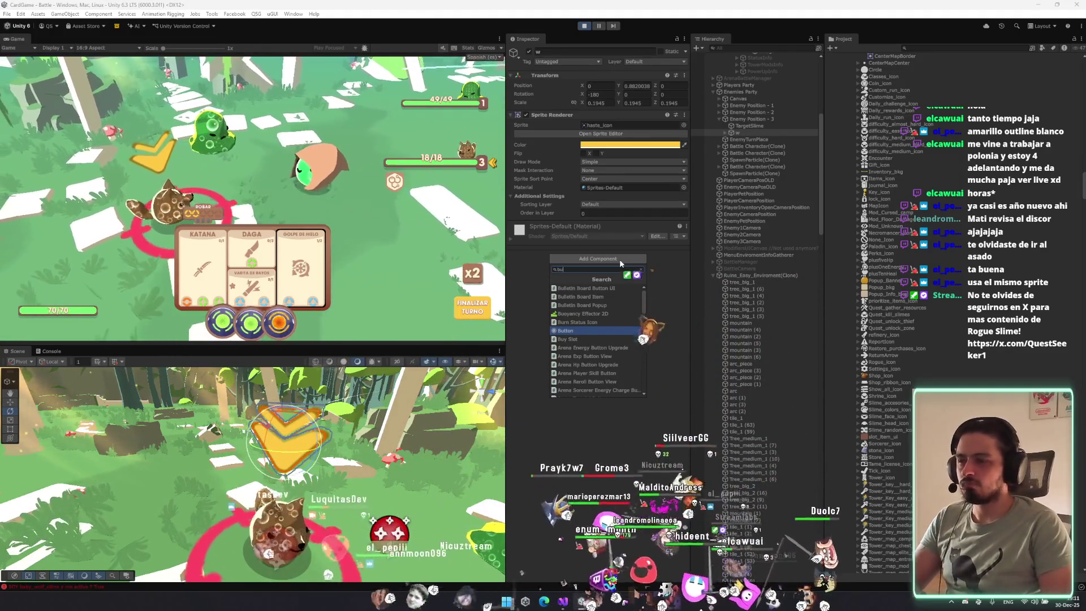
pyautogui.write('bble')
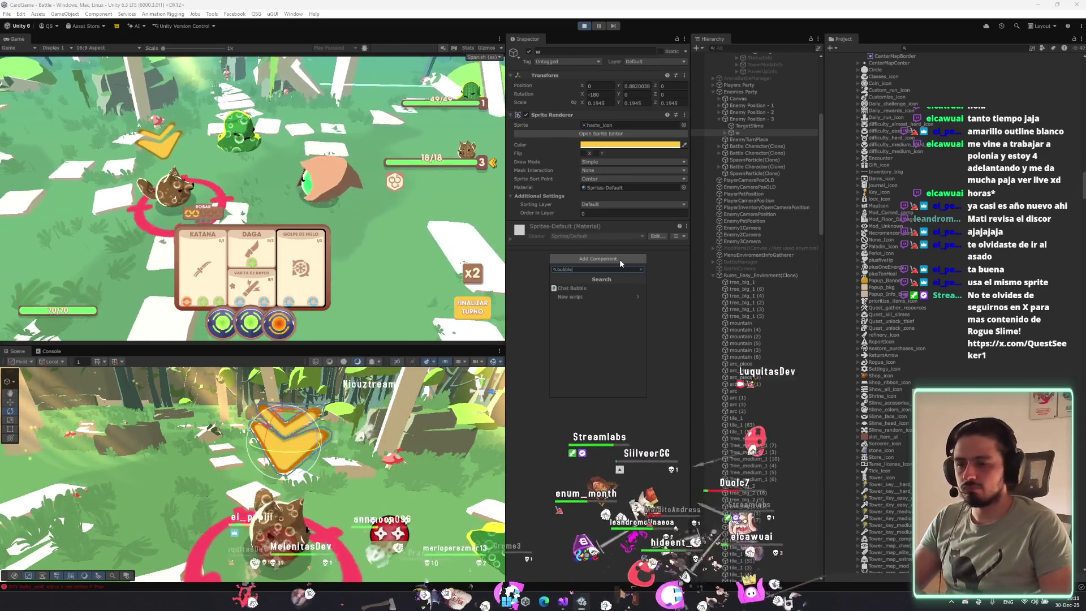
pyautogui.press('Up')
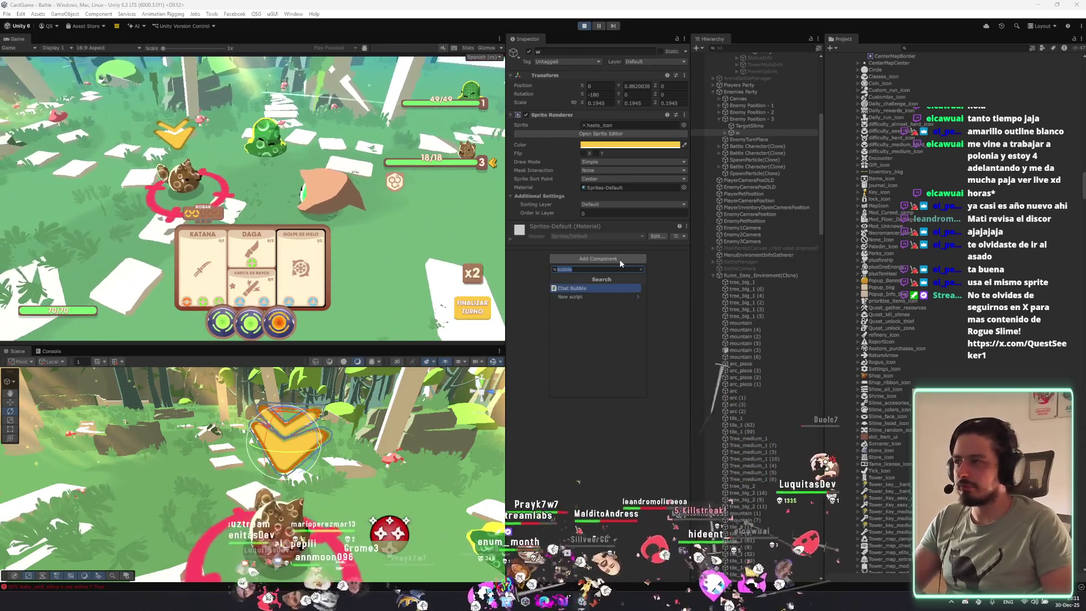
pyautogui.press('Return')
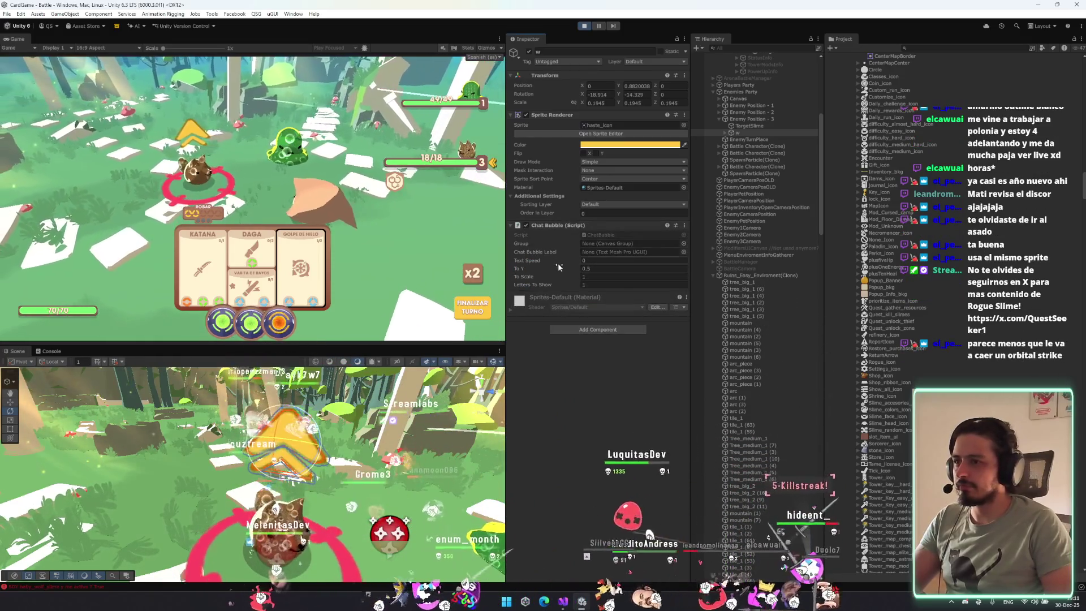
# Set Chat Bubble To Y to 32.94 and nest a copy w (1) one sorting order further back.
pyautogui.moveTo(557, 266); pyautogui.dragTo(934, 263)
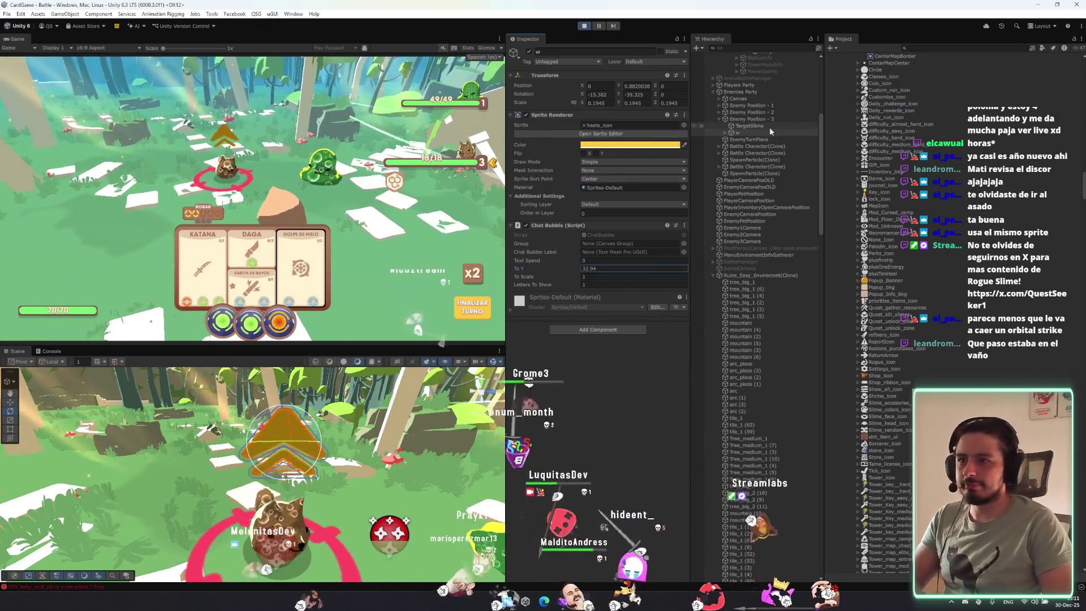
pyautogui.hotkey('ctrl', 'shift', 'v')
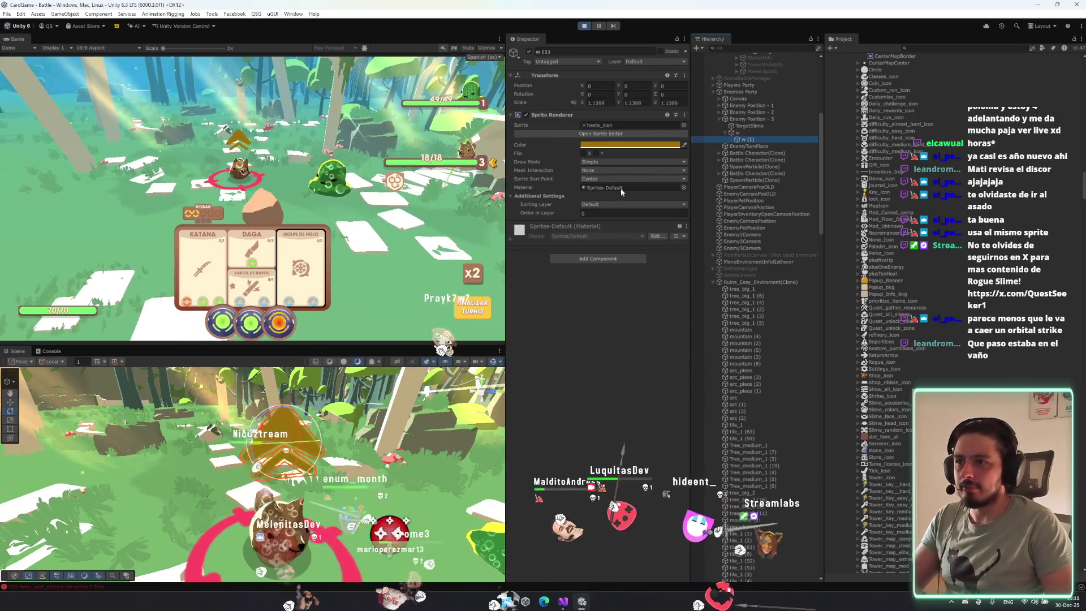
pyautogui.moveTo(563, 213); pyautogui.dragTo(559, 212)
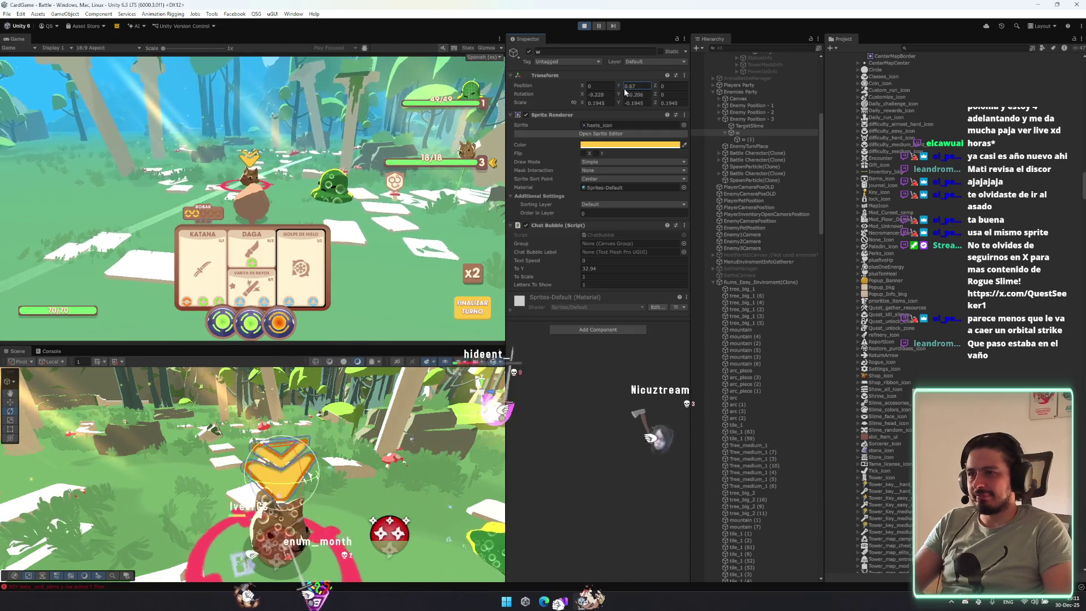
# In Play mode, watch the arrow marker w's Y position as it bobs above the targeted enemy.
pyautogui.click(629, 86)
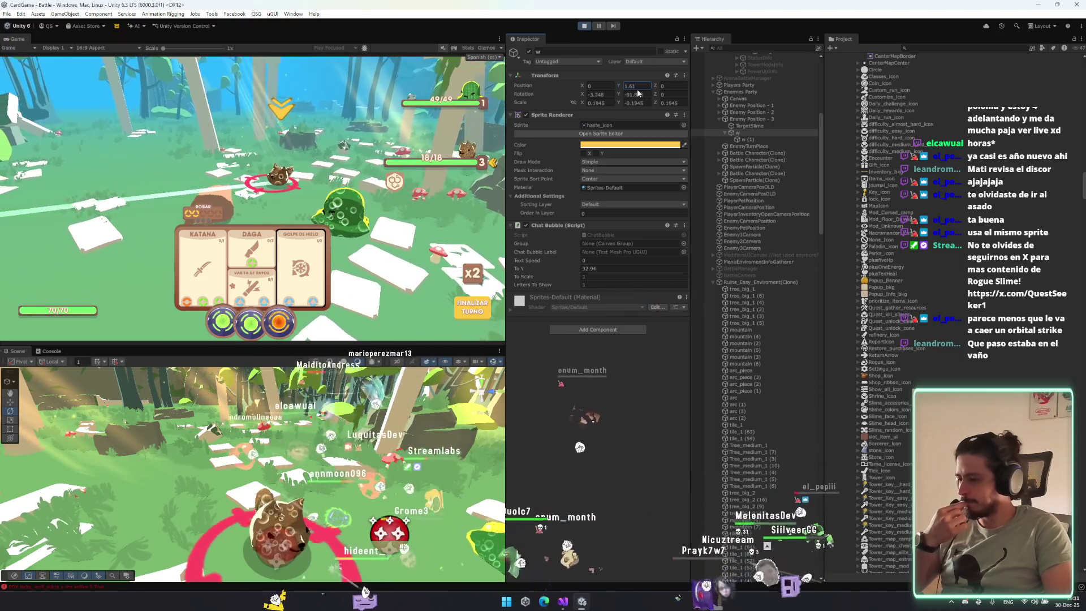
# View the Discord image attachment, zooming in and back out, then close the image viewer.
pyautogui.click(240, 524)
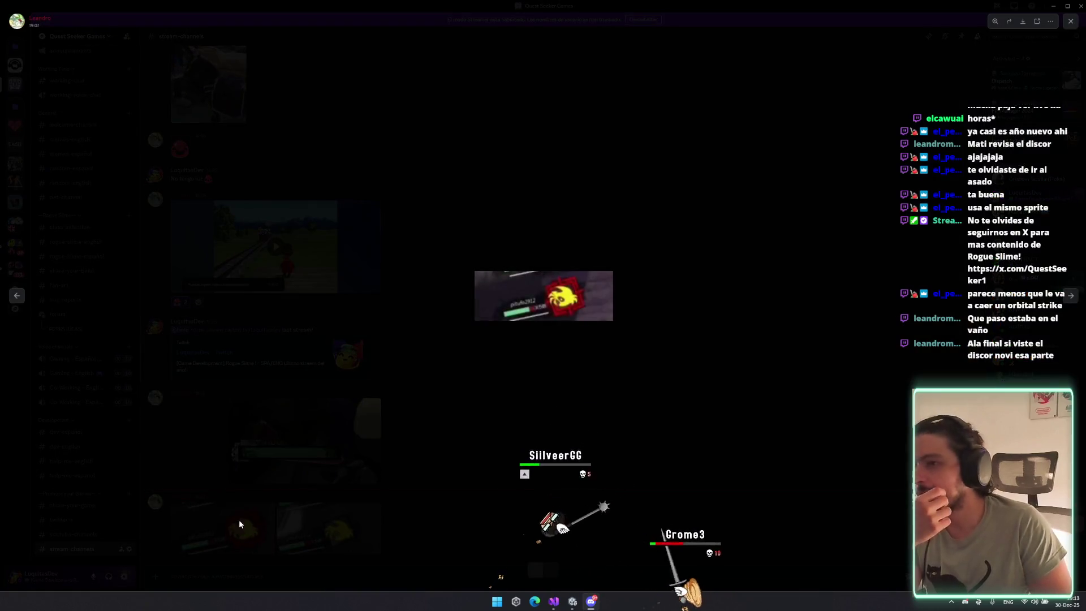
pyautogui.click(562, 287)
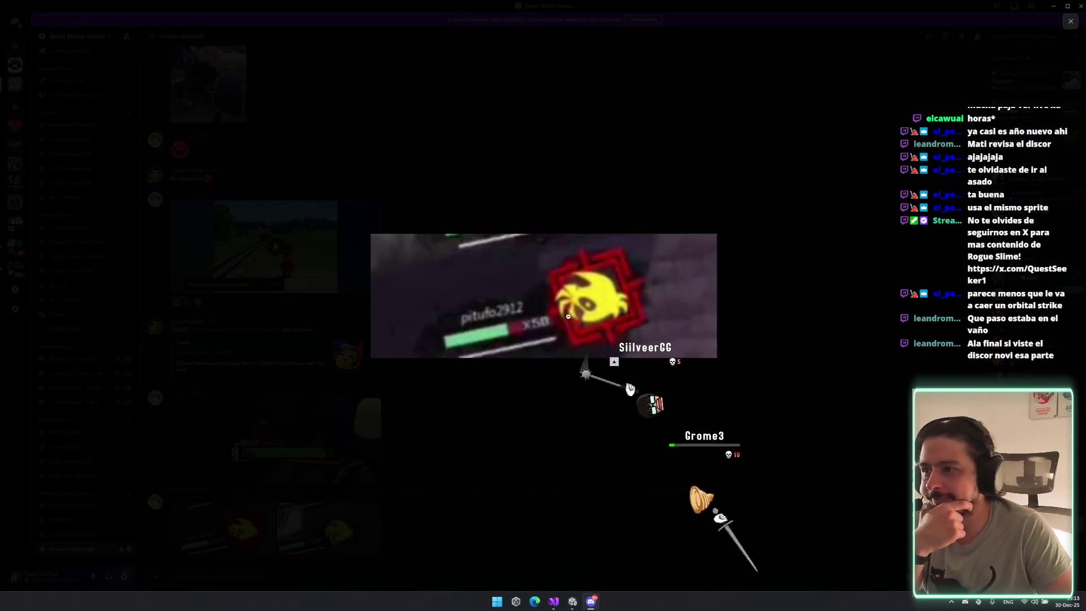
pyautogui.click(603, 296)
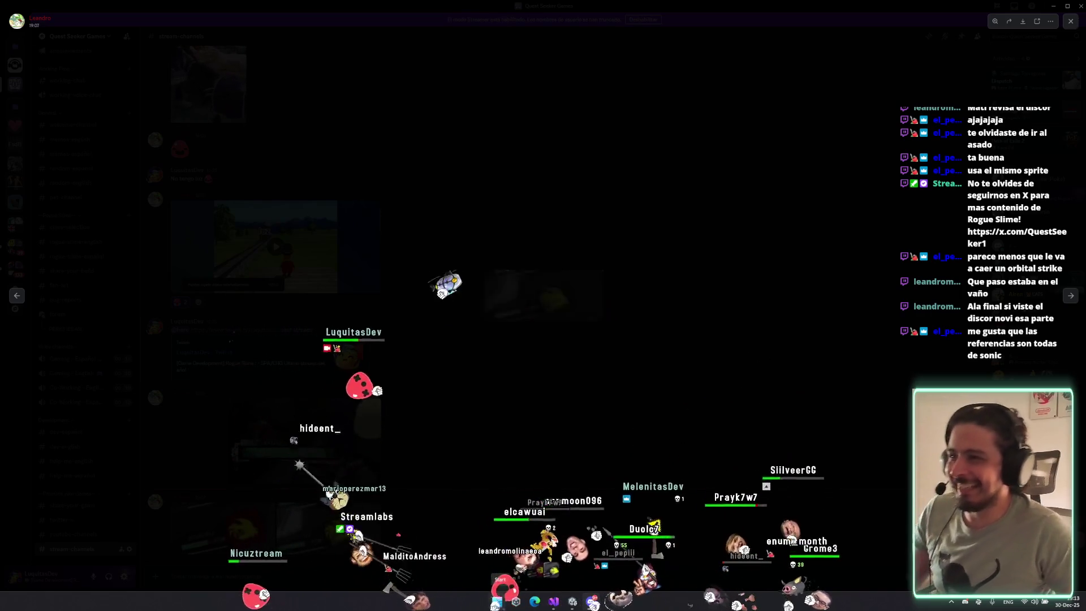
pyautogui.click(1070, 21)
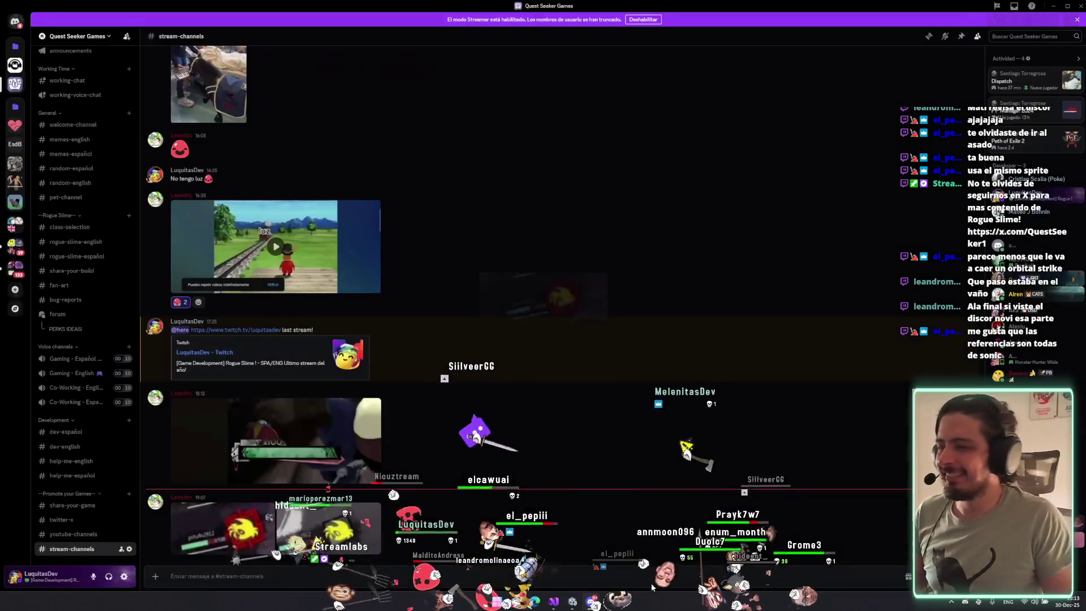
pyautogui.click(1080, 5)
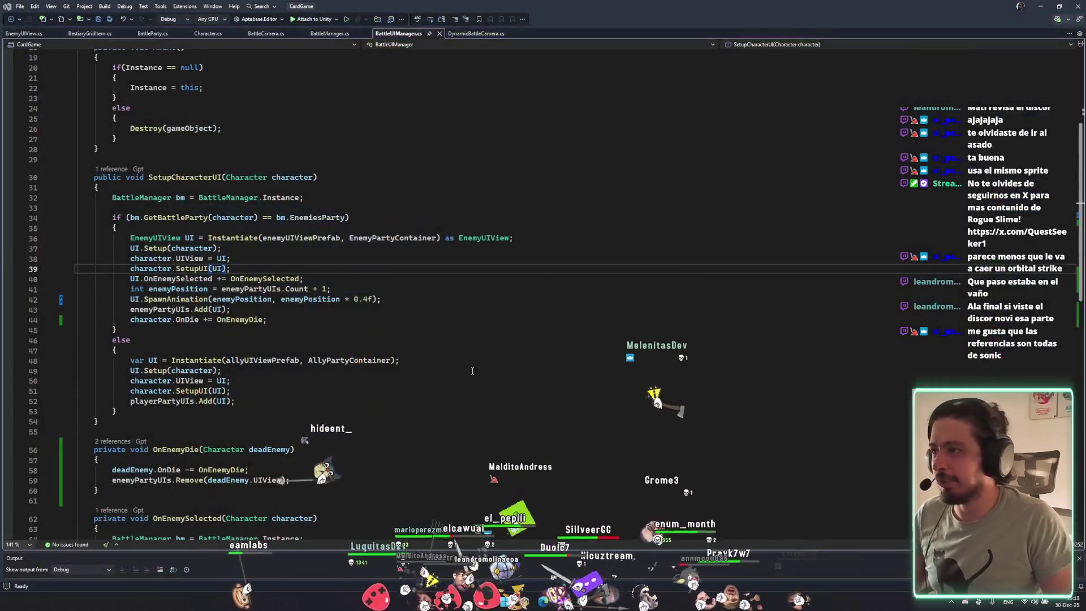
pyautogui.click(581, 601)
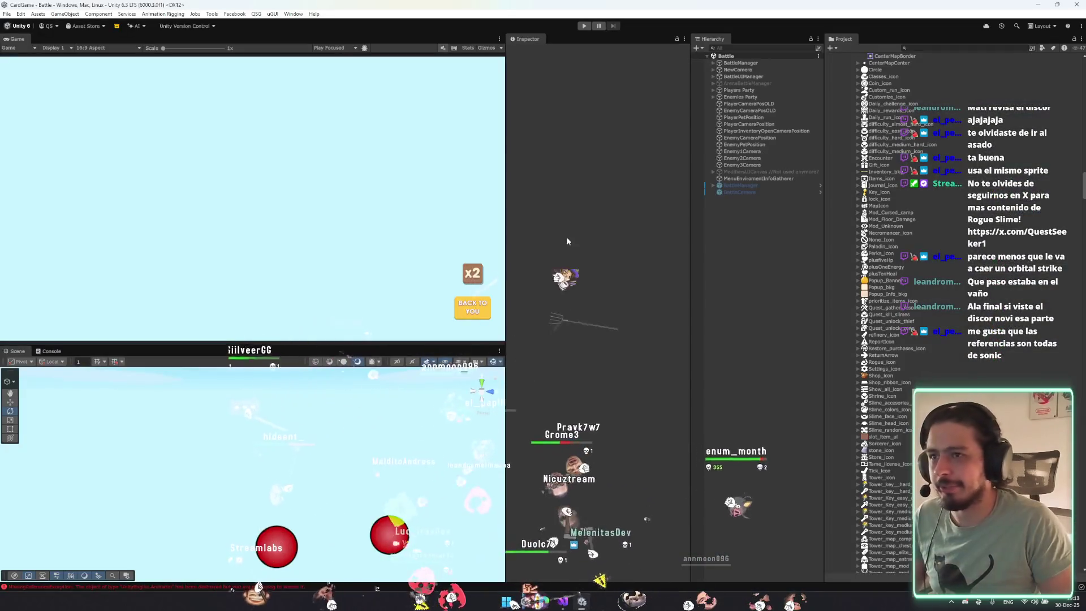
pyautogui.scroll(3, 927, 98)
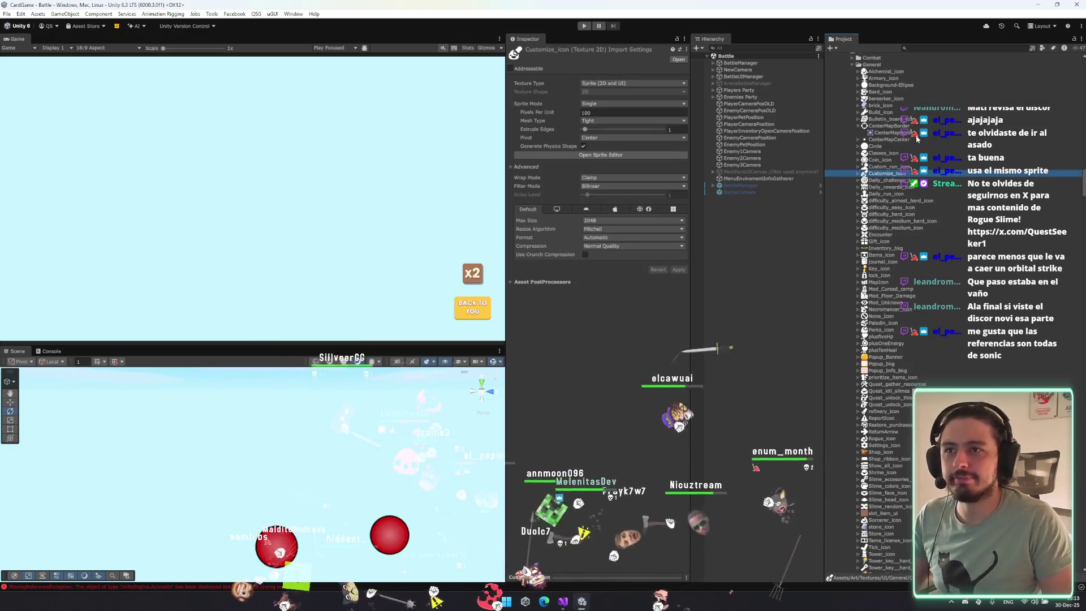
pyautogui.click(917, 125)
pyautogui.press('Left')
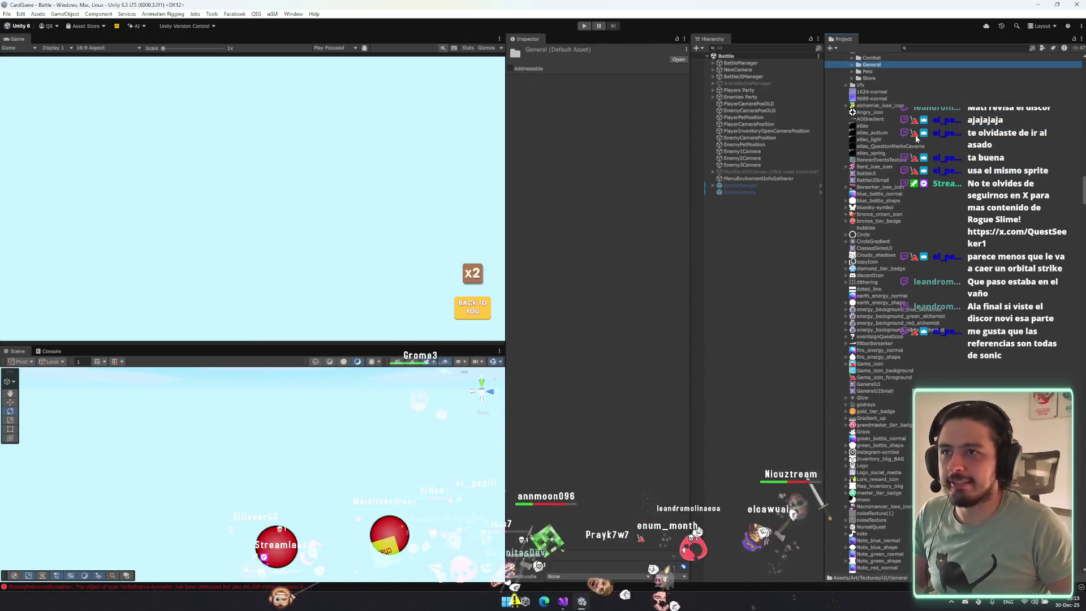
pyautogui.click(902, 242)
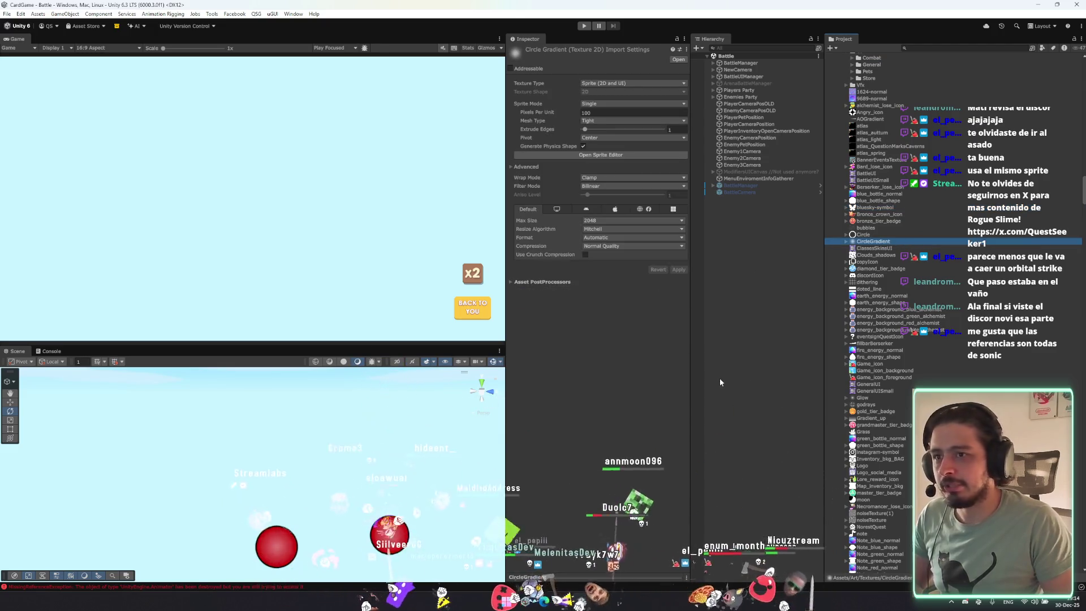
pyautogui.click(699, 417)
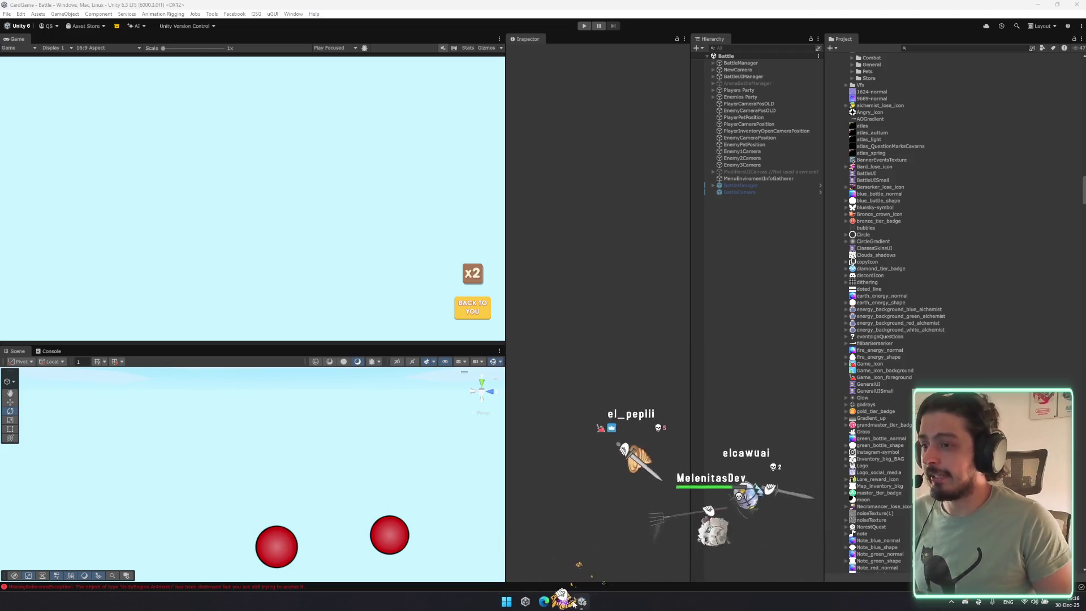
# Save and follow FocusCharacter in BattleManager.cs through to the TargetCharacter definition in BattleParty.cs.
pyautogui.click(563, 601)
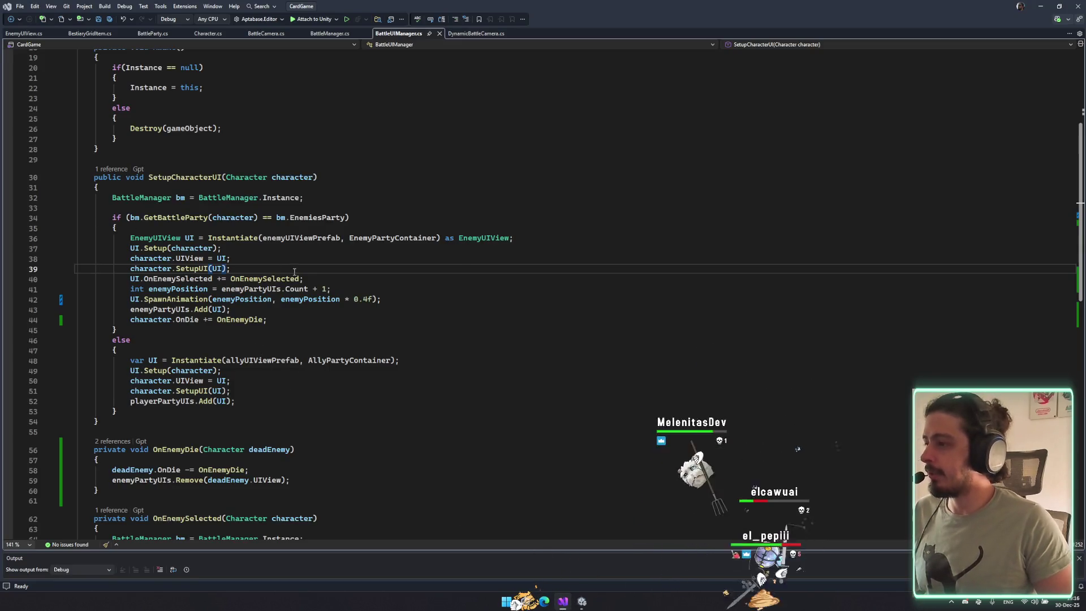
pyautogui.scroll(-9, 270, 304)
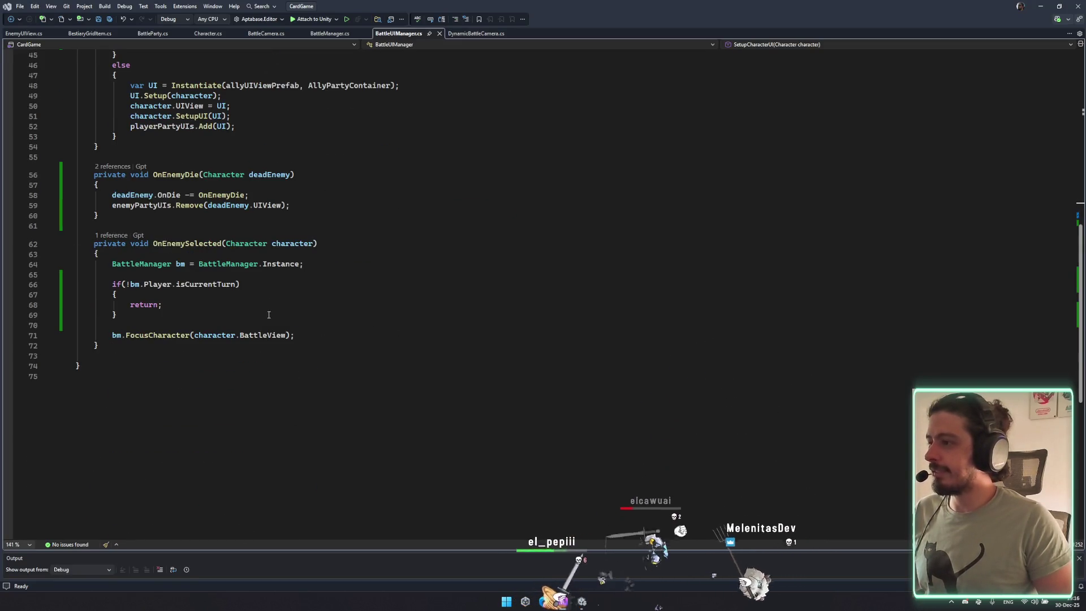
pyautogui.doubleClick(165, 335)
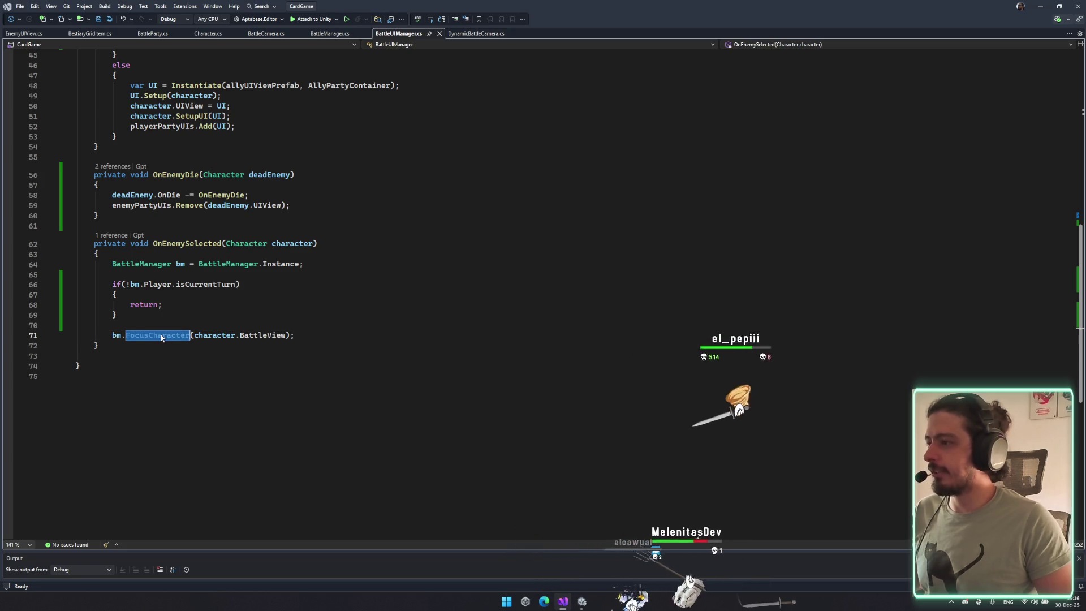
pyautogui.click(167, 335)
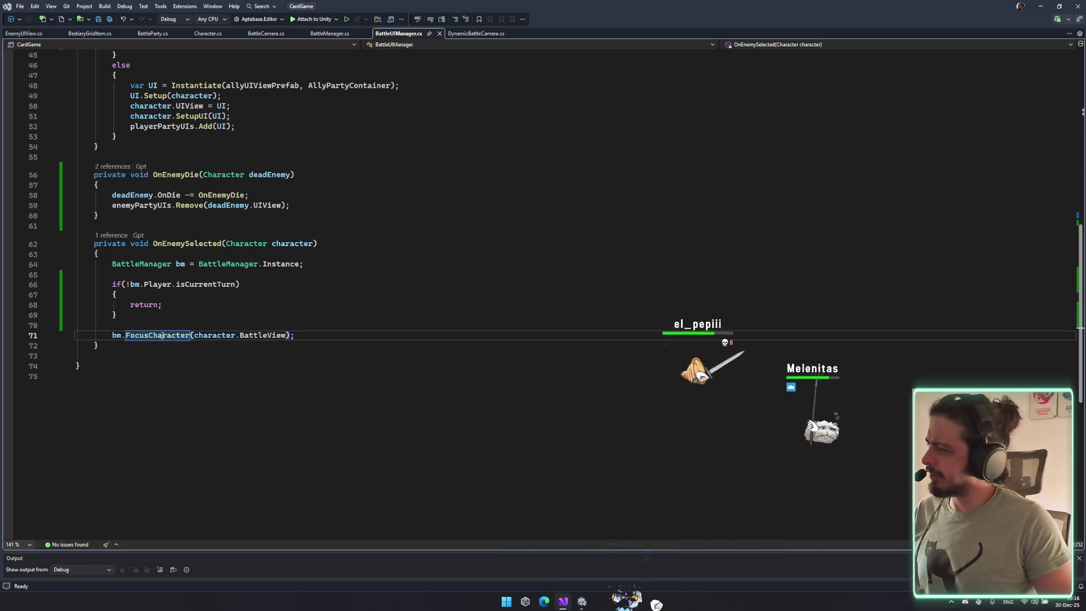
pyautogui.doubleClick(172, 335)
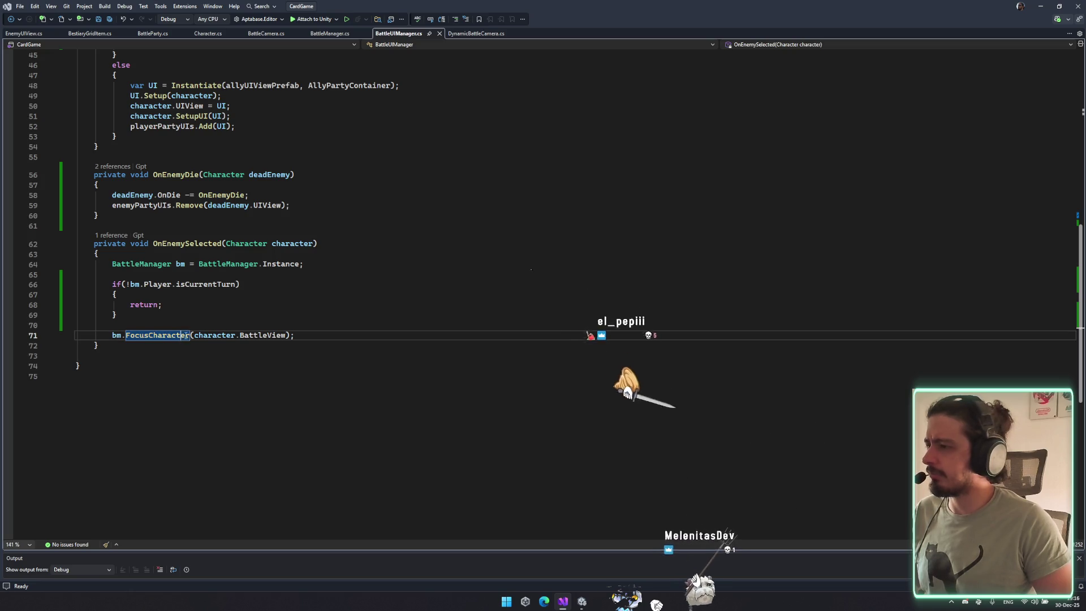
pyautogui.press('Up')
pyautogui.press('Up')
pyautogui.press('Up')
pyautogui.press('Down')
pyautogui.press('Down')
pyautogui.press('Down')
pyautogui.hotkey('ctrl', 's')
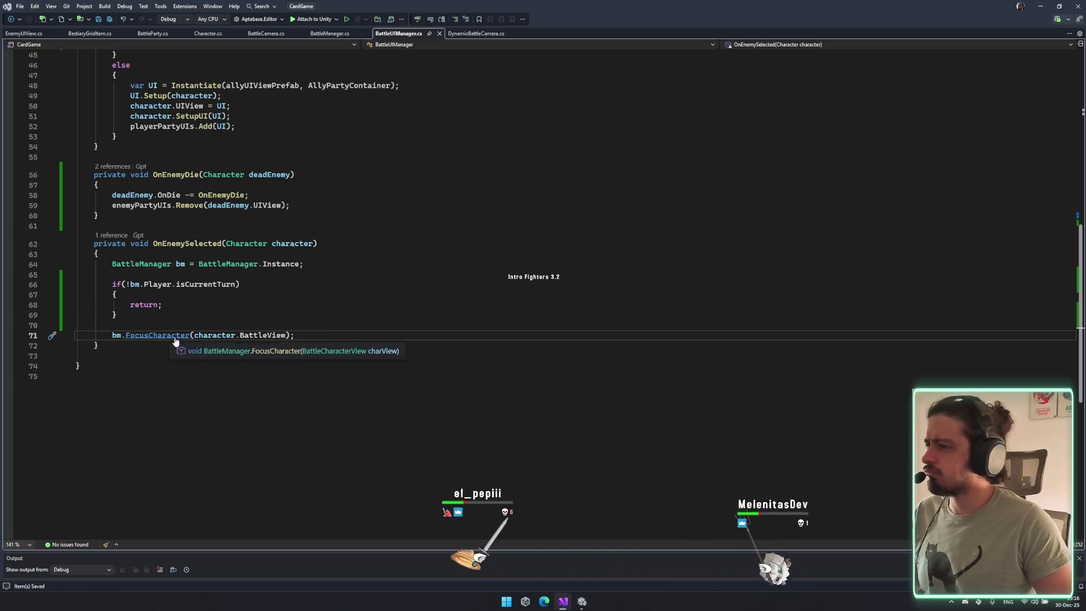
pyautogui.keyDown('ctrl'); pyautogui.click(172, 335); pyautogui.keyUp('ctrl')
pyautogui.click(193, 335)
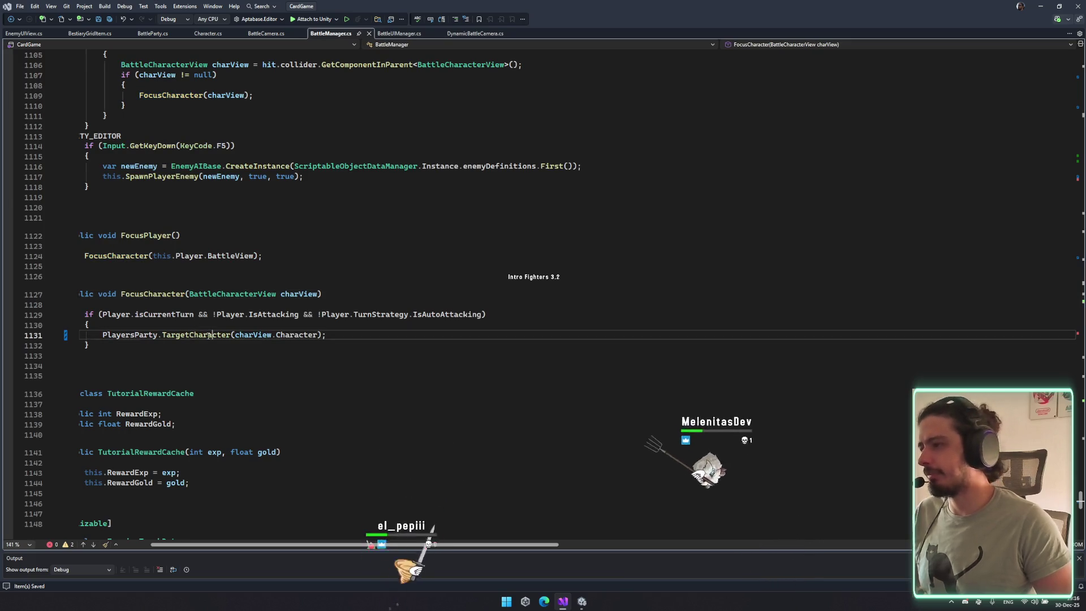
pyautogui.keyDown('ctrl'); pyautogui.click(209, 334); pyautogui.keyUp('ctrl')
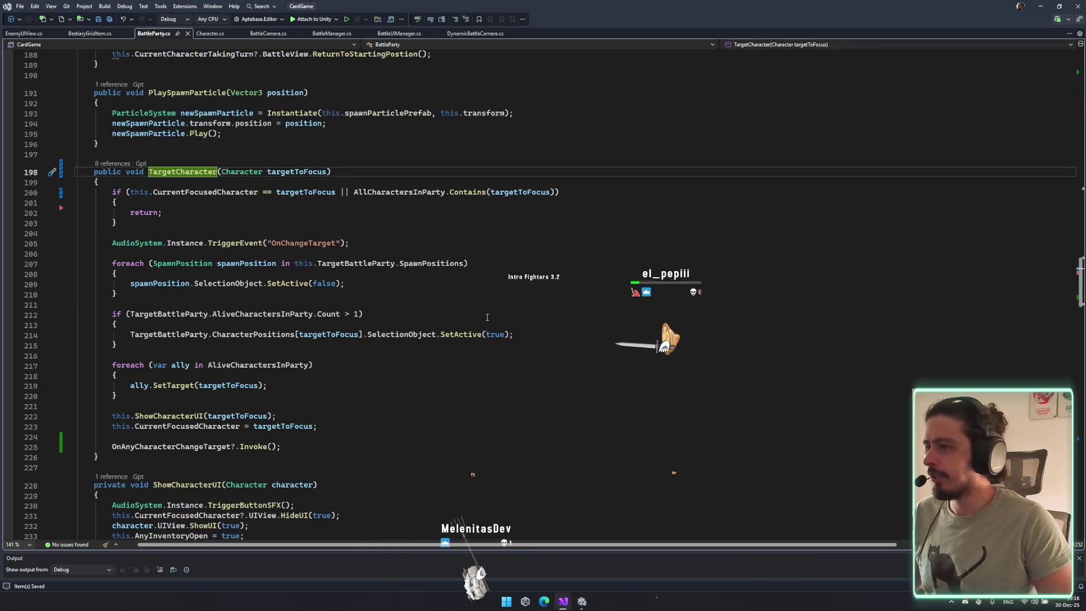
# Copy TargetBattleParty.CharacterPositions[targetToFocus] onto a new line after SelectionObject.SetActive(true).
pyautogui.click(295, 340)
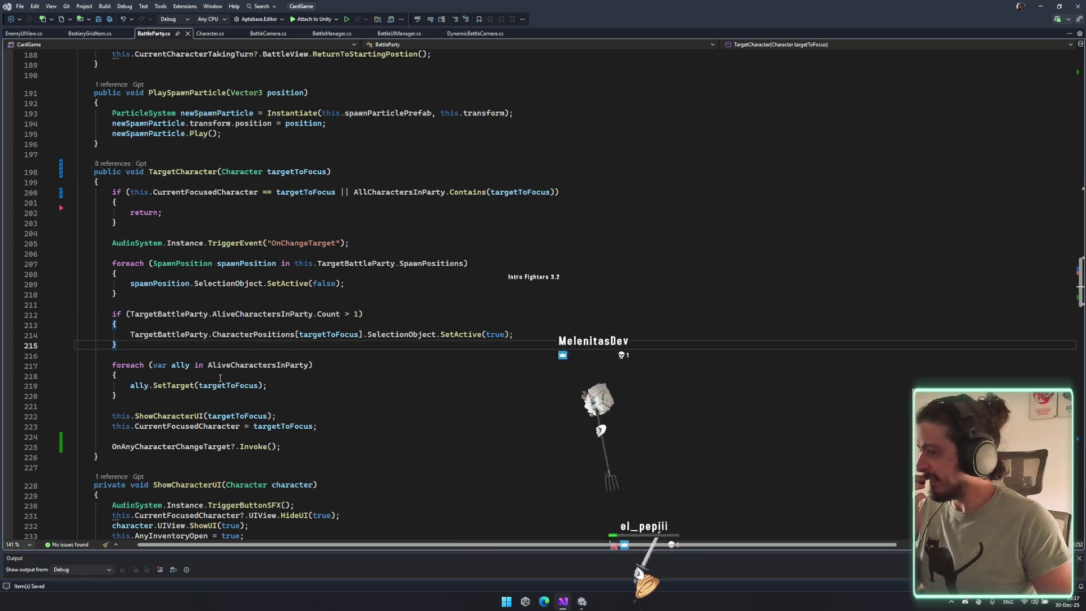
pyautogui.moveTo(513, 334); pyautogui.dragTo(130, 334)
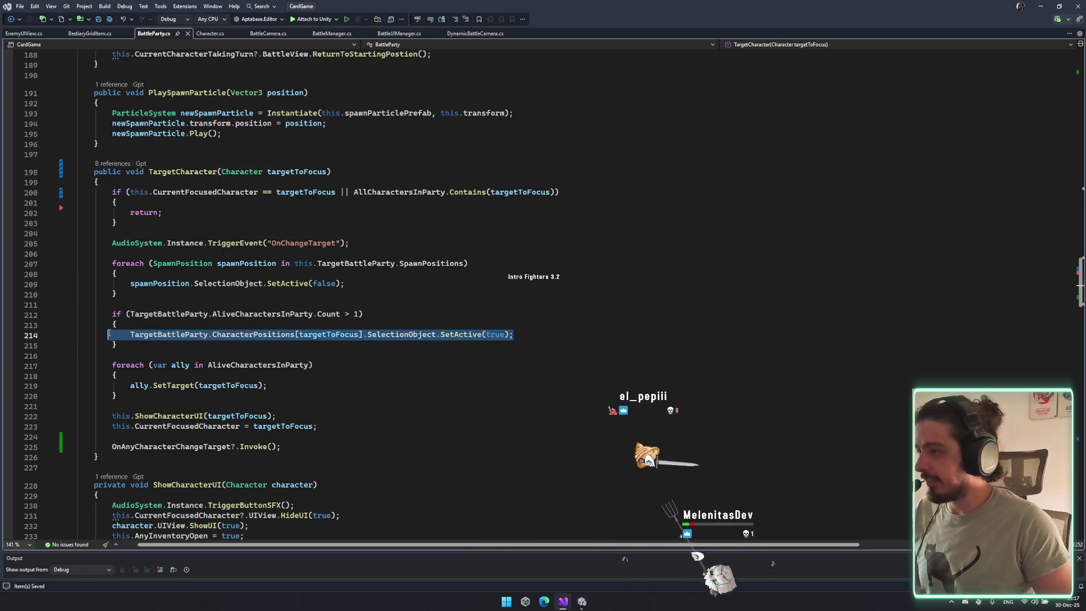
pyautogui.click(220, 325)
pyautogui.press('Return')
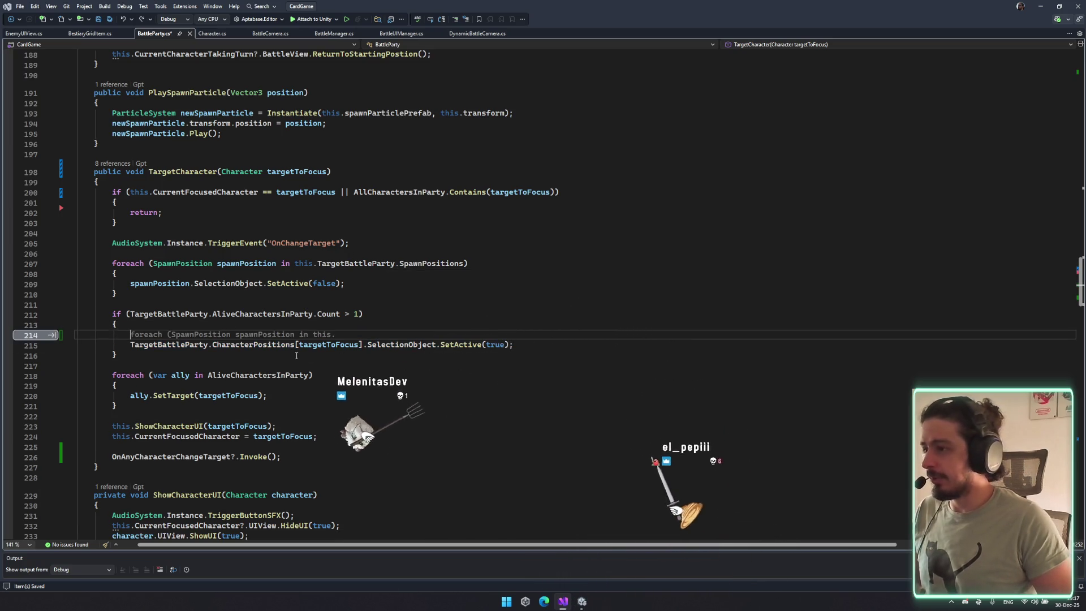
pyautogui.moveTo(364, 345); pyautogui.dragTo(265, 345)
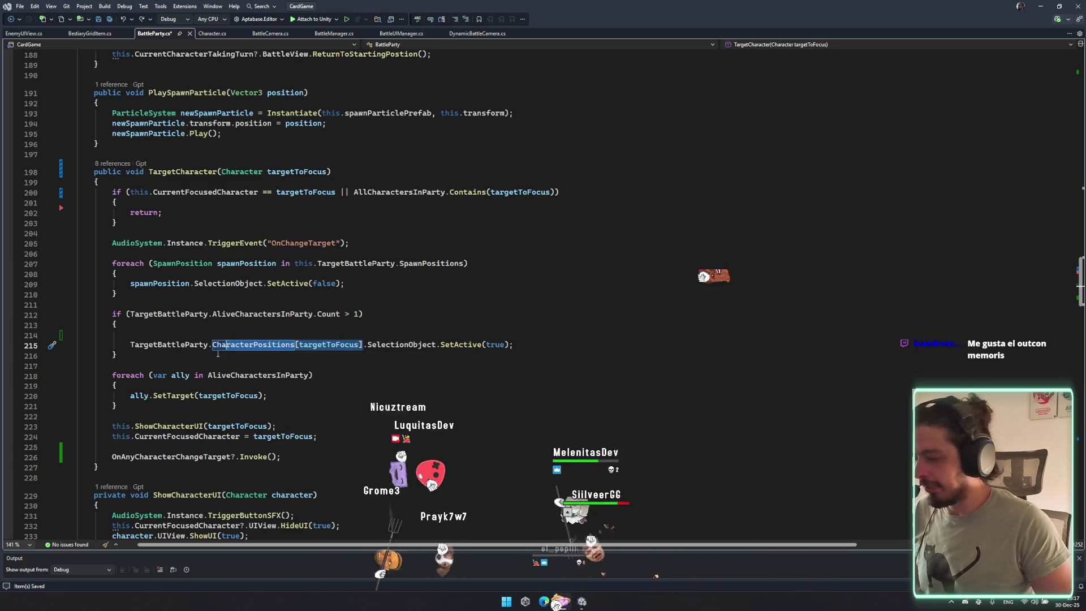
pyautogui.click(119, 355)
pyautogui.moveTo(129, 345); pyautogui.dragTo(363, 344)
pyautogui.hotkey('ctrl', 'c')
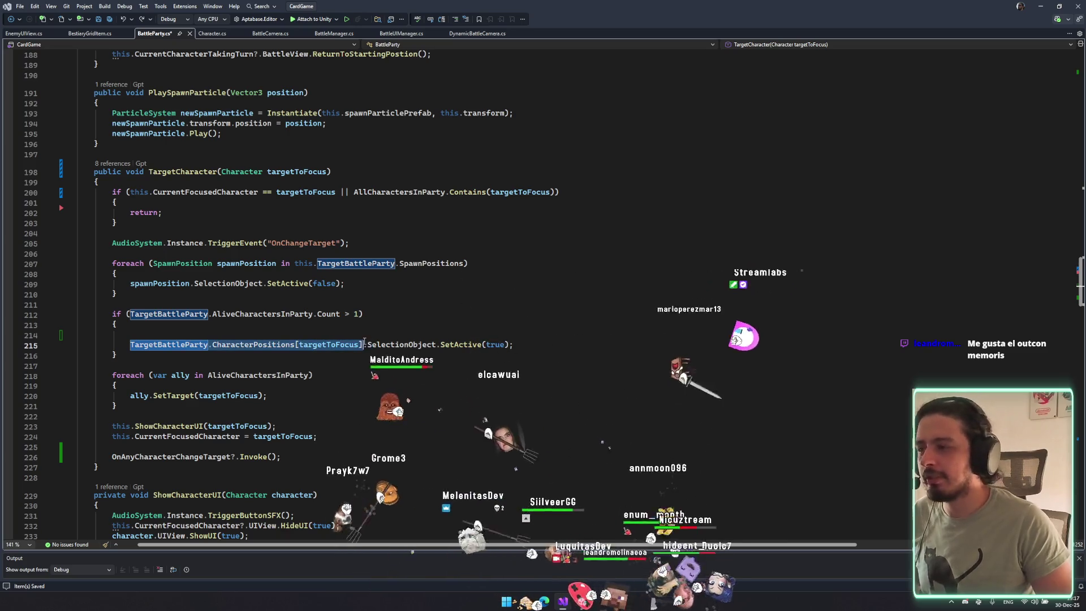
pyautogui.click(565, 343)
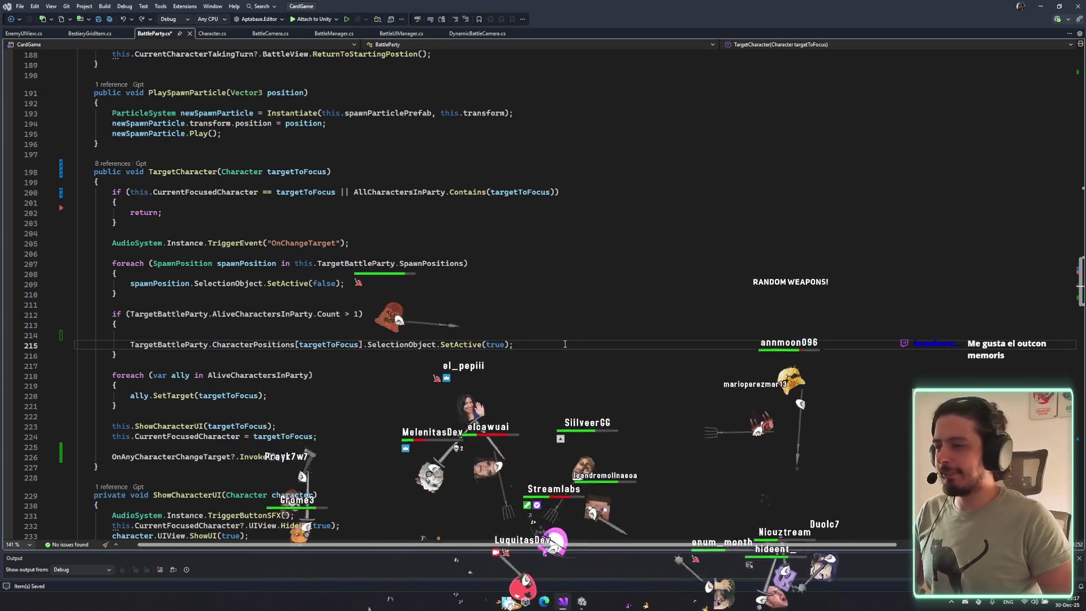
pyautogui.hotkey('ctrl', 'v')
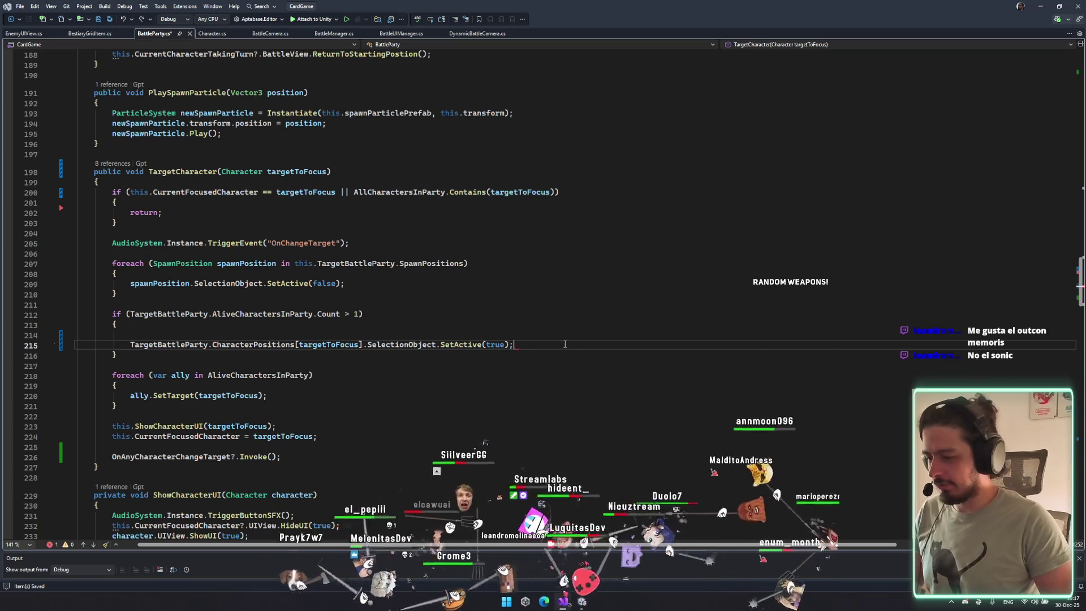
pyautogui.press('Return')
pyautogui.hotkey('ctrl', 'v')
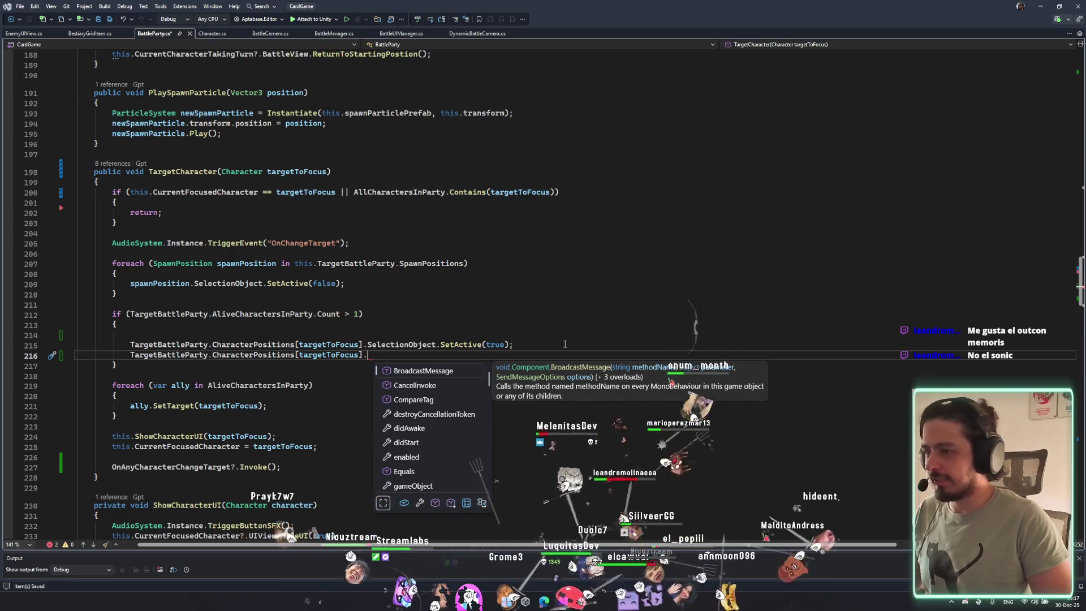
# Rewrite the pasted line as targetToFocus.UIView and delete the empty line 214.
pyautogui.write('ui')
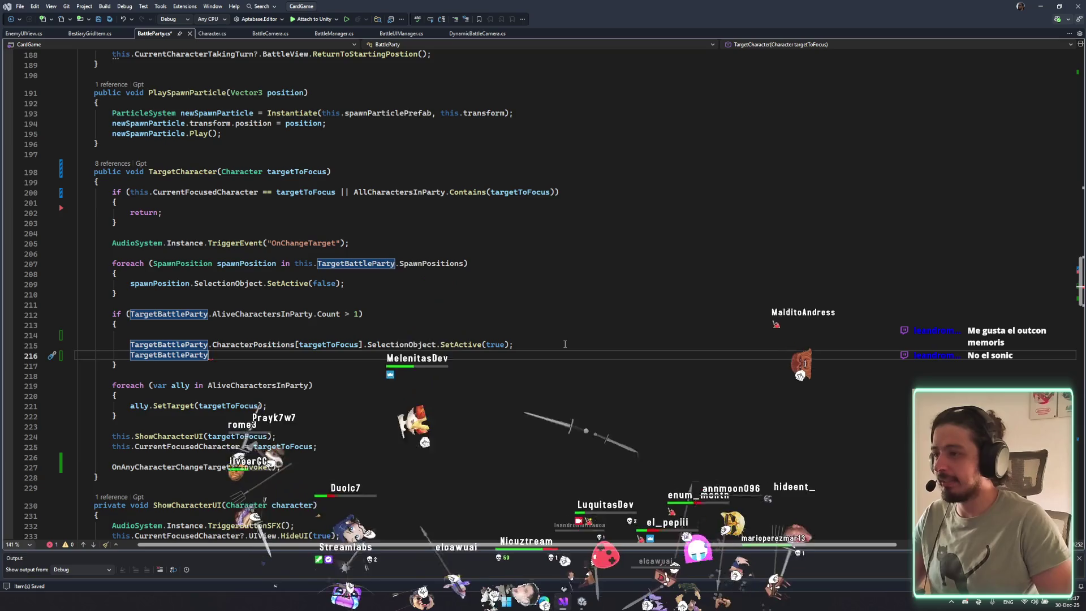
pyautogui.press('Up')
pyautogui.press('Up')
pyautogui.press('Delete')
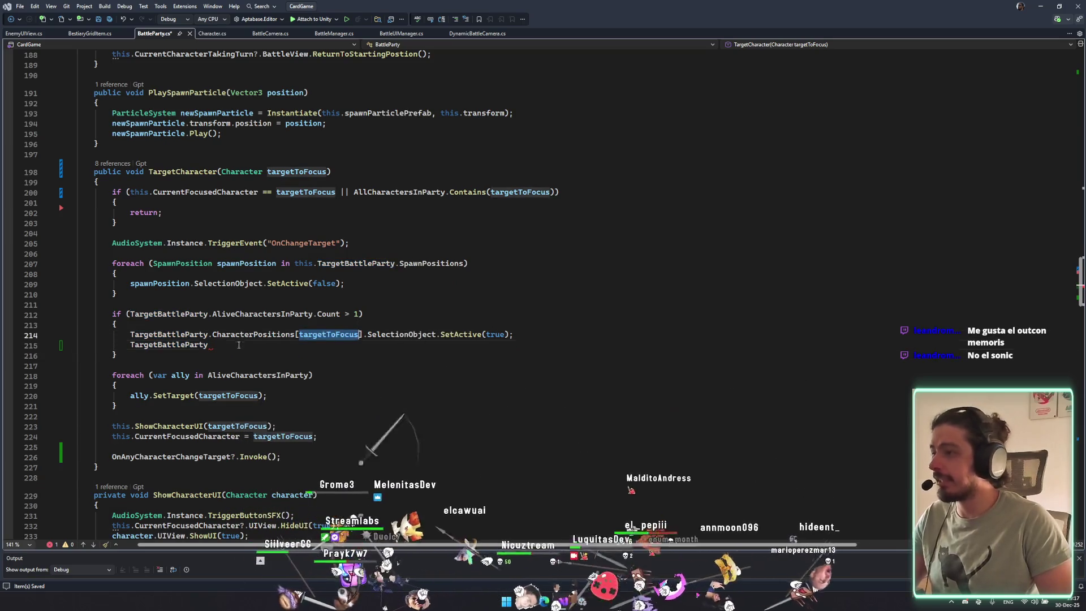
pyautogui.moveTo(208, 345); pyautogui.dragTo(131, 345)
pyautogui.write('ui')
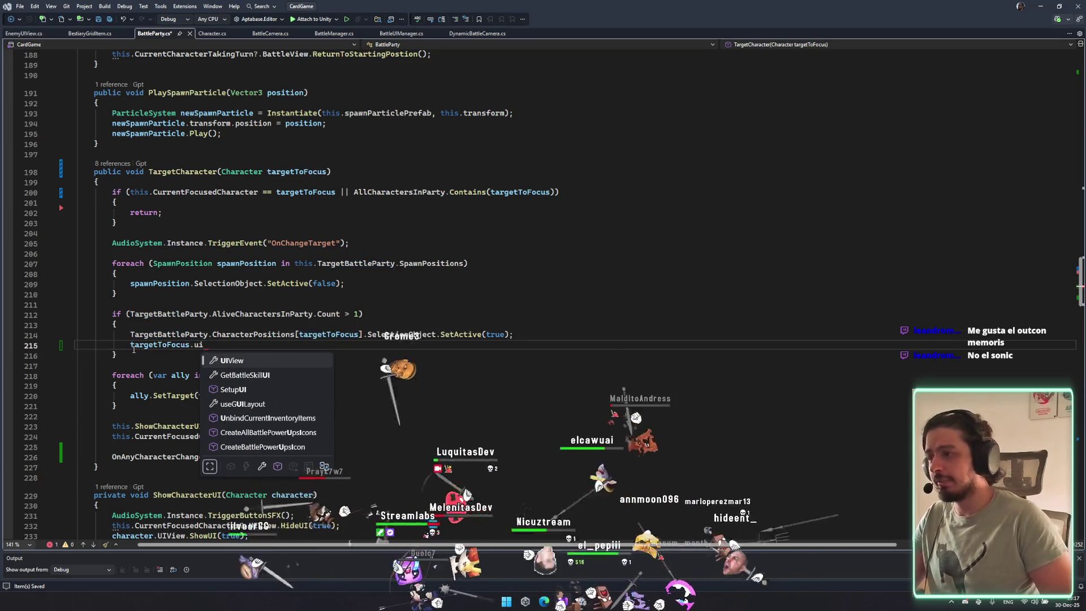
pyautogui.press('Tab')
pyautogui.write('.')
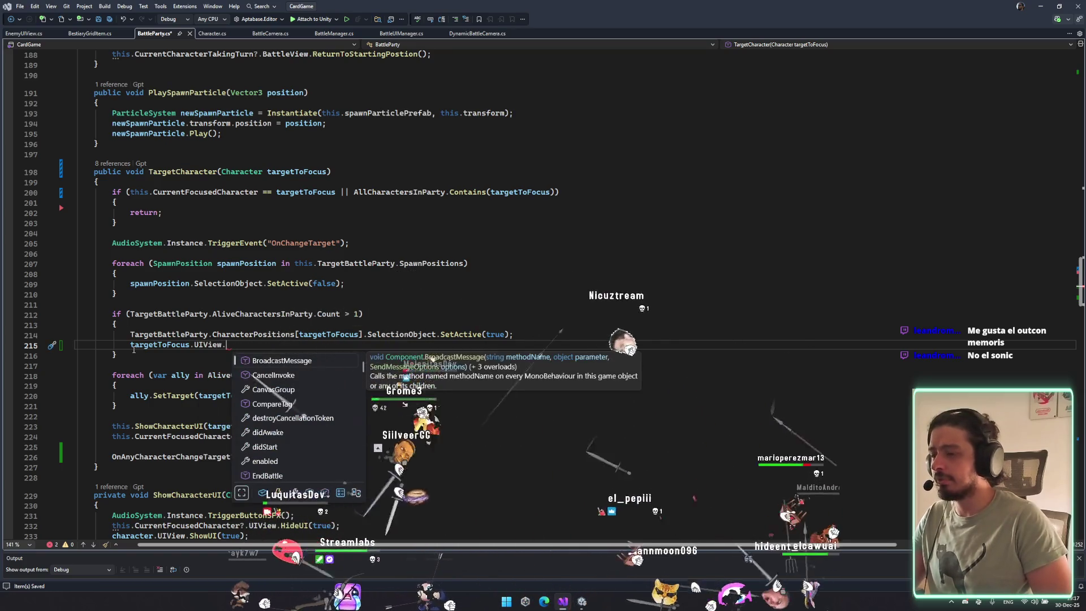
pyautogui.press('BackSpace')
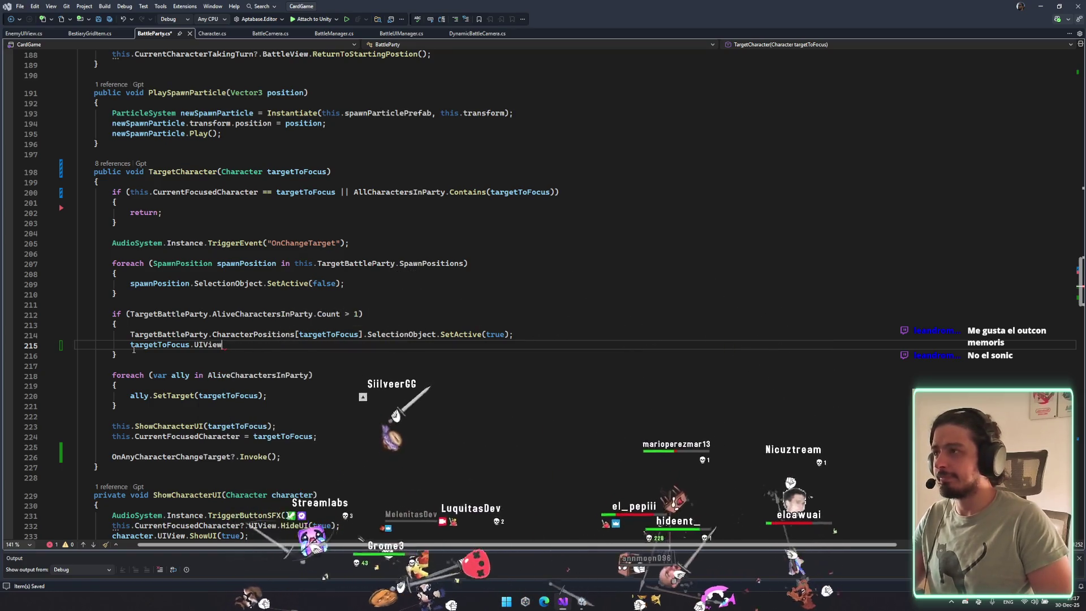
# In EnemyUIView.cs, remove the Debug.LogError line and mark the Active method as override.
pyautogui.click(22, 33)
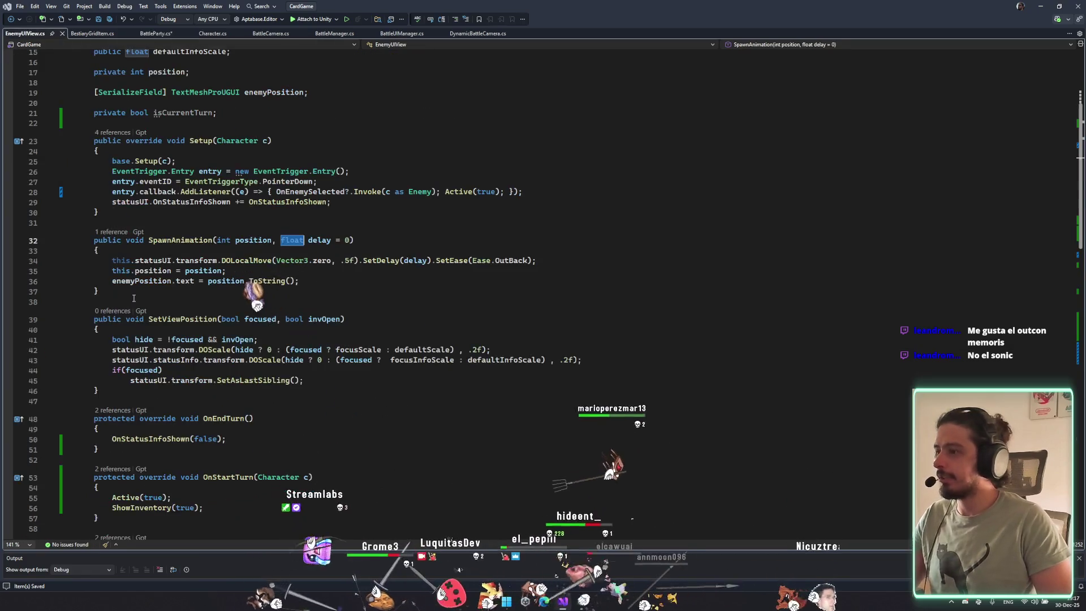
pyautogui.scroll(-12, 136, 355)
pyautogui.scroll(-6, 136, 355)
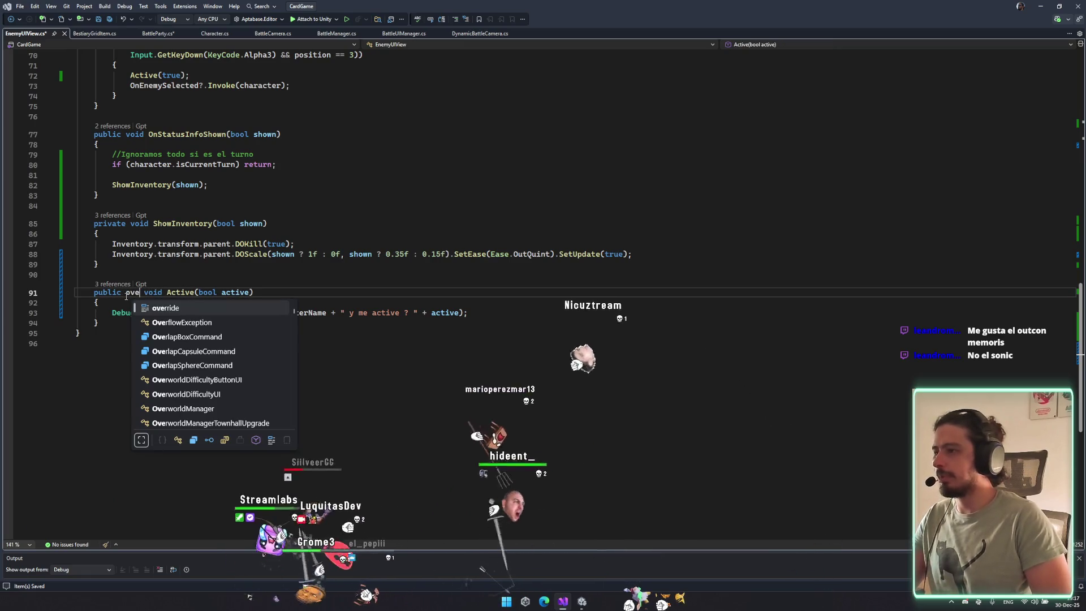
pyautogui.press('Tab')
pyautogui.click(523, 317)
pyautogui.hotkey('ctrl', 'x')
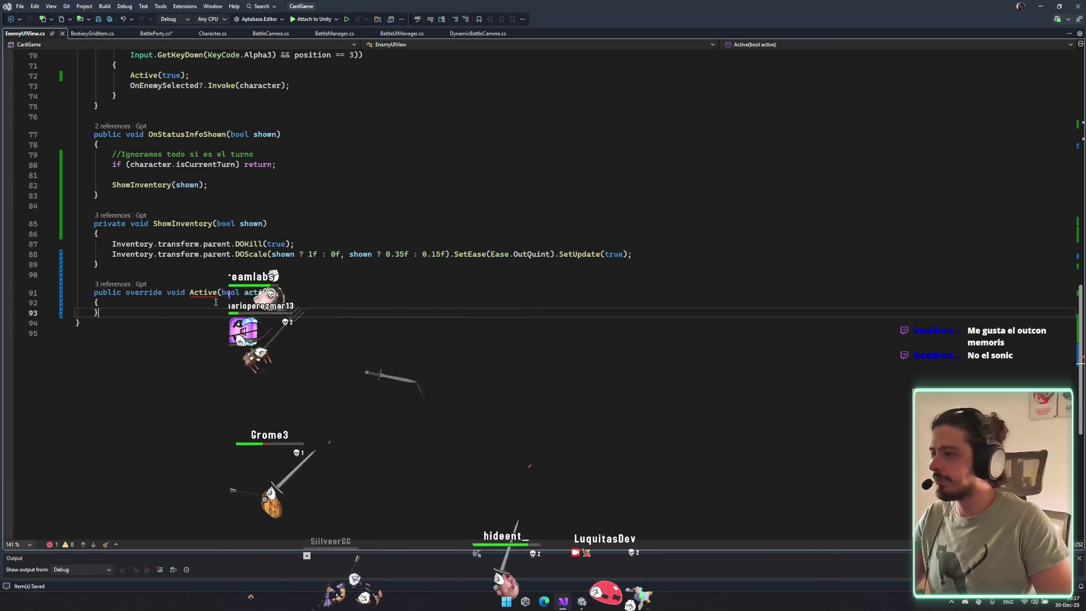
pyautogui.click(140, 293)
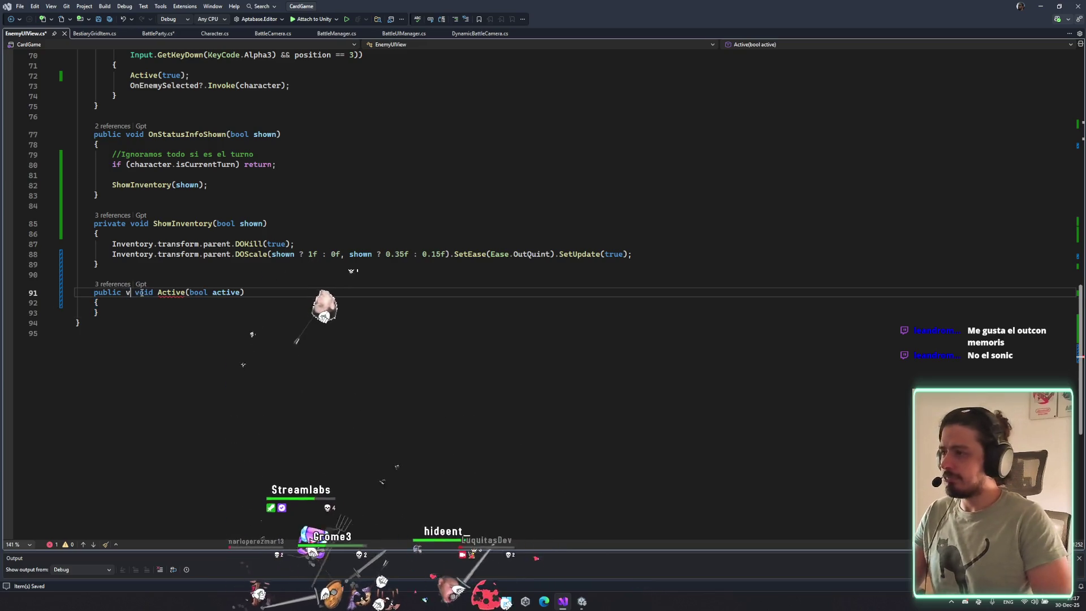
pyautogui.write('irtual')
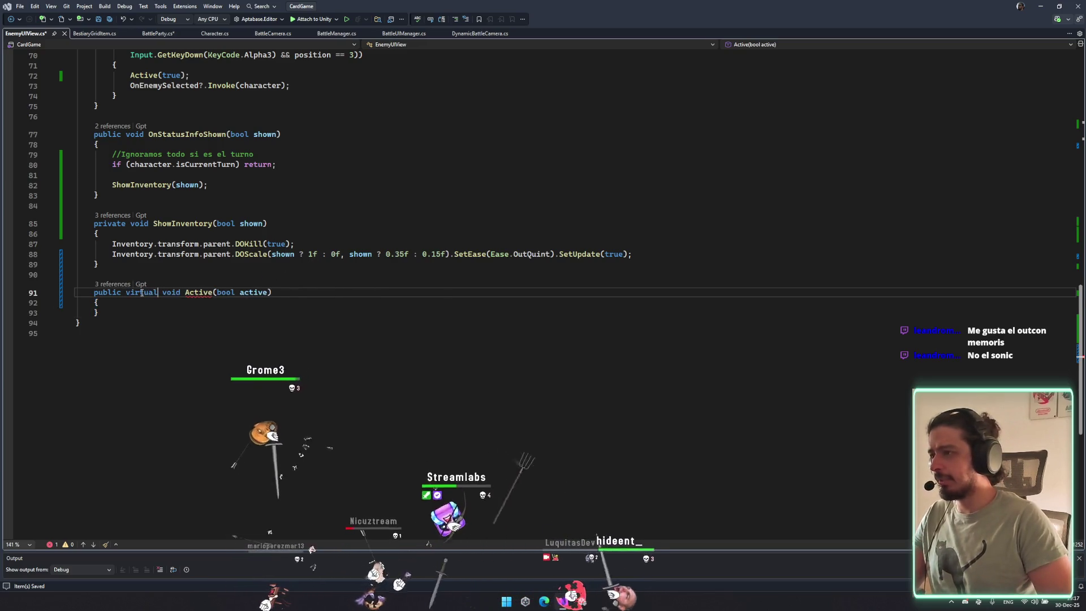
pyautogui.write('verride')
pyautogui.moveTo(92, 293); pyautogui.dragTo(119, 308)
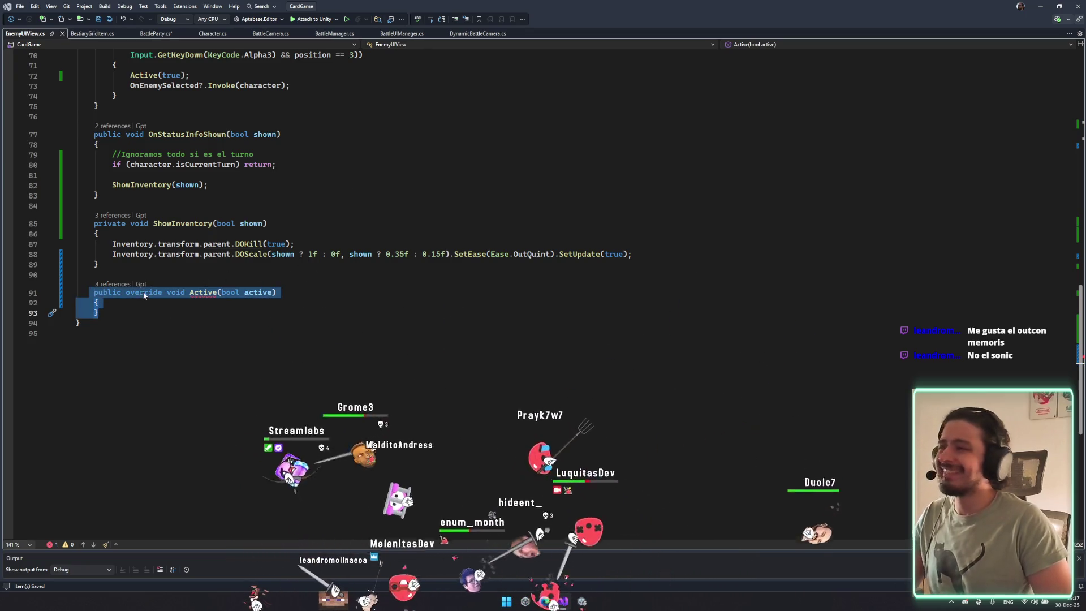
# Go to the CharacterUIView base class and open a new line after OnStartTurn.
pyautogui.scroll(20, 139, 296)
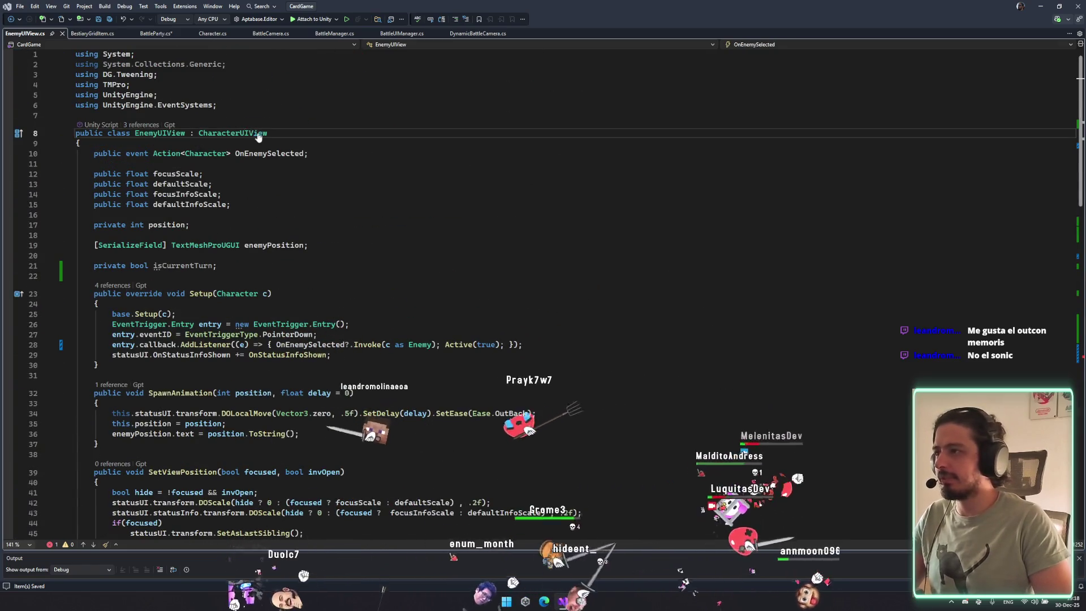
pyautogui.press('F12')
pyautogui.scroll(-20, 172, 353)
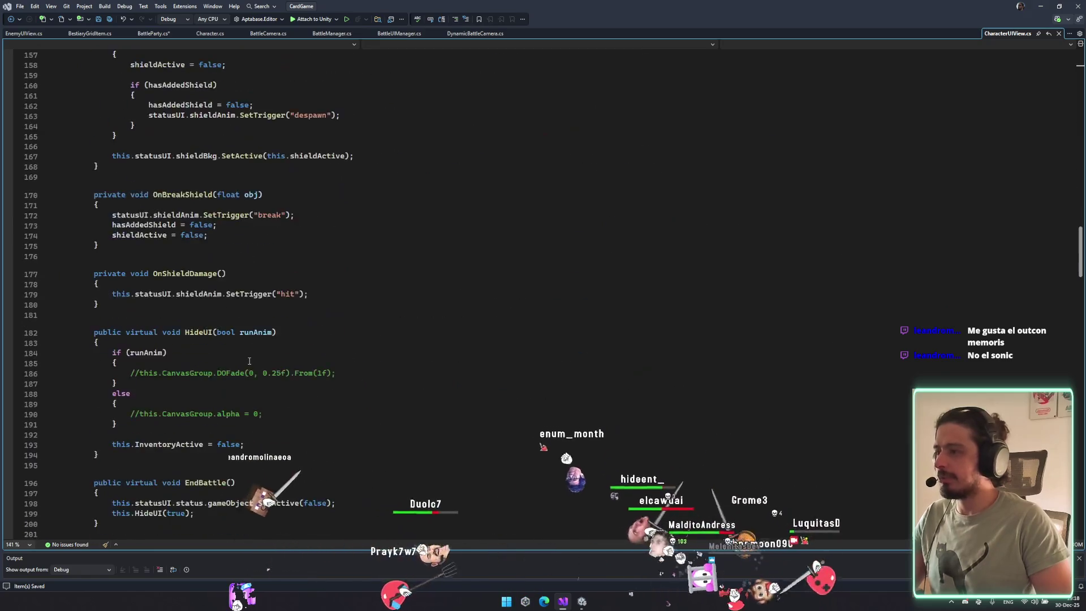
pyautogui.scroll(-8, 173, 353)
pyautogui.scroll(8, 172, 354)
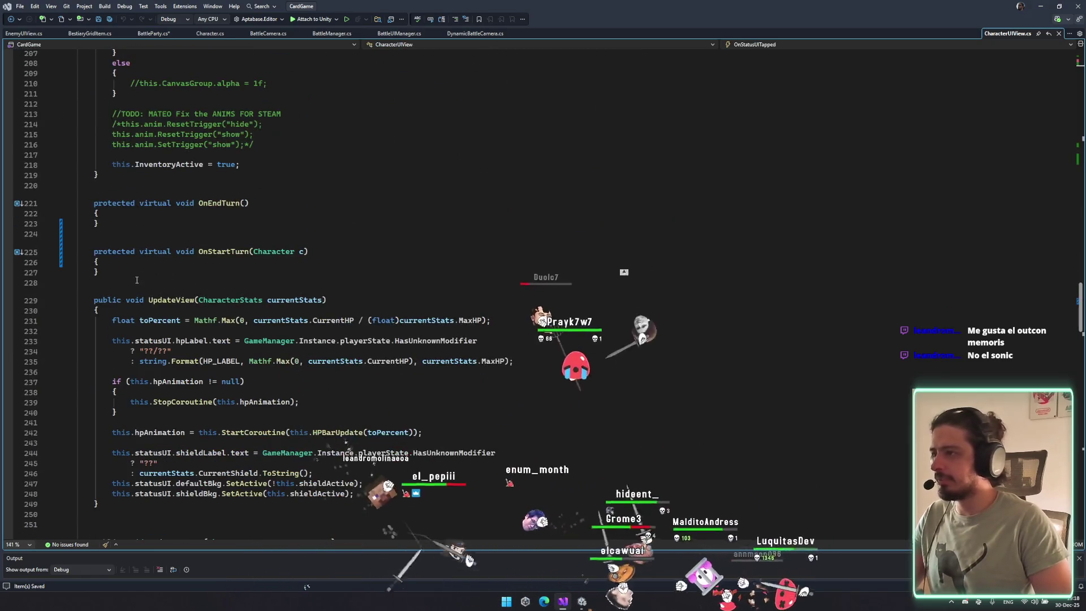
pyautogui.click(136, 253)
pyautogui.click(108, 272)
pyautogui.press('Return')
pyautogui.press('Return')
# Write an empty public virtual void Active(bool active) method in CharacterUIView.
pyautogui.write('ThreadPriority')
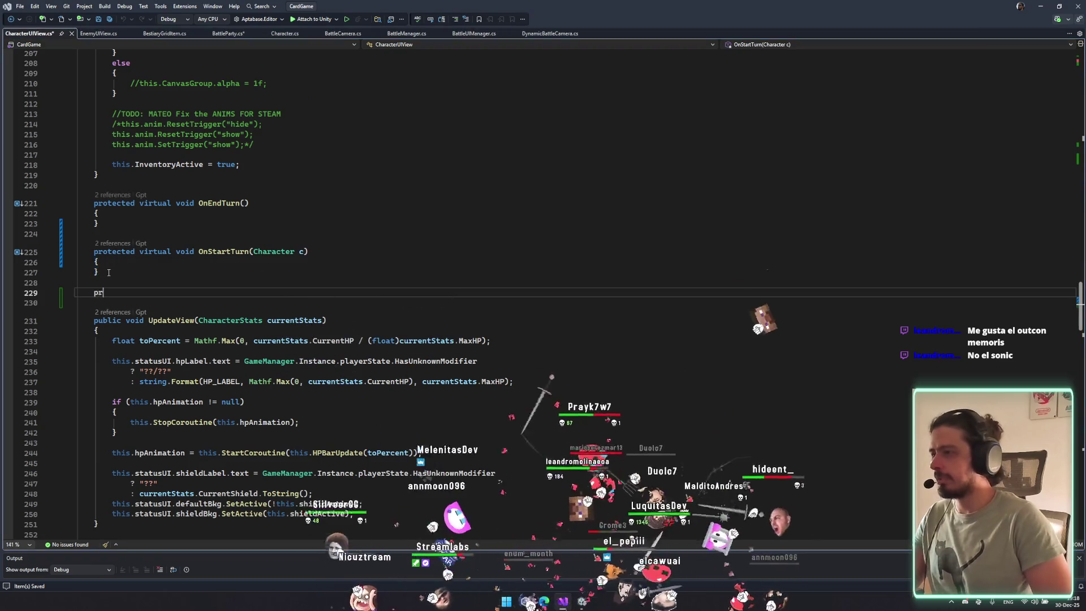
pyautogui.hotkey('ctrl', 'BackSpace')
pyautogui.write('virtual')
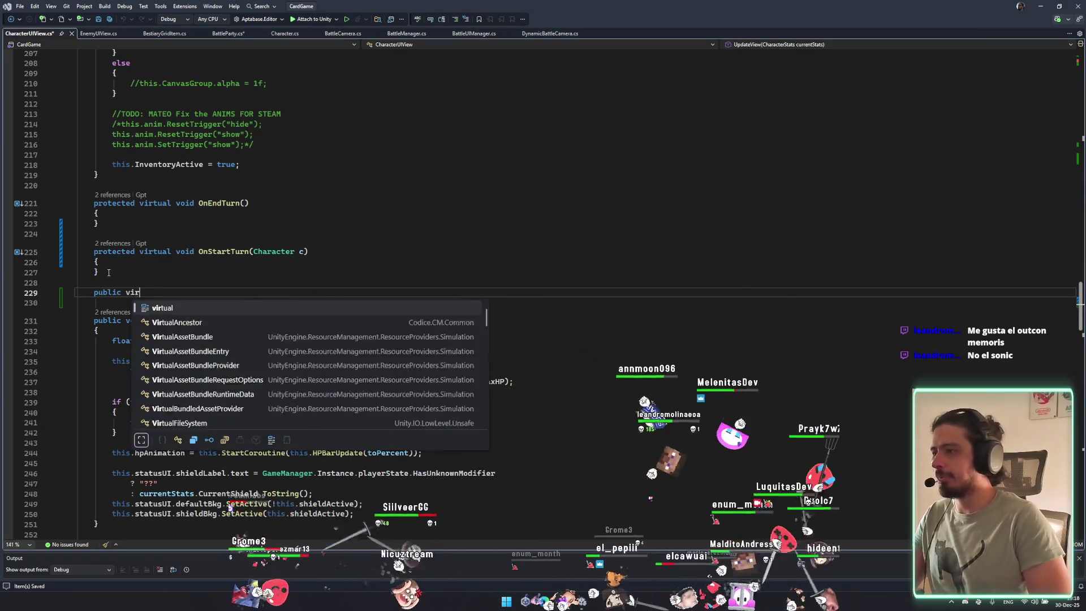
pyautogui.write(' OnSceneLoadSetActiveScene(')
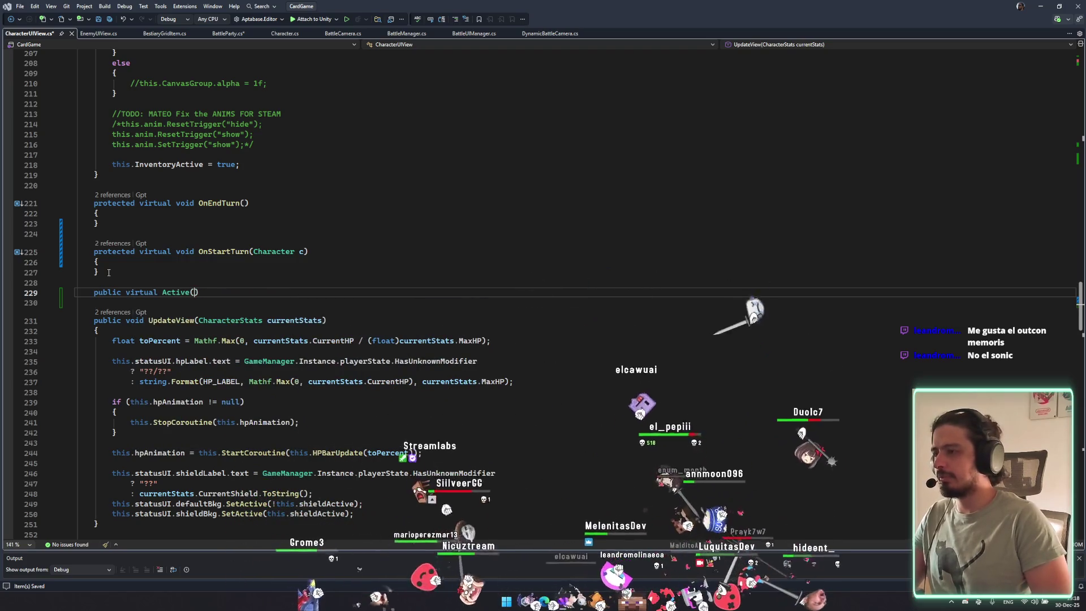
pyautogui.press('BackSpace')
pyautogui.write('bool active')
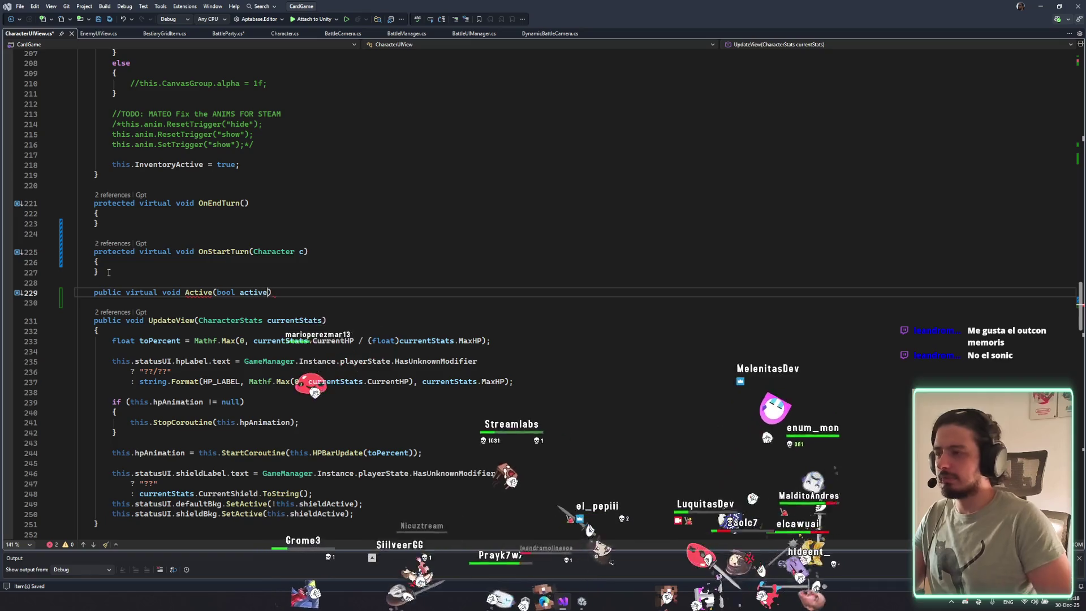
pyautogui.press('Return')
pyautogui.write('{')
pyautogui.press('Return')
# Look over the CharacterUIView file, then navigate back to BattleParty.cs.
pyautogui.click(369, 336)
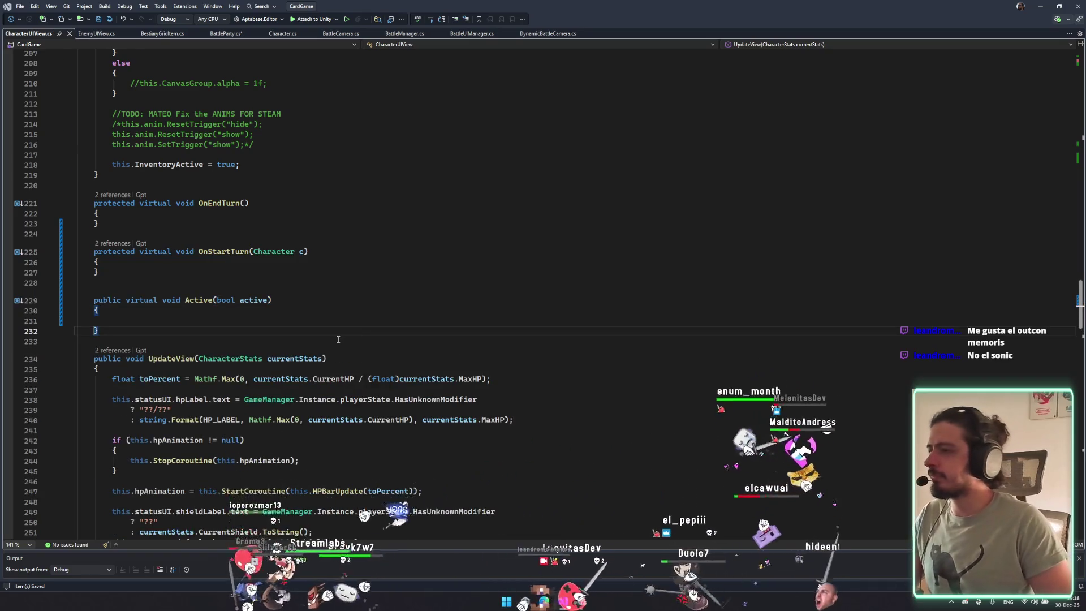
pyautogui.hotkey('ctrl', '-')
pyautogui.scroll(-20, 265, 362)
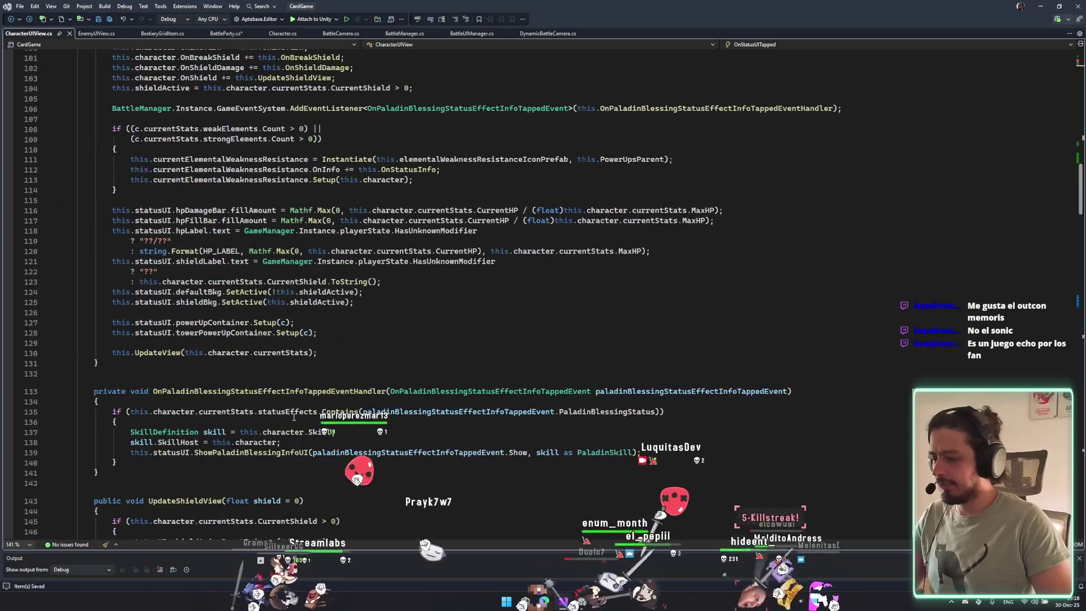
pyautogui.scroll(-20, 294, 416)
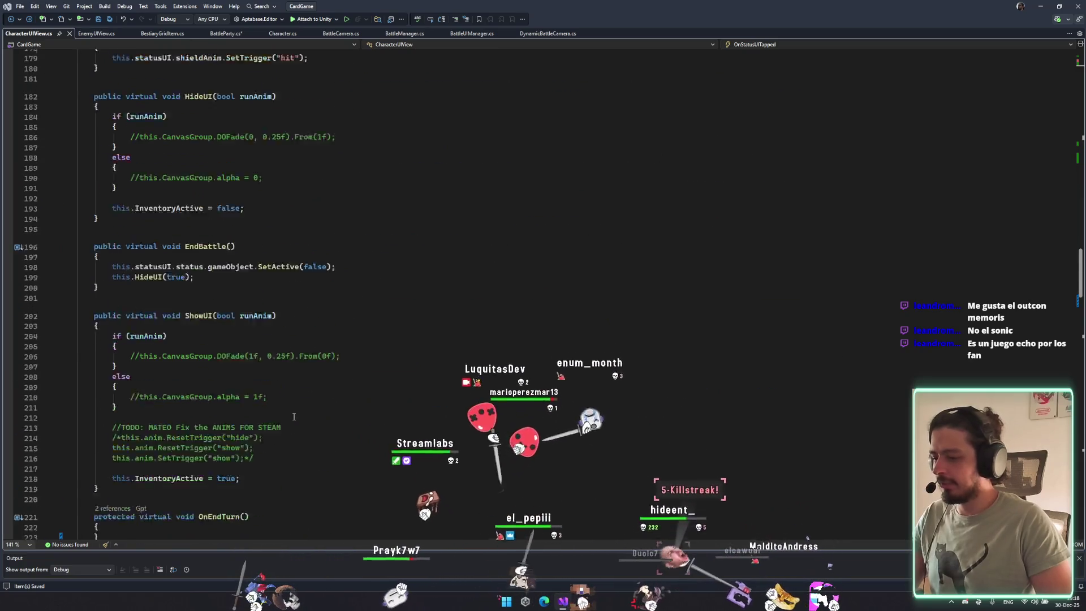
pyautogui.scroll(-20, 294, 416)
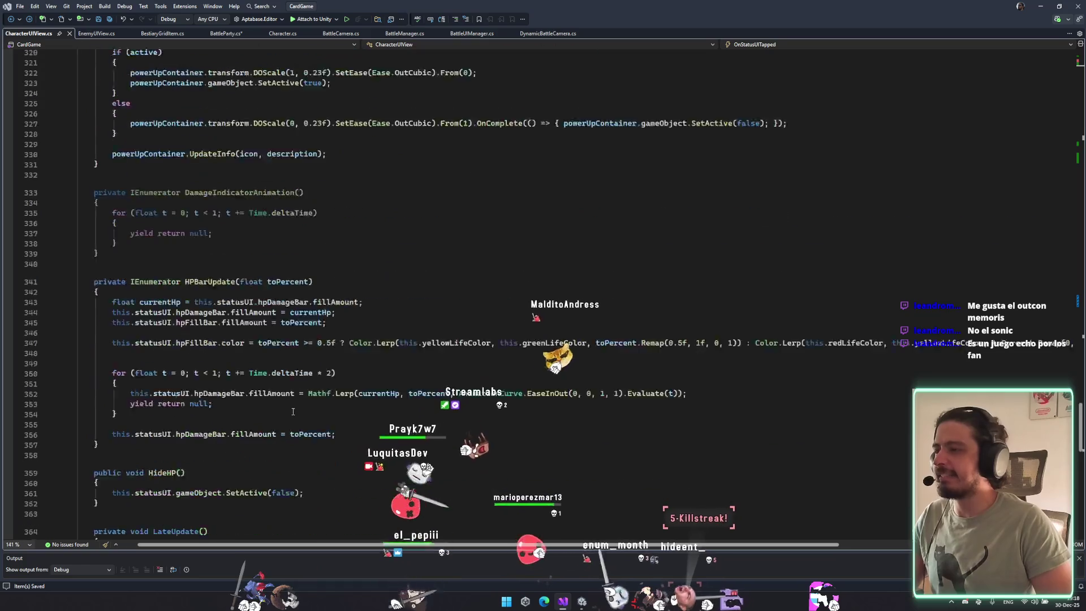
pyautogui.scroll(4, 291, 410)
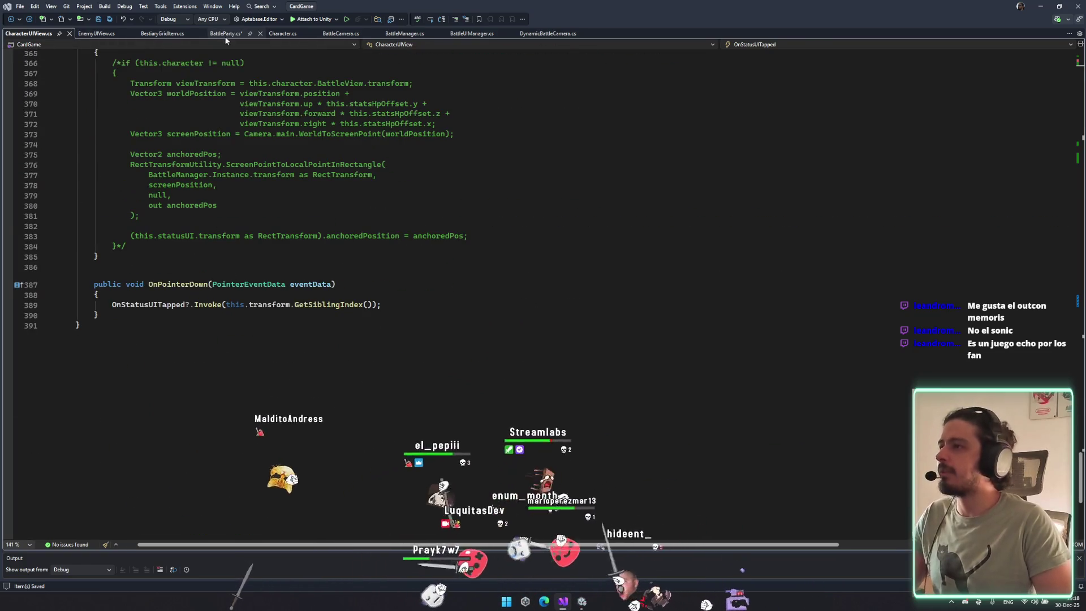
pyautogui.hotkey('ctrl', '-')
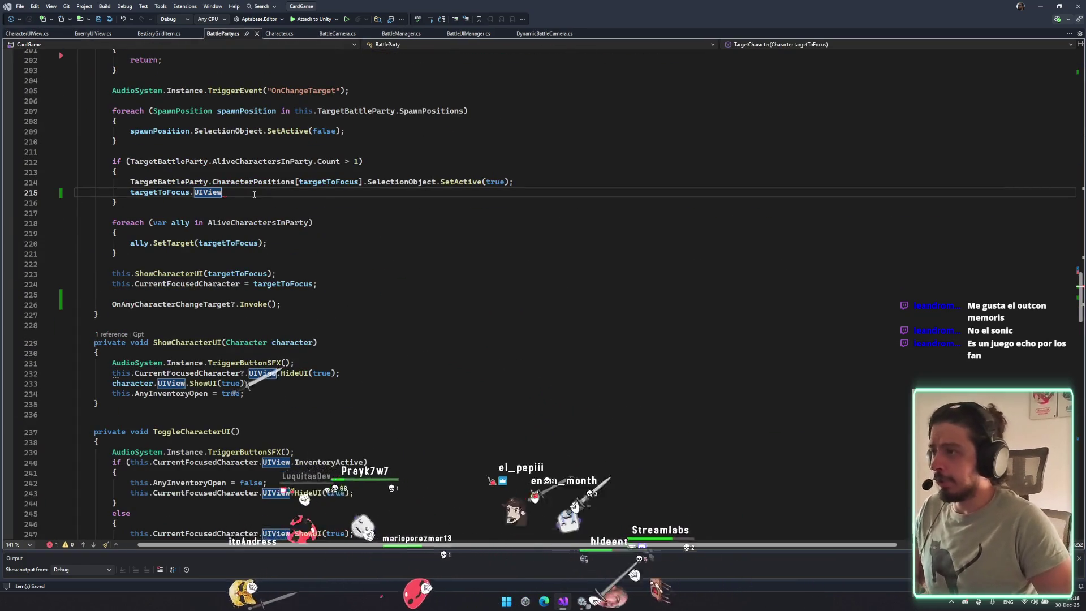
# Complete line 215 as targetToFocus.UIView.Active(true); and save BattleParty.cs.
pyautogui.write('.Active(t')
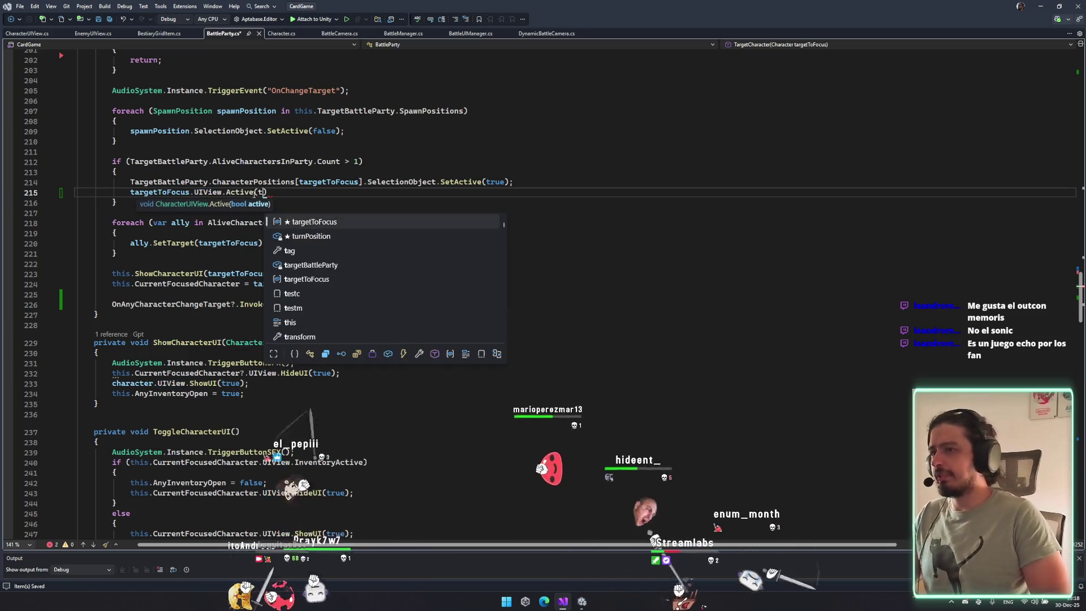
pyautogui.write('rue);')
pyautogui.hotkey('ctrl', 's')
pyautogui.click(408, 129)
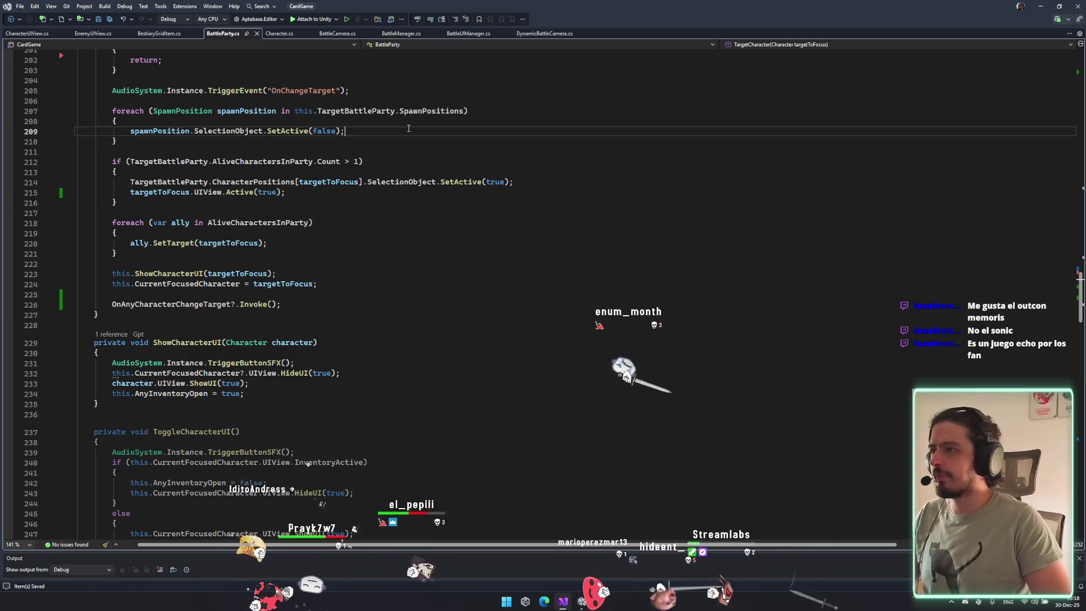
pyautogui.press('Up')
pyautogui.press('Return')
pyautogui.press('BackSpace')
pyautogui.press('Return')
pyautogui.press('BackSpace')
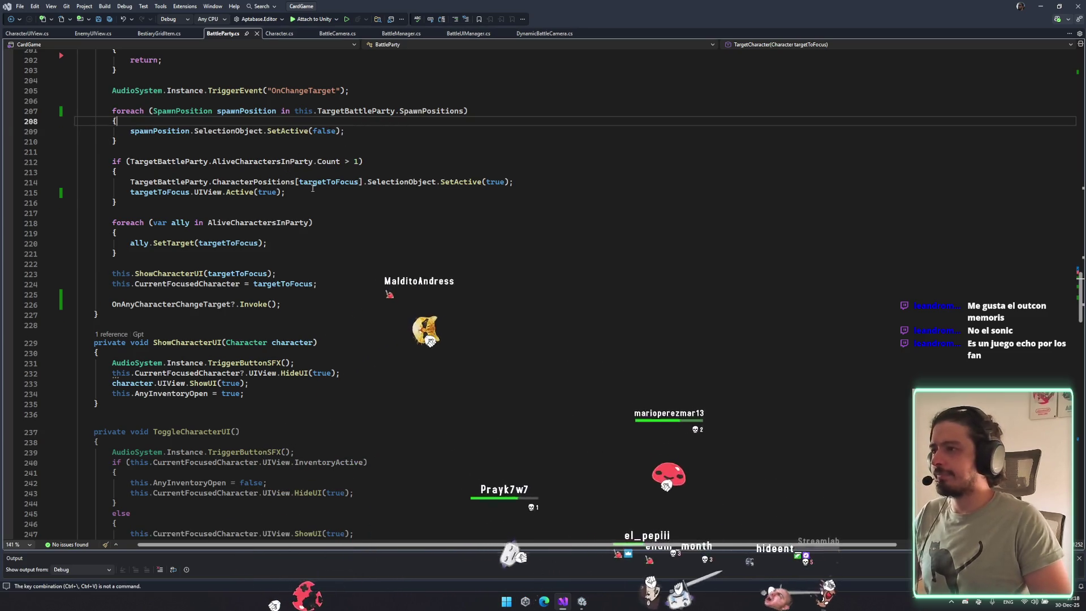
# Copy the Active call into the spawn-position loop below SetActive(false) and save.
pyautogui.click(312, 188)
pyautogui.press('Return')
pyautogui.write('targetToFocus.UIView.Active(true);')
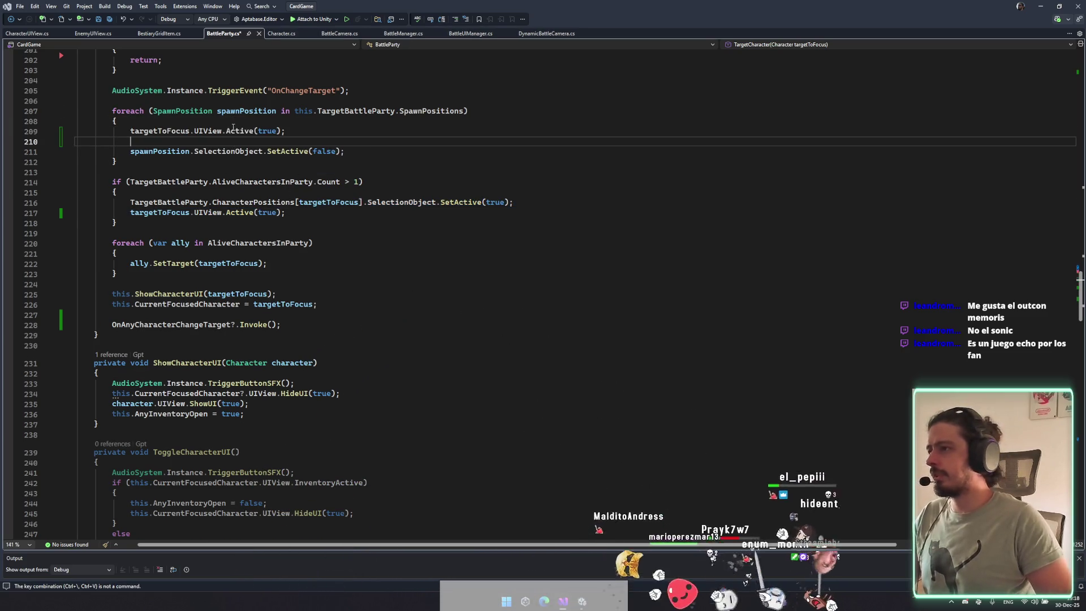
pyautogui.press('Delete')
pyautogui.hotkey('alt', 'Down')
pyautogui.hotkey('ctrl', 's')
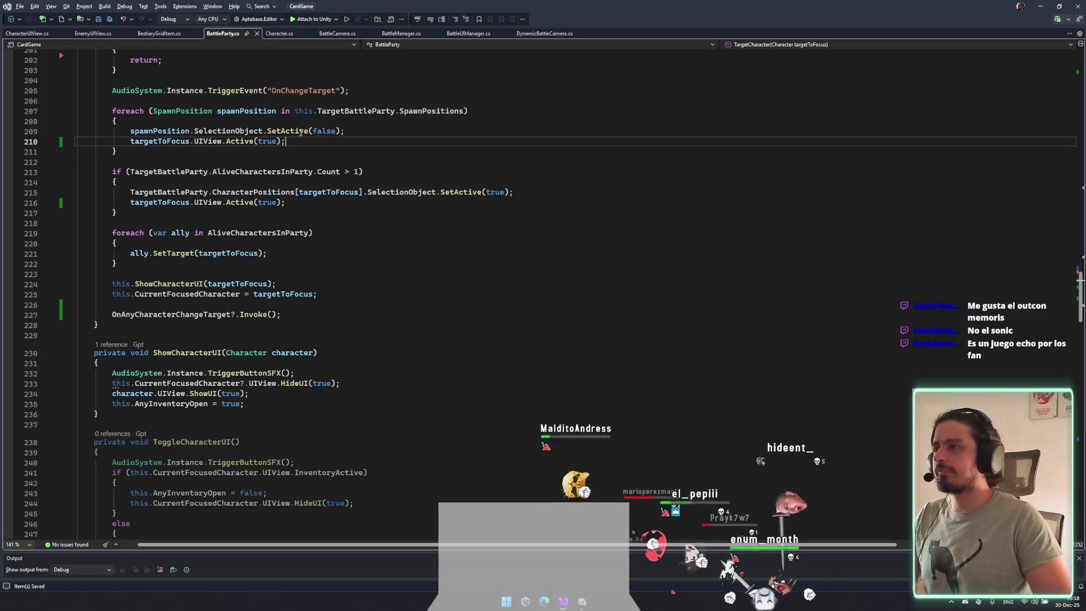
pyautogui.write('fals')
pyautogui.click(255, 204)
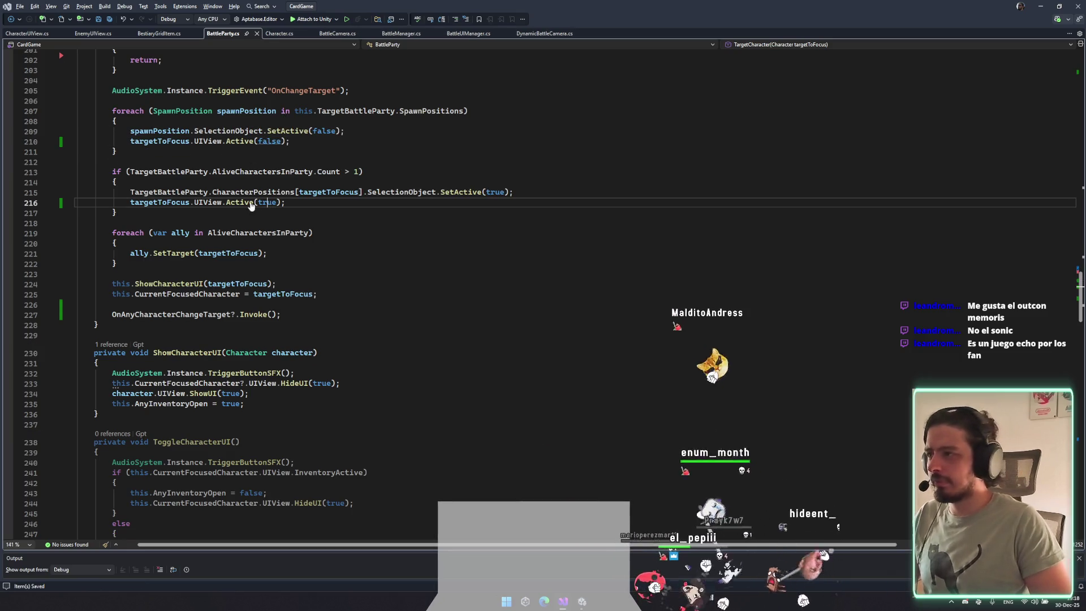
# In EnemyUIView.cs, add a transform.DOScale(1) call inside the Active override.
pyautogui.click(92, 33)
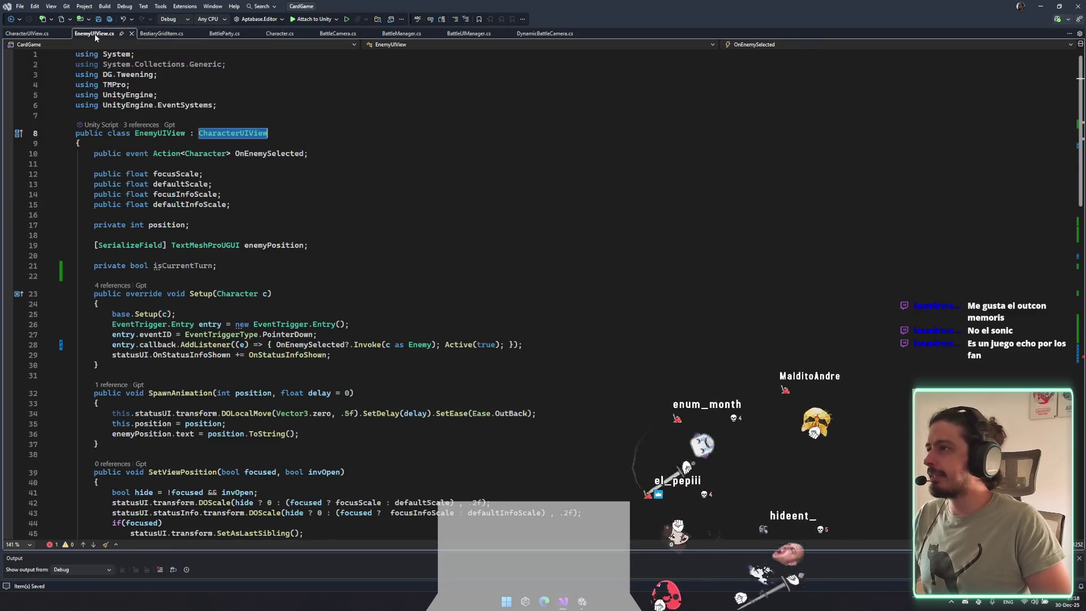
pyautogui.scroll(-8, 224, 204)
pyautogui.scroll(8, 224, 204)
pyautogui.click(180, 184)
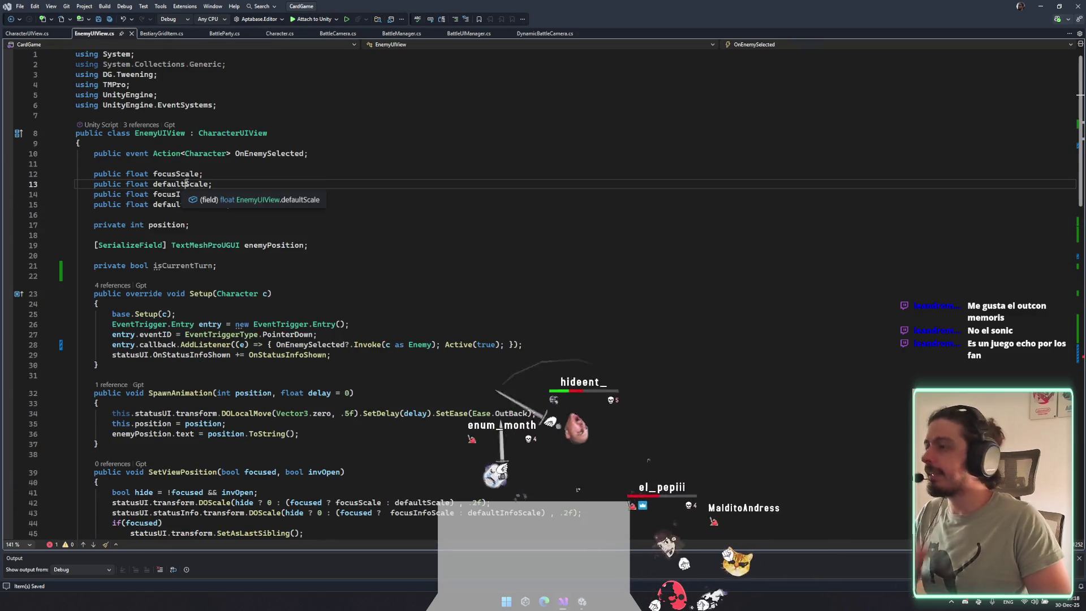
pyautogui.scroll(-20, 242, 161)
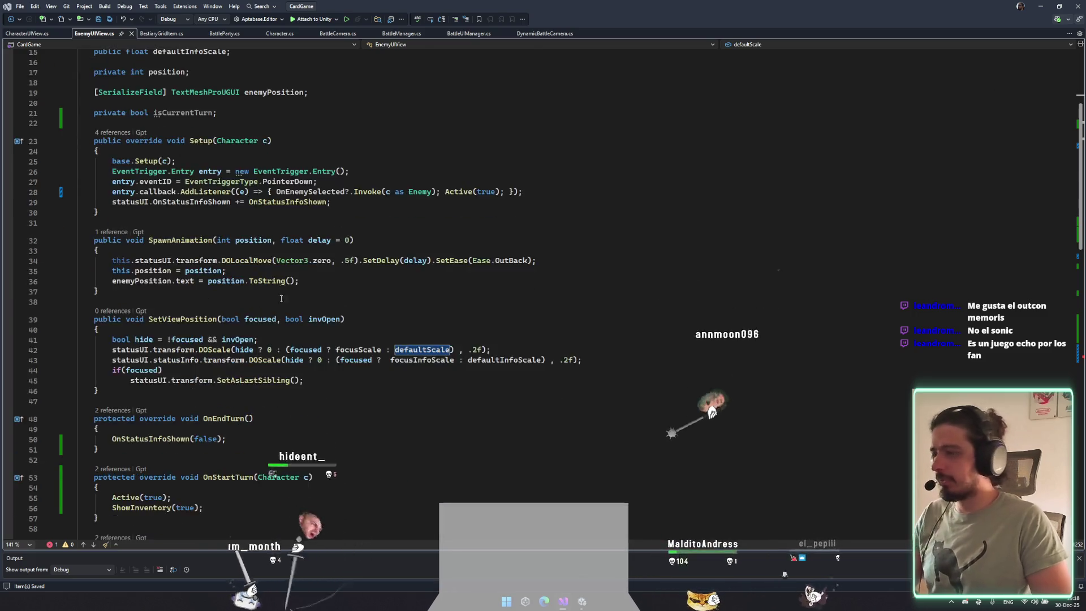
pyautogui.click(289, 373)
pyautogui.press('Return')
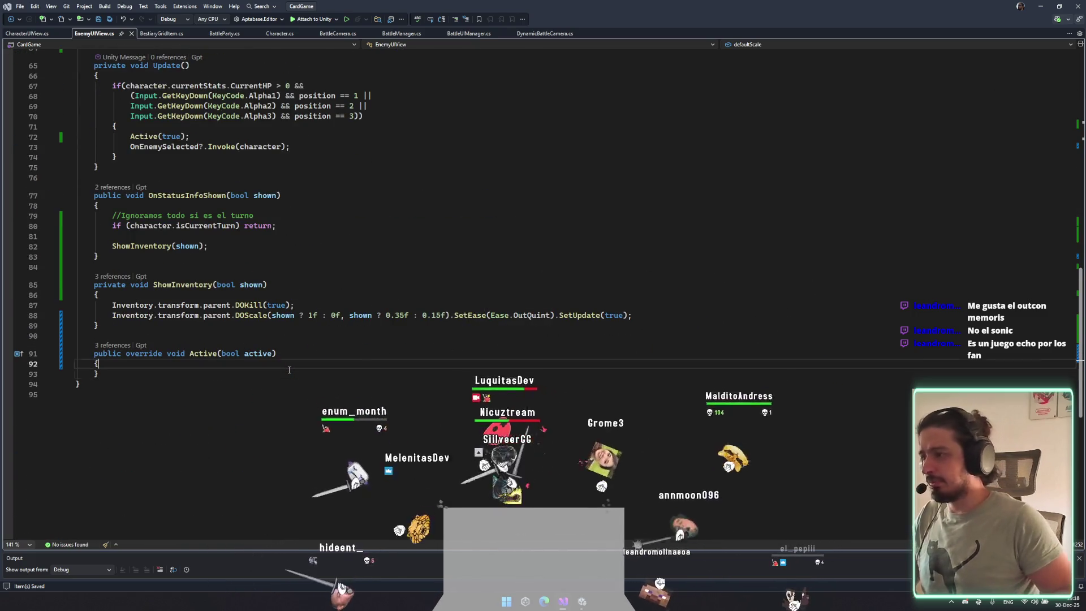
pyautogui.write('transform.docs')
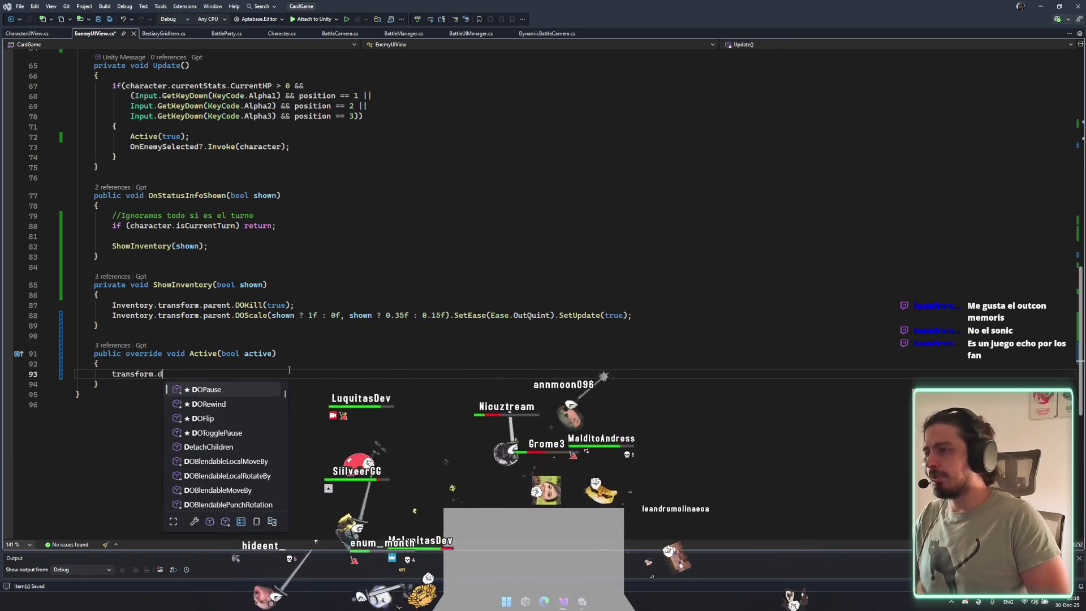
pyautogui.write('cale(1')
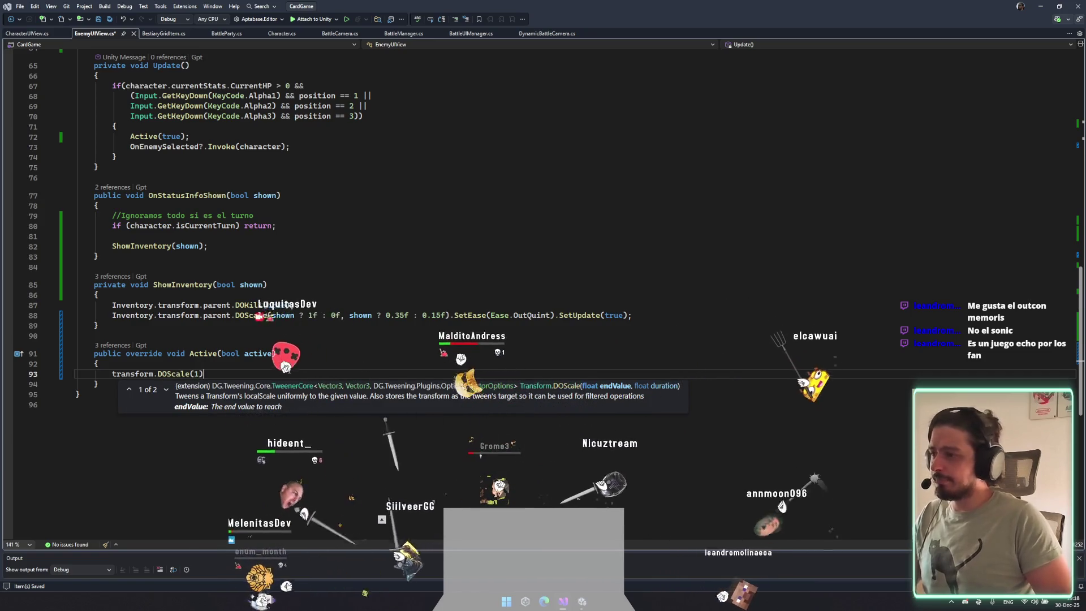
pyautogui.press('Escape')
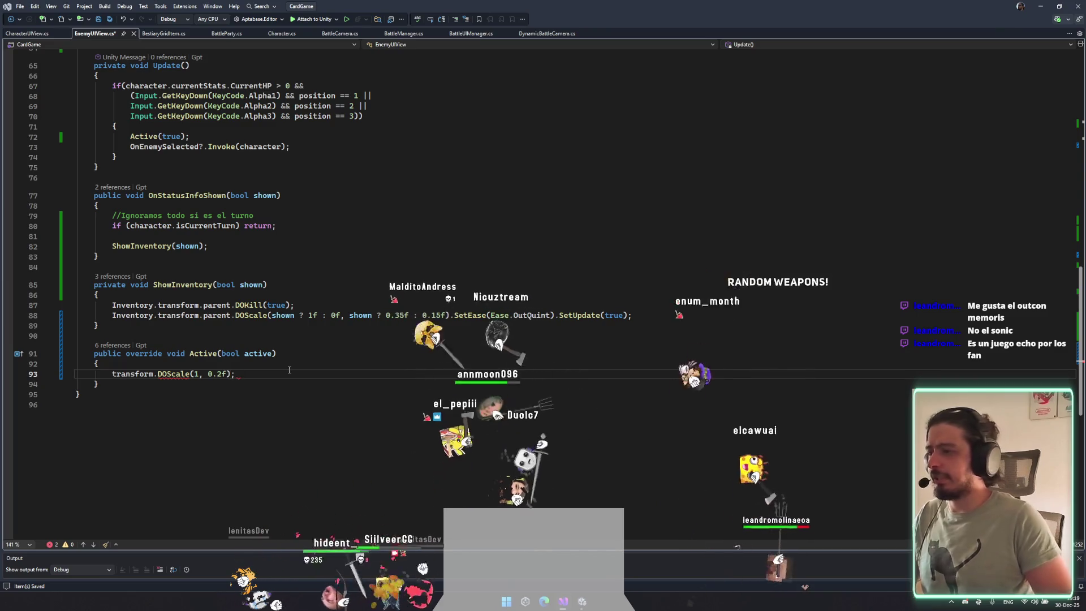
# Insert transform.DOKill(true); above the scale call and remove the stray if line.
pyautogui.hotkey('ctrl', 'Return')
pyautogui.write('tr')
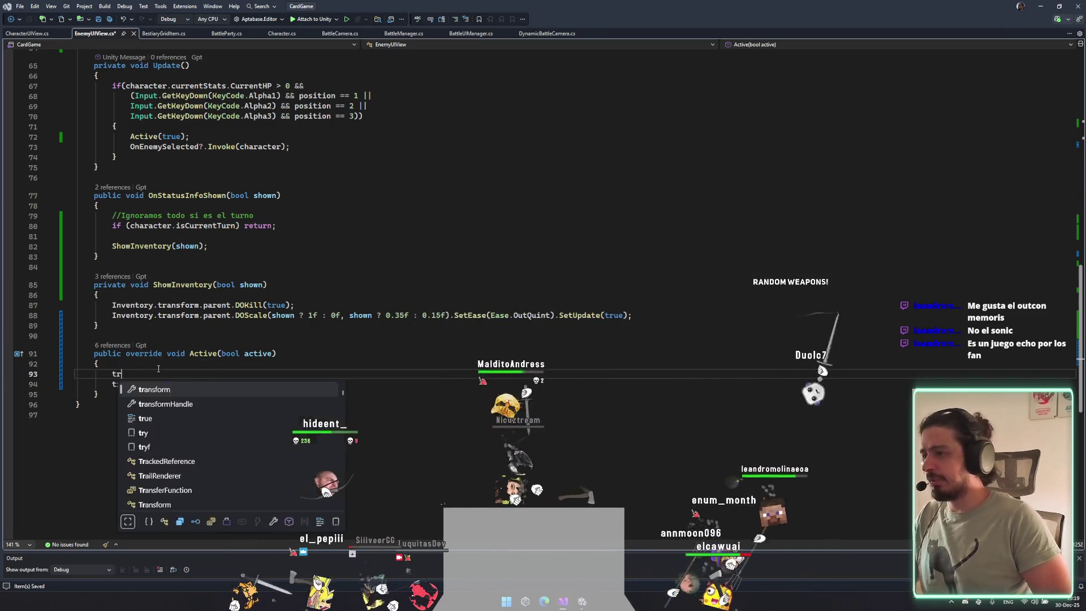
pyautogui.write('ansform.DOKill(t')
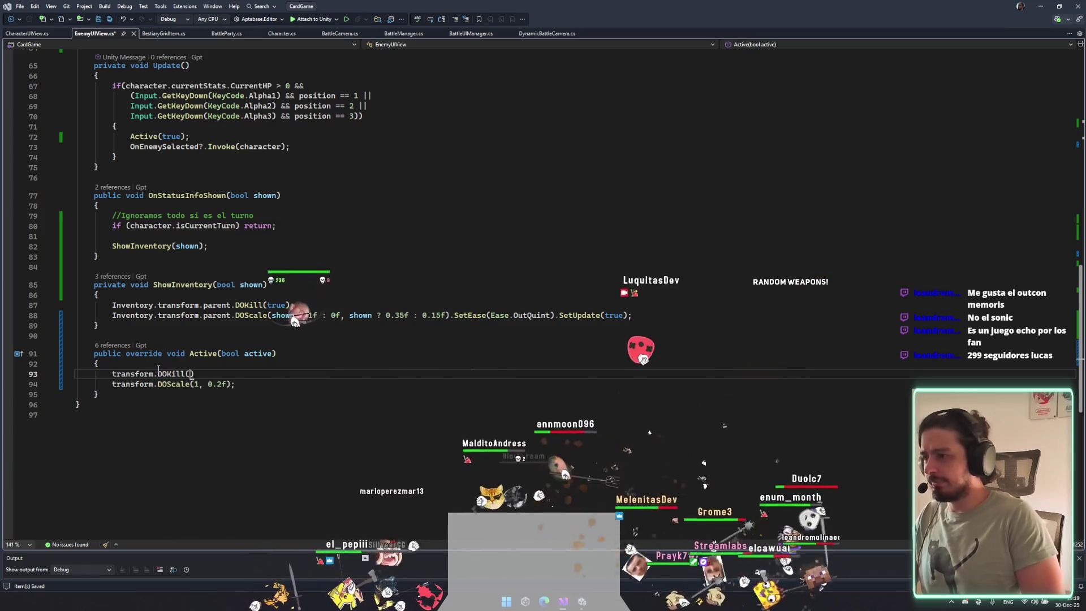
pyautogui.write('rue);')
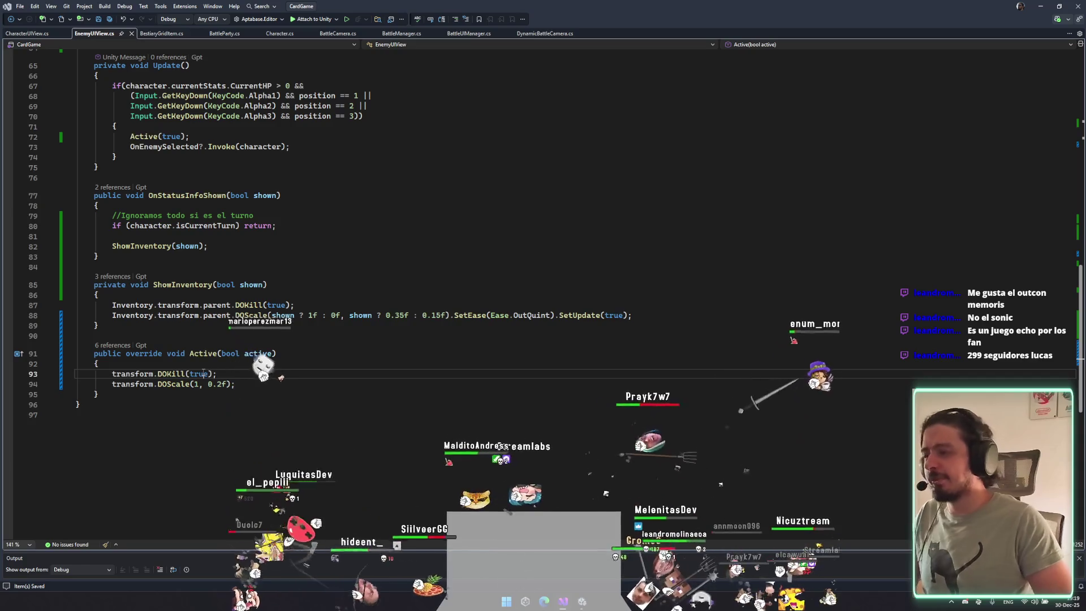
pyautogui.press('Return')
pyautogui.write('if()')
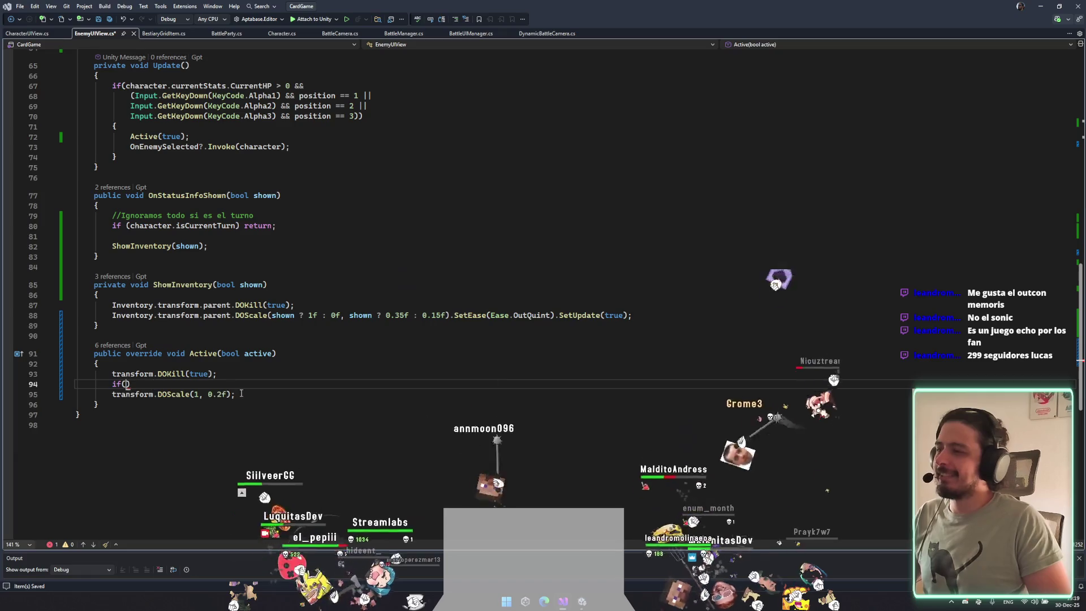
pyautogui.hotkey('ctrl', 'z')
pyautogui.hotkey('ctrl', 'z')
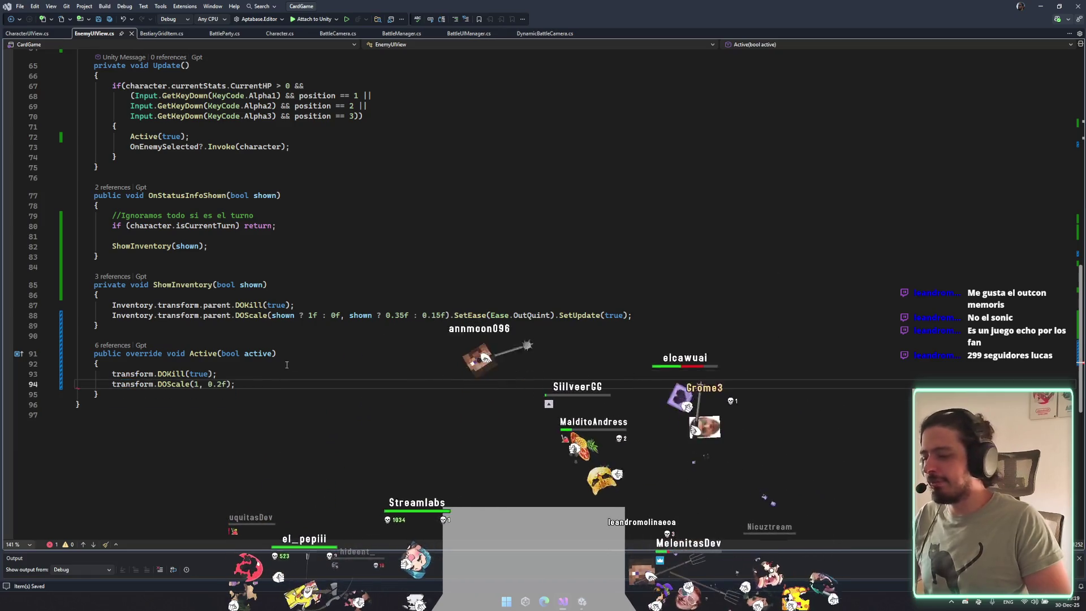
pyautogui.click(195, 384)
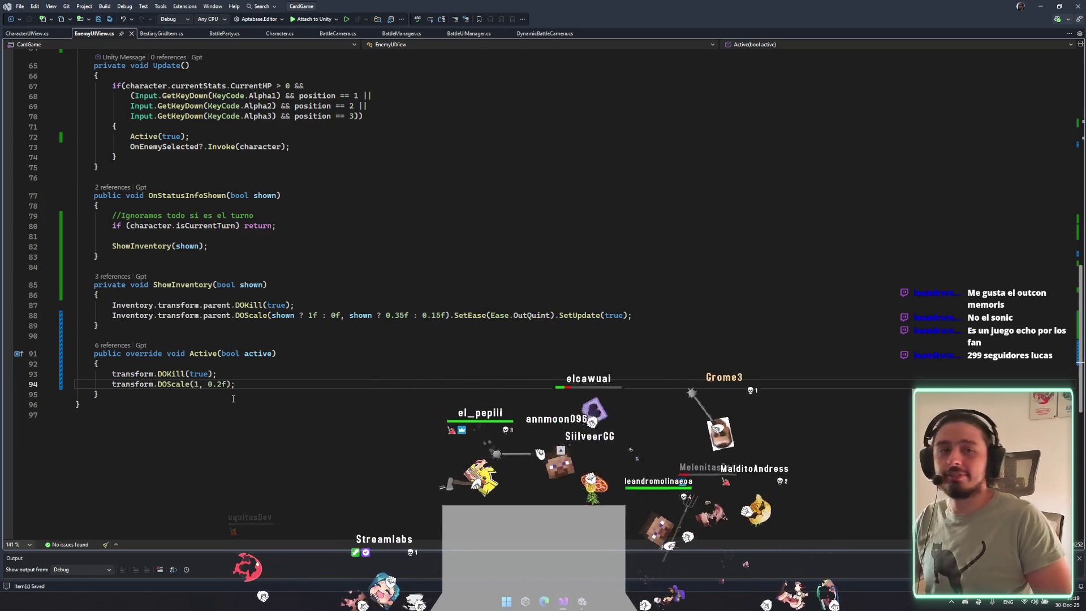
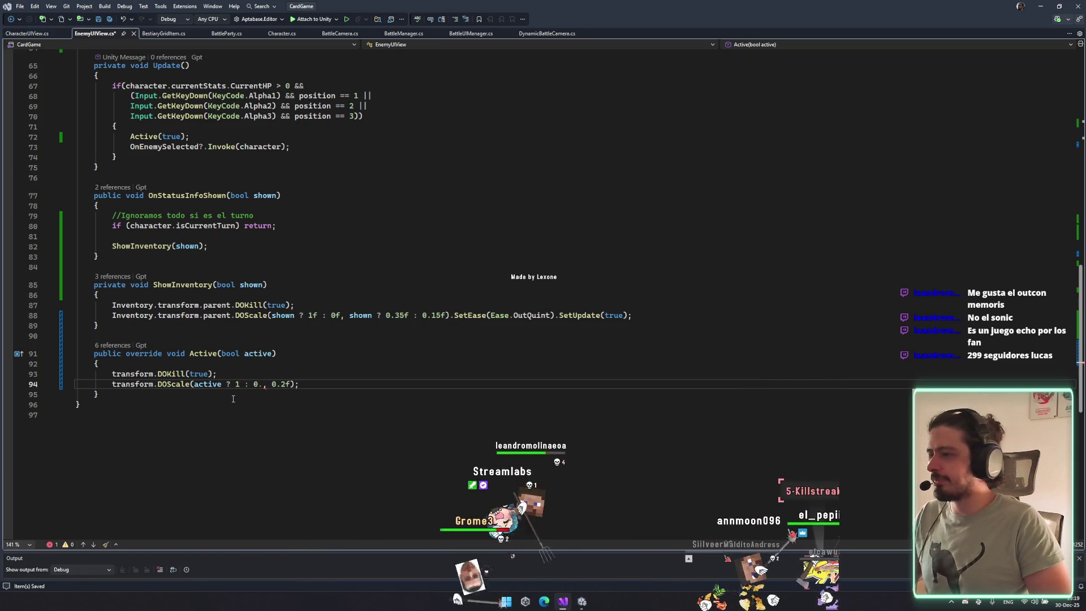
# Make the Active method tween scale to 1.1f when active and 1 otherwise, and save.
pyautogui.hotkey('ctrl', 'z')
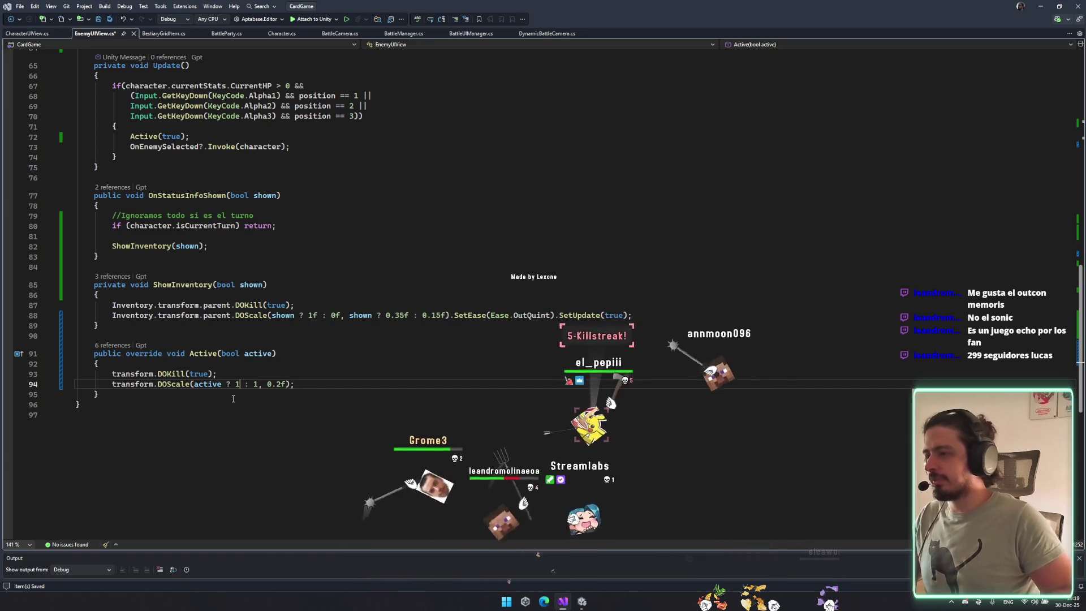
pyautogui.write('.1')
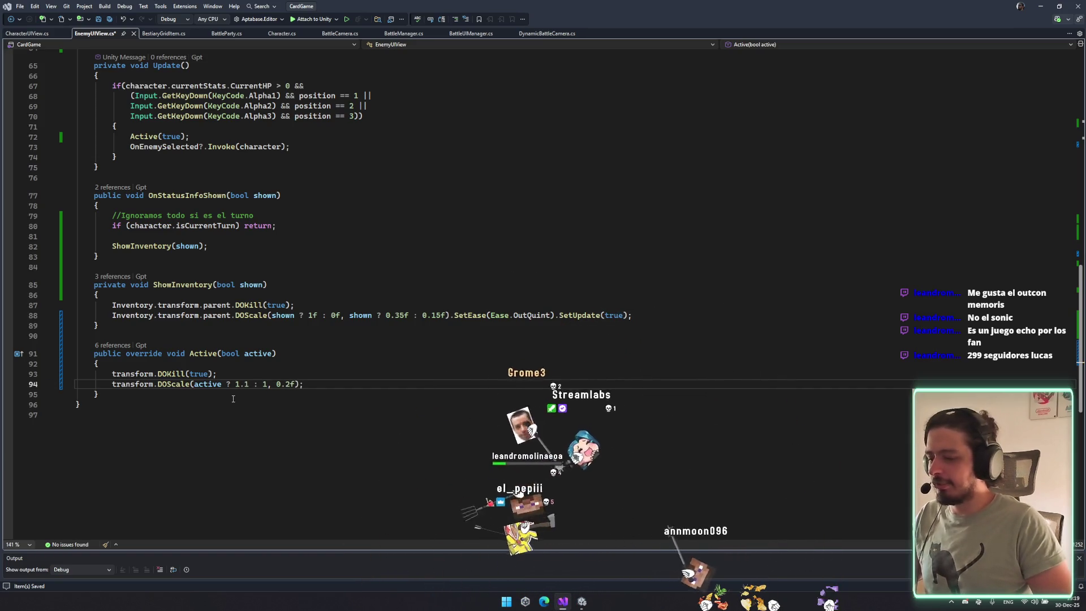
pyautogui.write('f')
pyautogui.hotkey('ctrl', 's')
pyautogui.press('Right')
pyautogui.press('Right')
pyautogui.press('Right')
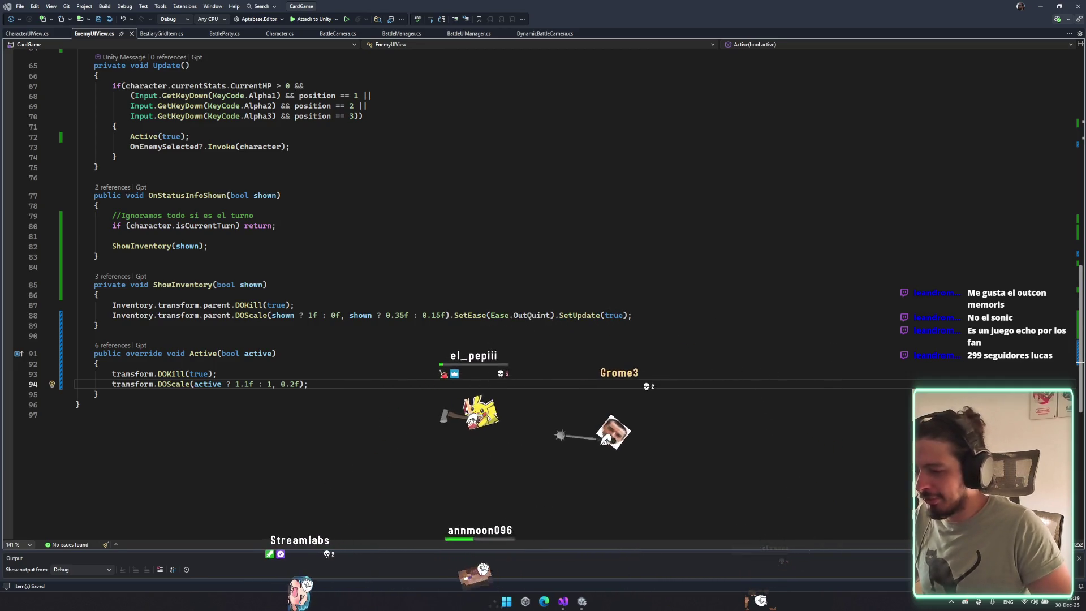
pyautogui.click(544, 601)
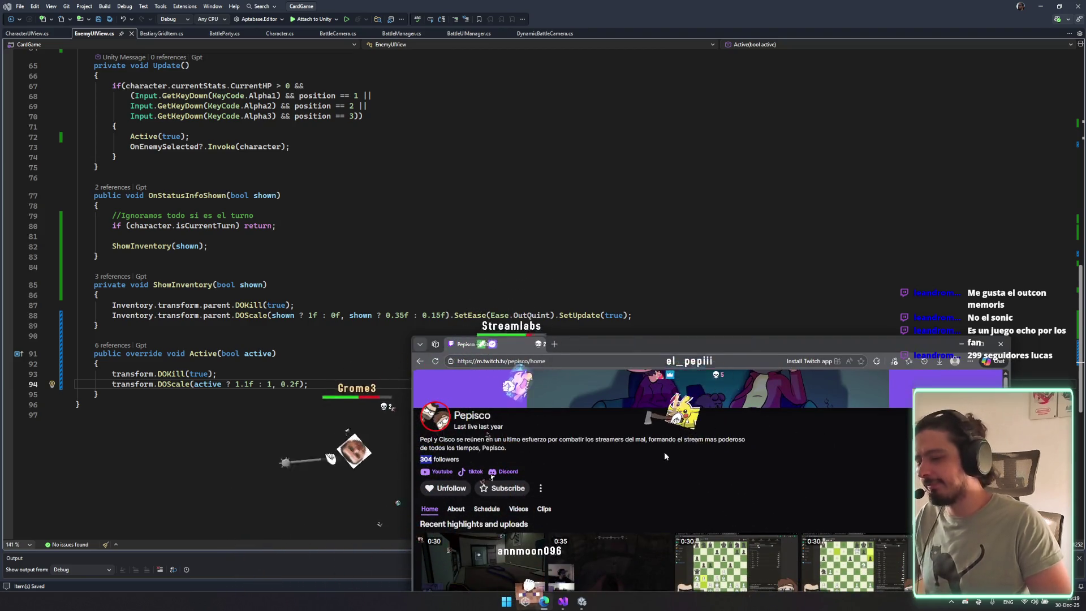
pyautogui.hotkey('alt', 'Tab')
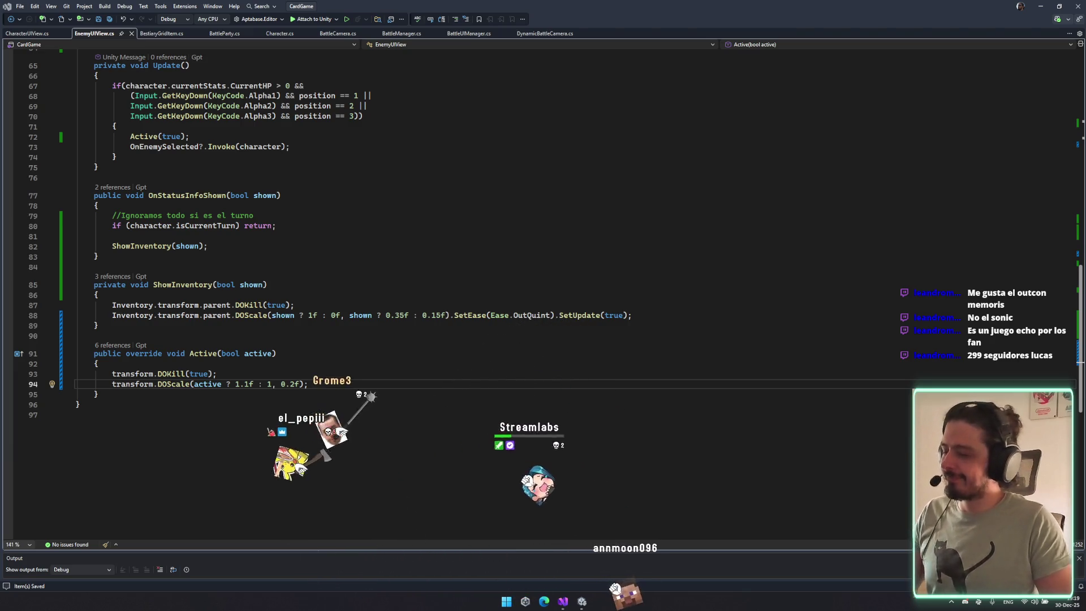
# Change the DOKill(true) call to DOKill(false) and save EnemyUIView.cs.
pyautogui.click(401, 377)
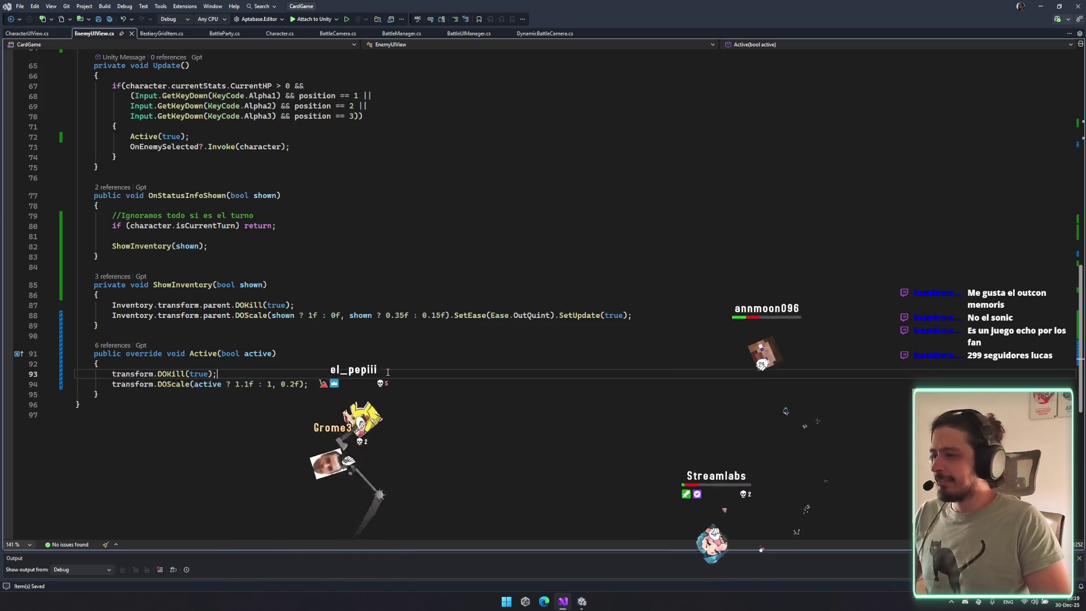
pyautogui.doubleClick(198, 373)
pyautogui.write('fa')
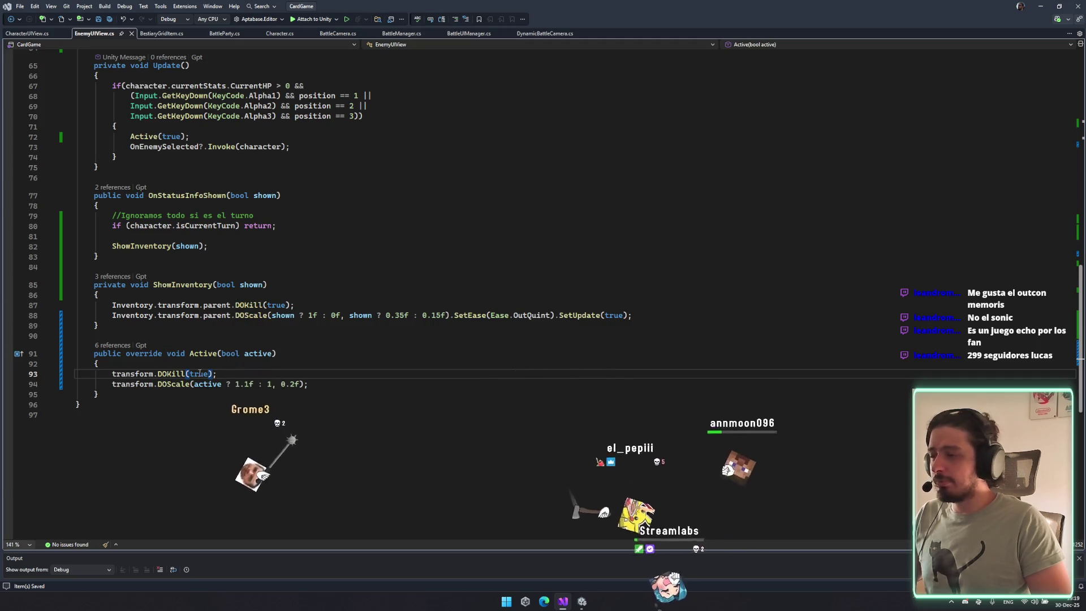
pyautogui.write('lse')
pyautogui.hotkey('ctrl', 's')
pyautogui.click(365, 385)
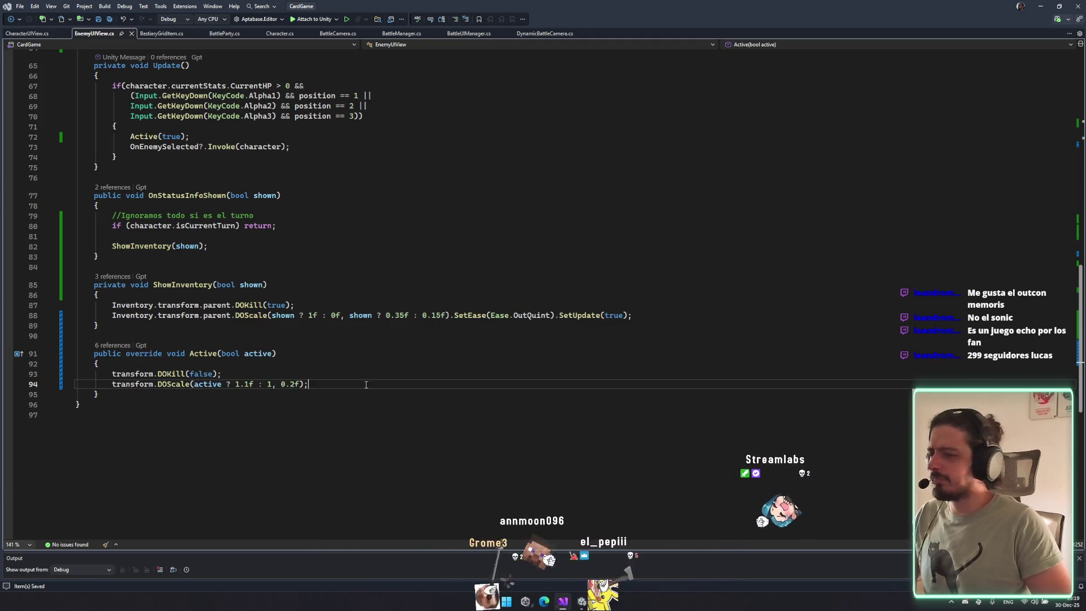
pyautogui.press('Down')
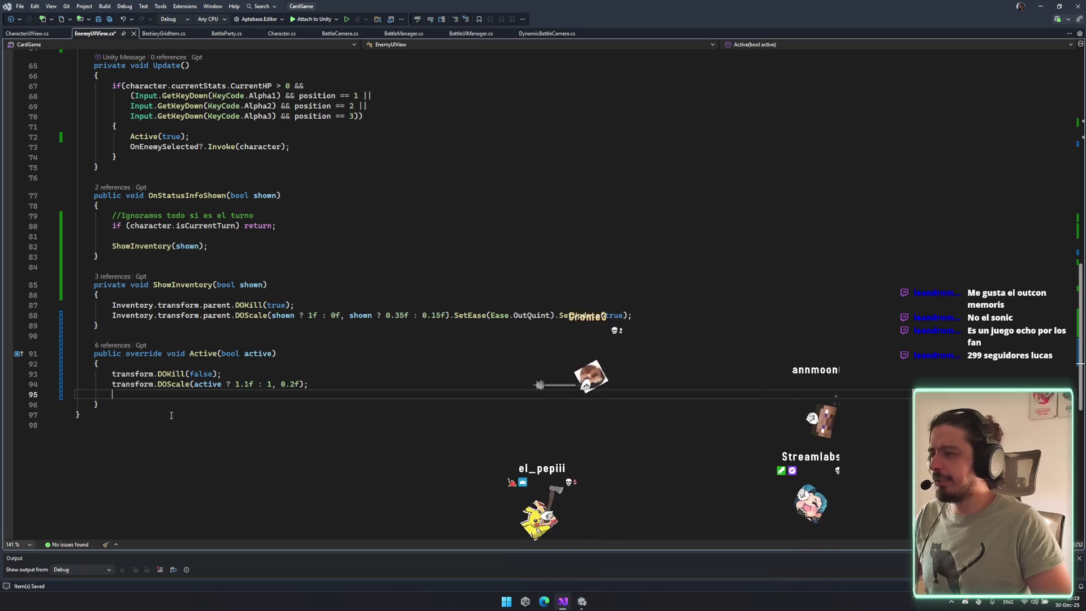
pyautogui.scroll(20, 242, 371)
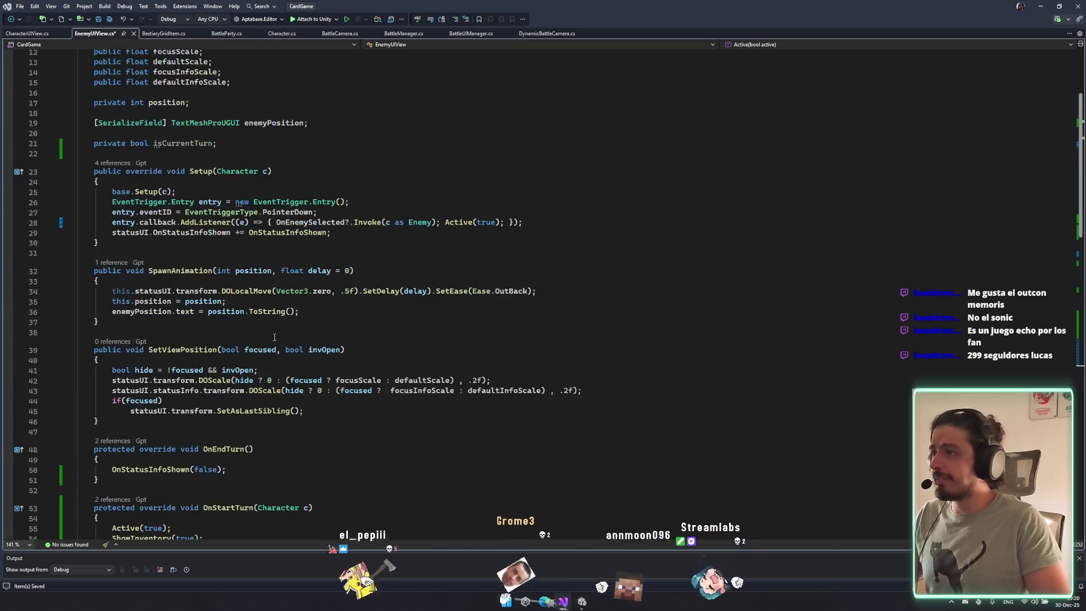
# Rename the Active method to FocusUI across all references with Ctrl+R, Ctrl+R.
pyautogui.click(261, 132)
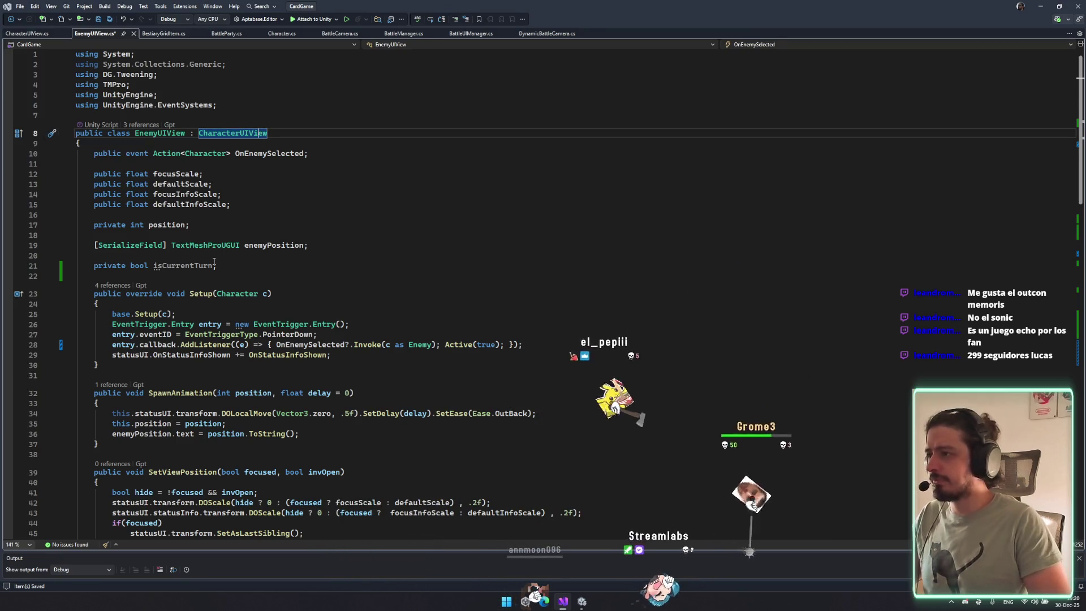
pyautogui.scroll(-7, 199, 293)
pyautogui.scroll(-12, 198, 293)
pyautogui.click(209, 445)
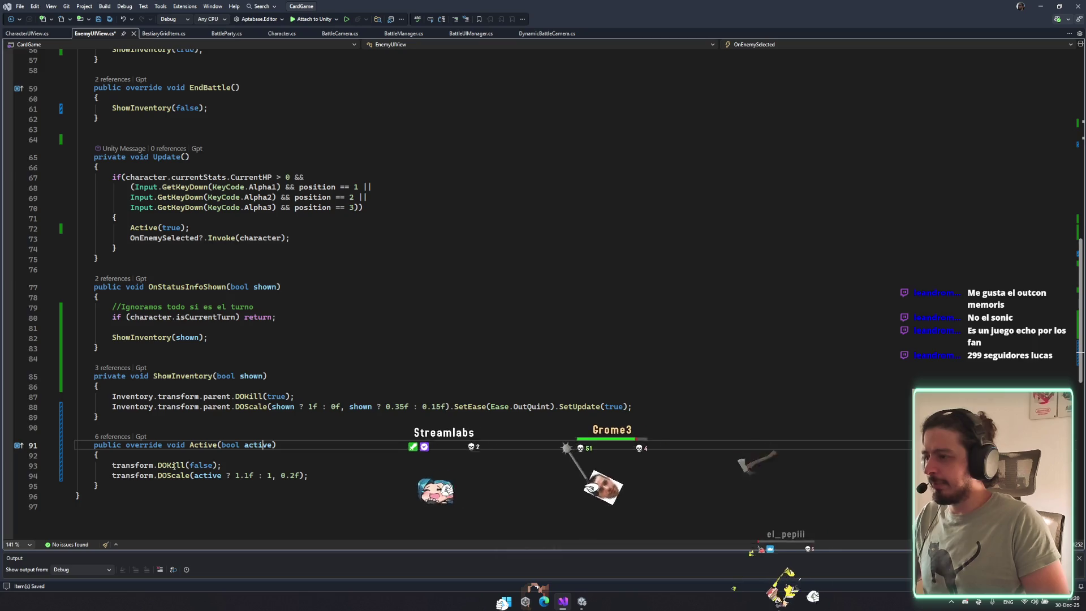
pyautogui.hotkey('ctrl', 'r')
pyautogui.hotkey('ctrl', 'r')
pyautogui.write('oid F')
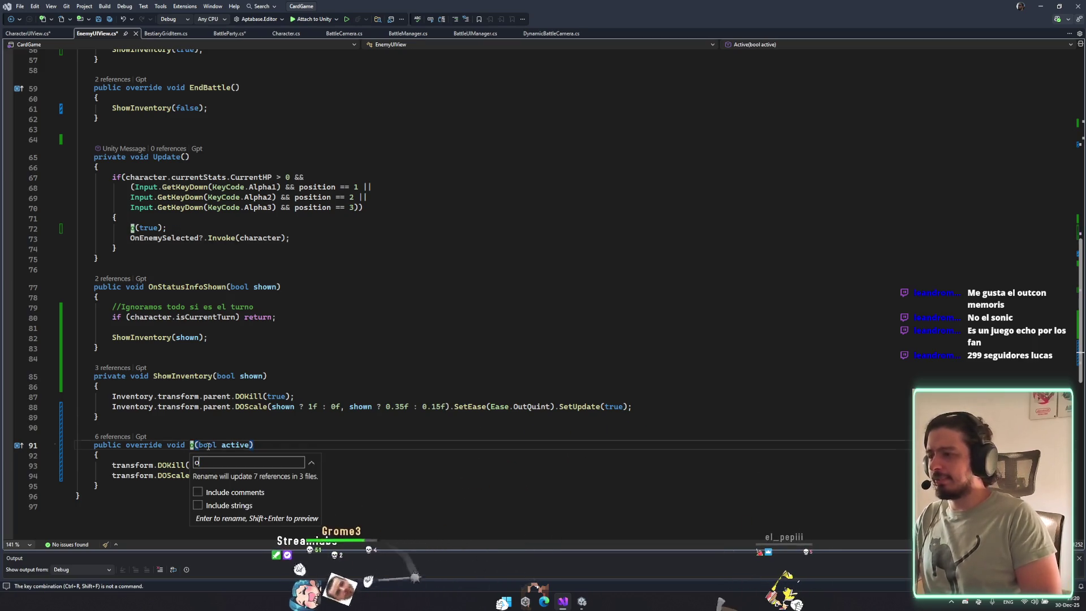
pyautogui.write('ocusUI')
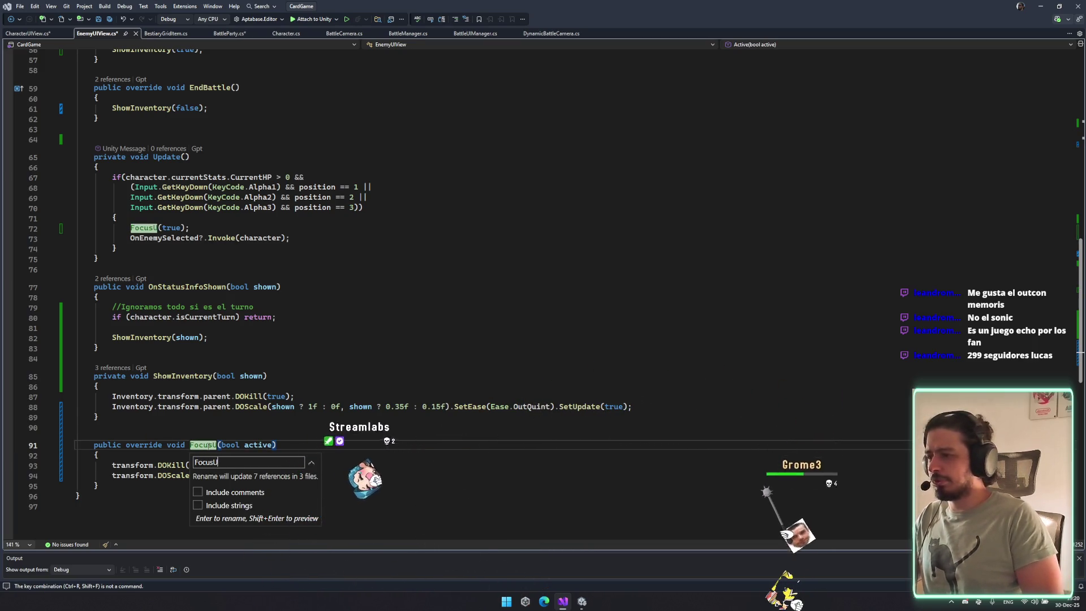
pyautogui.press('Return')
# Save all changed files and switch to CharacterUIView.cs.
pyautogui.press('Down')
pyautogui.hotkey('ctrl', 'shift', 's')
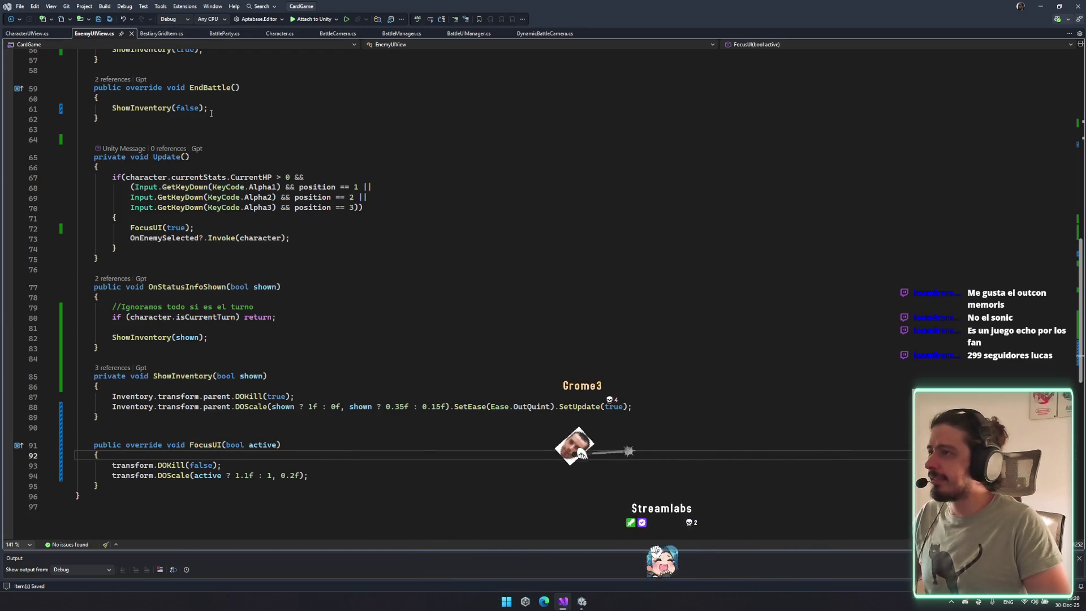
pyautogui.press('Up')
pyautogui.hotkey('ctrl', 'Tab')
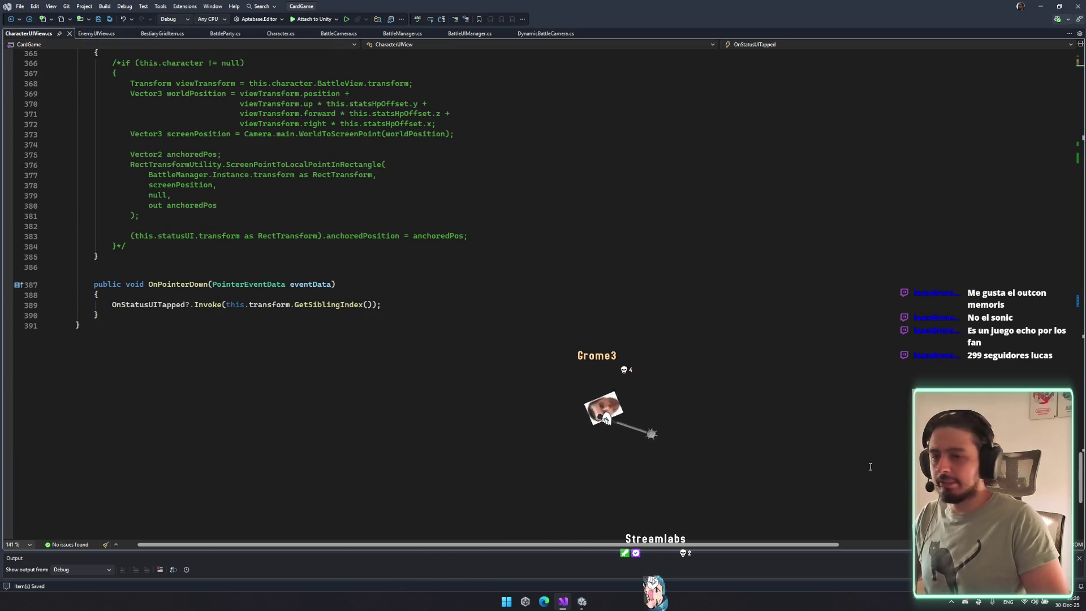
# Begin a 'protected bool' field declaration below profilePicture in CharacterUIView.cs.
pyautogui.moveTo(1080, 469)
pyautogui.mouseDown()
pyautogui.moveTo(1043, 65)
pyautogui.moveTo(1016, 81)
pyautogui.mouseUp()
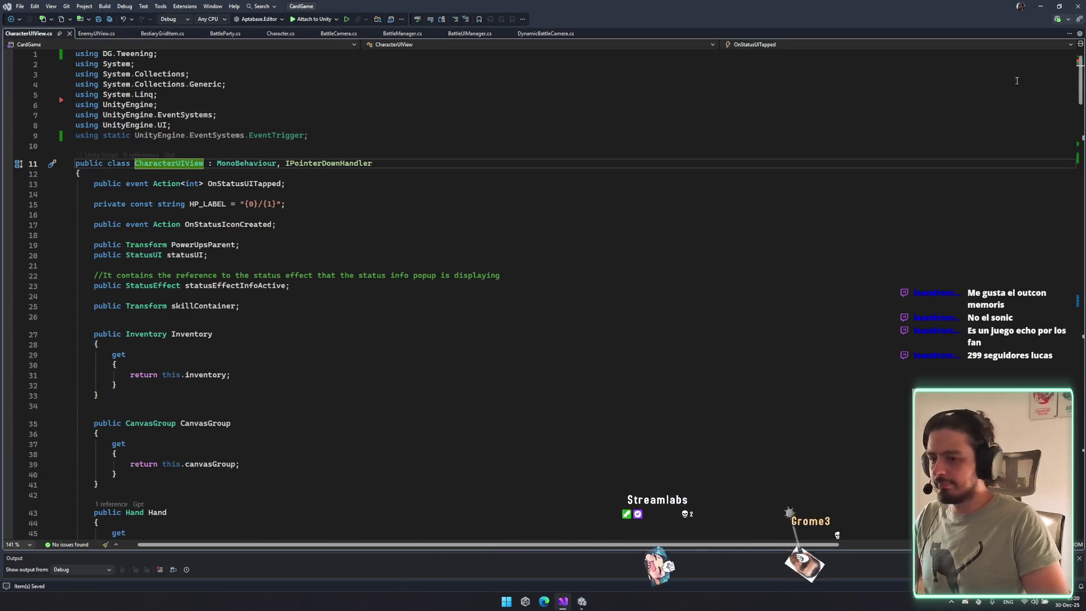
pyautogui.scroll(-16, 318, 393)
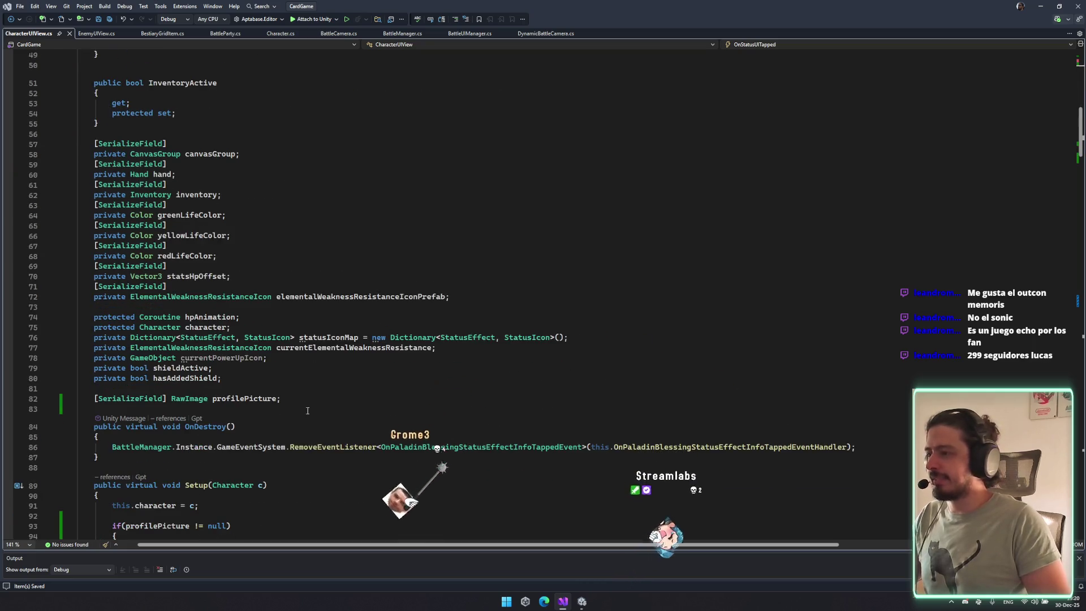
pyautogui.click(311, 404)
pyautogui.write('partial[')
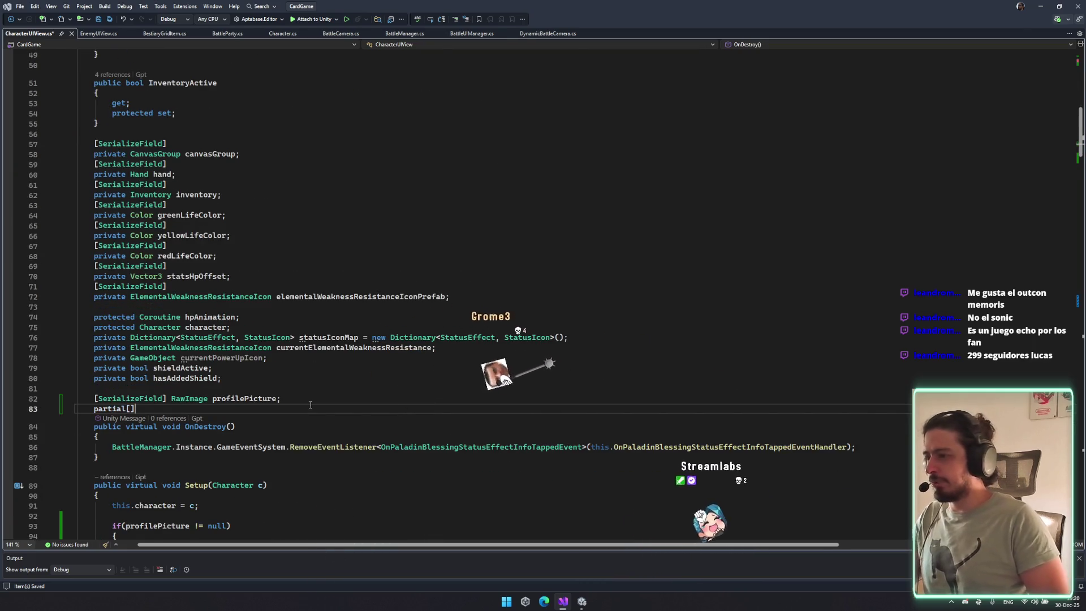
pyautogui.hotkey('ctrl', 'BackSpace')
pyautogui.press('Return')
pyautogui.press('Return')
pyautogui.write('p')
pyautogui.press('BackSpace')
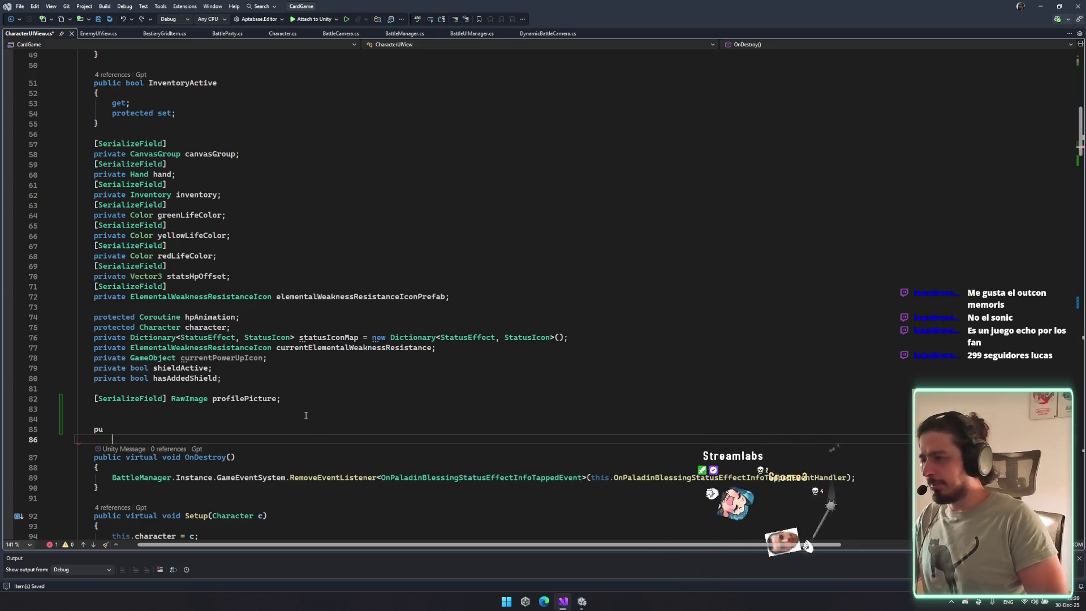
pyautogui.write('ri')
pyautogui.press('BackSpace')
pyautogui.press('BackSpace')
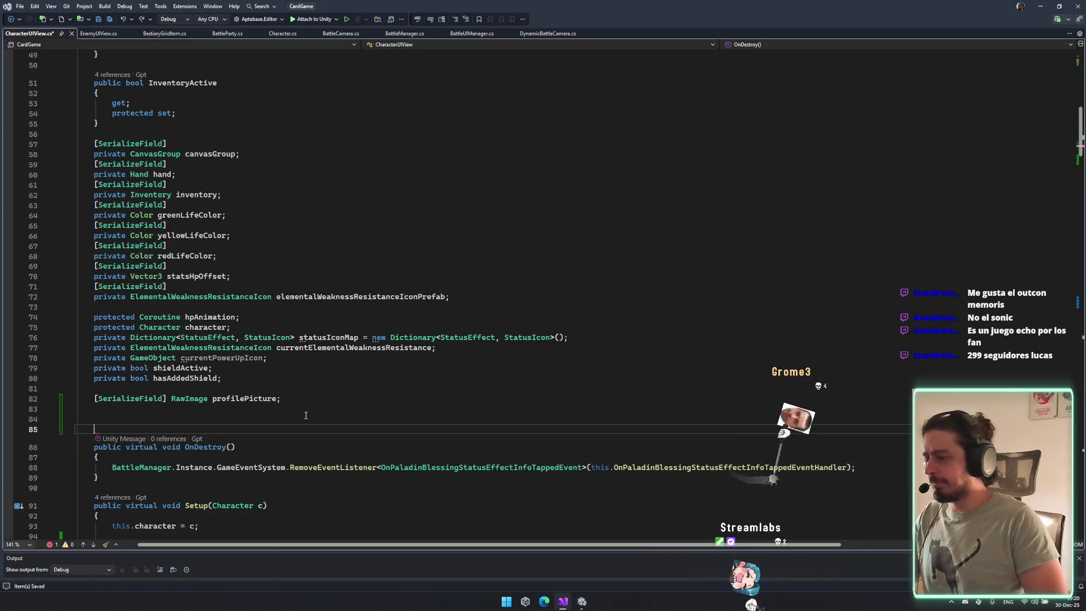
pyautogui.write('rotected bool')
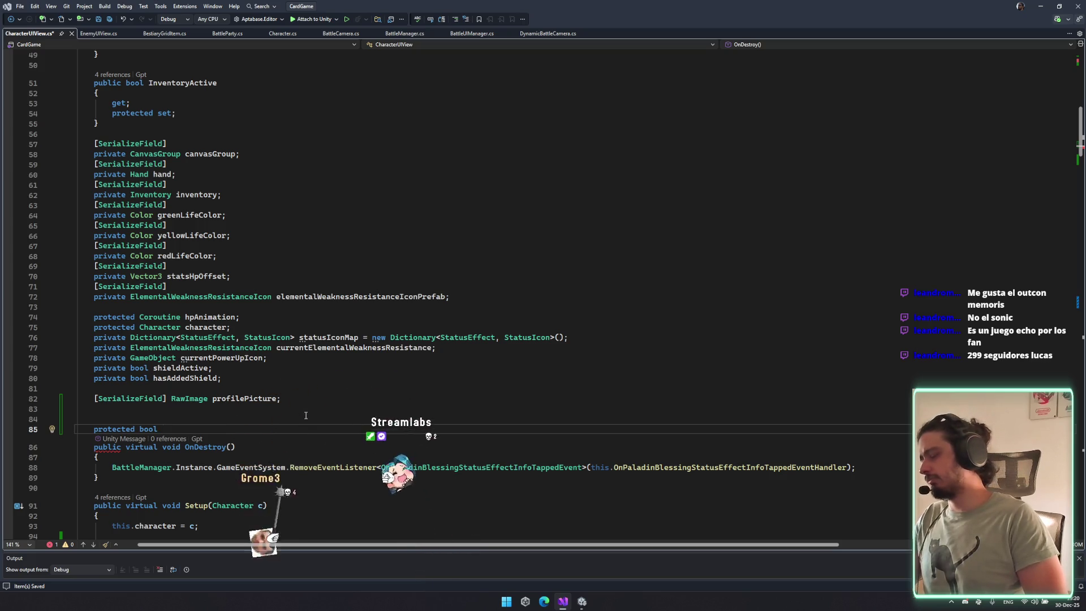
# Name the field isFocus and save CharacterUIView.cs.
pyautogui.press('BackSpace')
pyautogui.press('BackSpace')
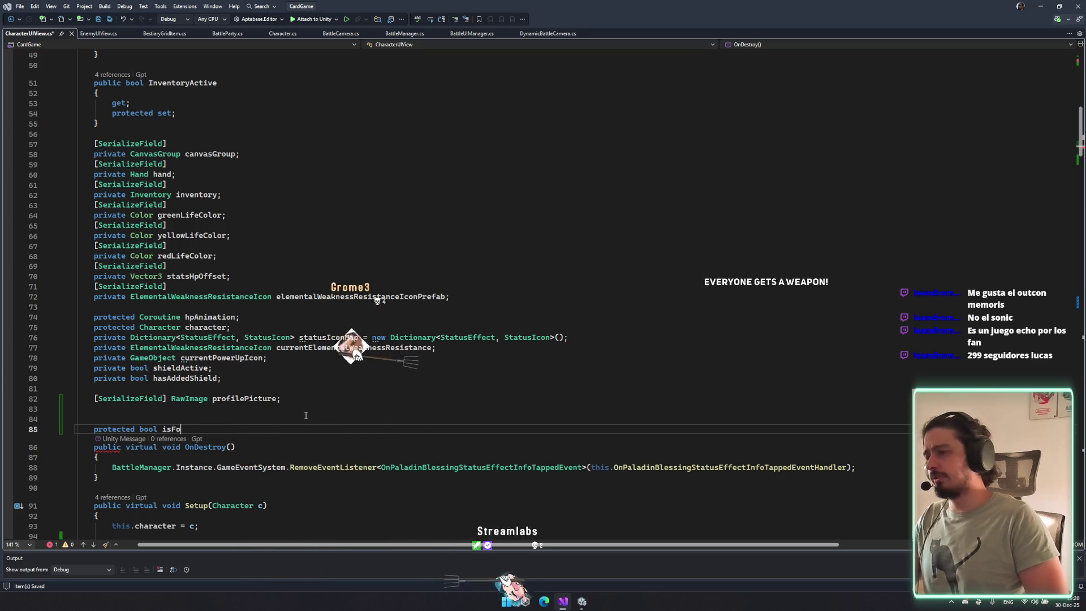
pyautogui.write('used')
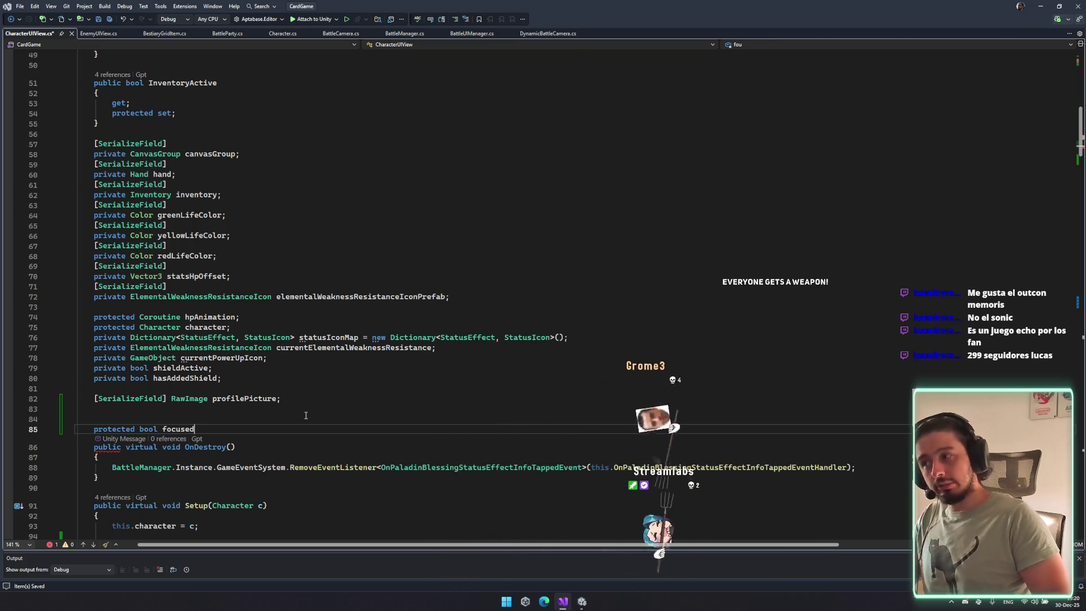
pyautogui.hotkey('ctrl', 's')
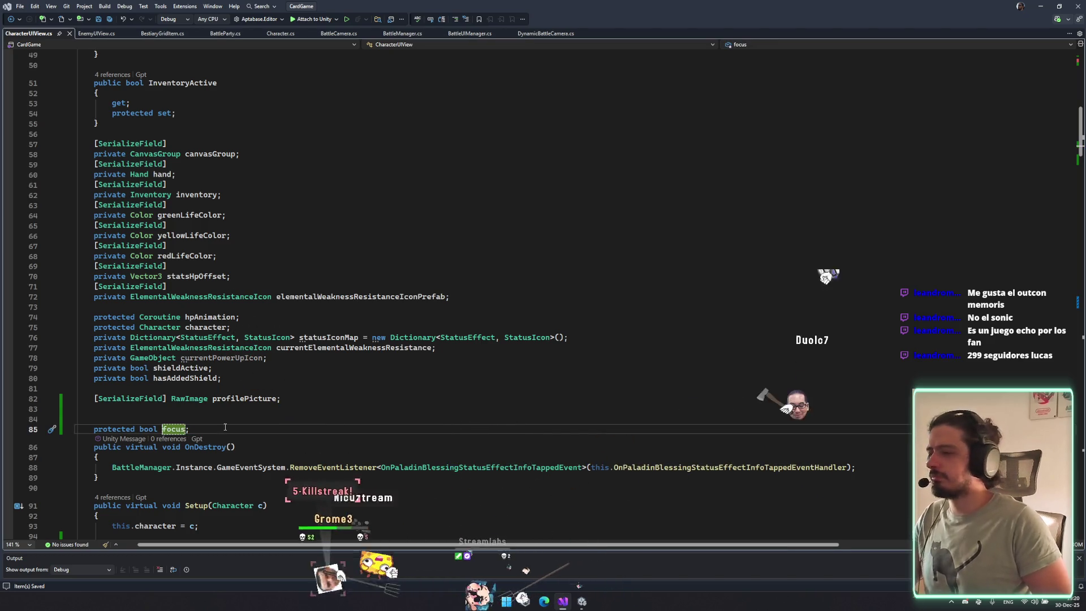
pyautogui.write('ius')
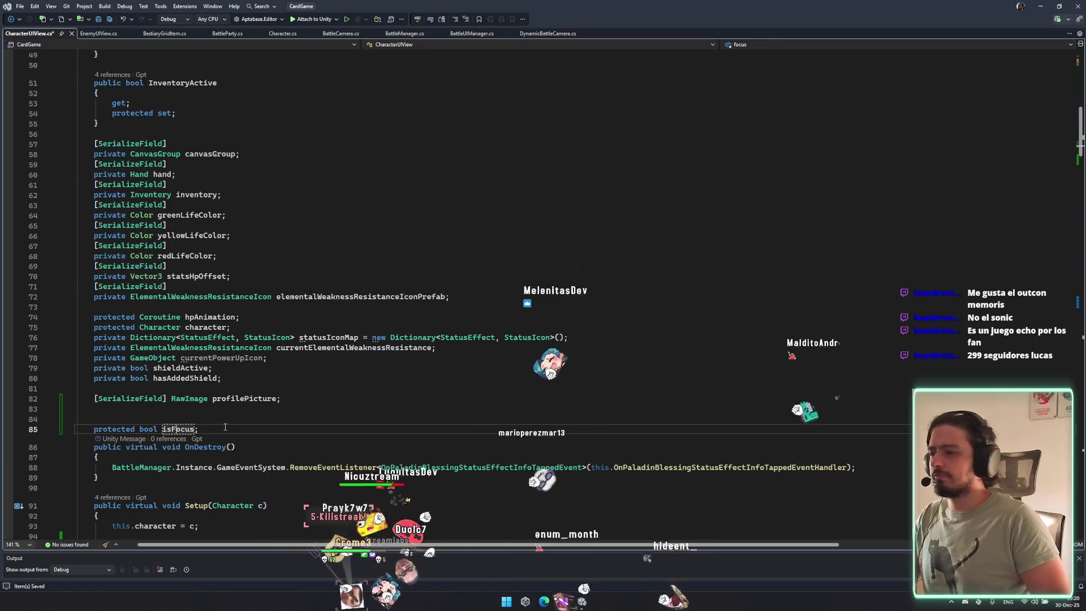
pyautogui.press('Delete')
pyautogui.write('F')
pyautogui.hotkey('ctrl', 's')
pyautogui.press('Return')
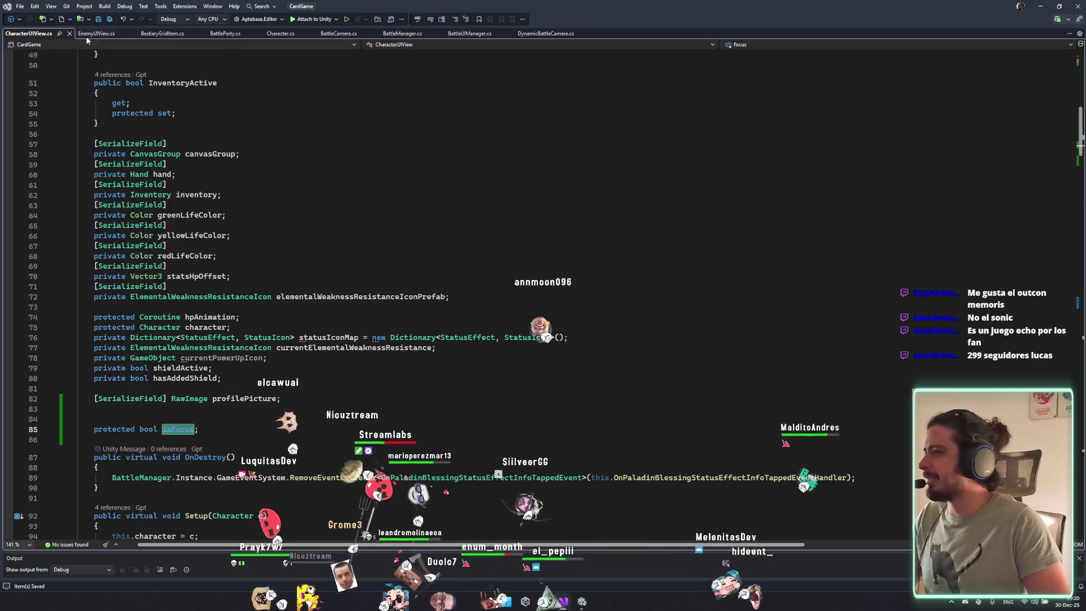
# Return to EnemyUIView.cs and insert a new line at the start of FocusUI.
pyautogui.hotkey('ctrl', 'Tab')
pyautogui.scroll(2, 260, 337)
pyautogui.click(308, 332)
pyautogui.press('Return')
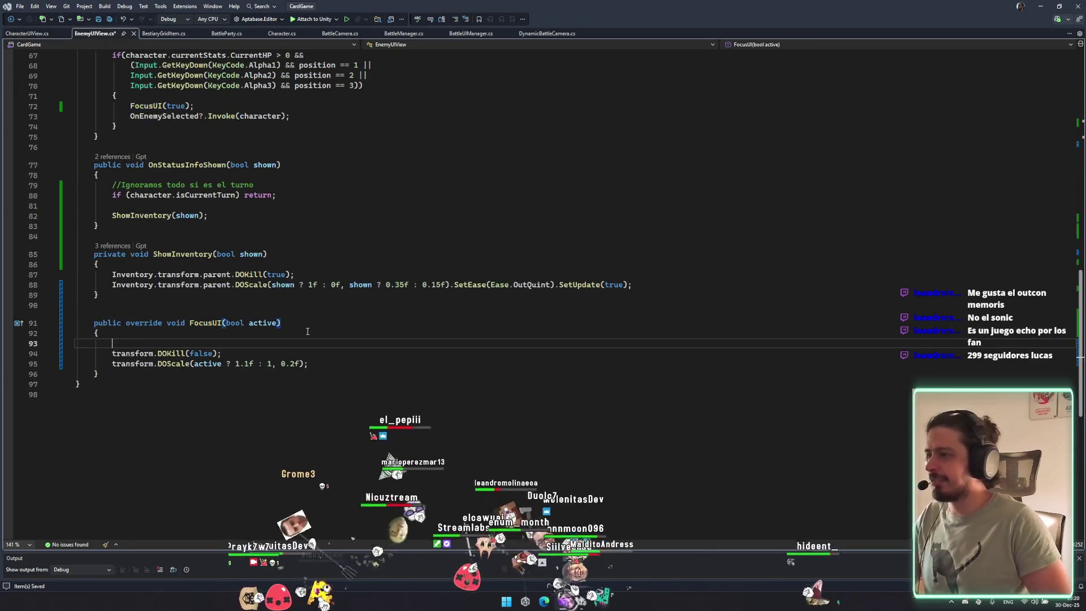
# Add 'if (isFocus == active) return;' at the top of FocusUI.
pyautogui.write('active;')
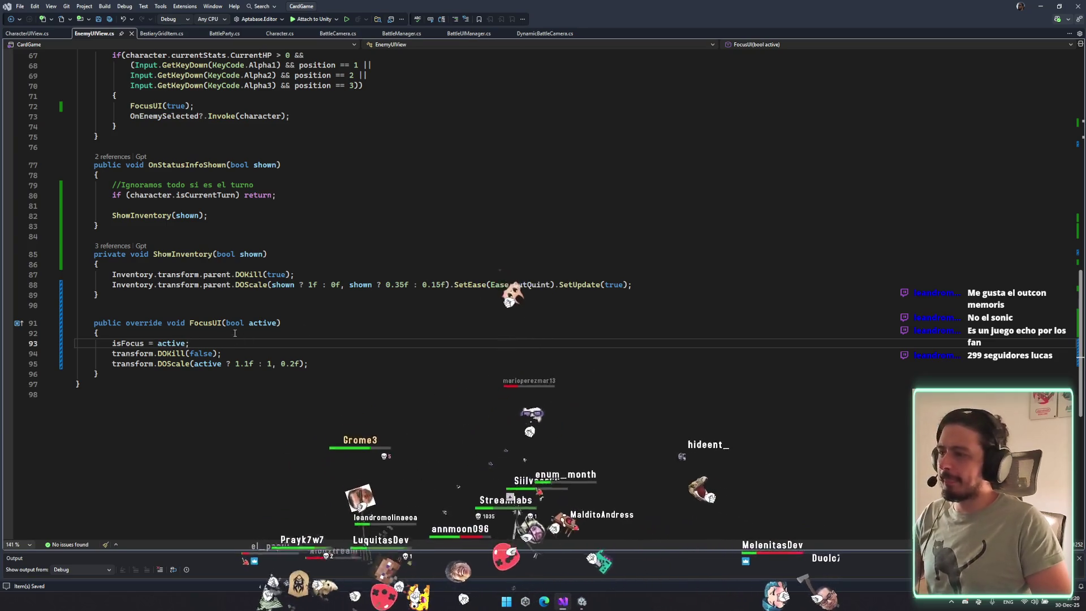
pyautogui.press('Home')
pyautogui.press('Return')
pyautogui.press('Up')
pyautogui.write('if(isFocus == ')
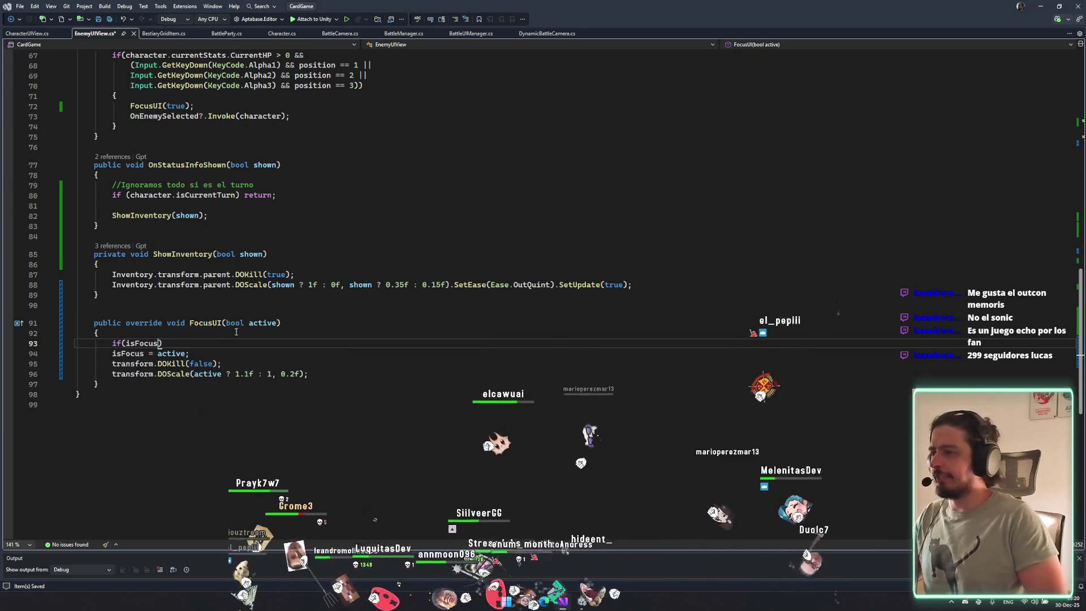
pyautogui.write('active)')
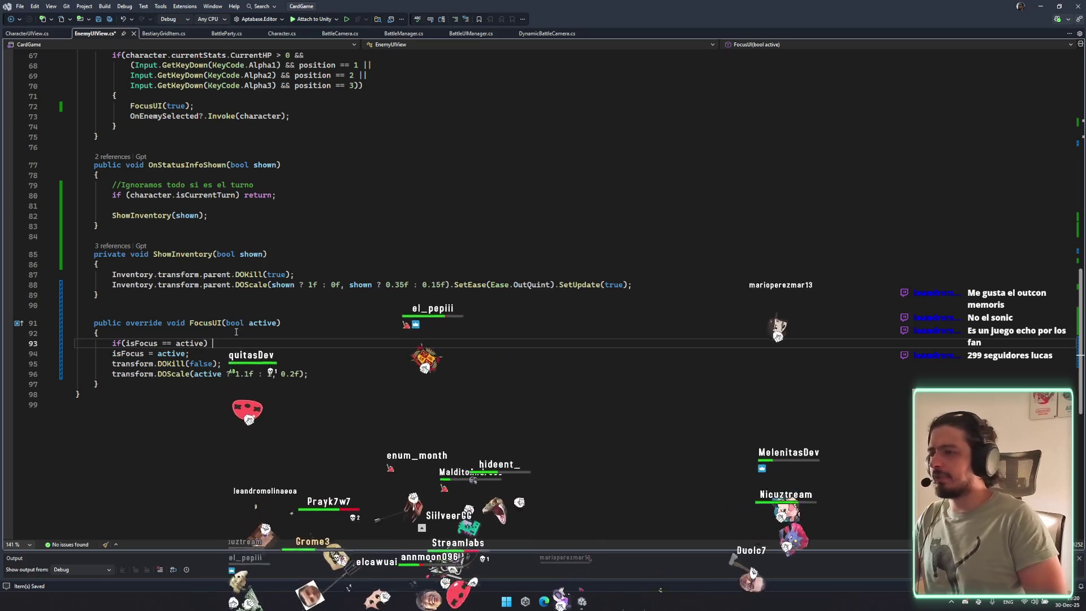
pyautogui.press('Tab')
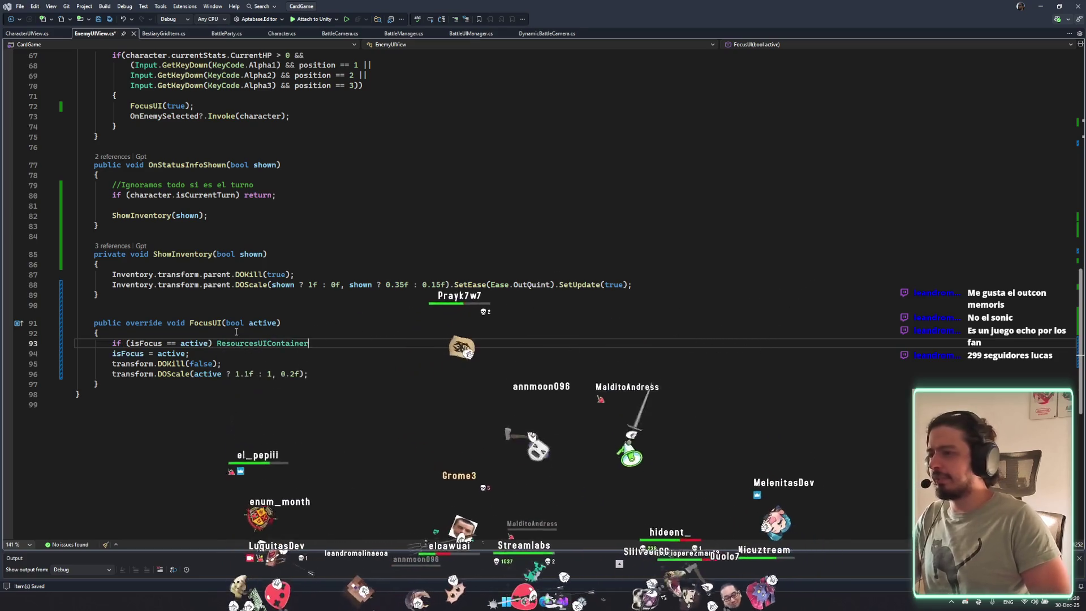
pyautogui.write('eturn;')
pyautogui.press('Return')
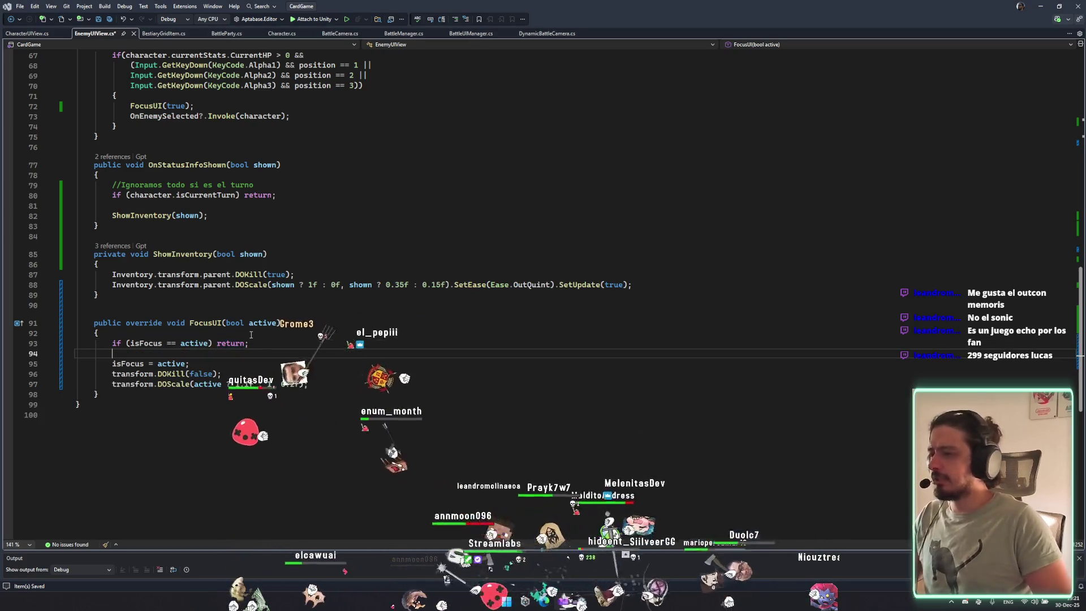
# Insert spacing blank lines between the early return and the tween calls.
pyautogui.click(239, 369)
pyautogui.press('Home')
pyautogui.press('Return')
pyautogui.click(297, 350)
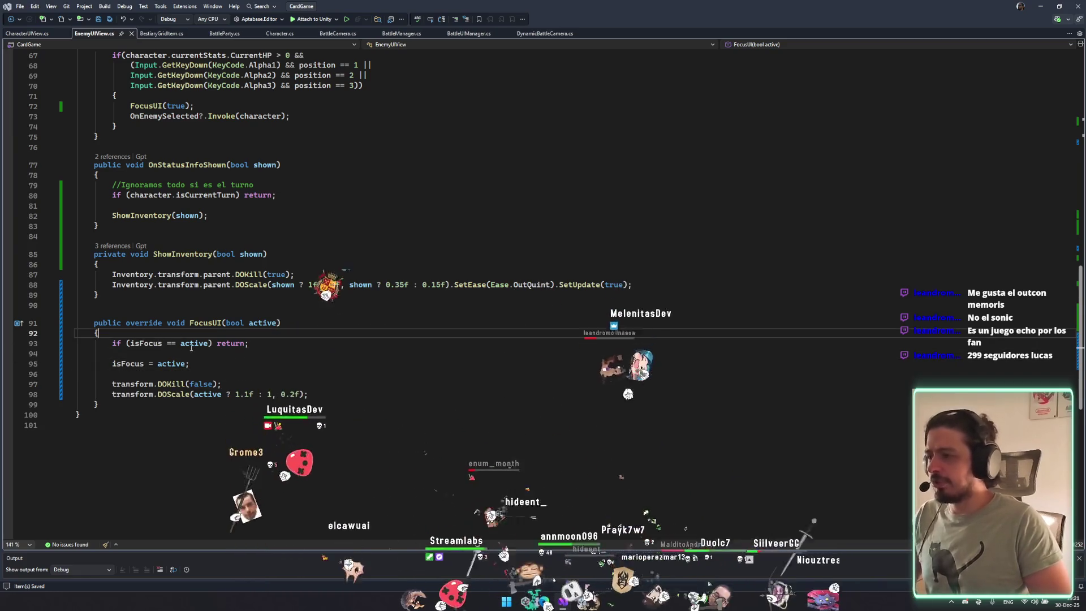
pyautogui.moveTo(308, 364); pyautogui.dragTo(353, 426)
pyautogui.click(368, 394)
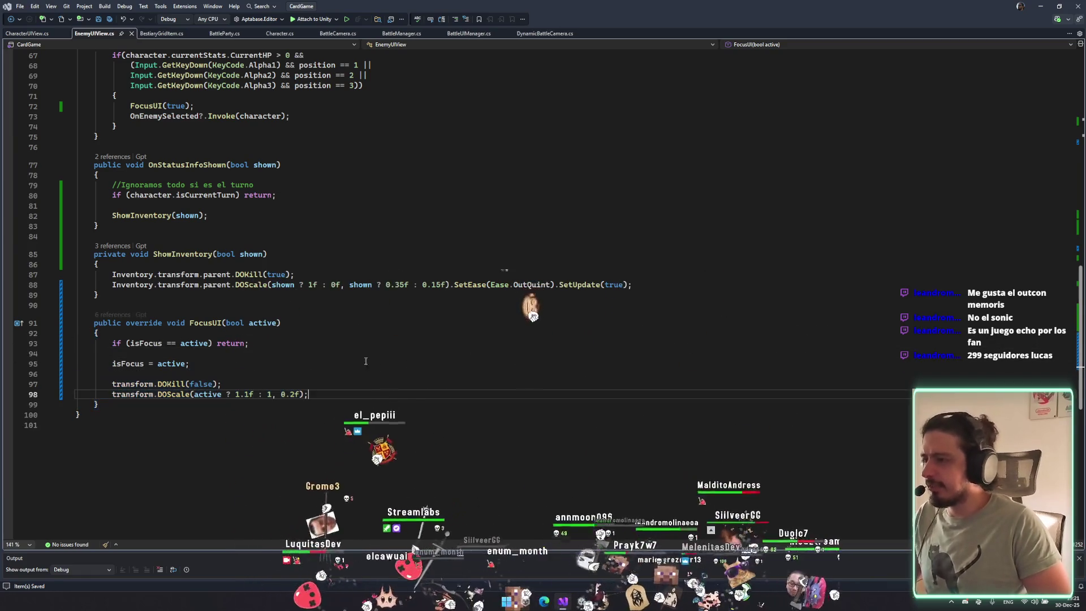
pyautogui.click(273, 348)
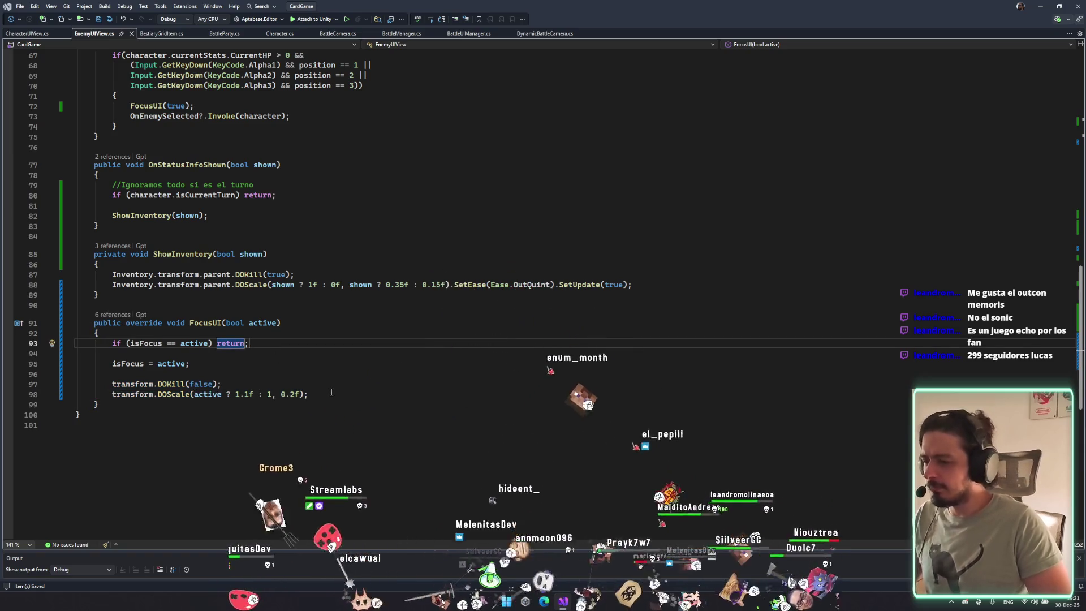
pyautogui.click(373, 394)
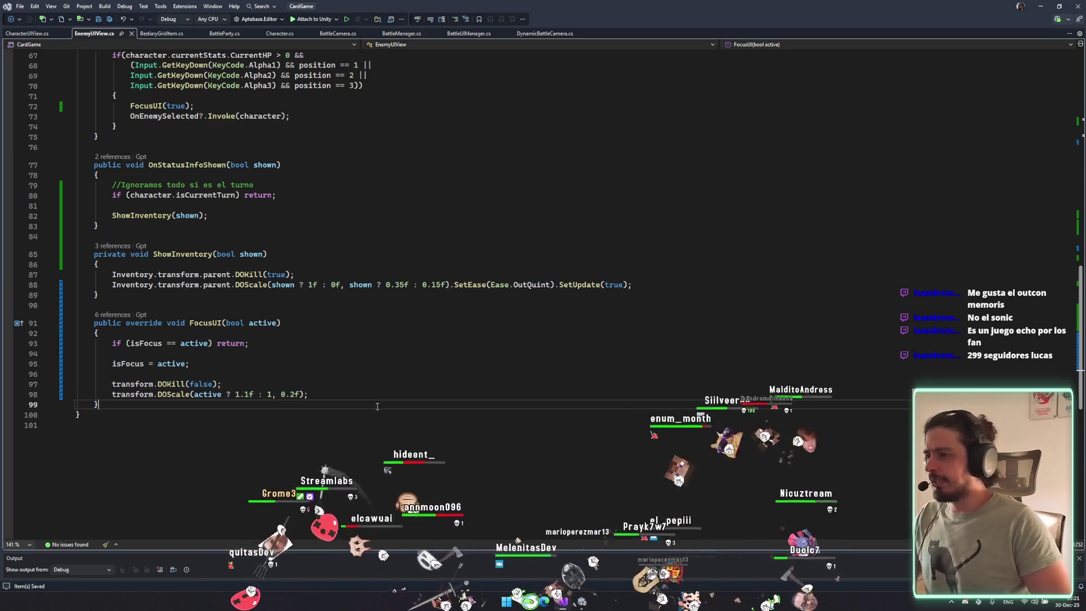
# Add 'base.FocusUI(active);' after the DOScale call, separated by a blank line.
pyautogui.press('Return')
pyautogui.write('base.f')
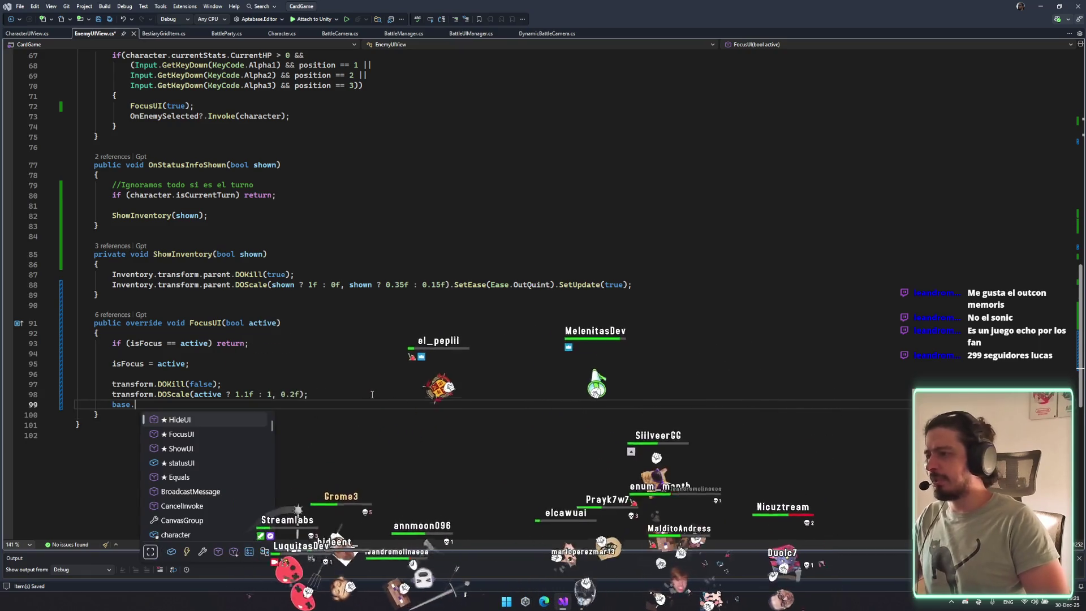
pyautogui.press('Tab')
pyautogui.write('(active)')
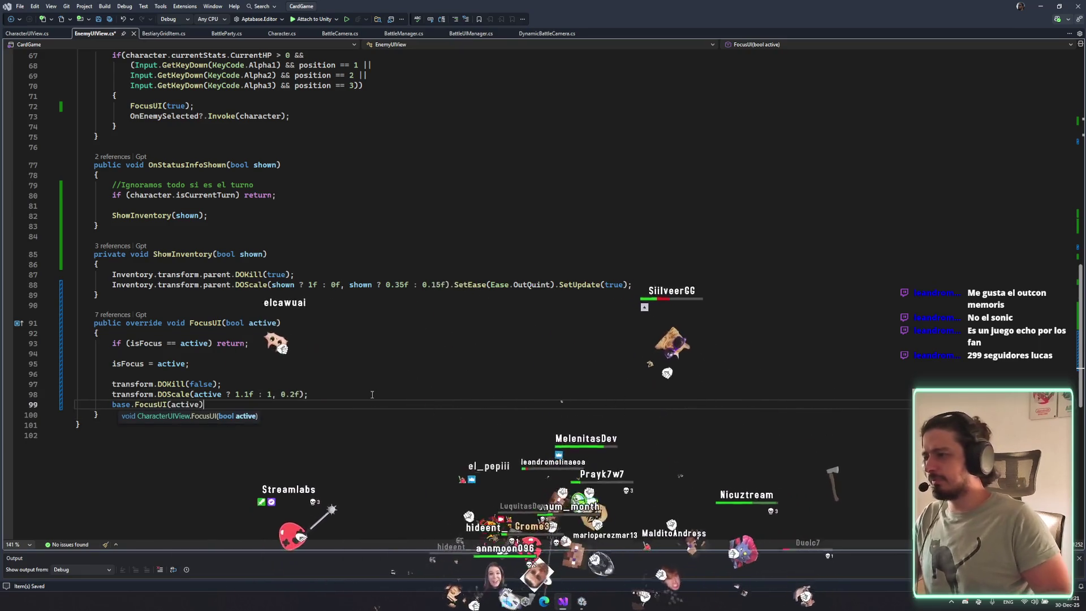
pyautogui.press('Home')
pyautogui.press('Return')
pyautogui.click(342, 398)
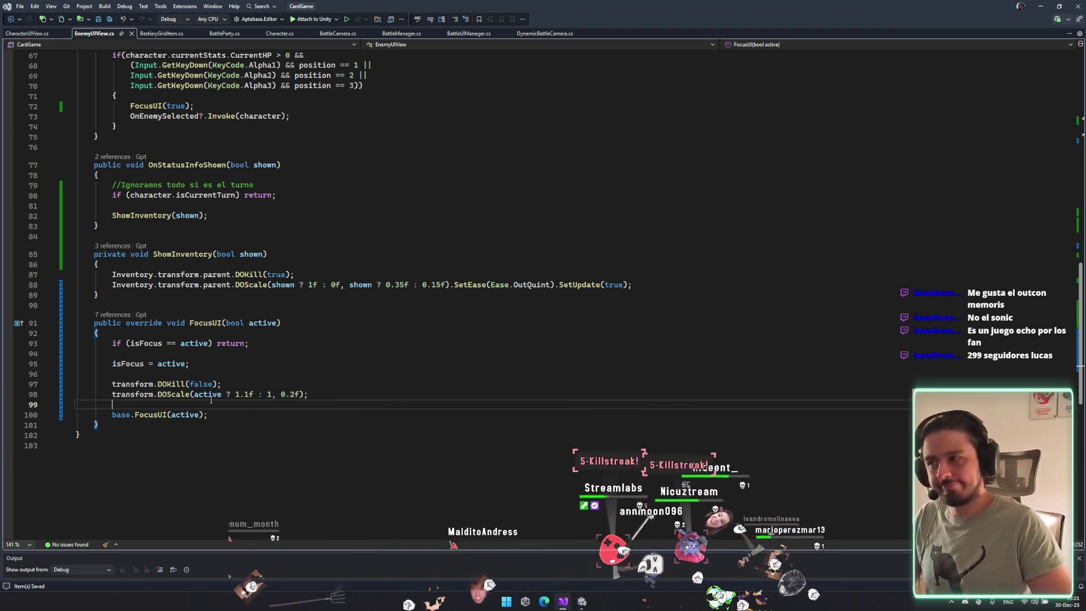
pyautogui.moveTo(126, 384); pyautogui.dragTo(378, 405)
pyautogui.scroll(20, 327, 274)
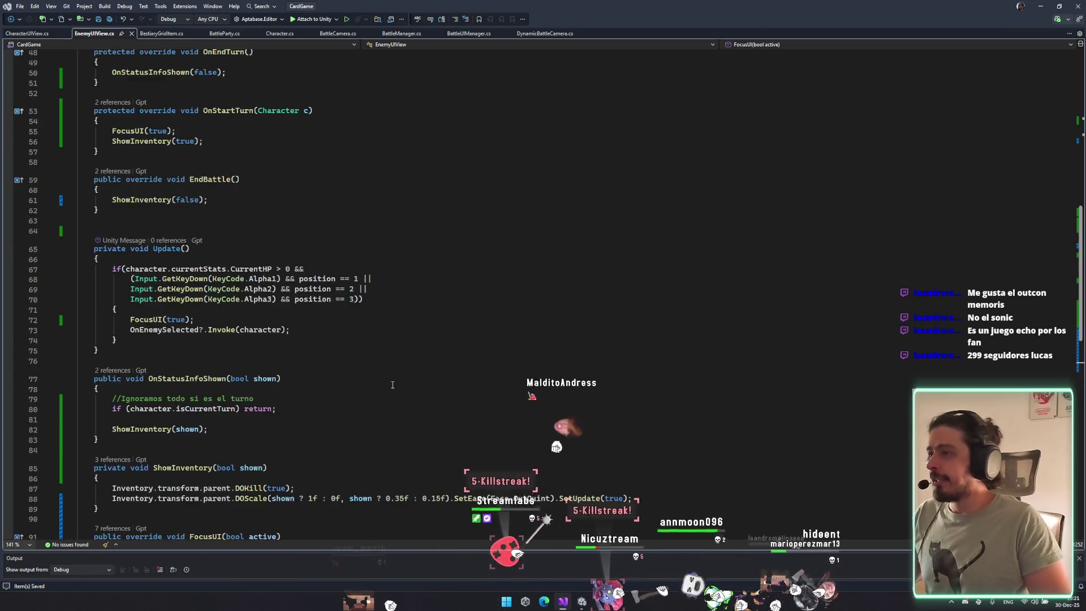
pyautogui.scroll(-20, 327, 274)
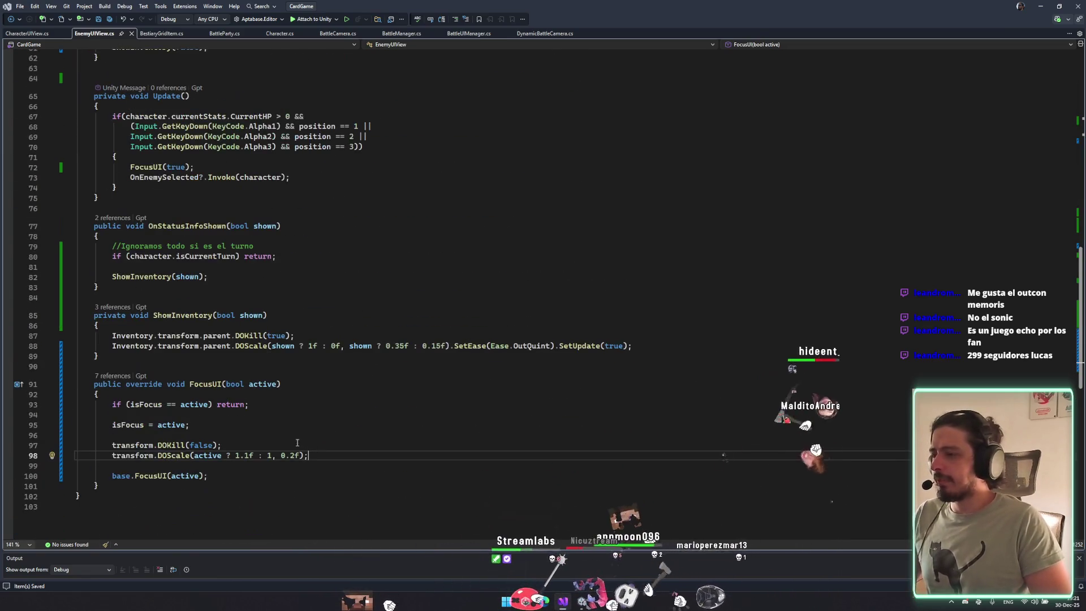
# Add a new [SerializeField] field line below isCurrentTurn in EnemyUIView.cs.
pyautogui.scroll(20, 379, 328)
pyautogui.click(376, 235)
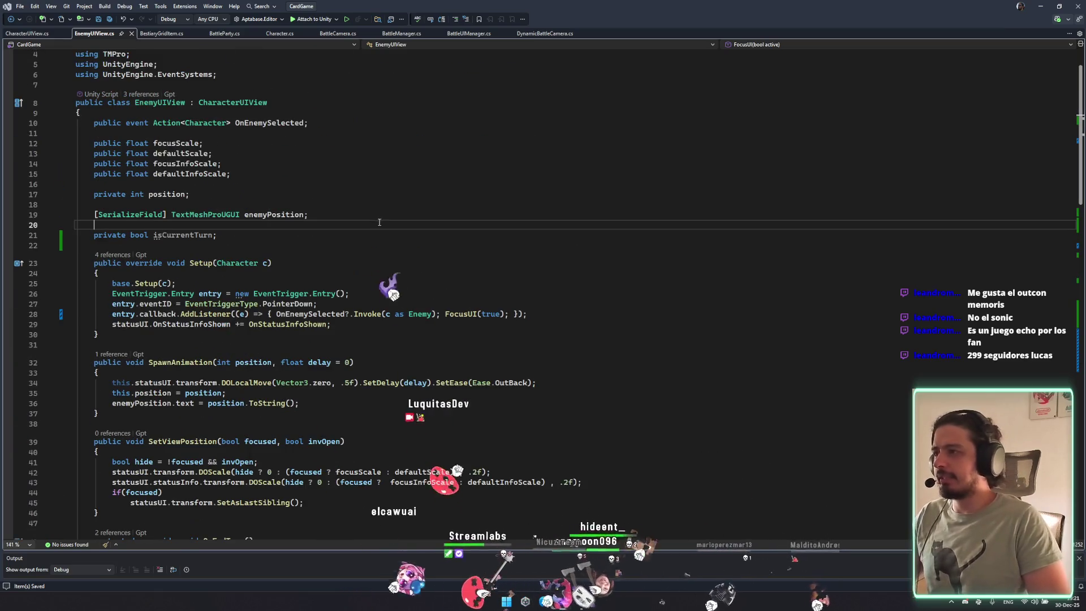
pyautogui.press('Return')
pyautogui.press('Return')
pyautogui.write('public ')
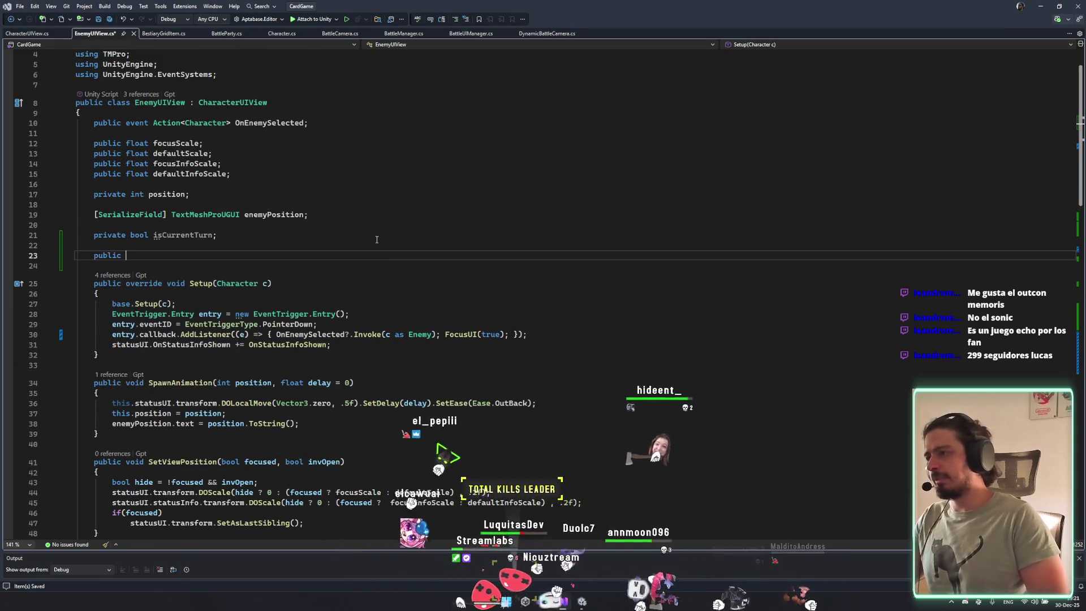
pyautogui.press('BackSpace')
pyautogui.press('BackSpace')
pyautogui.press('BackSpace')
pyautogui.press('BackSpace')
pyautogui.press('BackSpace')
pyautogui.press('BackSpace')
pyautogui.press('BackSpace')
pyautogui.write('[Serializable]')
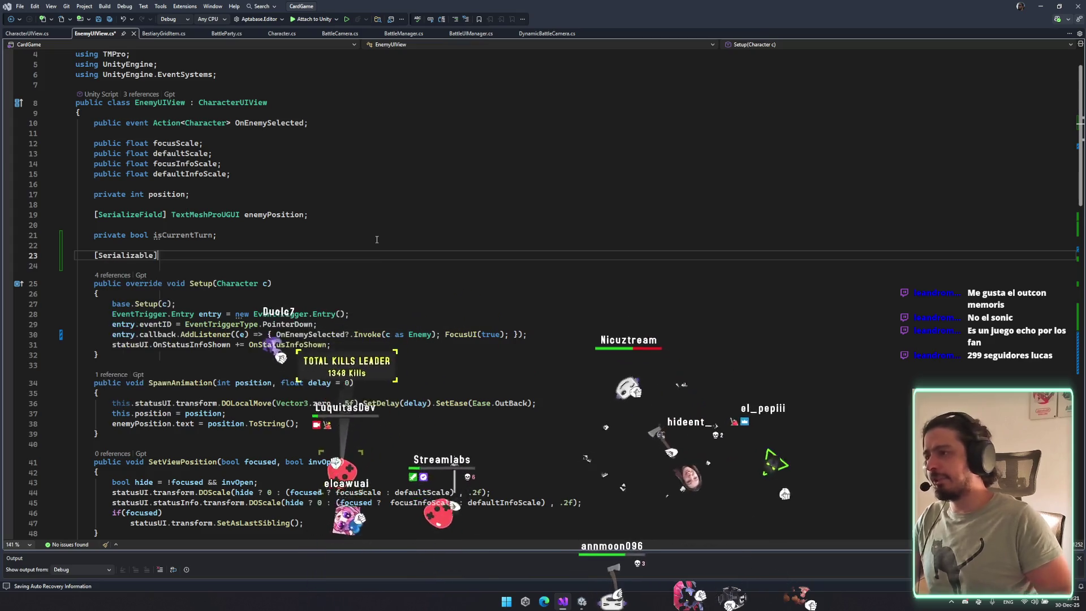
pyautogui.scroll(-1, 282, 226)
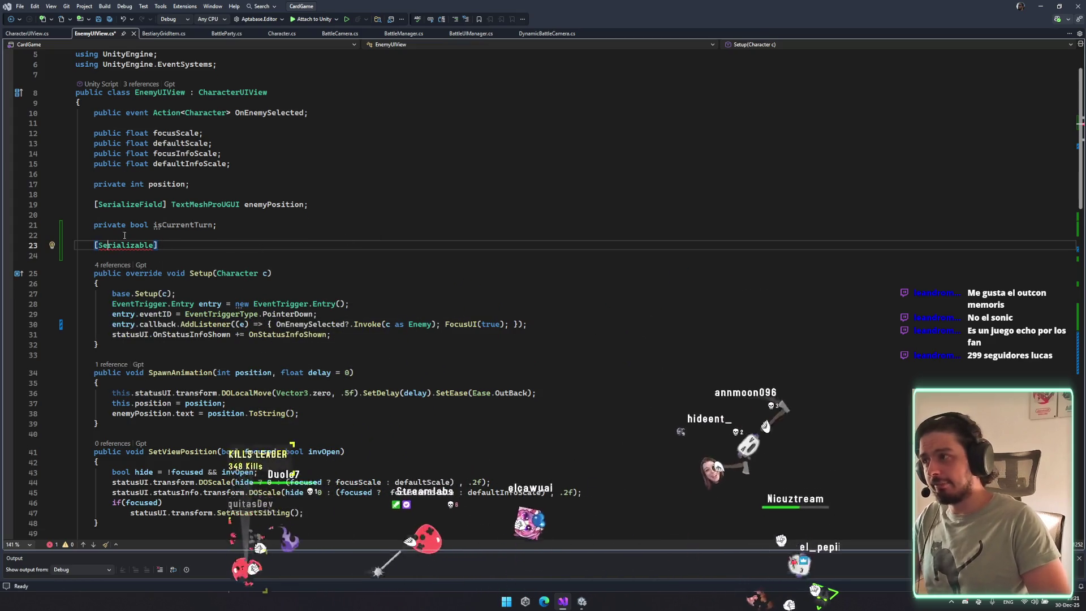
pyautogui.click(138, 195)
pyautogui.doubleClick(130, 204)
pyautogui.hotkey('ctrl', 'c')
pyautogui.doubleClick(119, 245)
pyautogui.hotkey('ctrl', 'v')
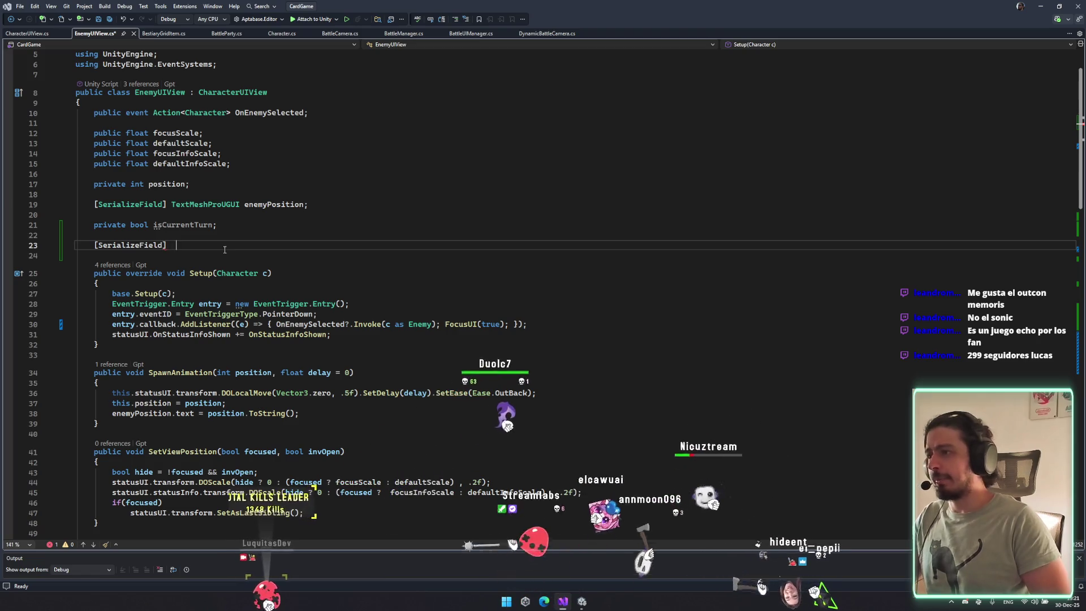
# Declare the field as GameObject focusArrow and save the script.
pyautogui.press('BackSpace')
pyautogui.write('Trans')
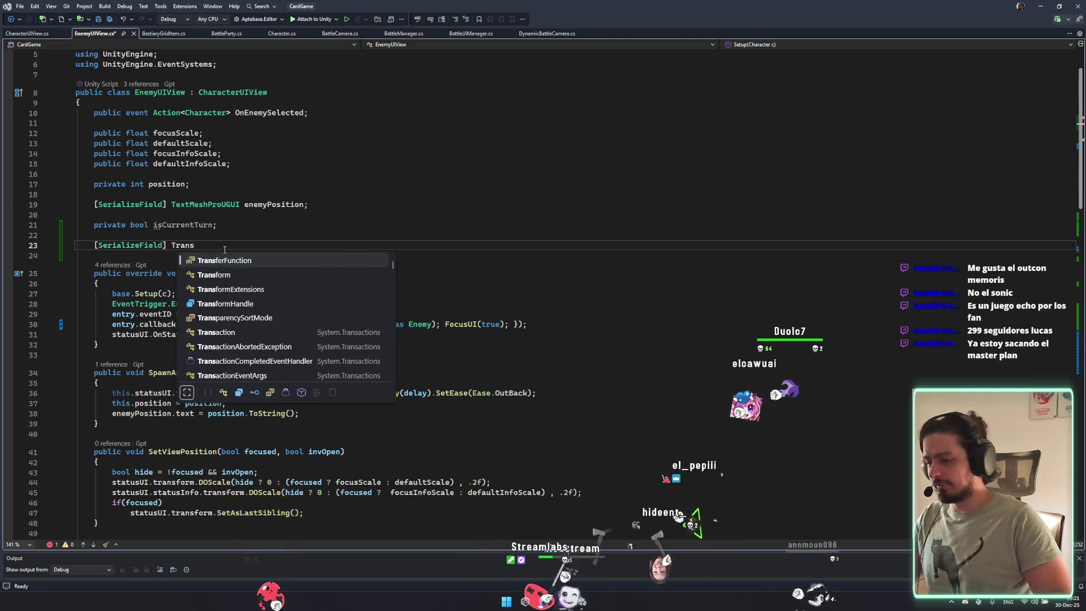
pyautogui.press('BackSpace')
pyautogui.press('BackSpace')
pyautogui.press('BackSpace')
pyautogui.write('Game')
pyautogui.press('Escape')
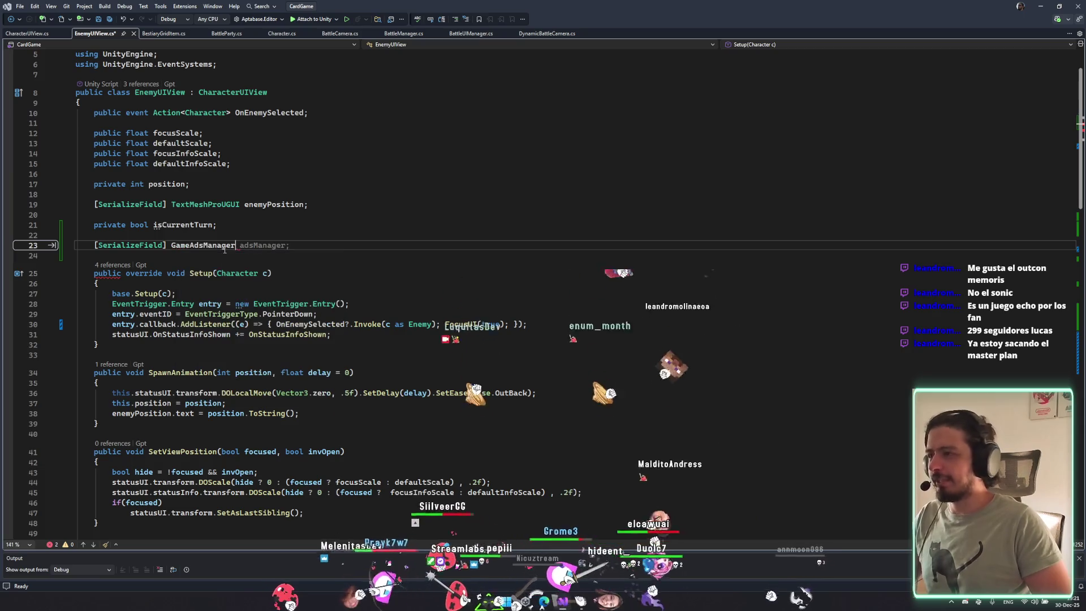
pyautogui.write('ob')
pyautogui.press('space')
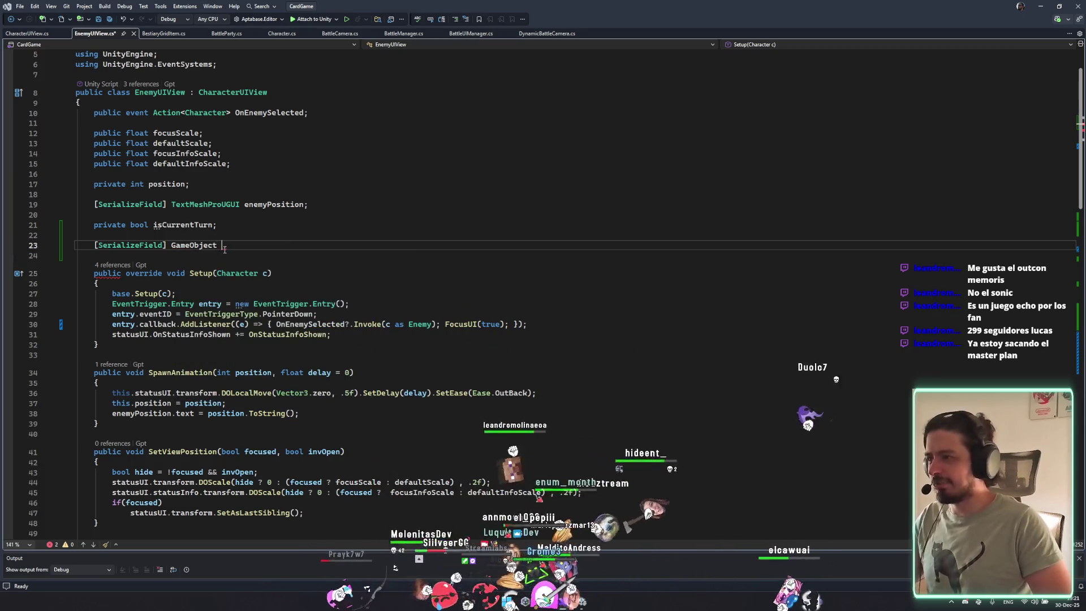
pyautogui.write('arrow;')
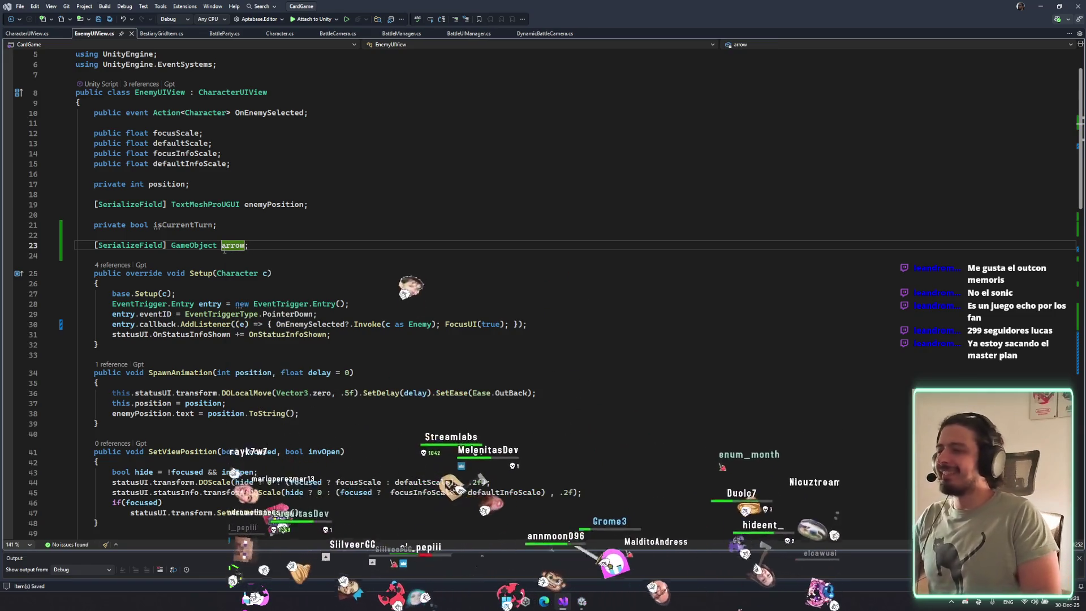
pyautogui.write('elec')
pyautogui.press('BackSpace')
pyautogui.press('BackSpace')
pyautogui.press('BackSpace')
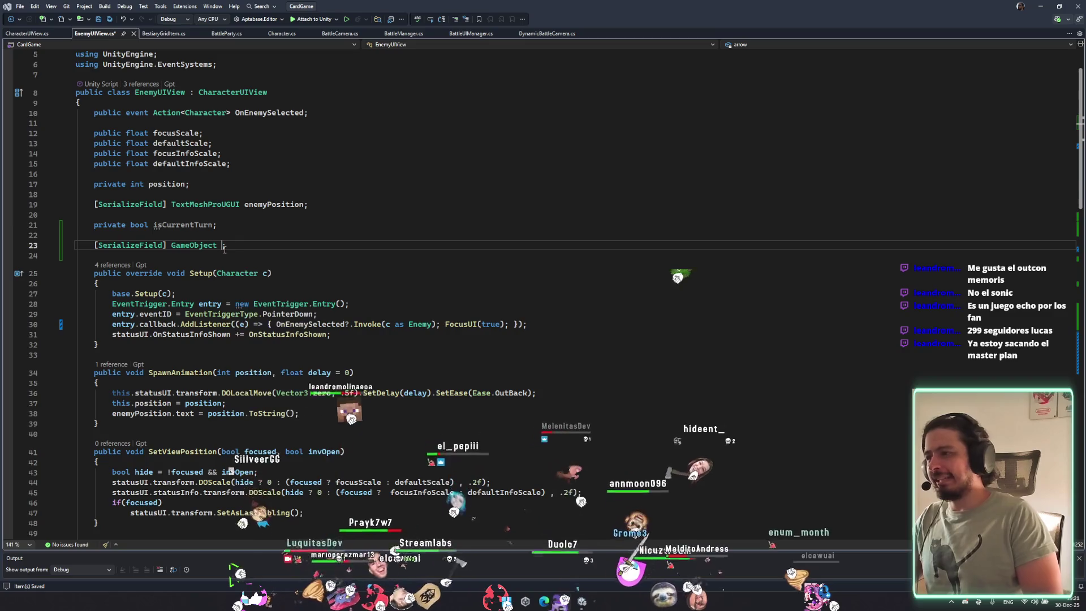
pyautogui.write('focusArrow;')
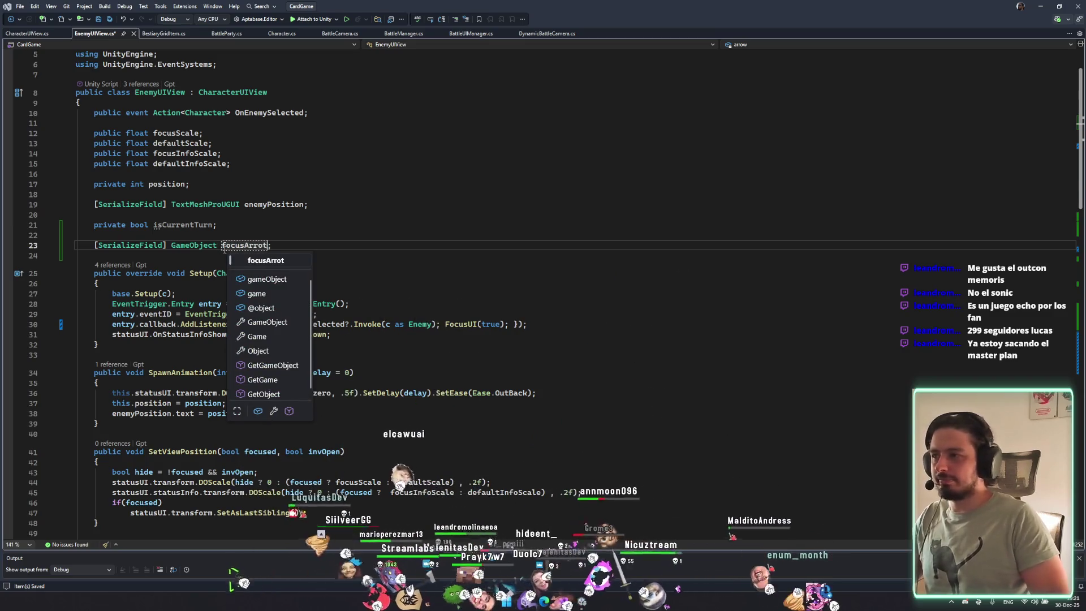
pyautogui.hotkey('ctrl', 's')
pyautogui.scroll(-20, 273, 280)
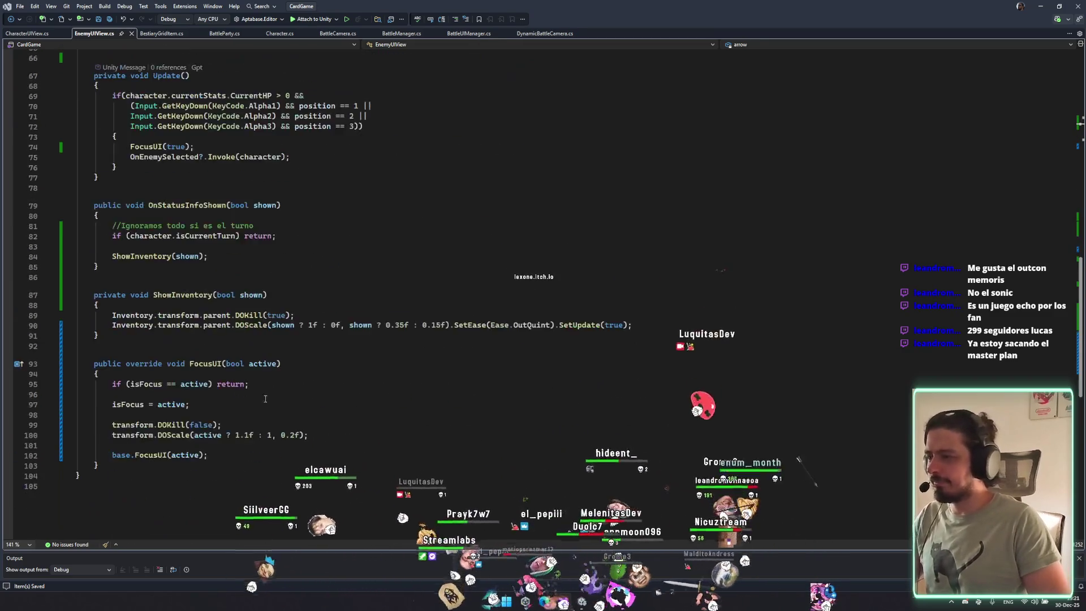
# Add focusArrow.transform.DOScale(active ? 1 : 0, 0.2f) above DOKill and start a line below.
pyautogui.click(294, 229)
pyautogui.press('Return')
pyautogui.write('focusArrow')
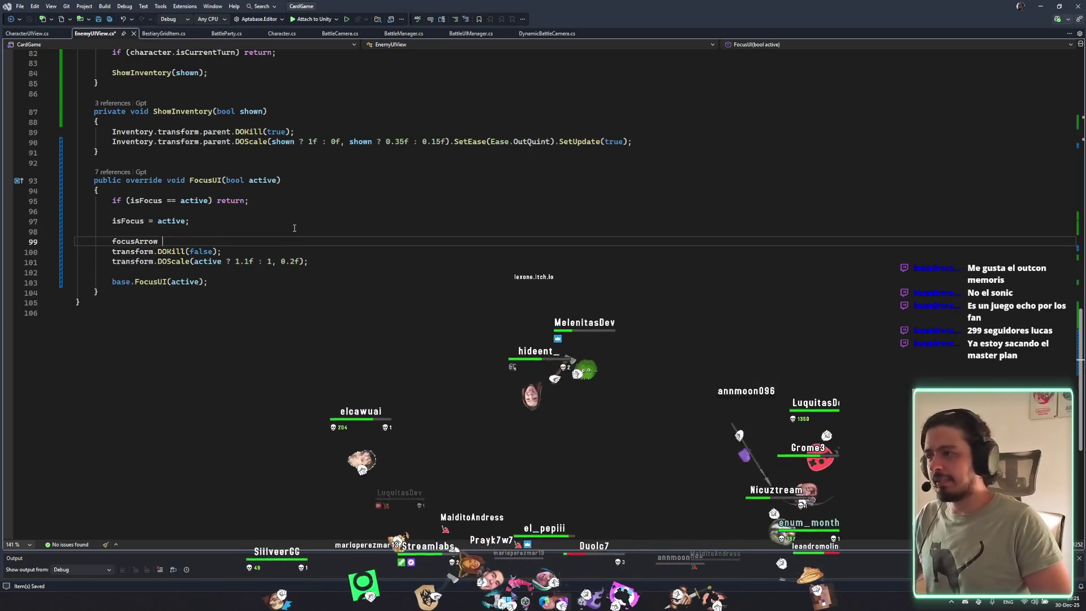
pyautogui.write('..gameObject.SetActive(')
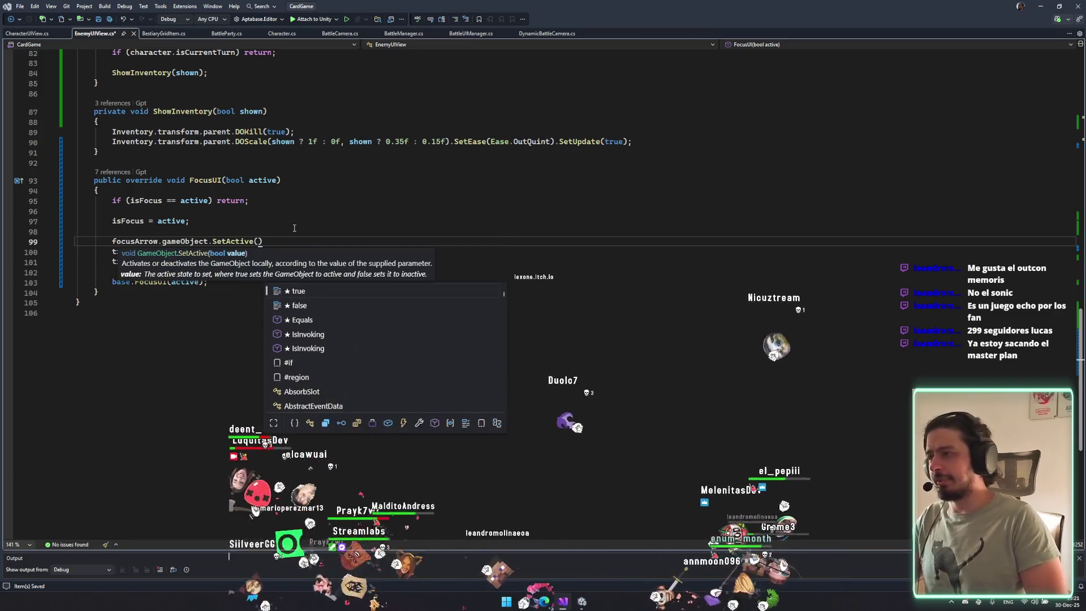
pyautogui.press('Escape')
pyautogui.press('BackSpace')
pyautogui.press('BackSpace')
pyautogui.press('BackSpace')
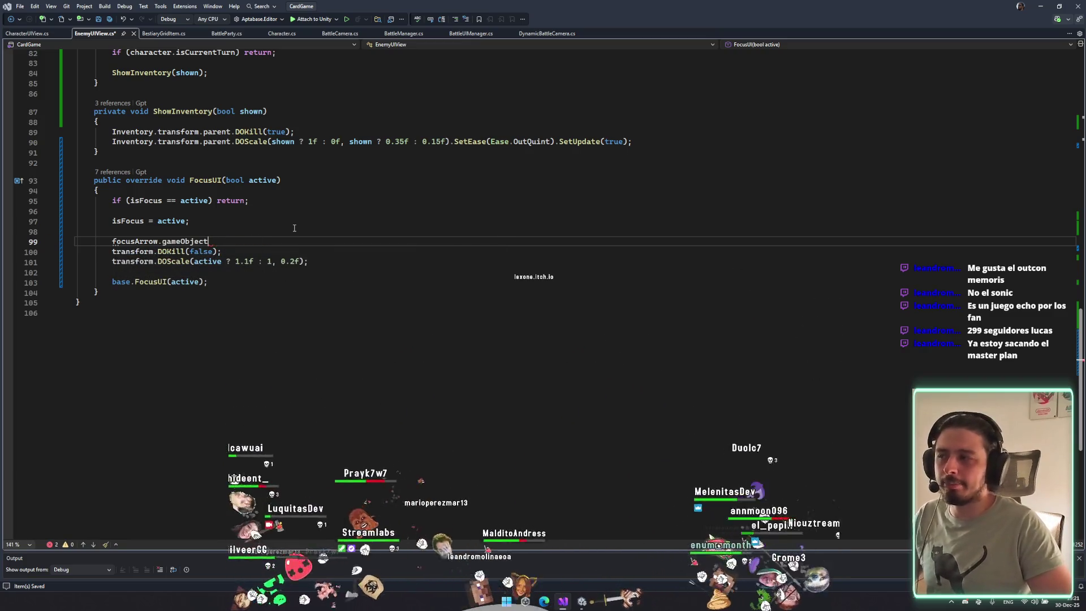
pyautogui.write('transform.DOScale(')
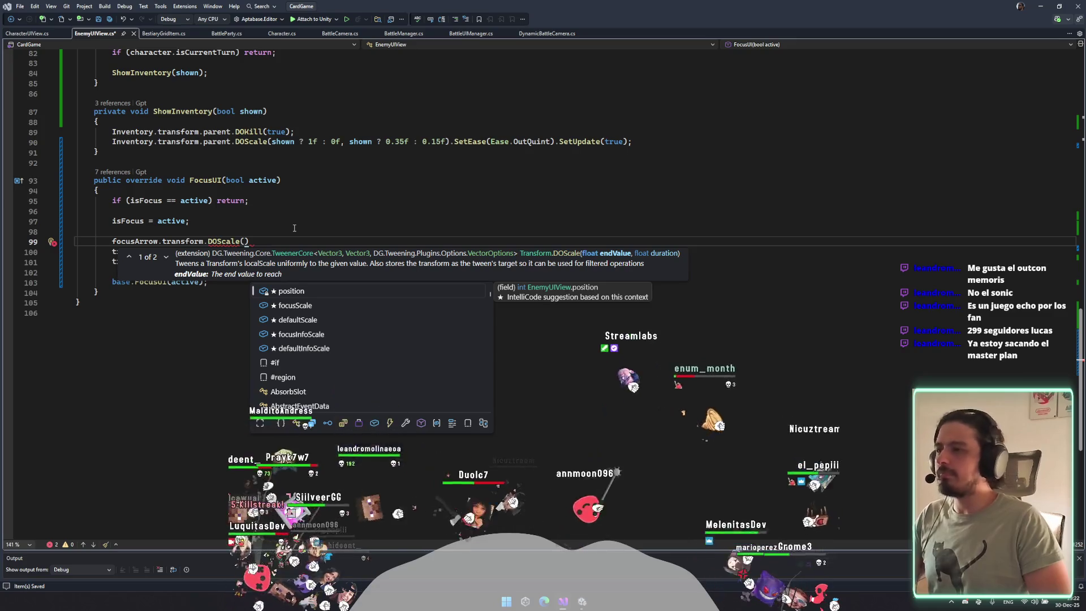
pyautogui.press('Escape')
pyautogui.write(';')
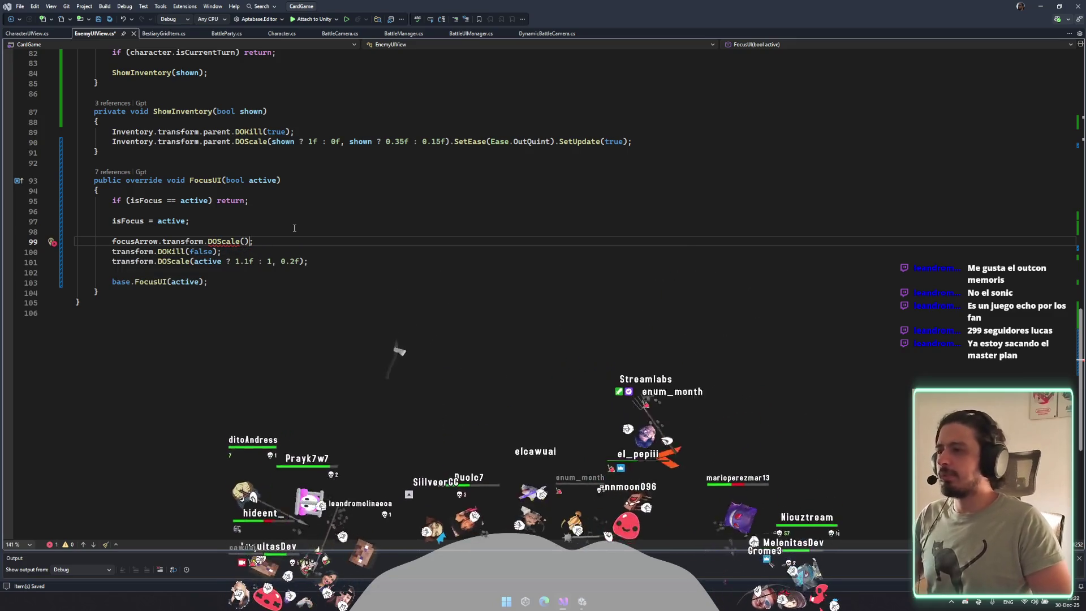
pyautogui.write('active ? 1 ::')
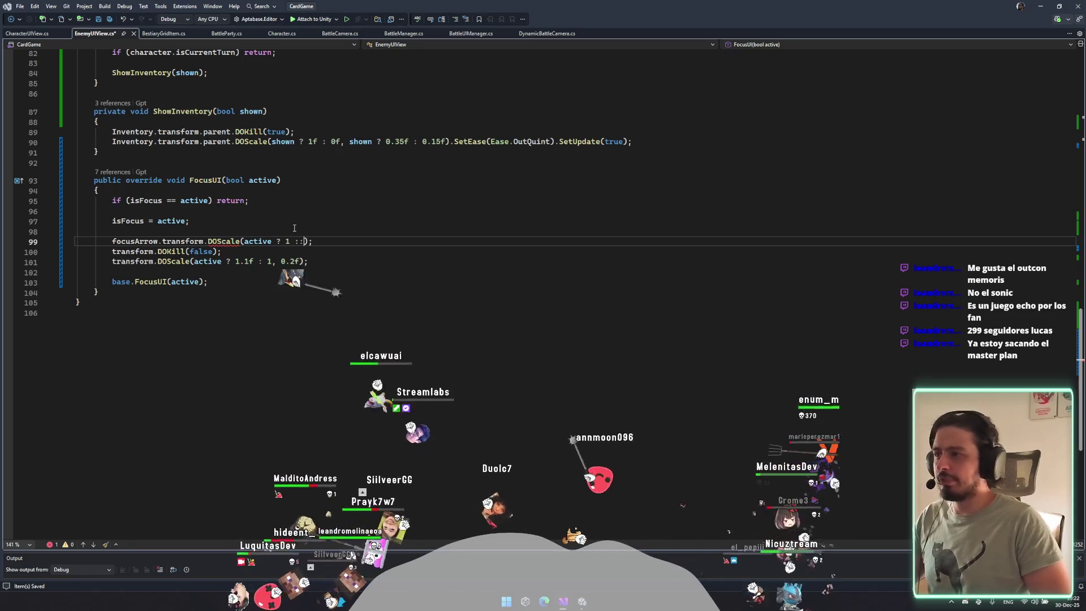
pyautogui.write(', 0.2f')
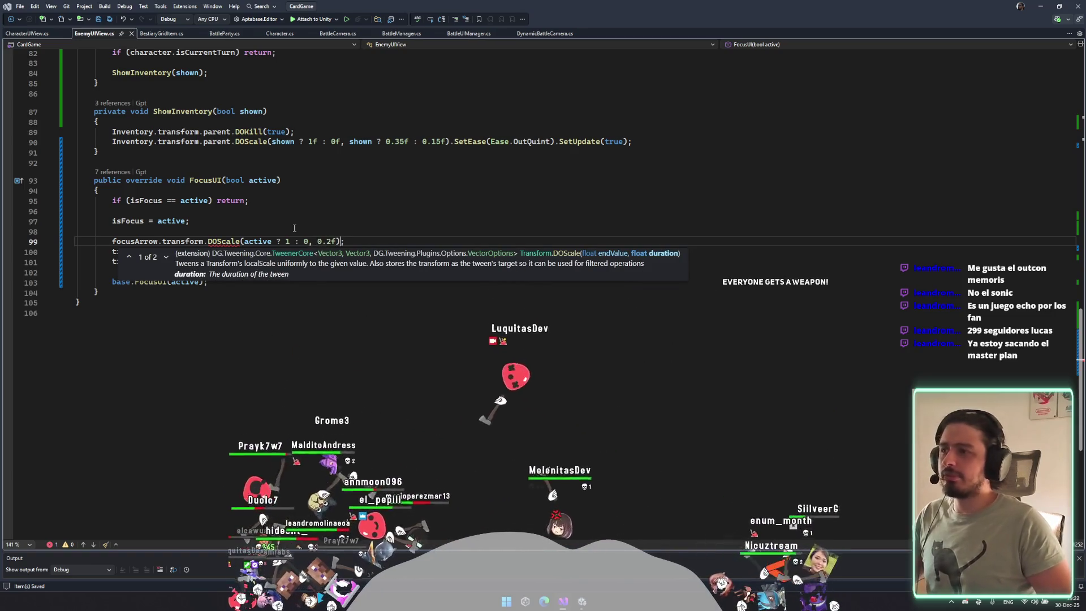
pyautogui.press('End')
pyautogui.press('Return')
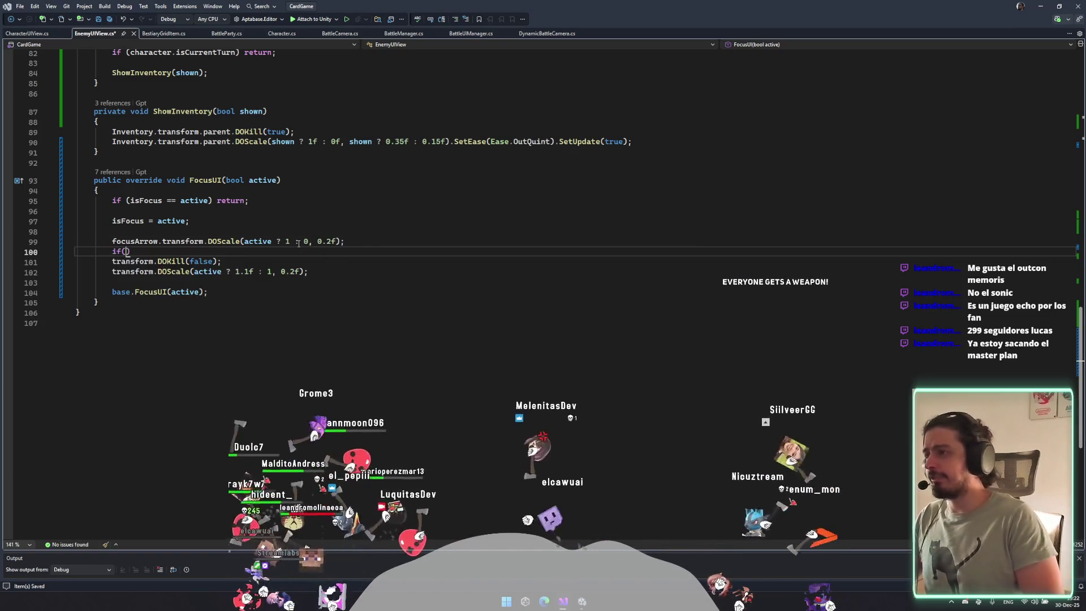
pyautogui.write('active')
# Try an if block and OnComplete chaining on the focusArrow scale call, then remove both.
pyautogui.press('Return')
pyautogui.write('{')
pyautogui.press('Return')
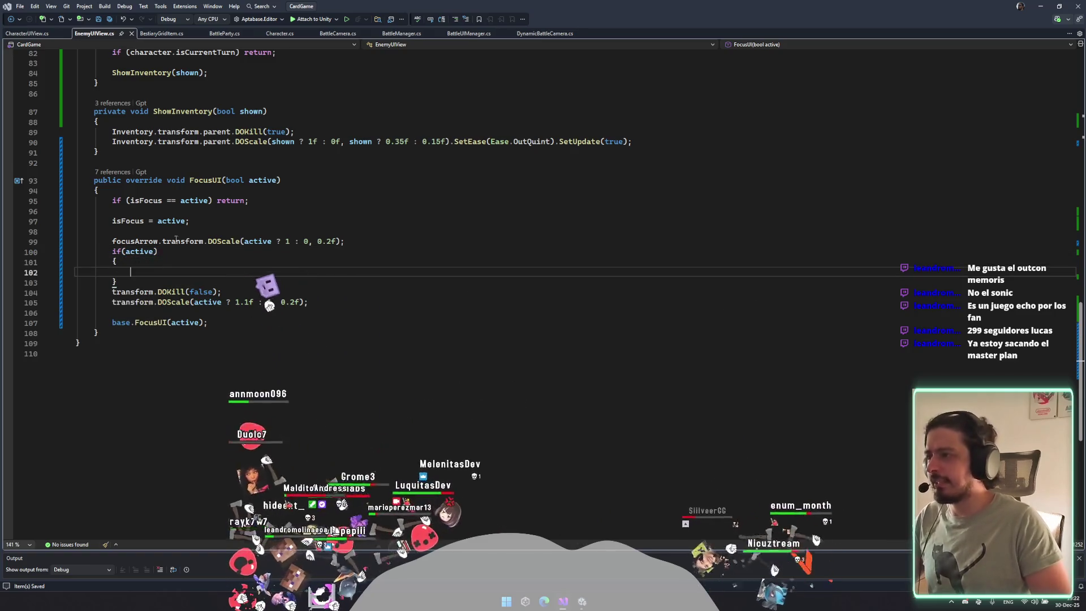
pyautogui.doubleClick(124, 240)
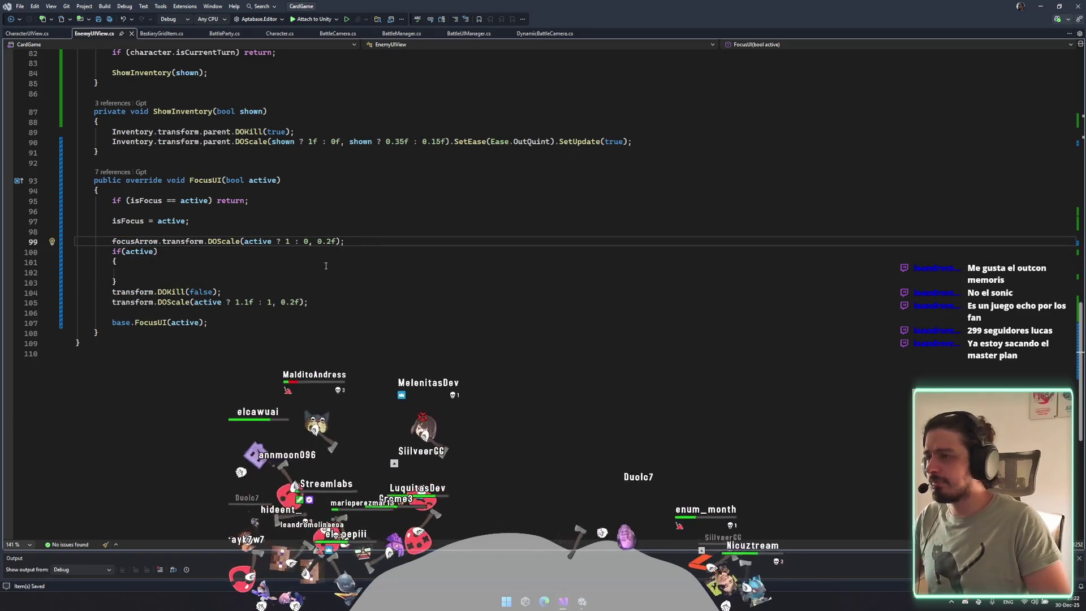
pyautogui.moveTo(326, 265); pyautogui.dragTo(346, 241)
pyautogui.press('Delete')
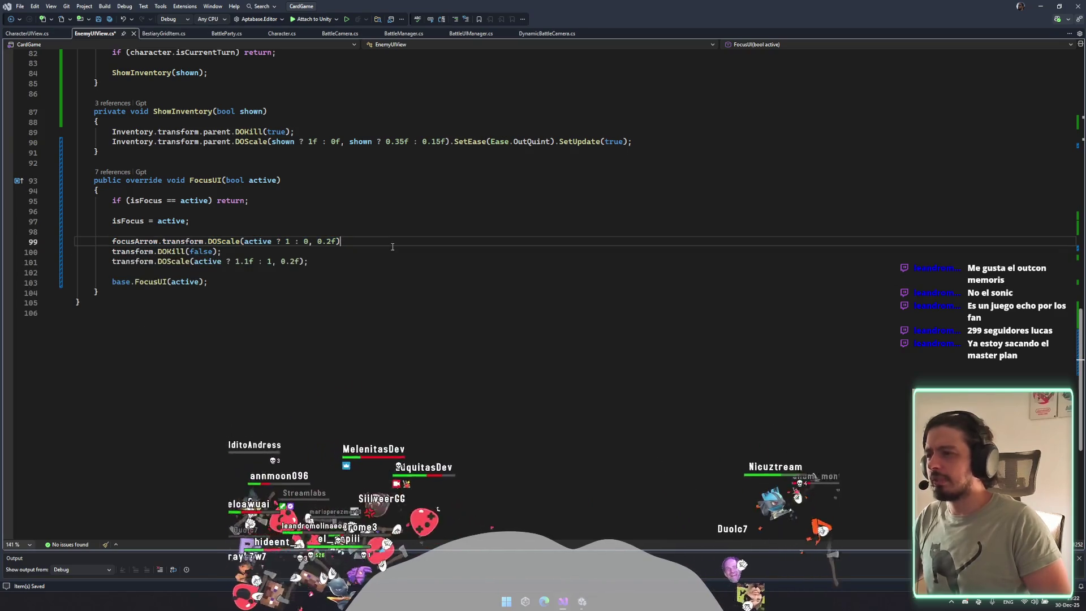
pyautogui.write('.')
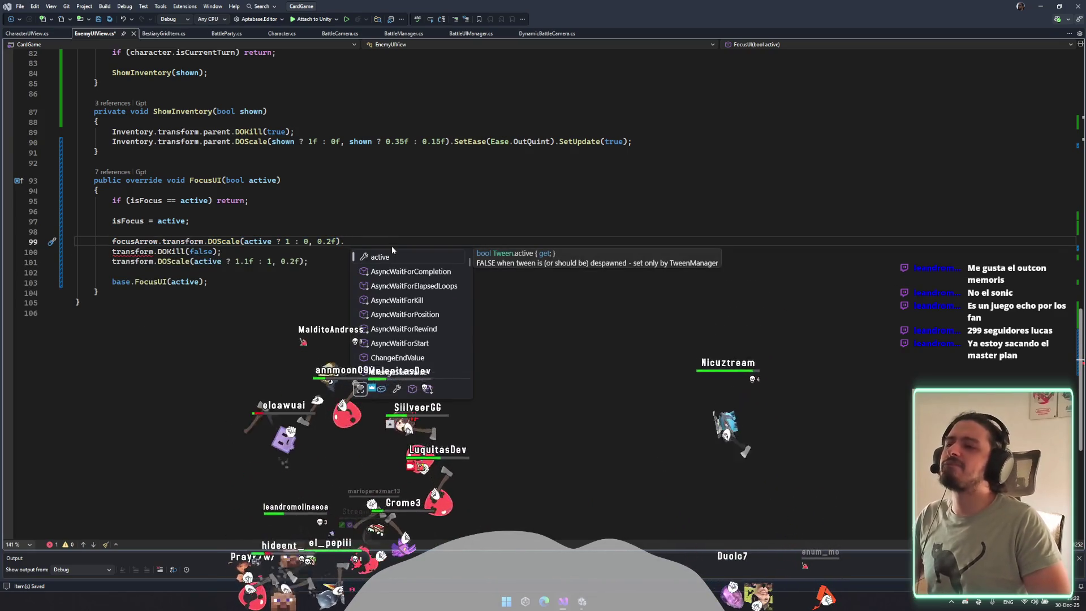
pyautogui.press('Down')
pyautogui.press('Down')
pyautogui.press('Down')
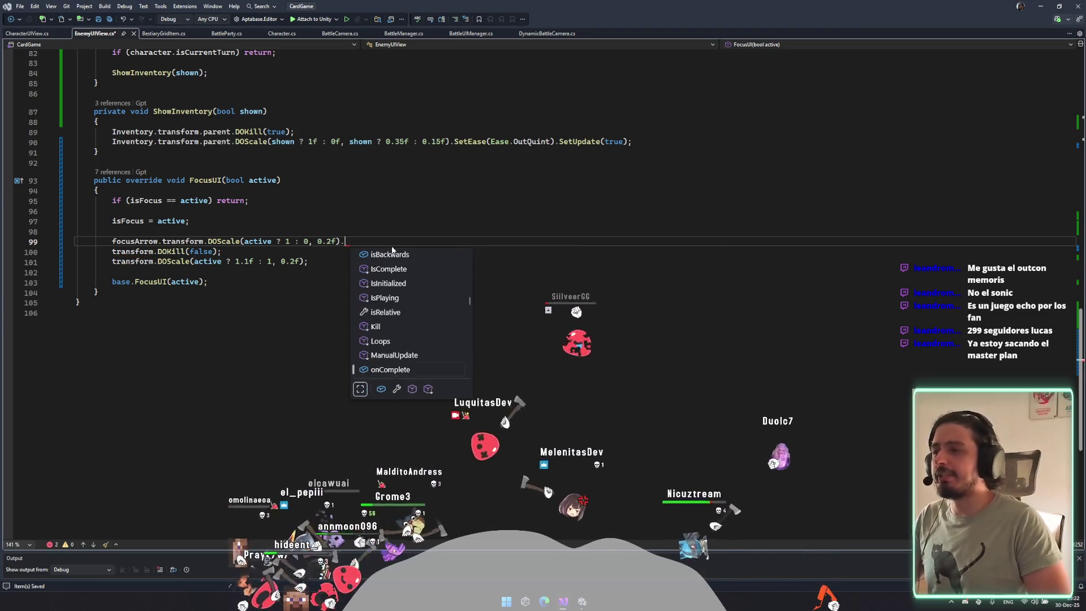
pyautogui.write('On')
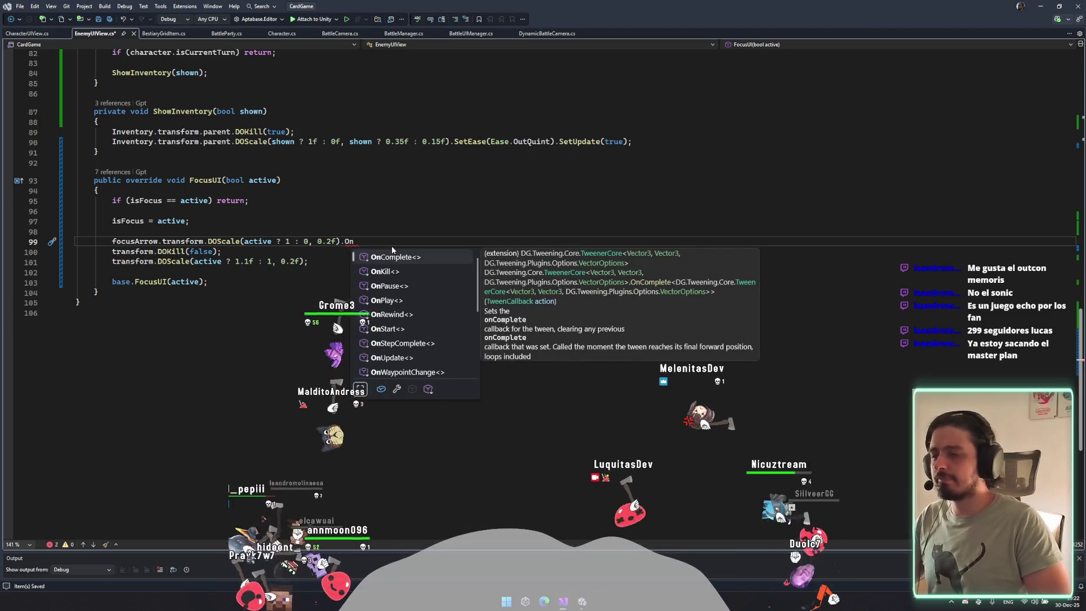
pyautogui.press('BackSpace')
pyautogui.press('BackSpace')
pyautogui.press('BackSpace')
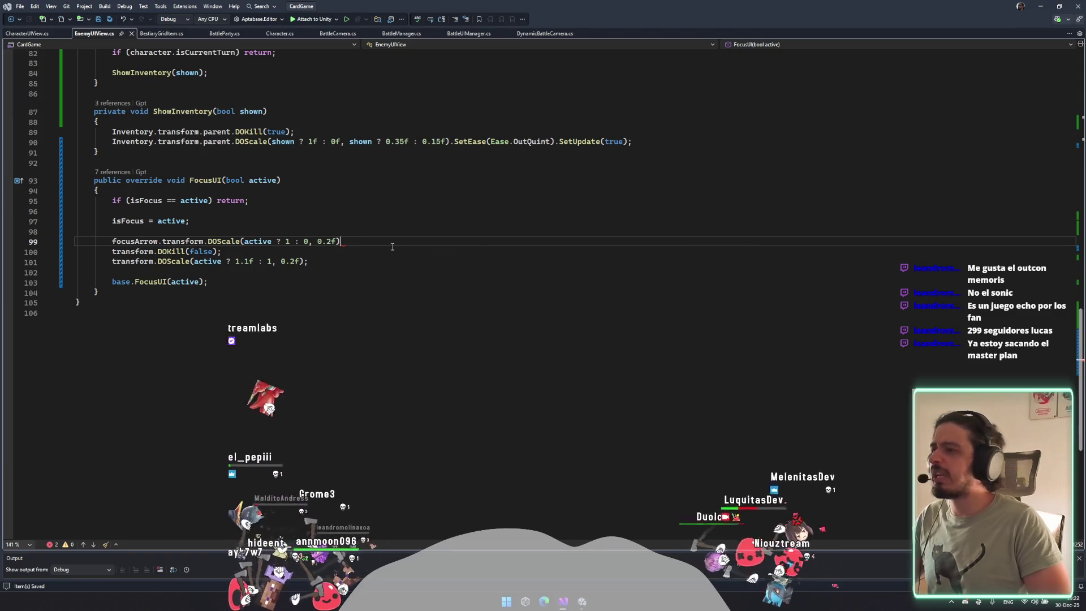
# Add an empty if(active) { } block below the focusArrow DOScale line.
pyautogui.press('Return')
pyautogui.write('if(')
pyautogui.press('Home')
pyautogui.press('BackSpace')
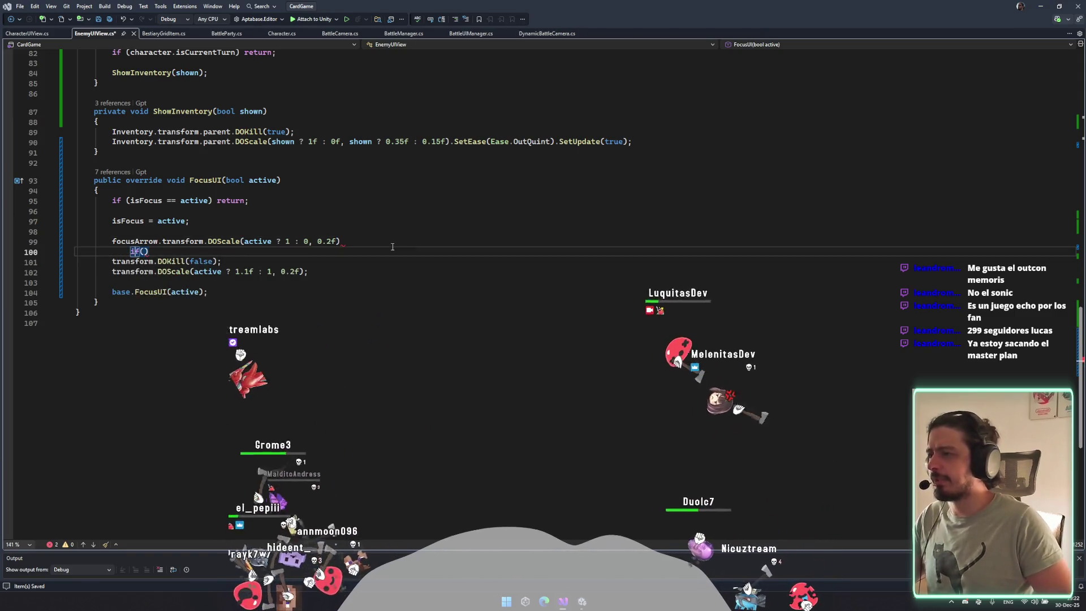
pyautogui.press('BackSpace')
pyautogui.press('BackSpace')
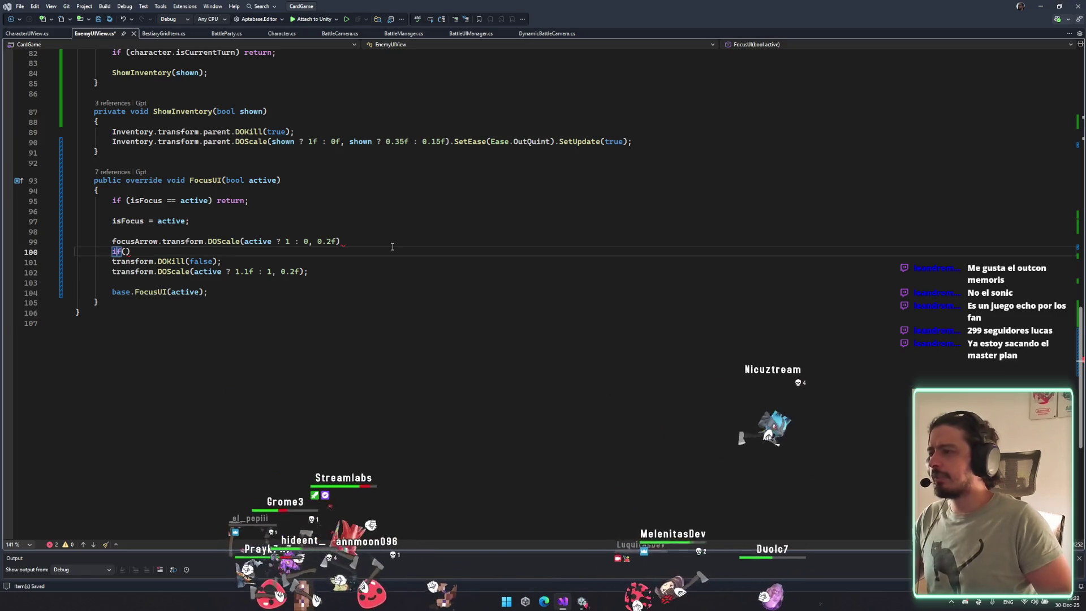
pyautogui.write('active)')
pyautogui.press('Return')
pyautogui.write('{')
pyautogui.press('Return')
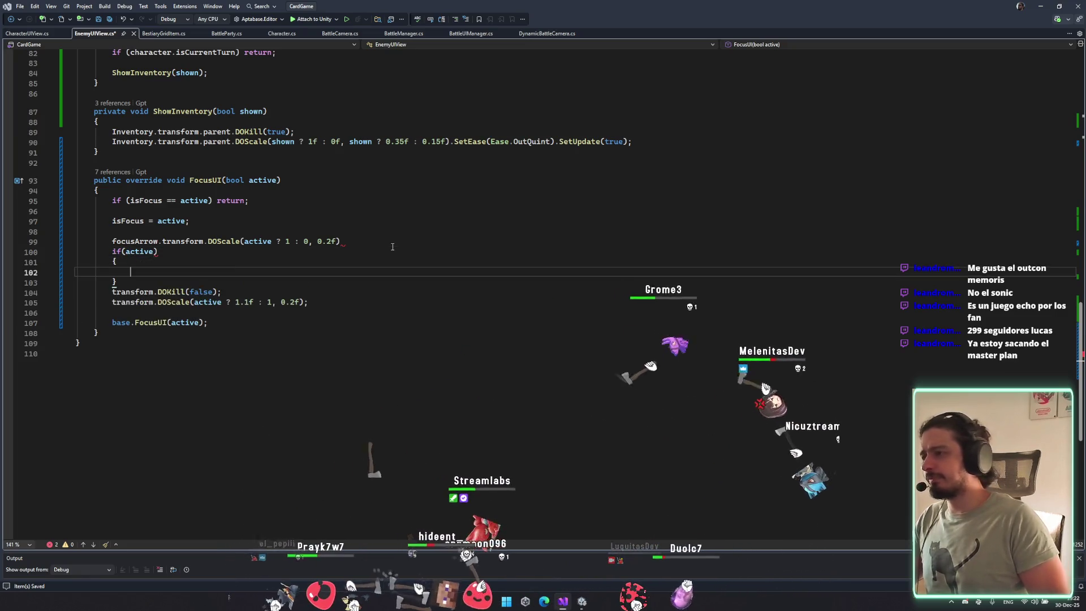
pyautogui.click(131, 240)
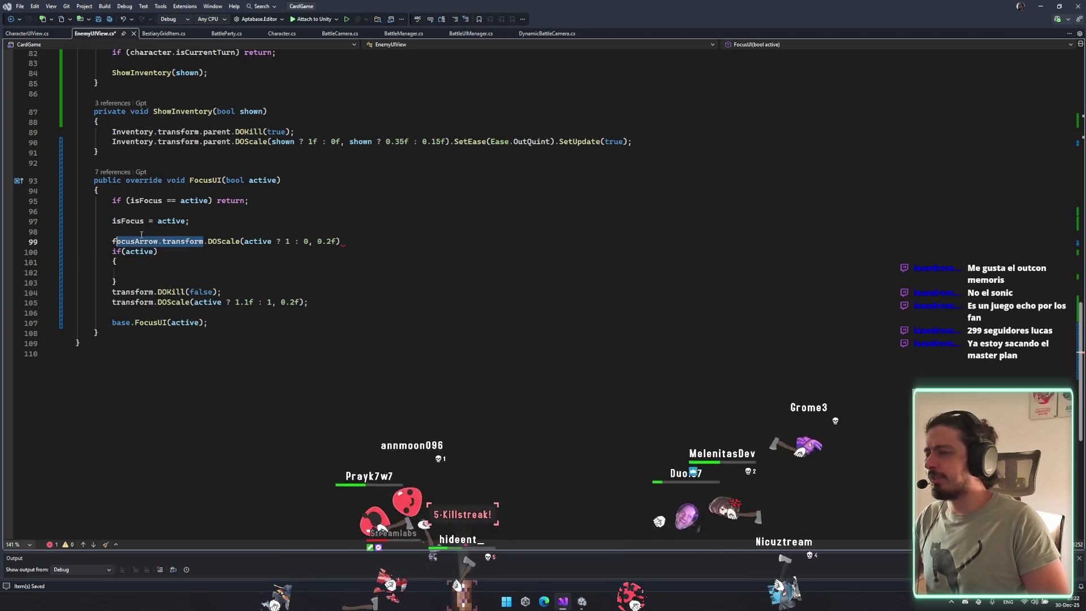
# Add focusArrow.transform.DOKill(true); above the scale call in FocusUI.
pyautogui.press('Return')
pyautogui.write('f')
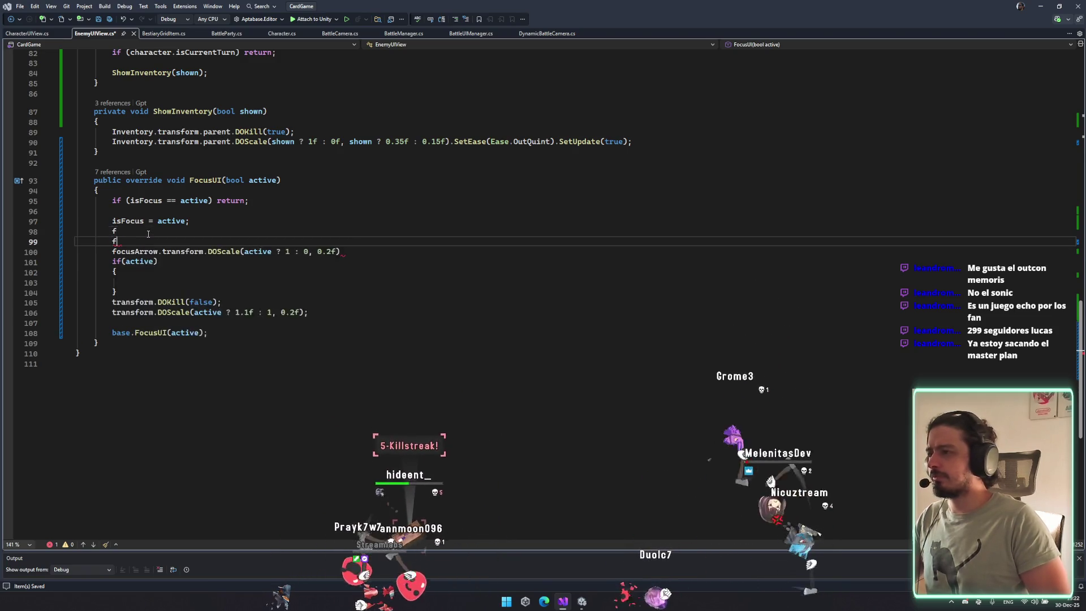
pyautogui.press('BackSpace')
pyautogui.press('BackSpace')
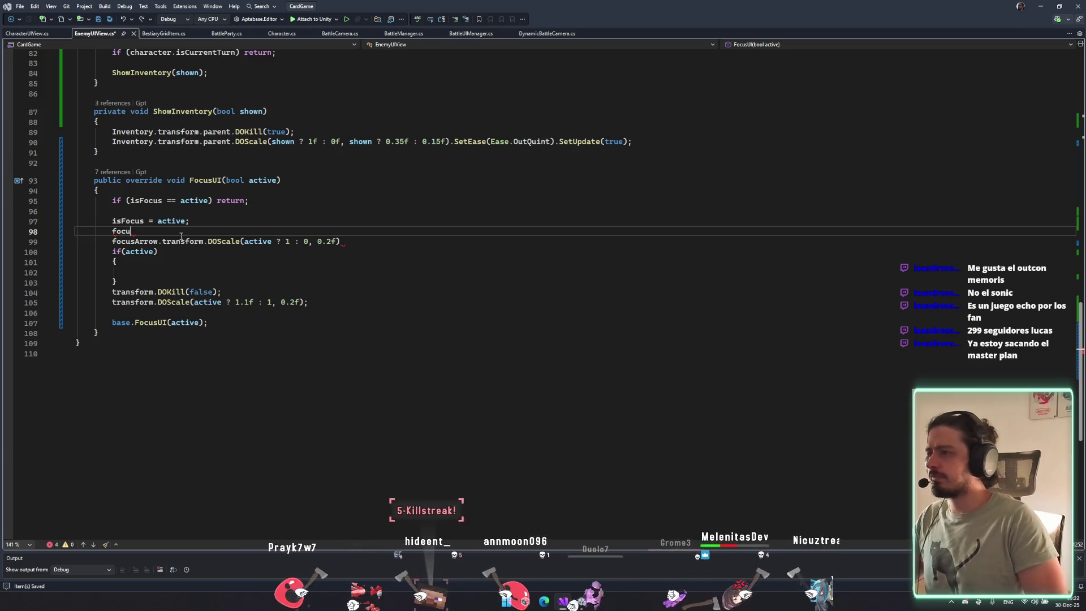
pyautogui.write('ocusArrow.')
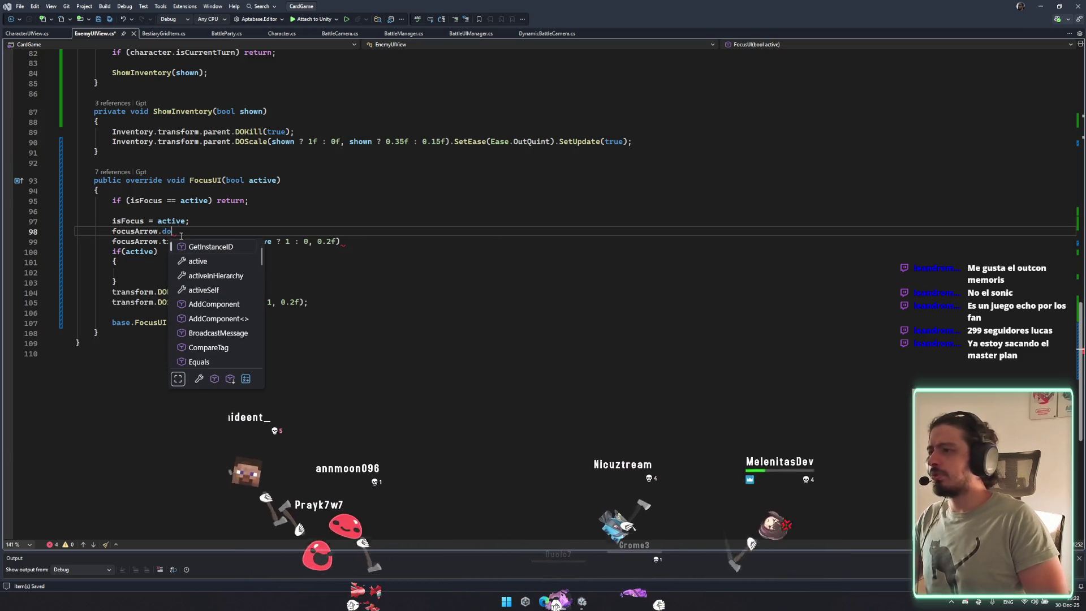
pyautogui.write('transform.DOKill(true')
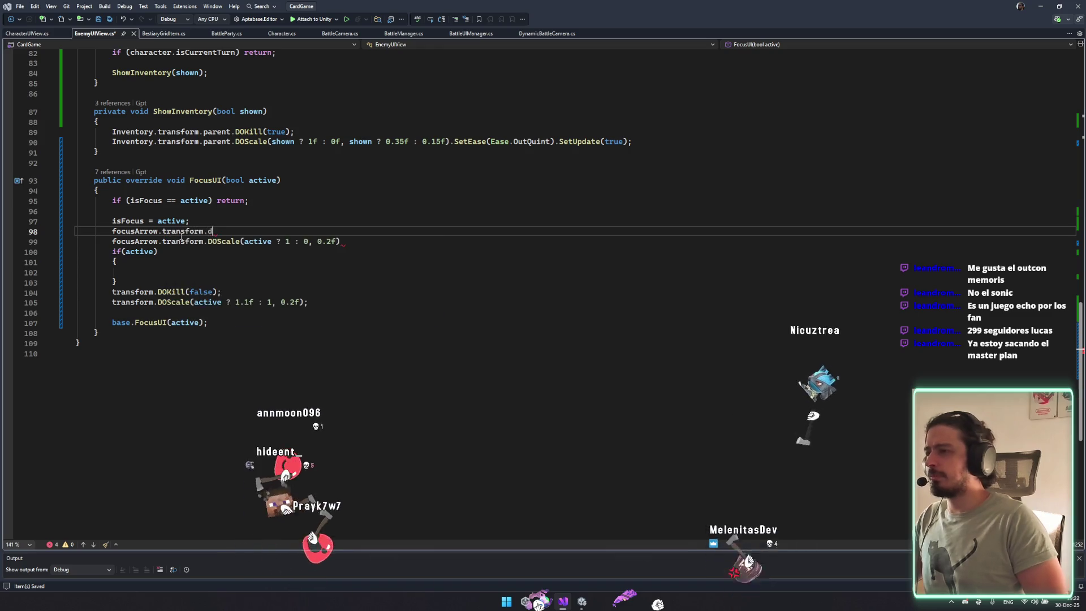
pyautogui.write(');')
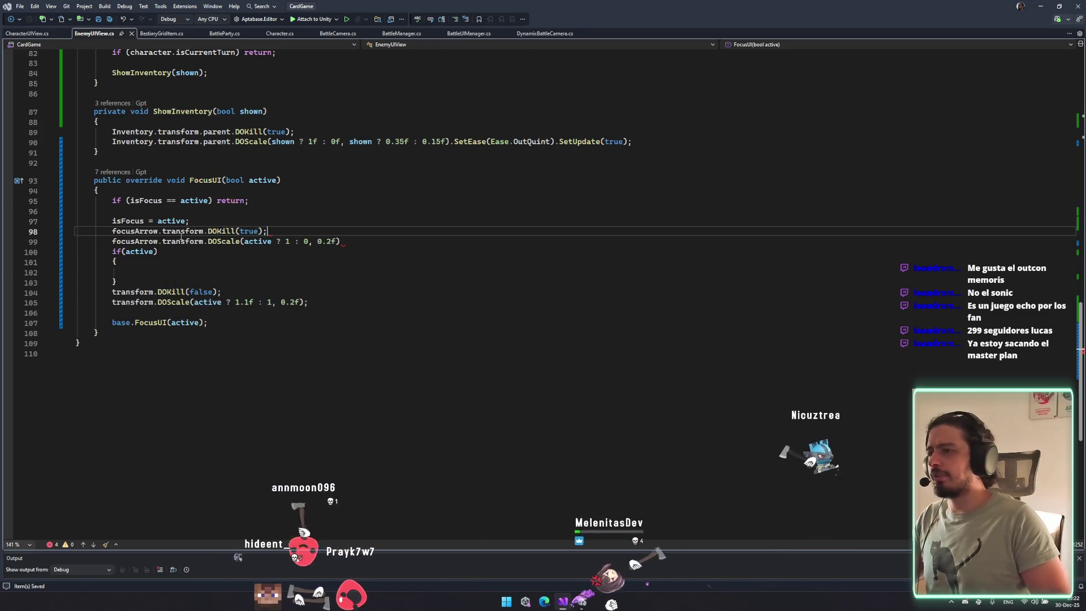
# In the empty if(active) block, start a focusArrow.transform.DOLocalMoveX(-10f, …) call.
pyautogui.click(451, 243)
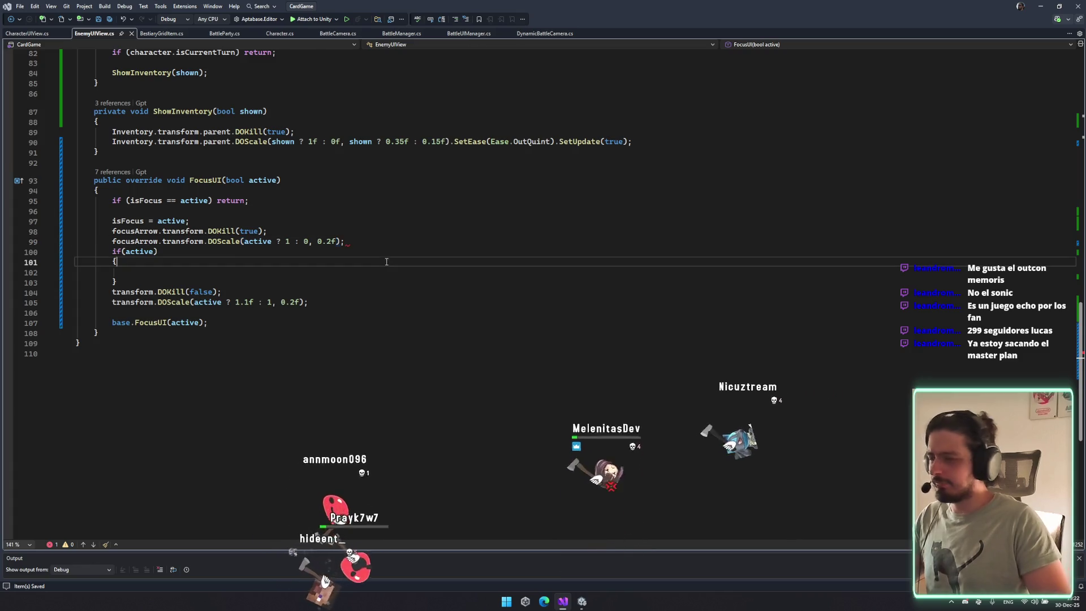
pyautogui.click(320, 282)
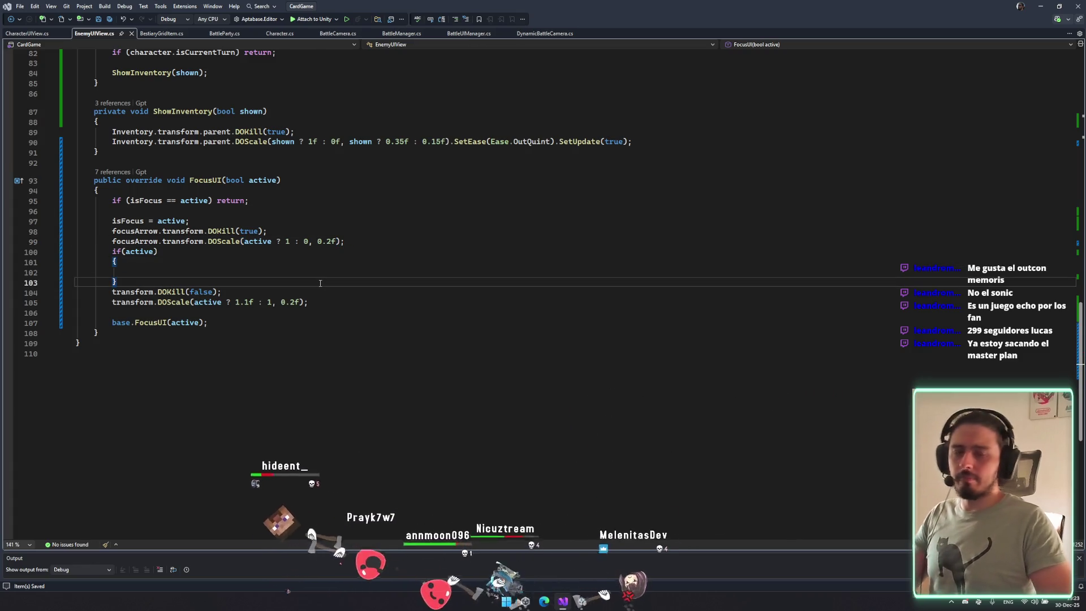
pyautogui.click(275, 269)
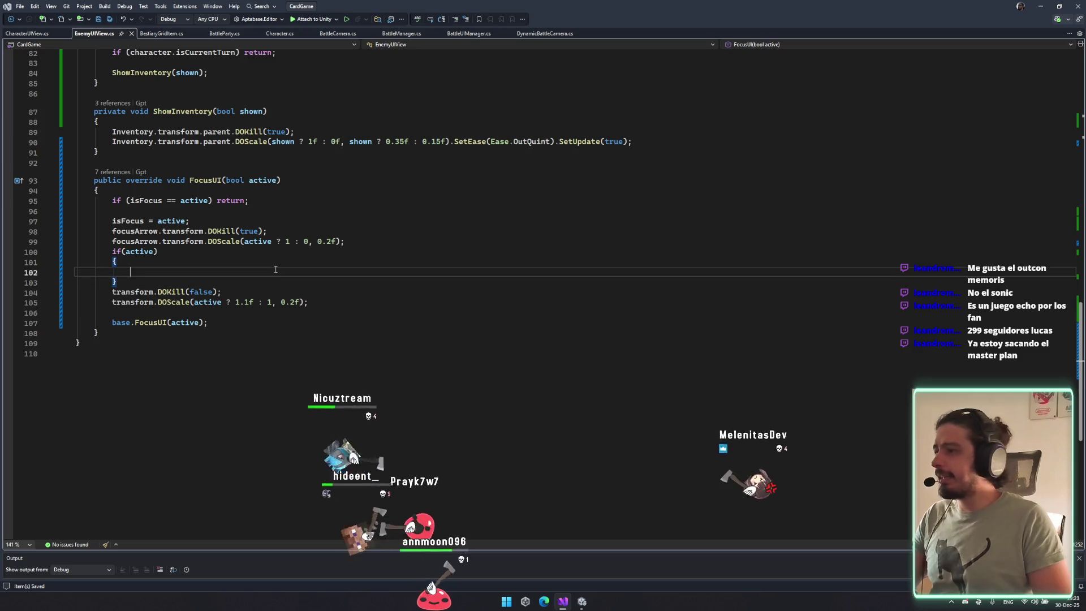
pyautogui.write('focusArrow.')
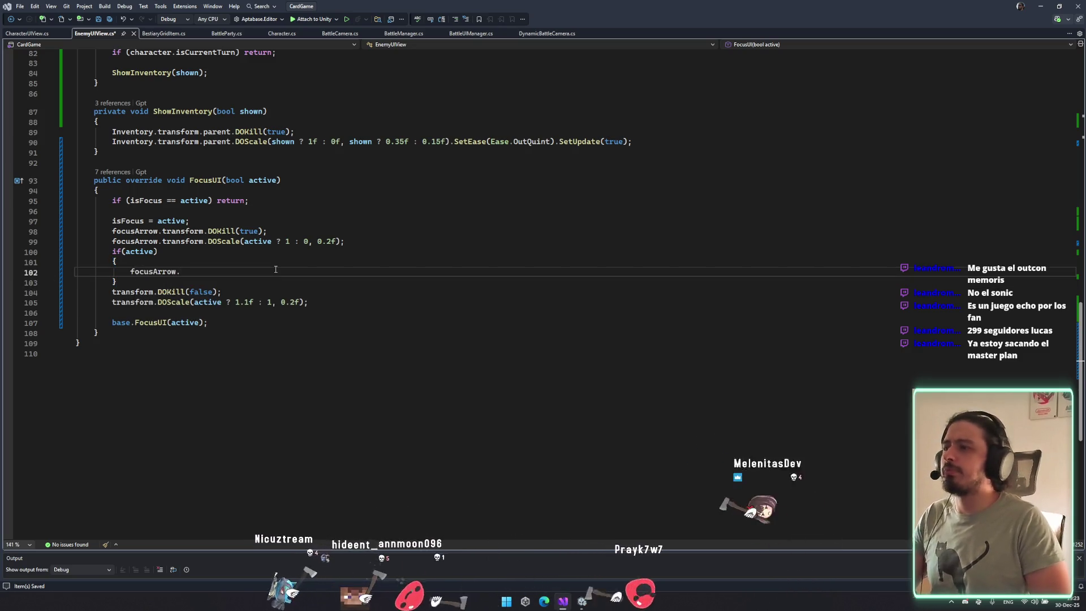
pyautogui.write('tag.')
pyautogui.press('BackSpace')
pyautogui.press('BackSpace')
pyautogui.press('BackSpace')
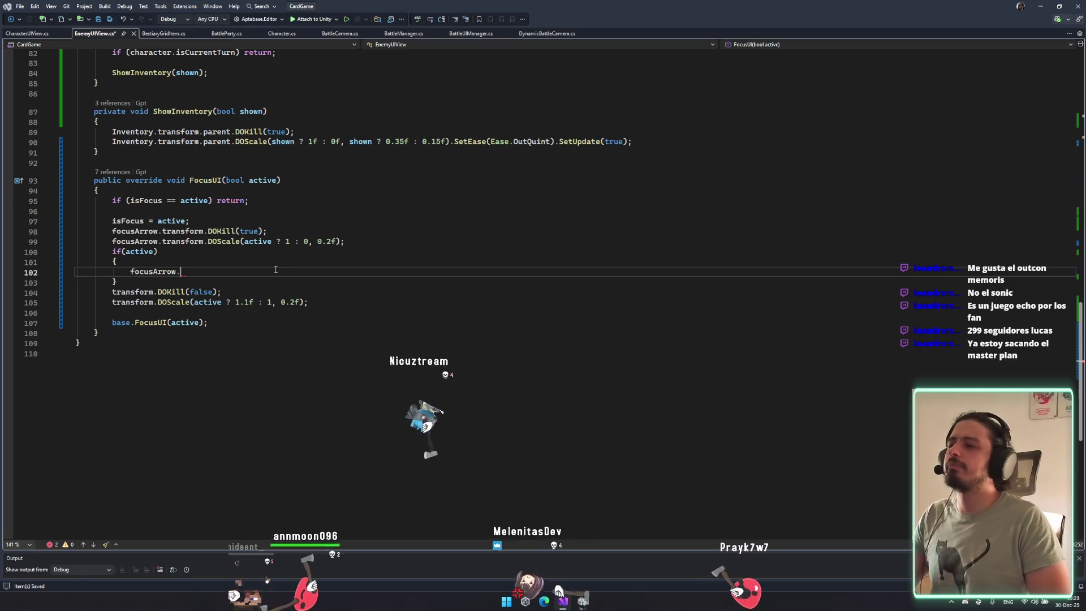
pyautogui.write('trage')
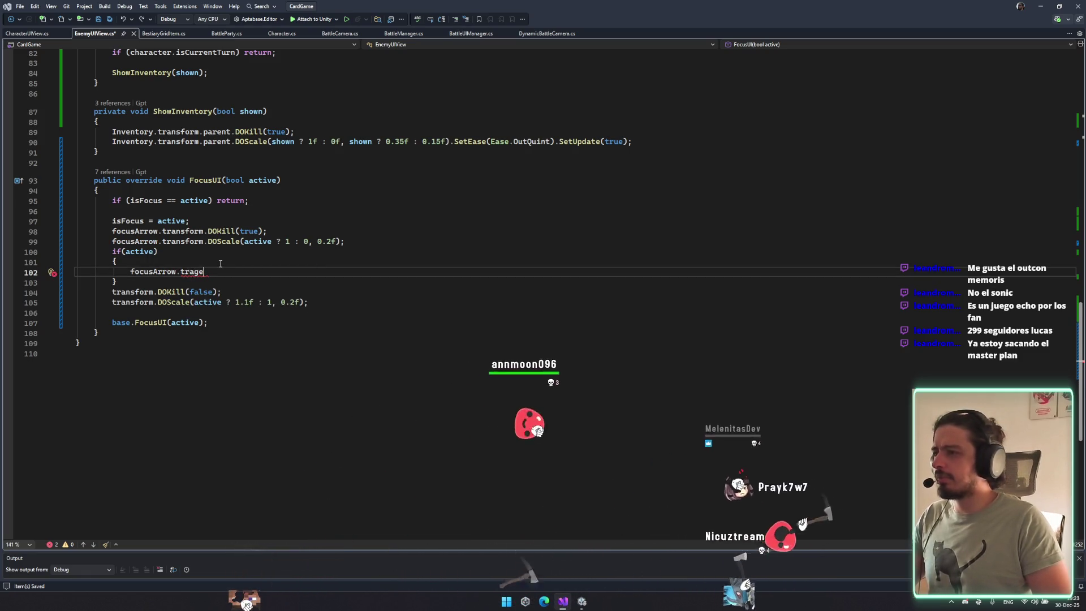
pyautogui.press('BackSpace')
pyautogui.press('BackSpace')
pyautogui.write('nsform.do')
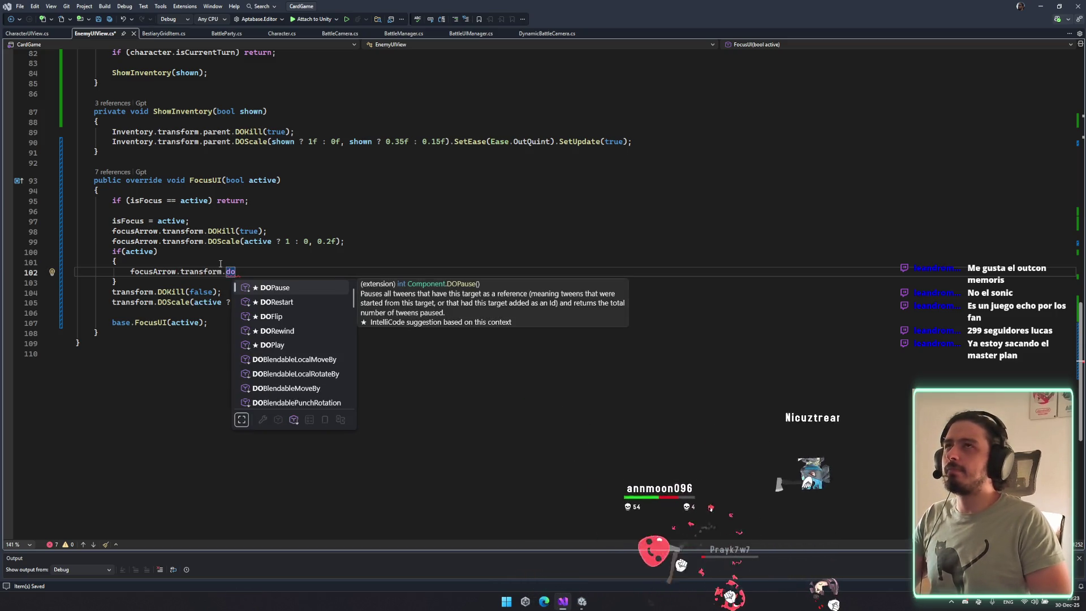
pyautogui.write('localmovex')
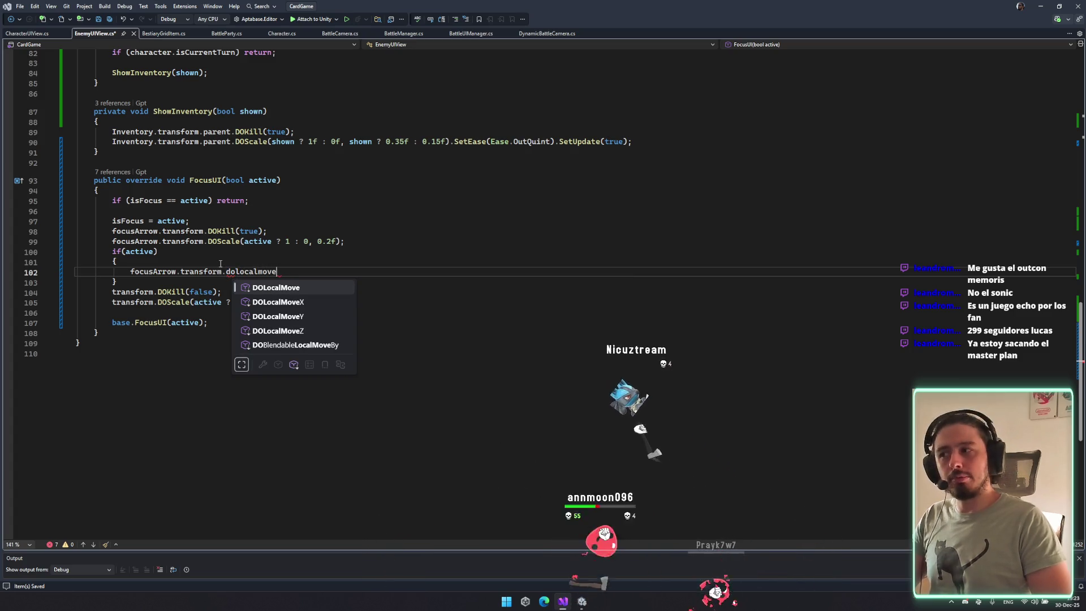
pyautogui.press('Tab')
pyautogui.write('(')
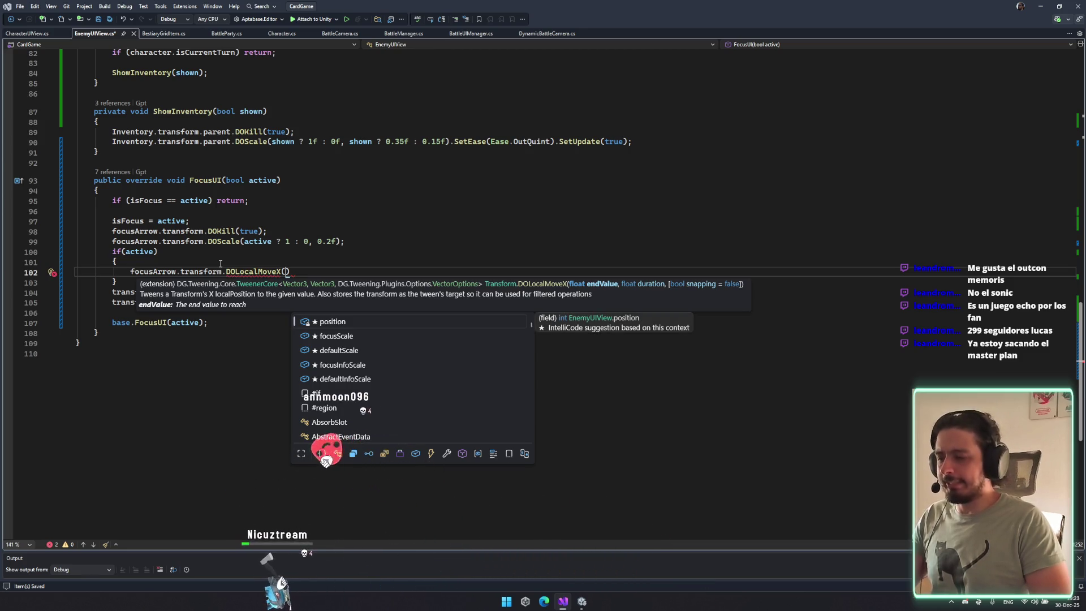
pyautogui.write('10f,')
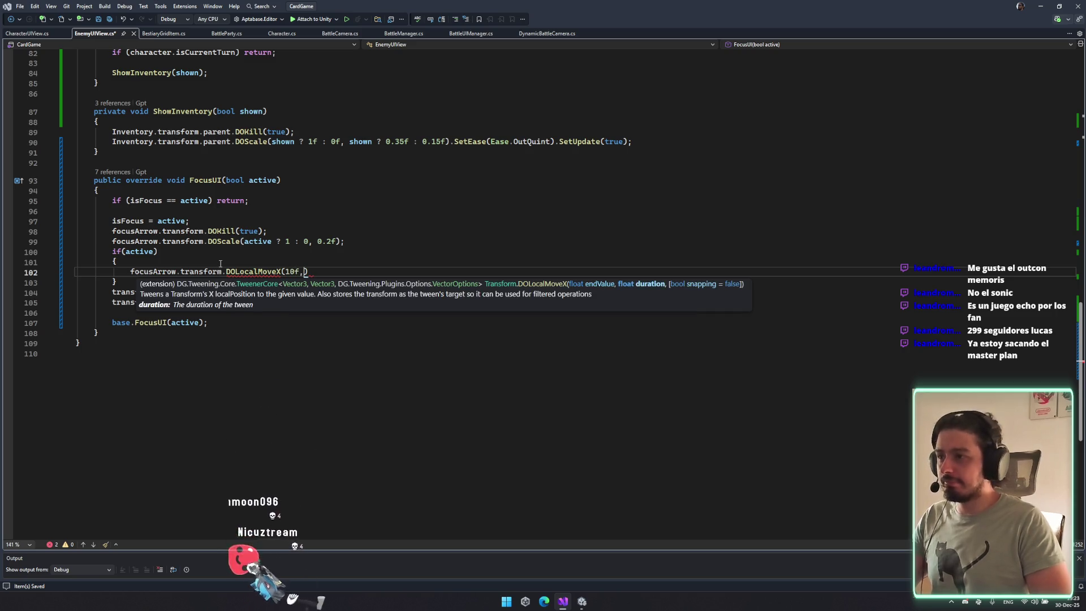
pyautogui.press('Left')
pyautogui.press('Left')
pyautogui.press('Left')
pyautogui.write('-')
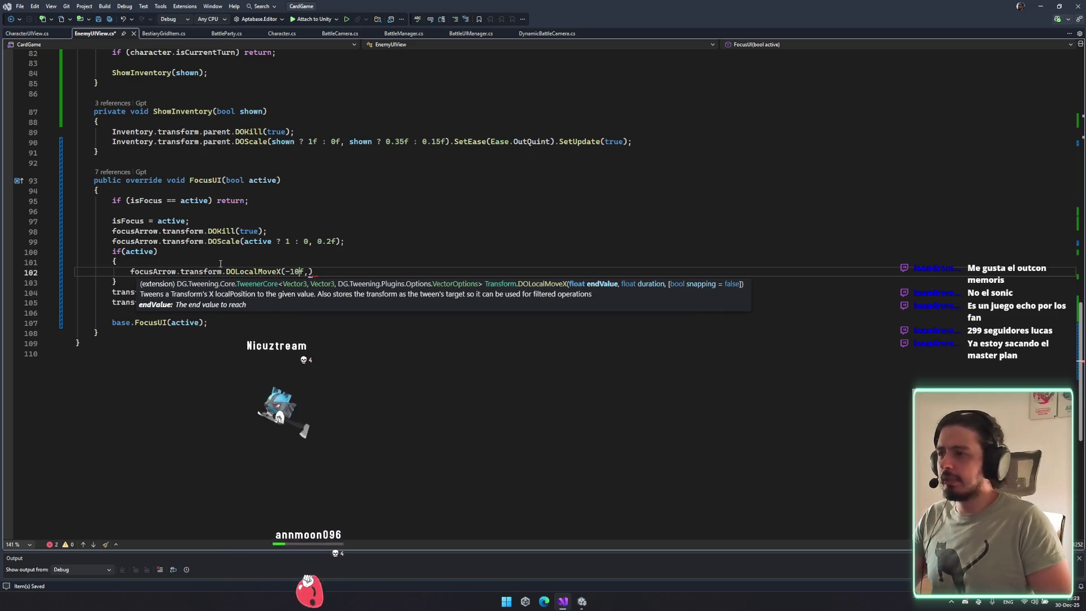
# Give the move a 0.5f duration and chain .SetLoops(-1, LoopType.Yoyo).
pyautogui.press('Right')
pyautogui.press('Right')
pyautogui.write('0.2')
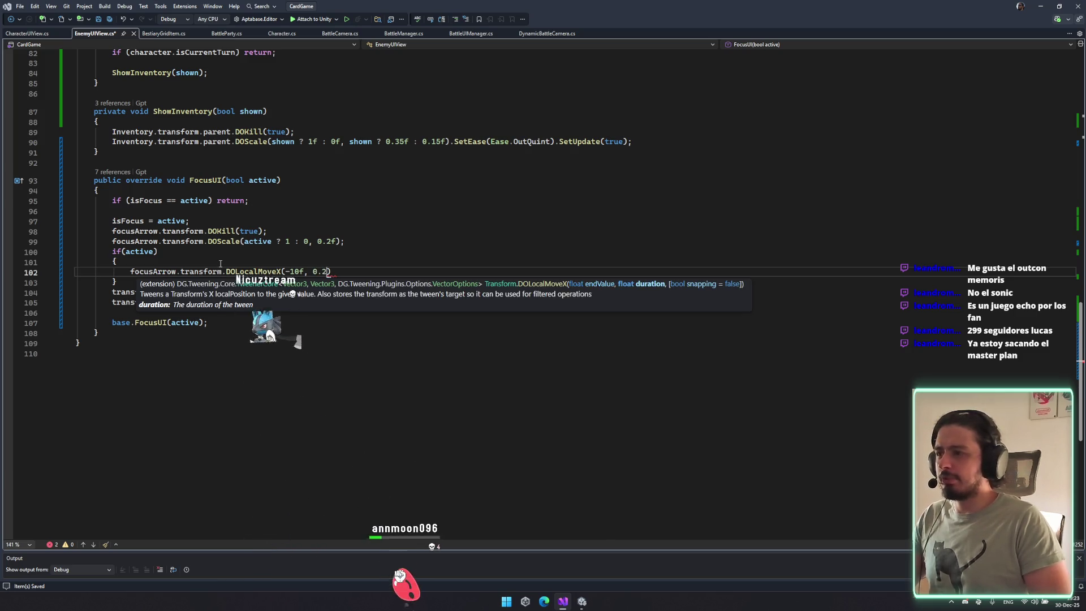
pyautogui.press('BackSpace')
pyautogui.write('5f,')
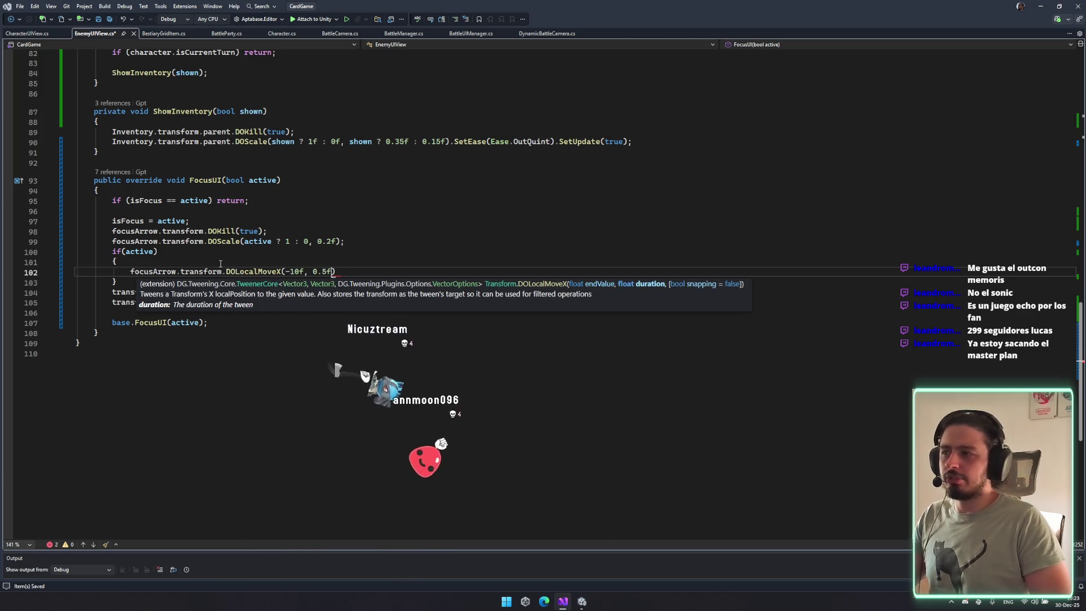
pyautogui.press('BackSpace')
pyautogui.press('BackSpace')
pyautogui.press('End')
pyautogui.write('.s')
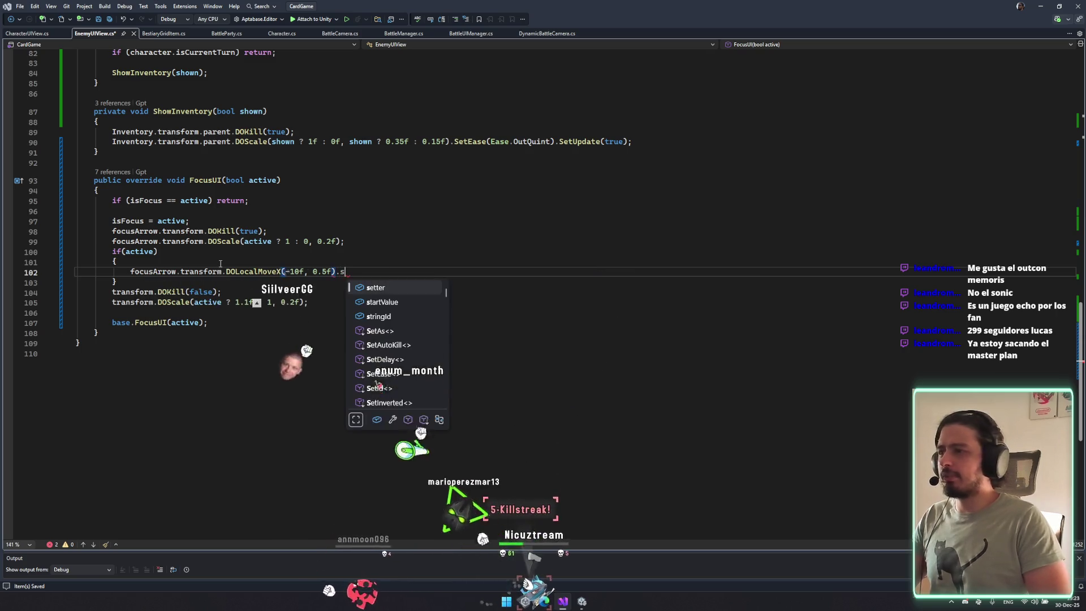
pyautogui.write('etlo')
pyautogui.press('Tab')
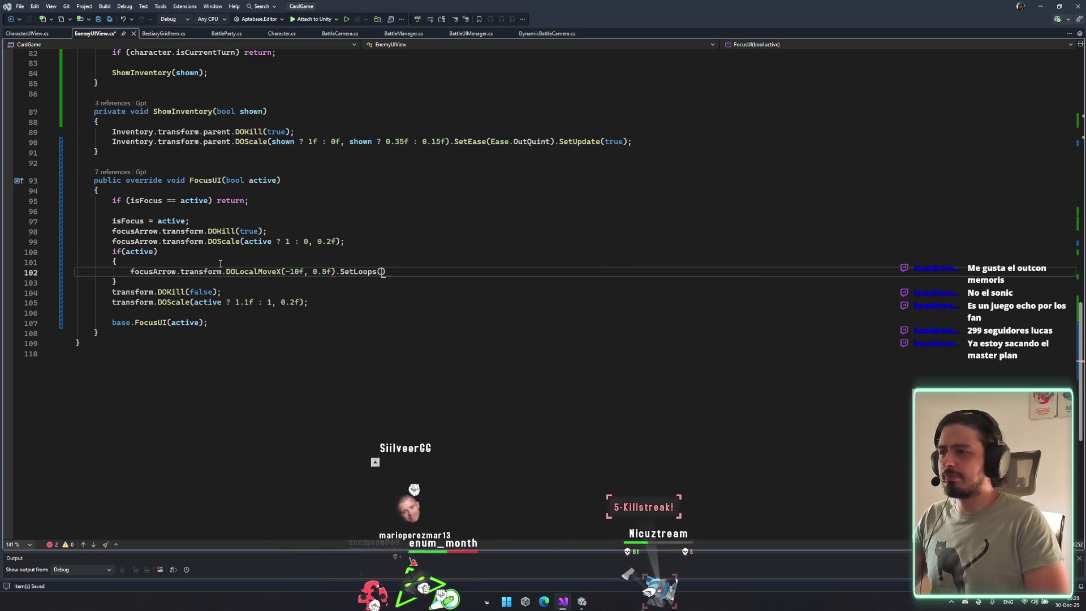
pyautogui.write('(-10f,')
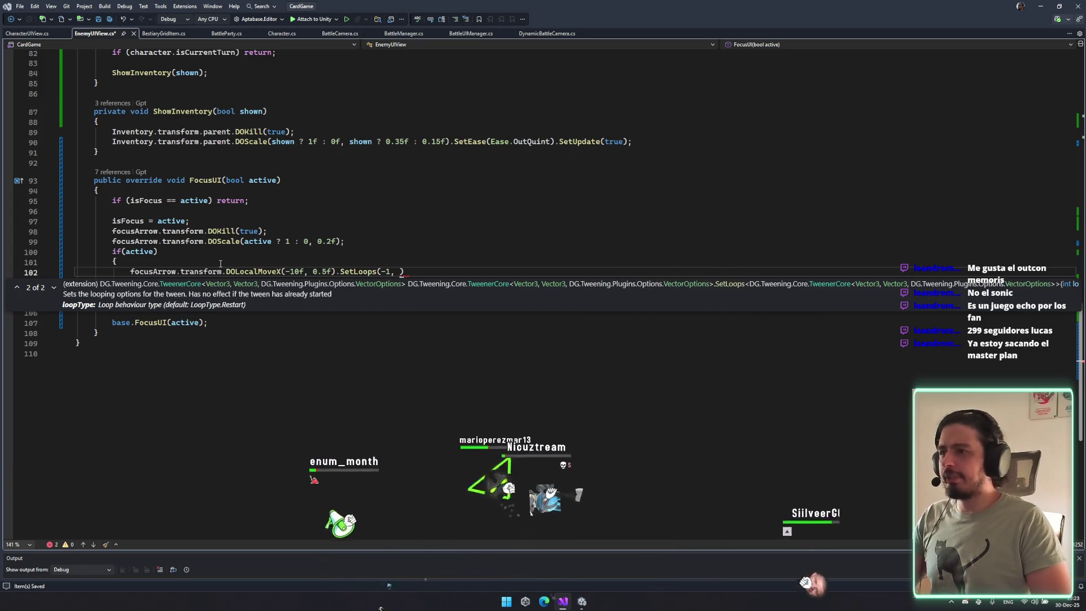
pyautogui.write(' 0')
pyautogui.write('.Yoyo')
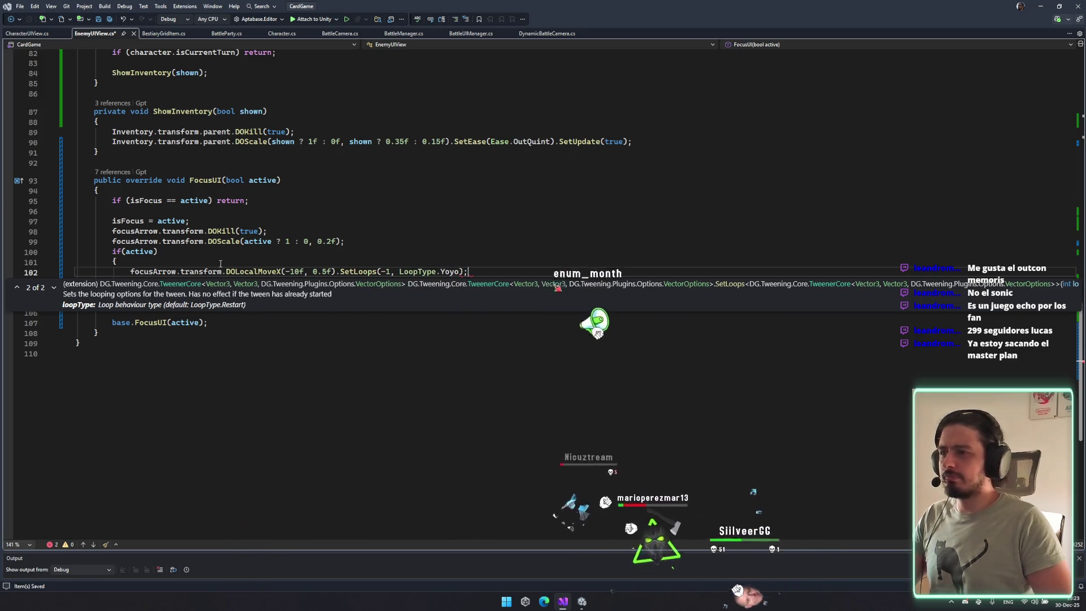
pyautogui.click(221, 264)
# Save the script and switch back to the Unity editor.
pyautogui.hotkey('ctrl', 's')
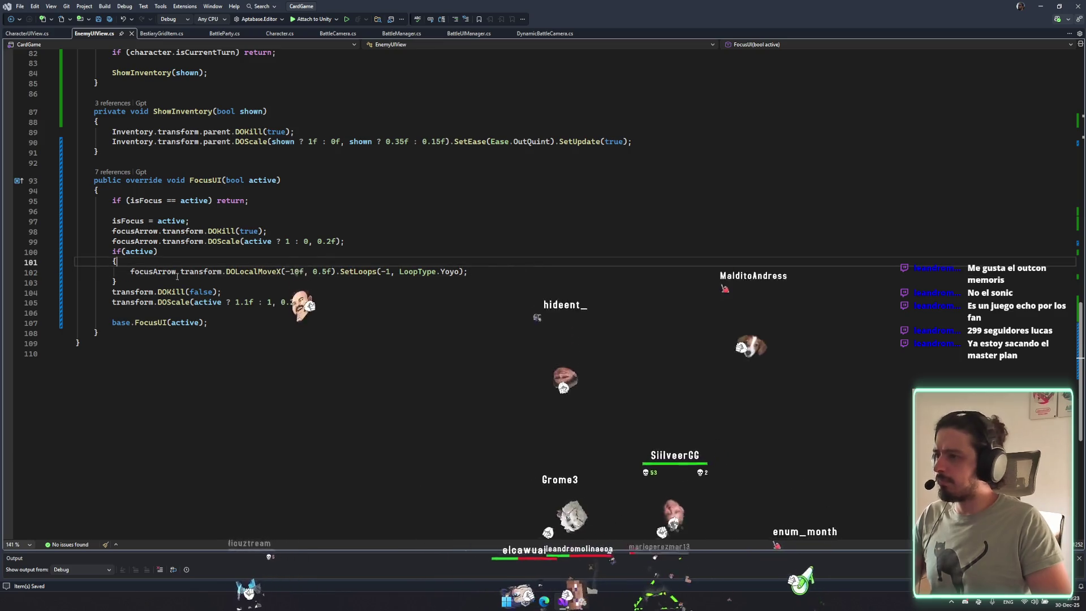
pyautogui.press('Up')
pyautogui.press('Up')
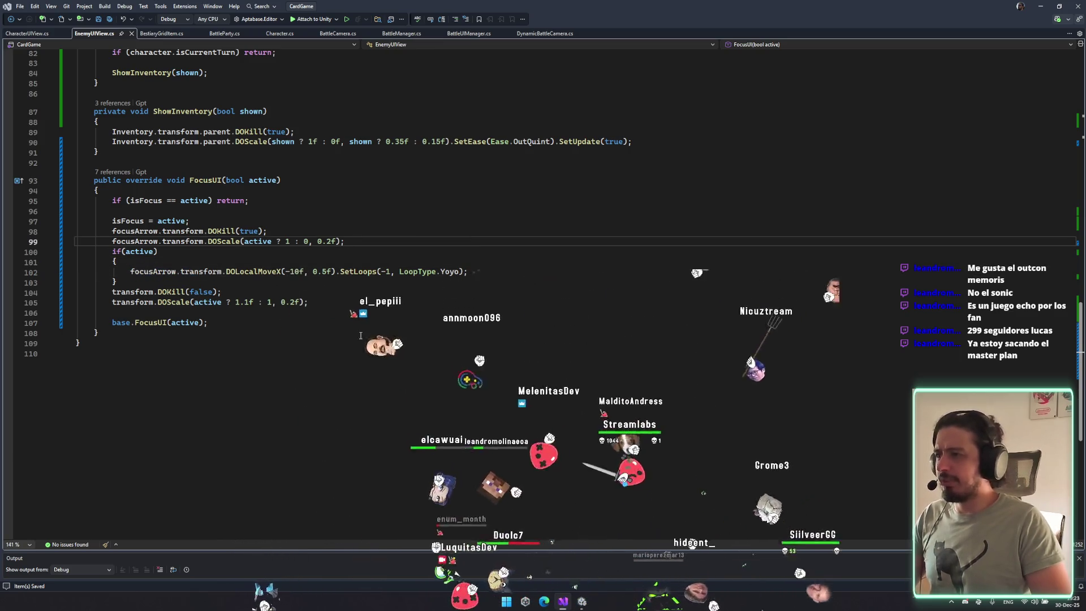
pyautogui.click(514, 505)
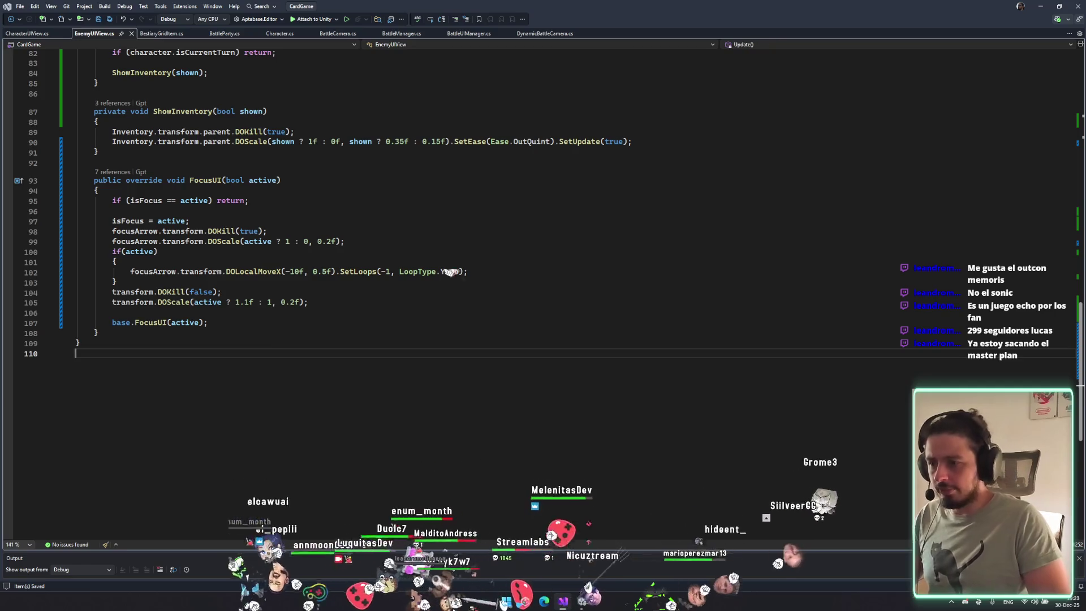
pyautogui.hotkey('alt', 'Tab')
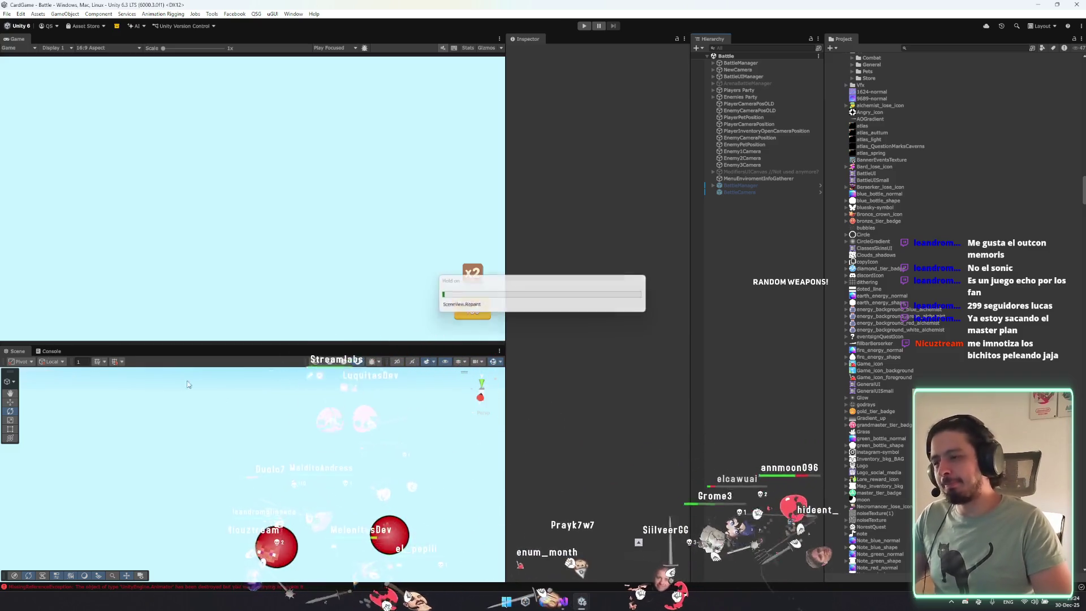
# Show the Console, clear its old messages, and drag its splitter up for more room.
pyautogui.click(50, 350)
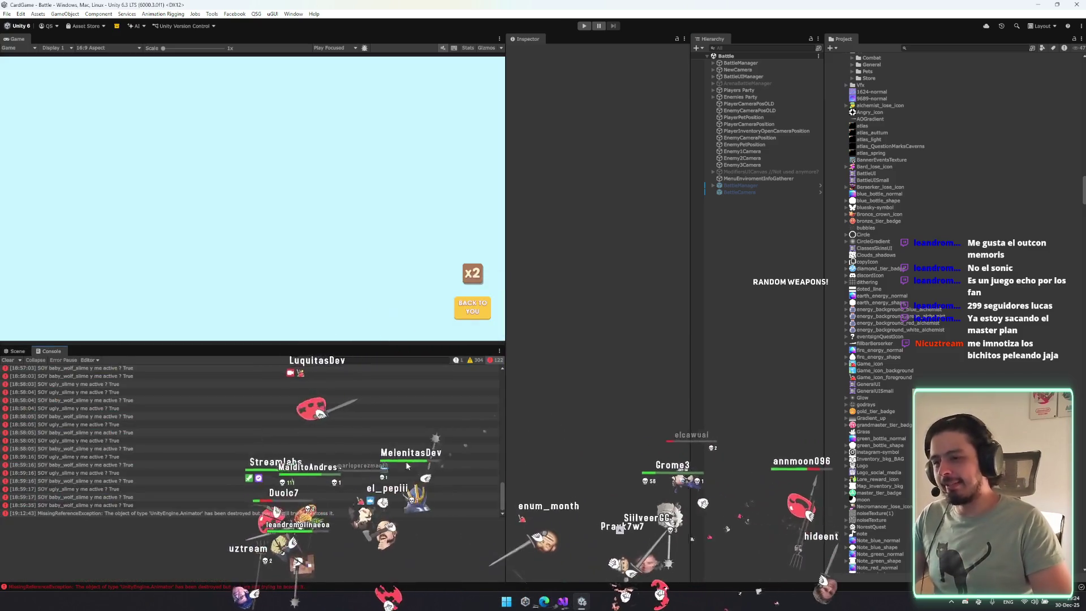
pyautogui.click(8, 361)
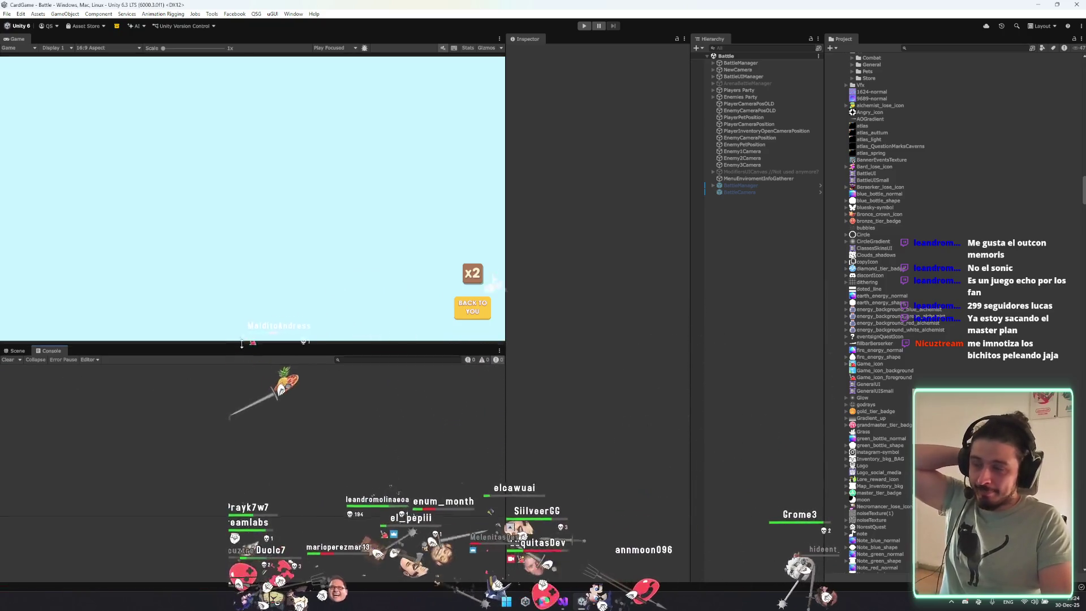
pyautogui.moveTo(241, 344); pyautogui.dragTo(246, 332)
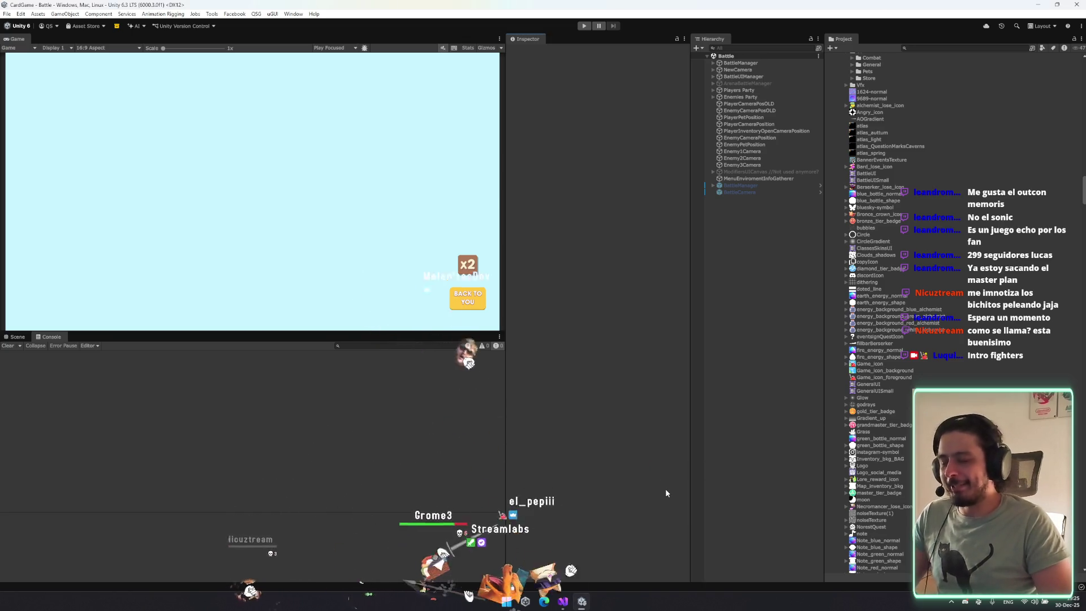
# Browse the Project folders from Battle prefabs up to the Tower folder under _DEBUG.
pyautogui.click(942, 65)
pyautogui.press('Left')
pyautogui.press('Left')
pyautogui.press('Left')
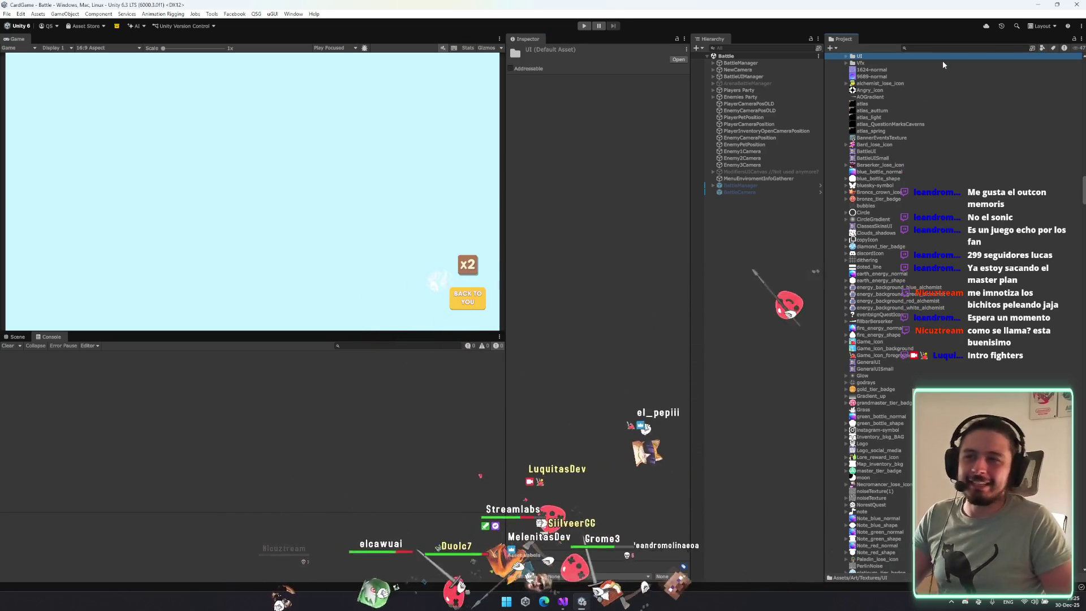
pyautogui.press('Left')
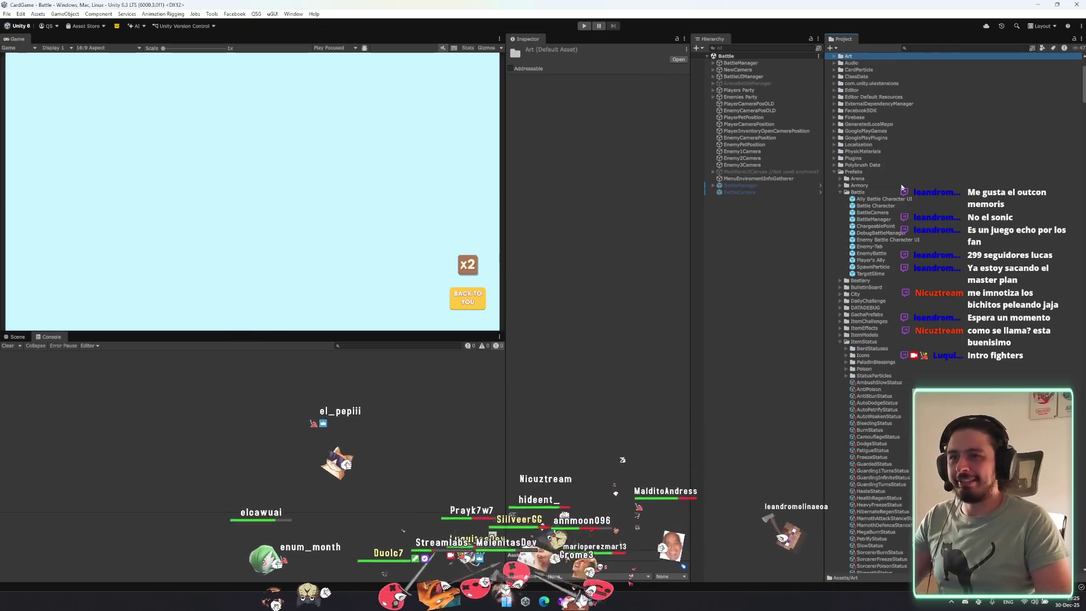
pyautogui.click(907, 193)
pyautogui.scroll(5, 907, 194)
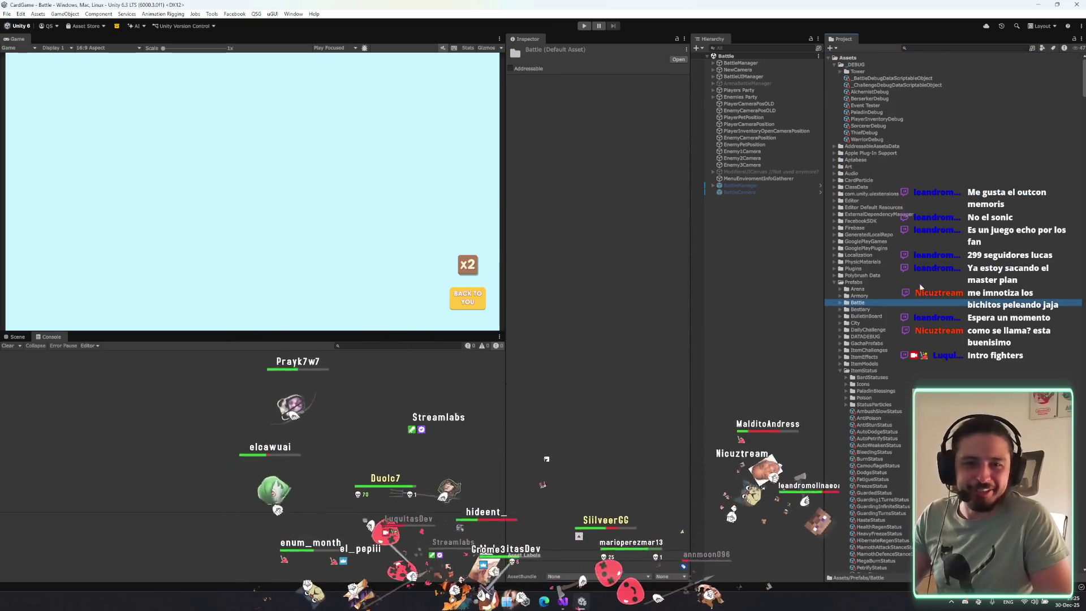
pyautogui.click(911, 146)
pyautogui.press('Left')
pyautogui.press('Down')
pyautogui.press('Down')
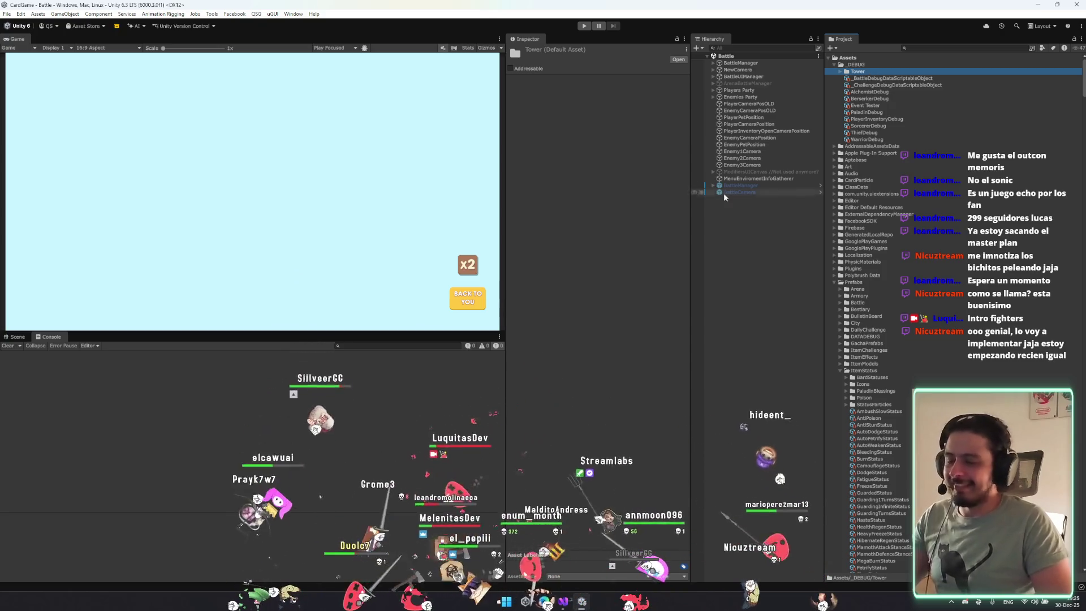
pyautogui.hotkey('alt', 'Tab')
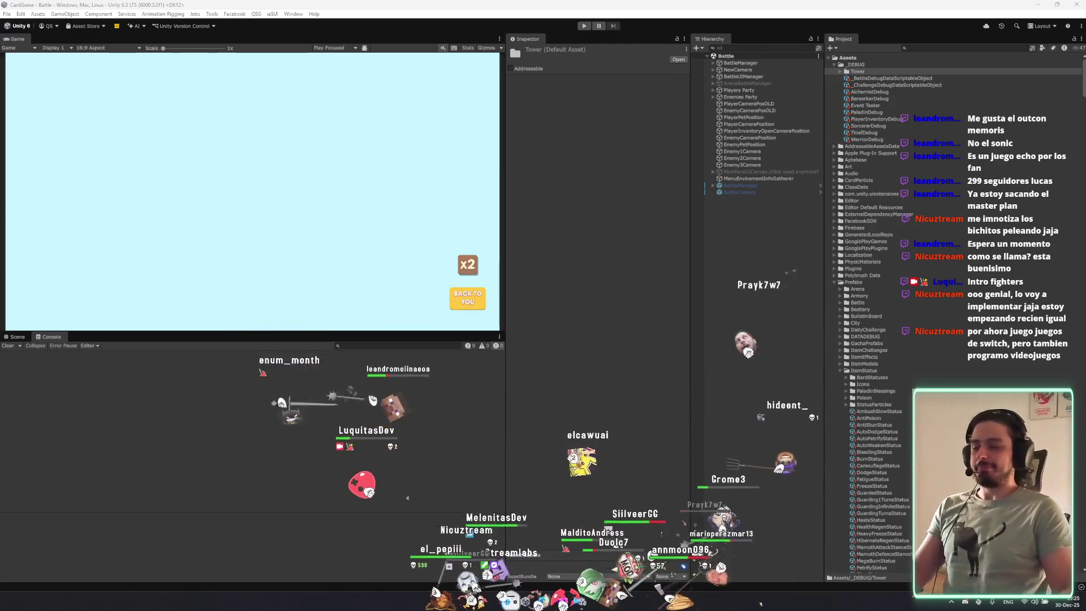
# Collapse the _DEBUG, ItemStatus and Perks folders while stepping through Prefabs.
pyautogui.click(921, 141)
pyautogui.press('Left')
pyautogui.press('Left')
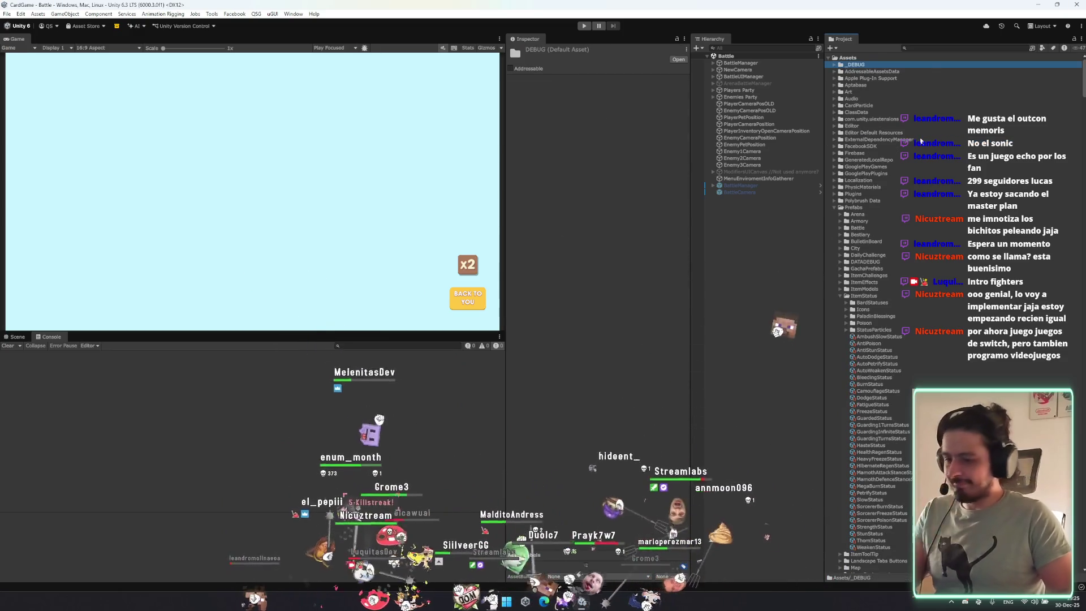
pyautogui.click(923, 180)
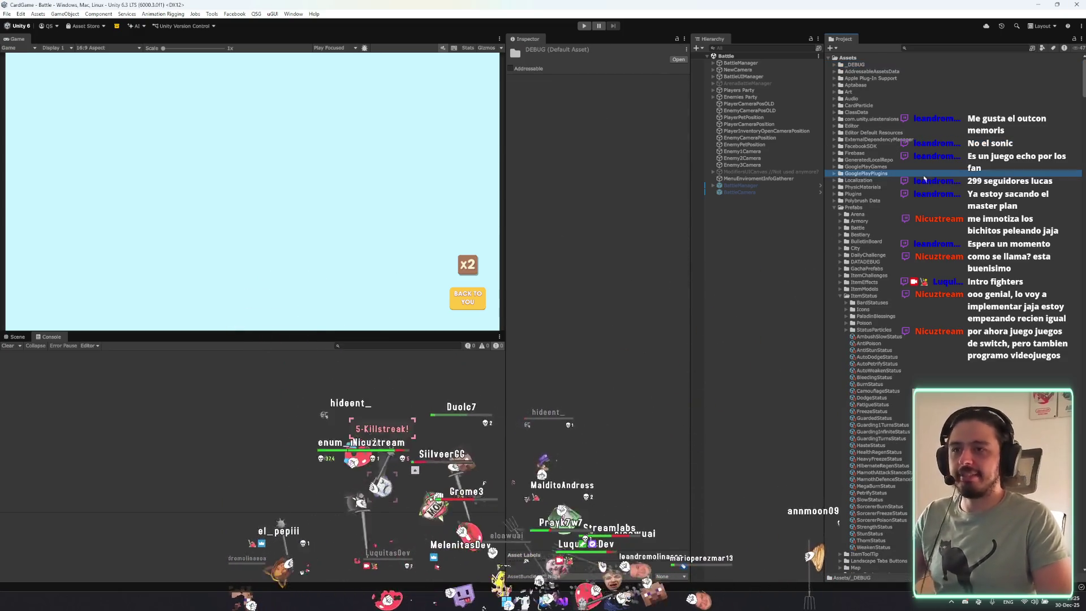
pyautogui.press('Down')
pyautogui.press('Down')
pyautogui.press('Down')
pyautogui.press('Down')
pyautogui.press('Down')
pyautogui.press('Down')
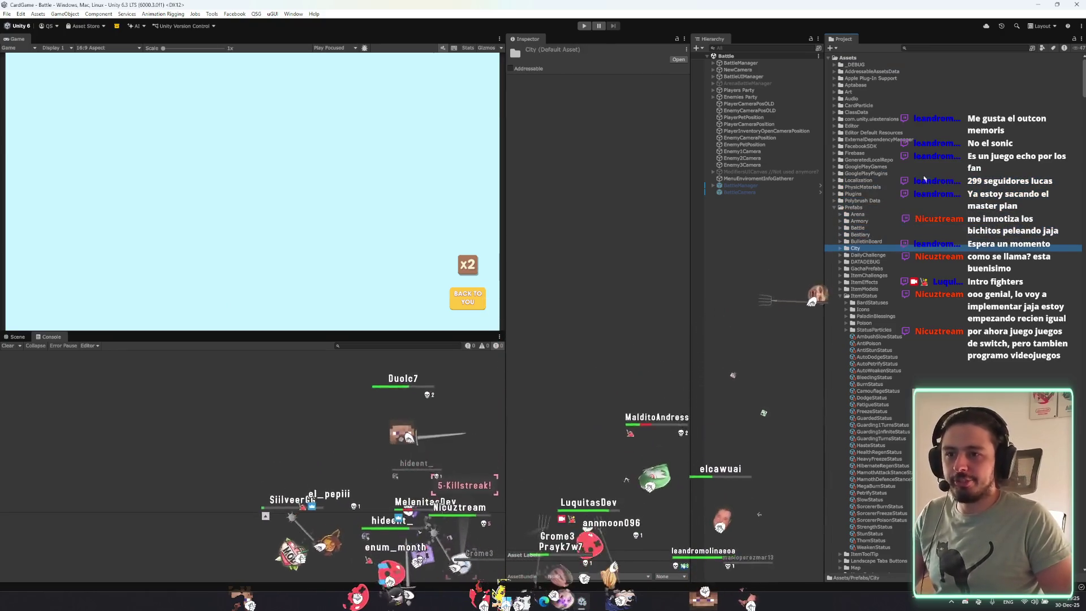
pyautogui.press('Left')
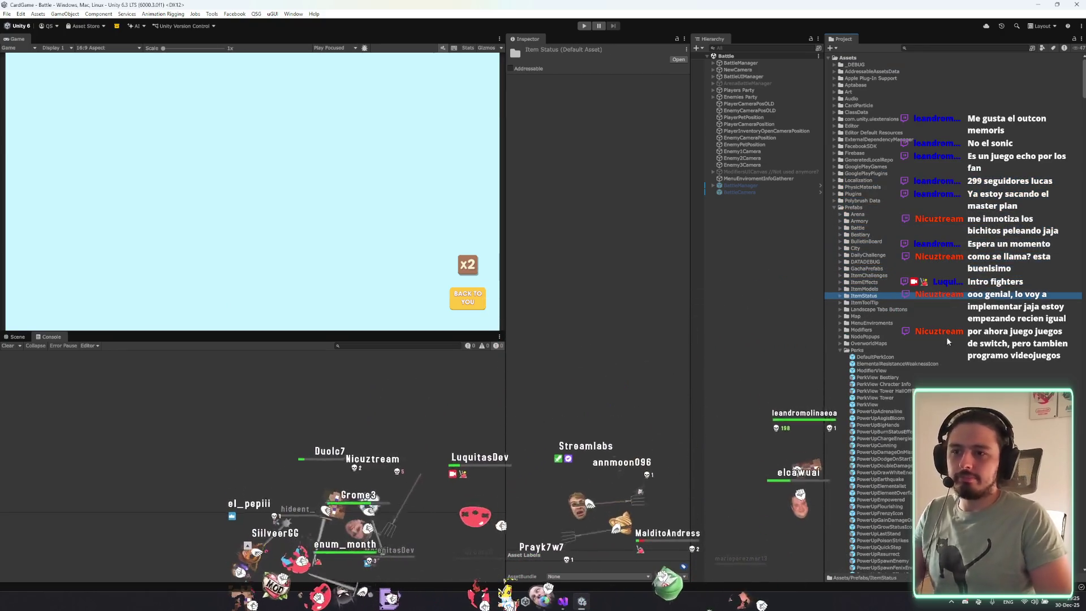
pyautogui.press('Down')
pyautogui.press('Down')
pyautogui.press('Down')
pyautogui.press('Left')
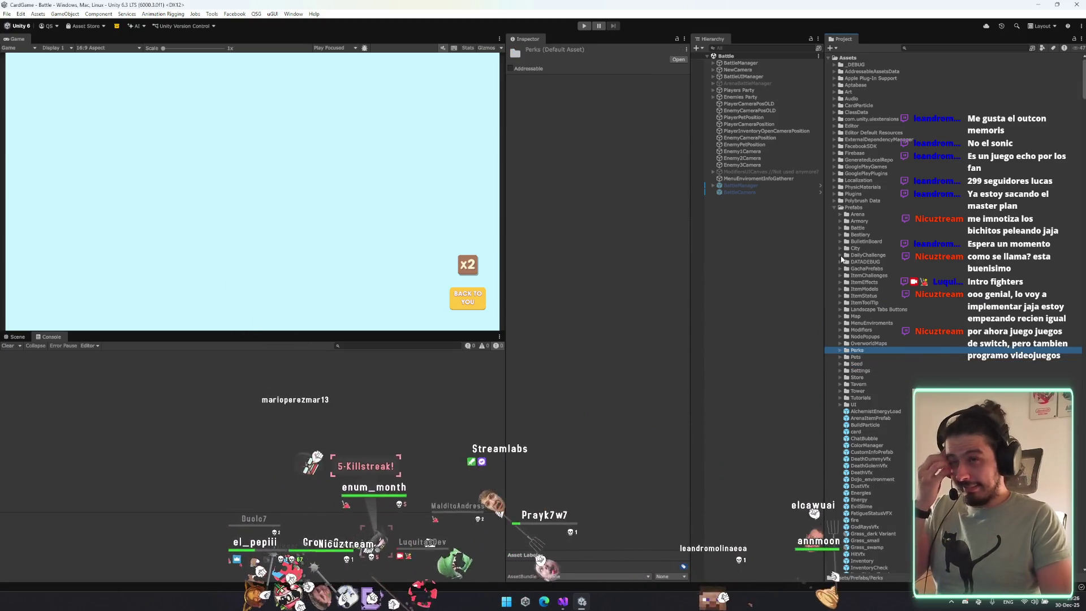
# Search the project for 'enemyb' and switch the scope to In Packages.
pyautogui.click(923, 50)
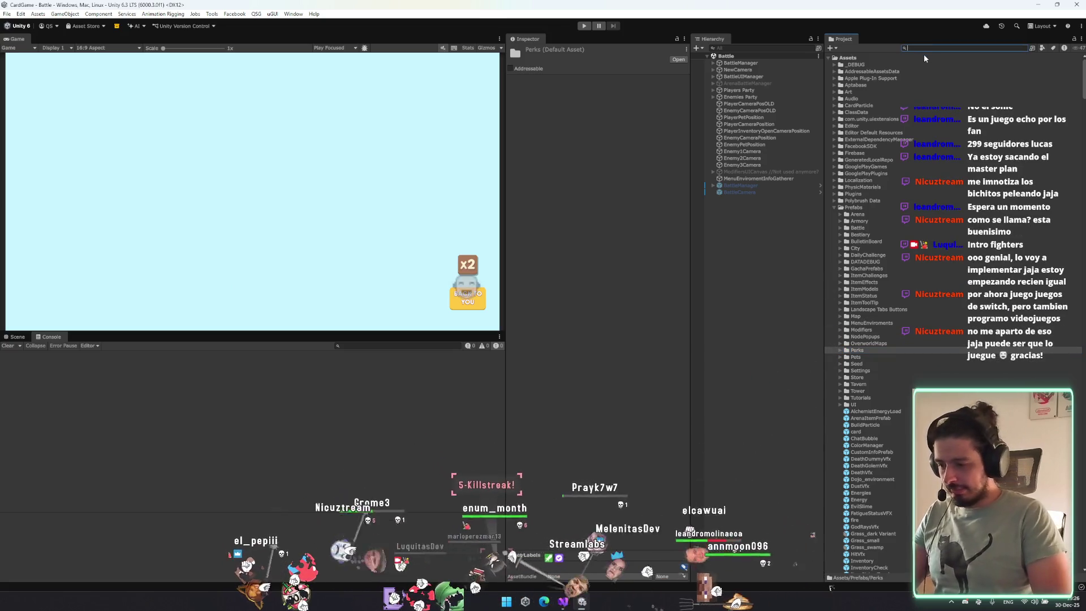
pyautogui.write('enemyb')
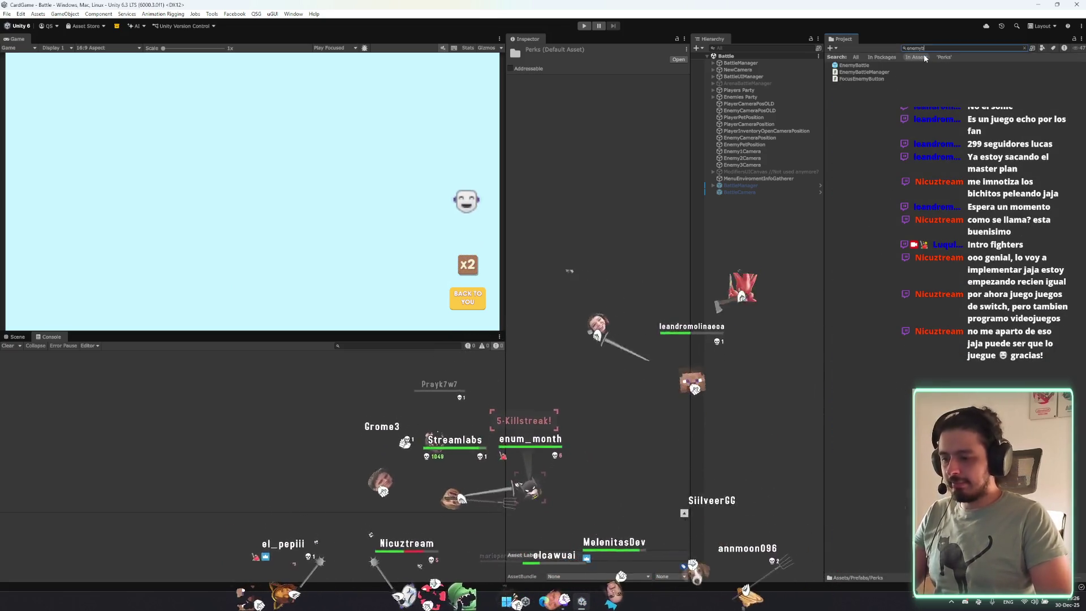
pyautogui.click(882, 57)
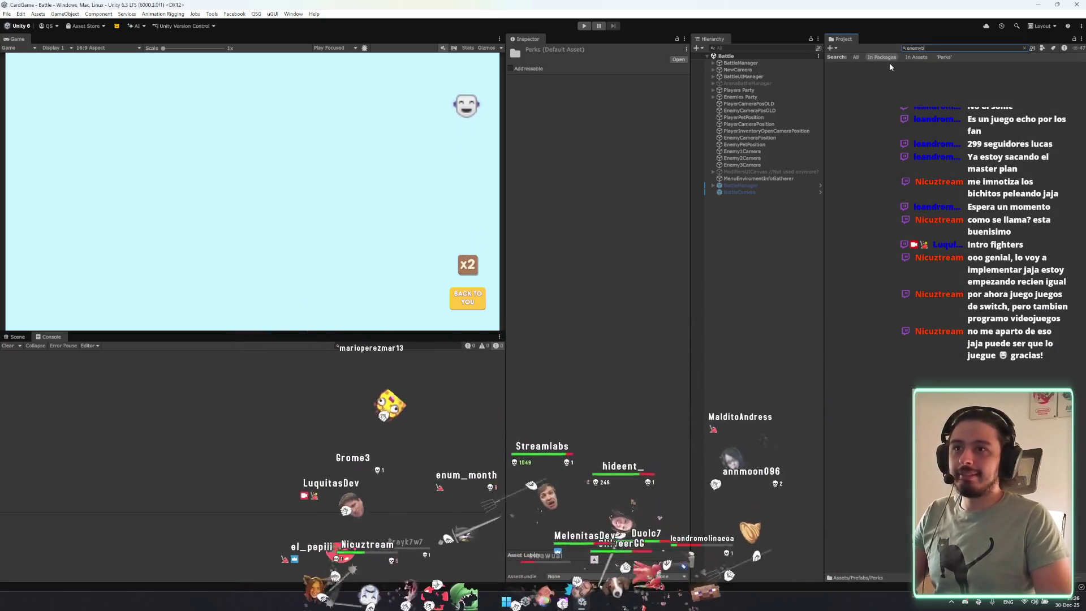
# Open the EnemyBattle prefab in a 2D Scene view, then open Enemy Battle Character UI.
pyautogui.doubleClick(853, 66)
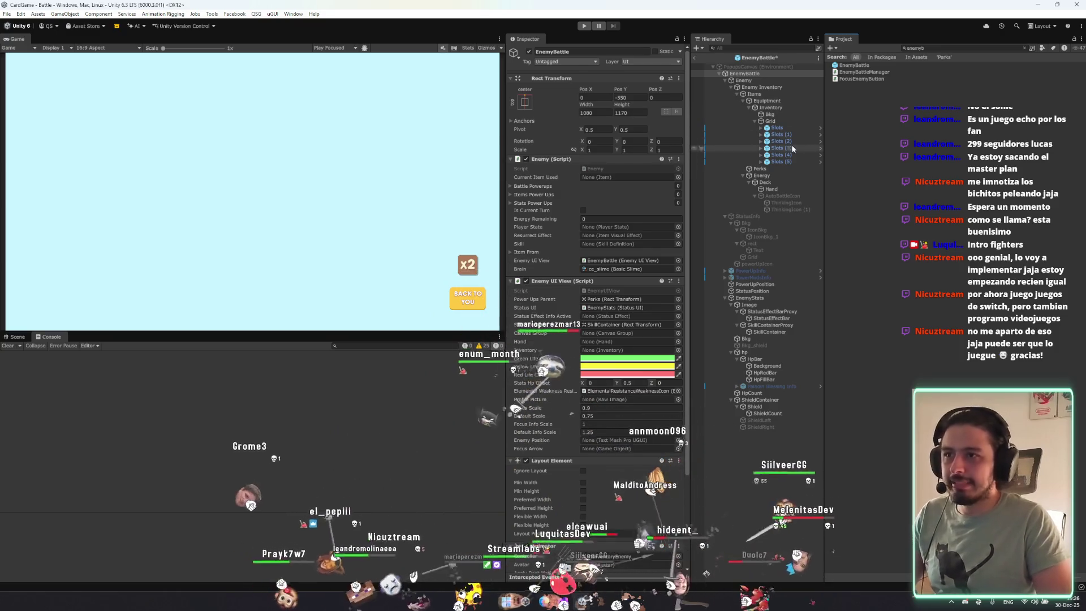
pyautogui.click(24, 337)
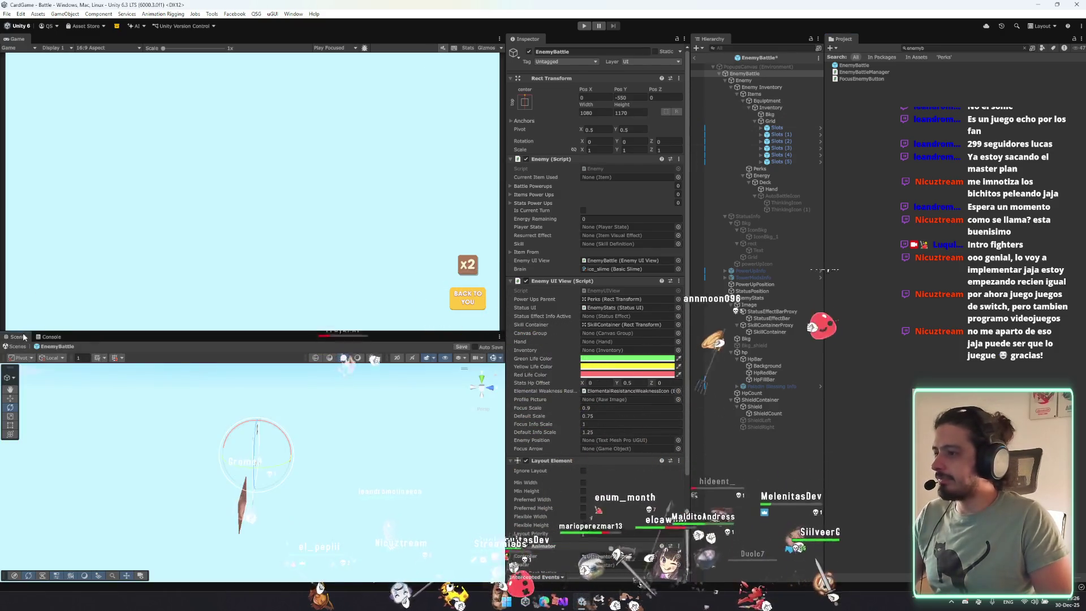
pyautogui.press('2')
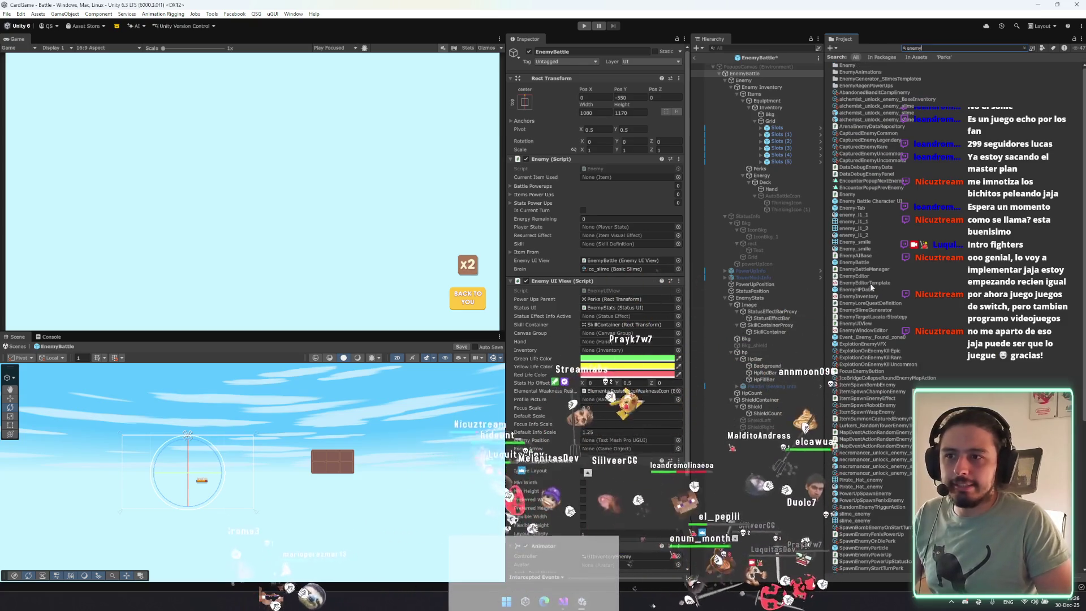
pyautogui.doubleClick(870, 201)
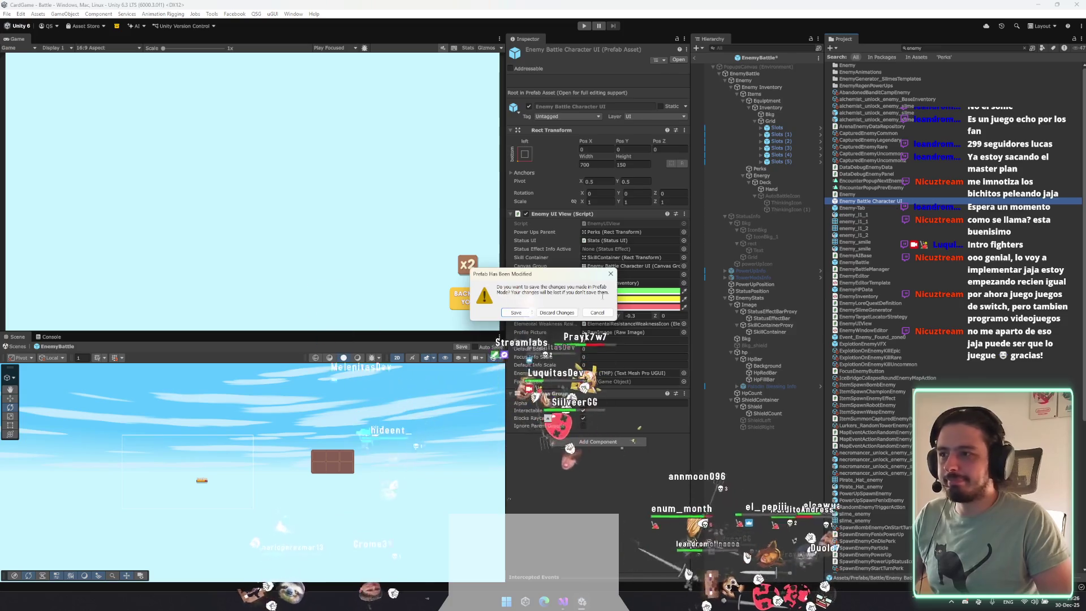
# Answer the unsaved-changes prompt and create a UI Image as a child of Stats.
pyautogui.press('Return')
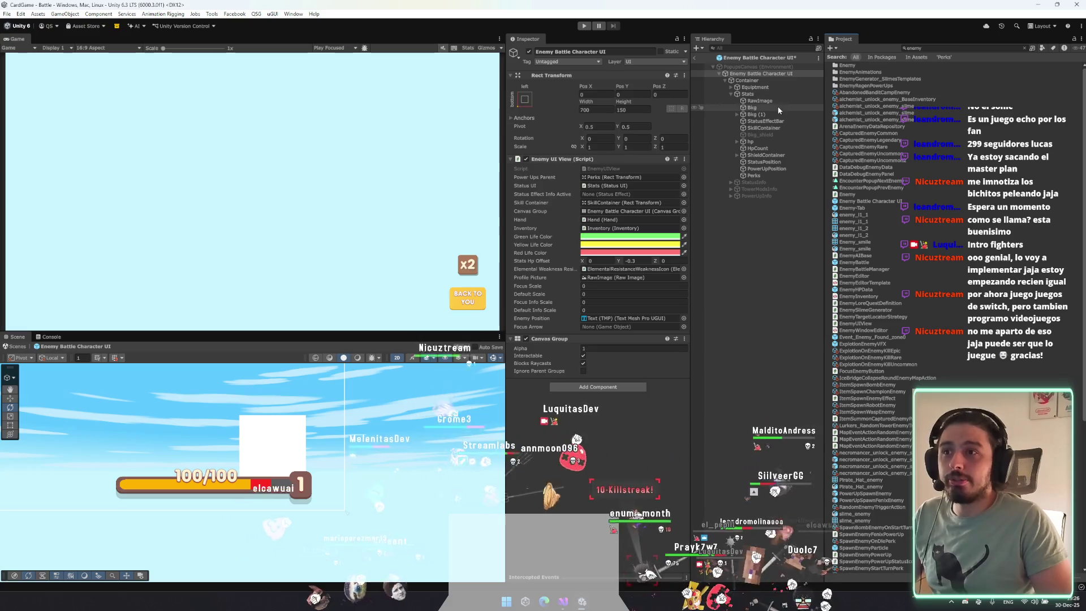
pyautogui.click(758, 94)
pyautogui.rightClick(762, 95)
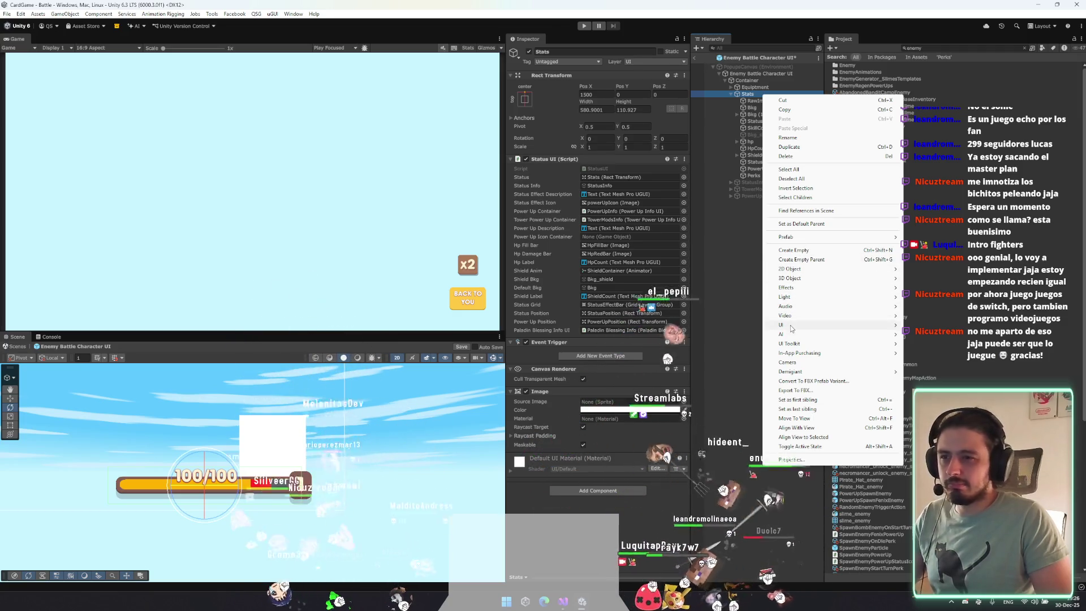
pyautogui.moveTo(882, 324)
pyautogui.click(943, 340)
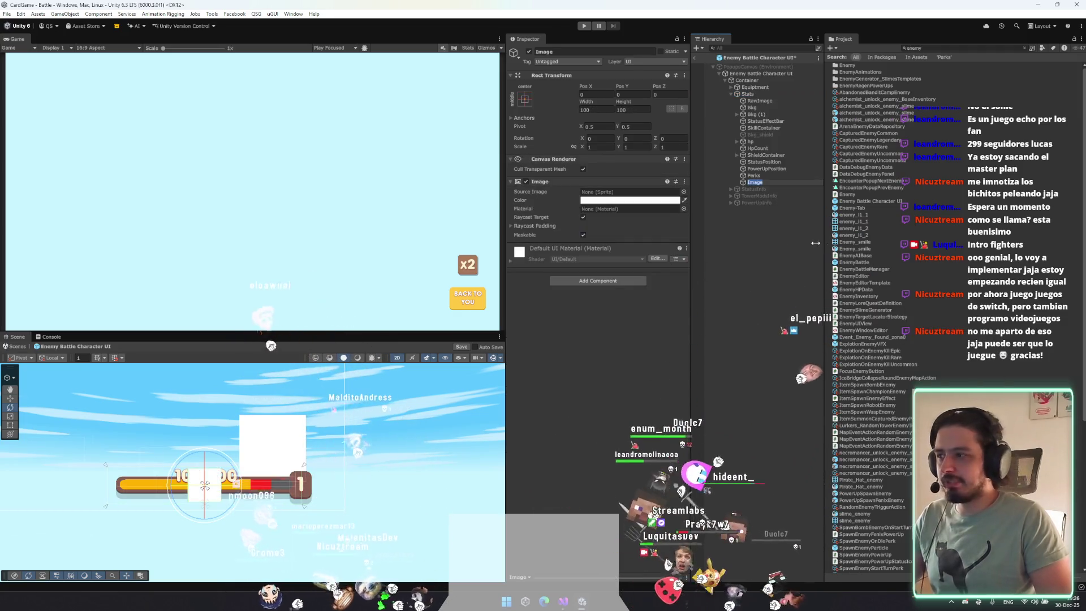
# Move the new object beside the health bar and remove its Image component.
pyautogui.click(291, 441)
pyautogui.press('w')
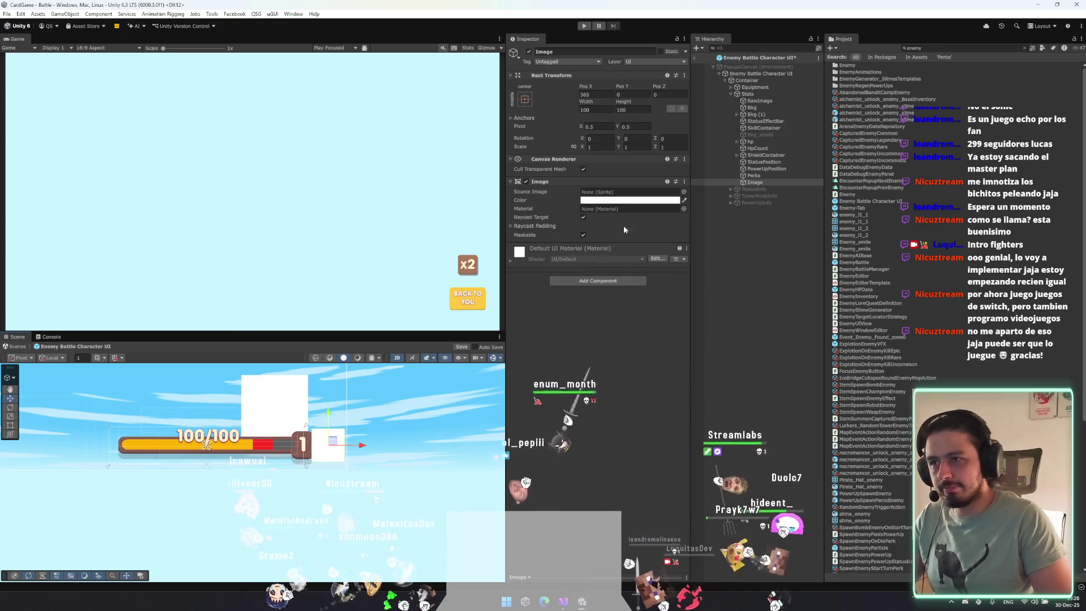
pyautogui.rightClick(609, 182)
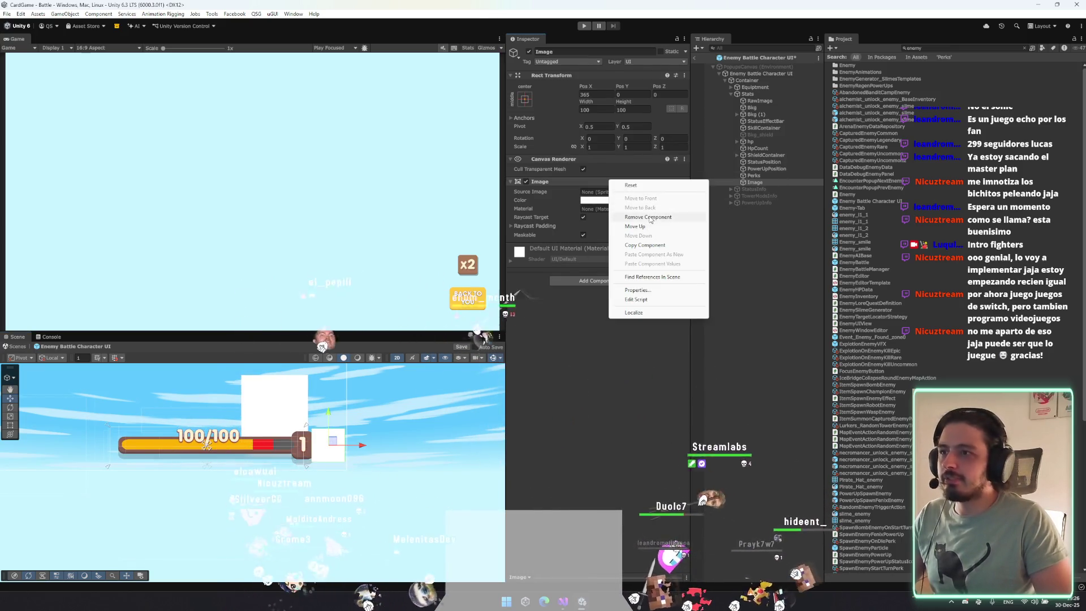
pyautogui.click(627, 218)
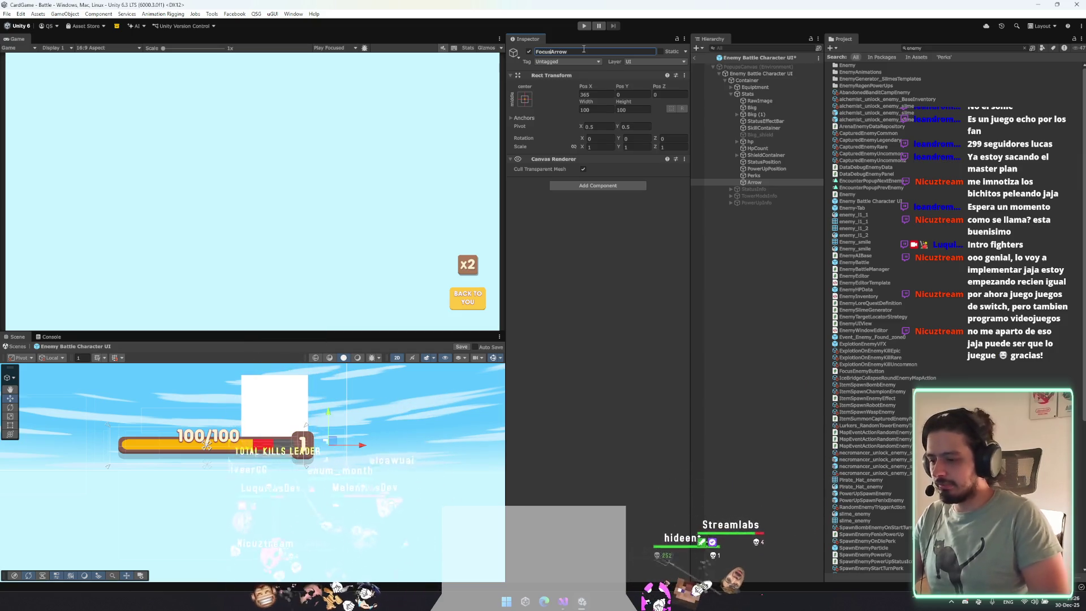
# Rename the new object to FocusArrow.
pyautogui.rightClick(773, 182)
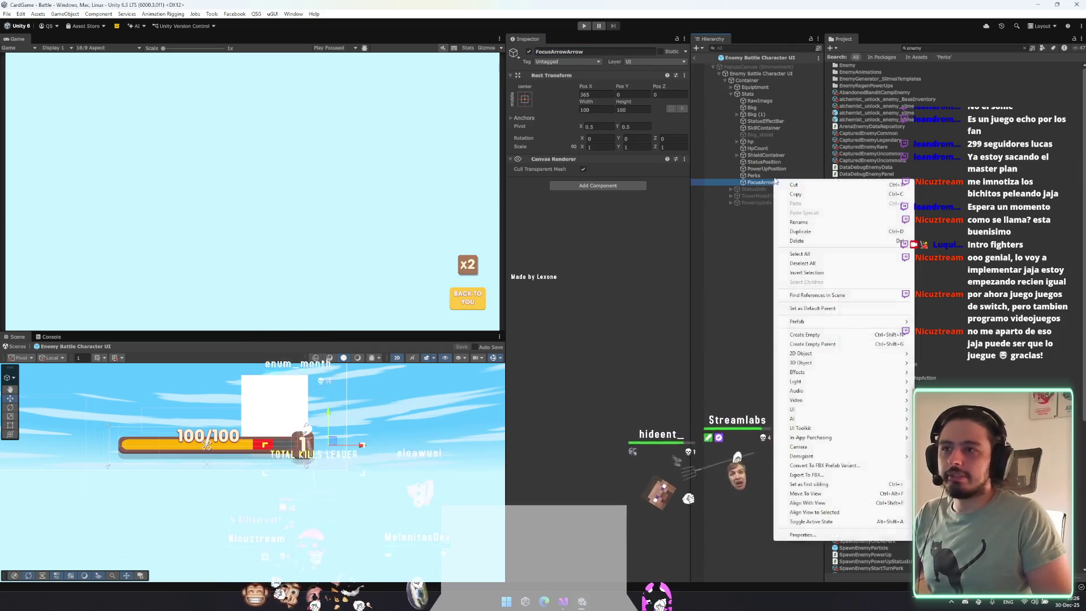
pyautogui.click(781, 183)
pyautogui.press('BackSpace')
pyautogui.press('BackSpace')
pyautogui.press('BackSpace')
pyautogui.press('Return')
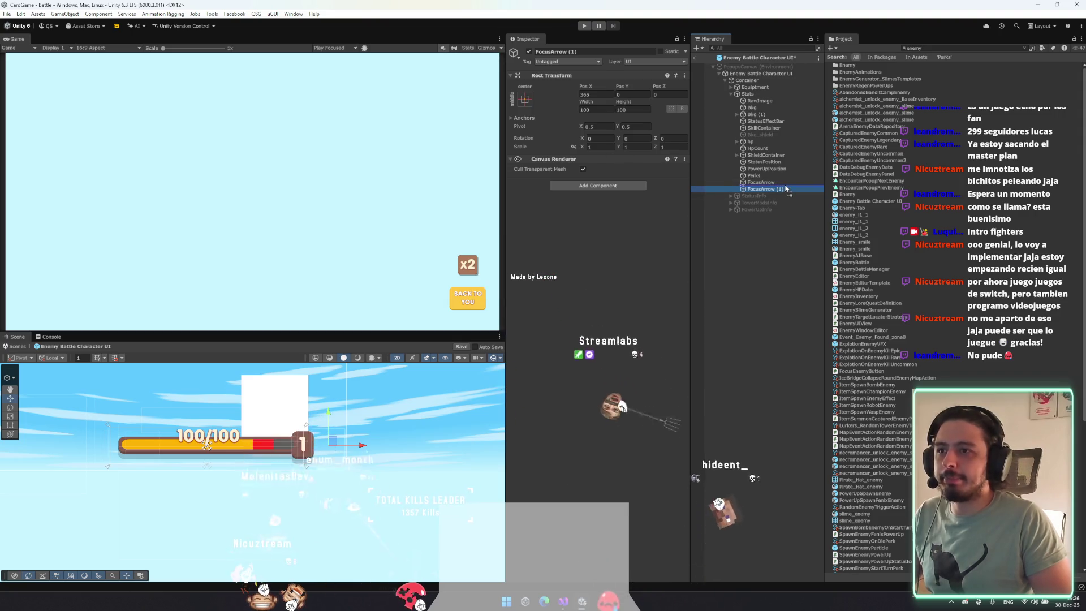
# Stretch the arrow child to fill its parent and give it an Image using haste_icon.
pyautogui.click(525, 99)
pyautogui.keyDown('alt'); pyautogui.click(611, 224); pyautogui.keyUp('alt')
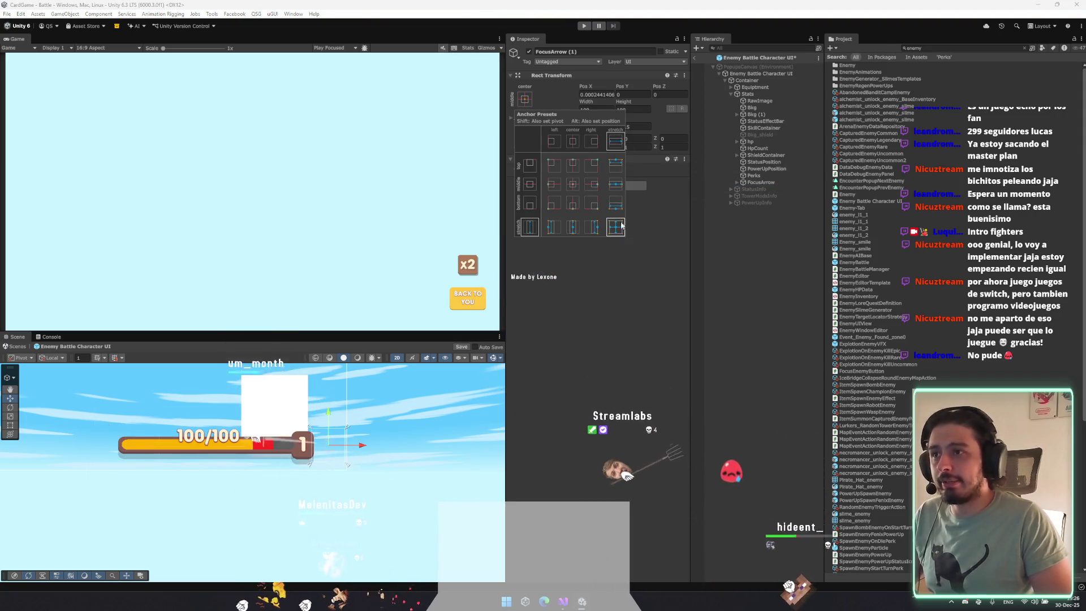
pyautogui.click(643, 186)
pyautogui.write('image')
pyautogui.press('Return')
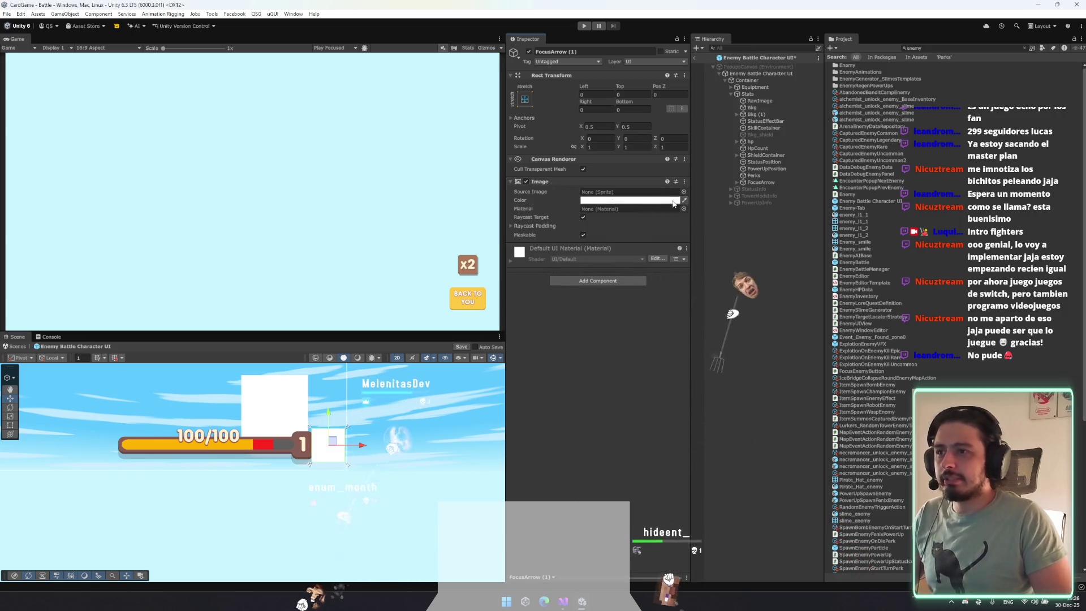
pyautogui.click(683, 193)
pyautogui.write('trian')
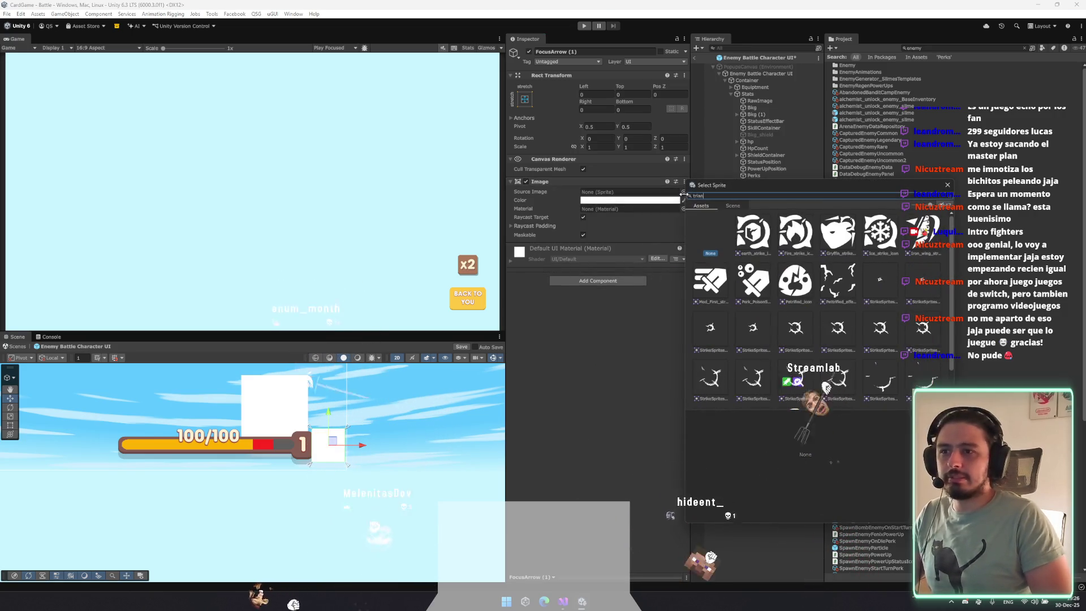
pyautogui.press('BackSpace')
pyautogui.press('BackSpace')
pyautogui.press('BackSpace')
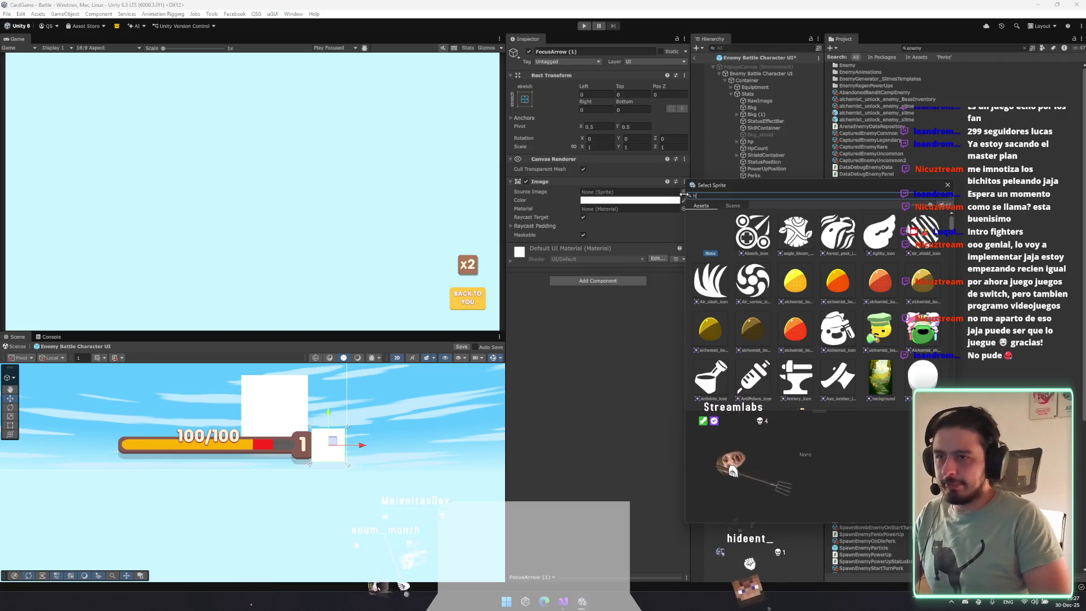
pyautogui.write('as')
pyautogui.doubleClick(757, 241)
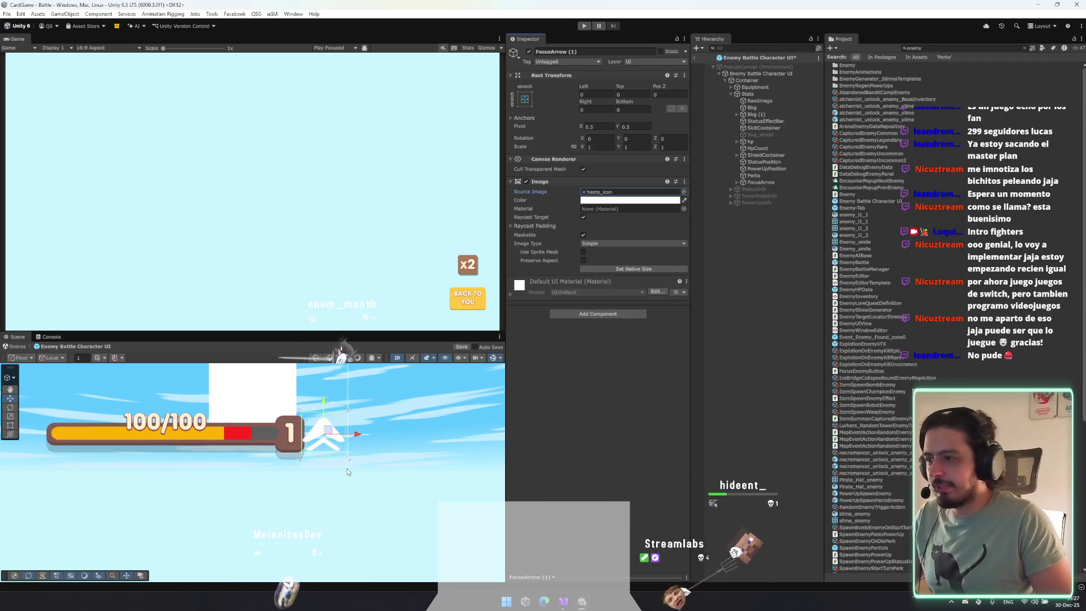
# Rotate the arrow 90° and tint it bright yellow, discarding an accidental duplicate.
pyautogui.moveTo(287, 433); pyautogui.dragTo(288, 441)
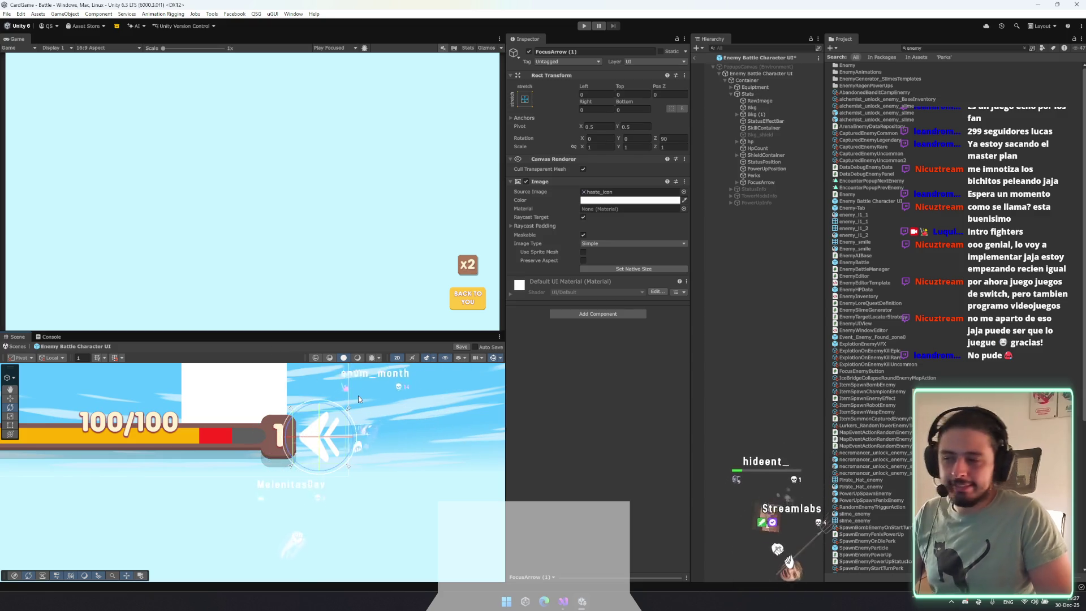
pyautogui.press('w')
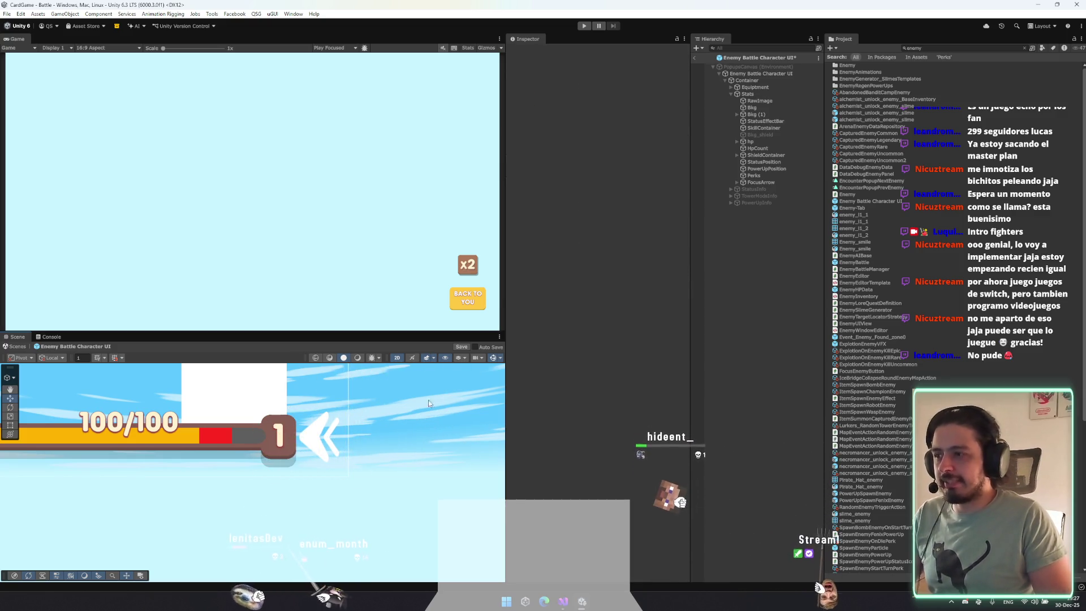
pyautogui.click(635, 200)
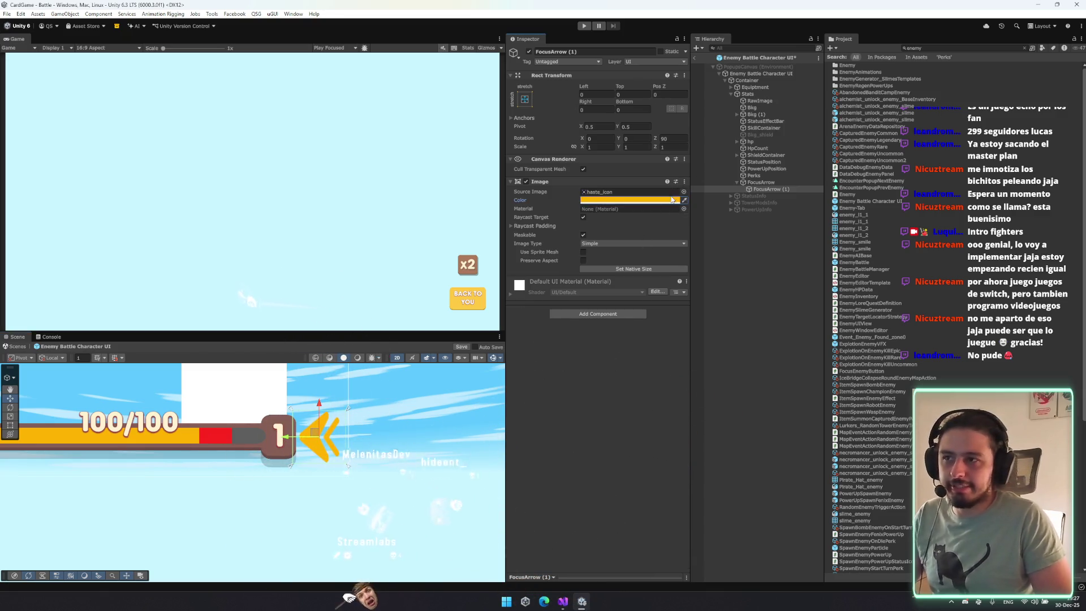
pyautogui.click(629, 200)
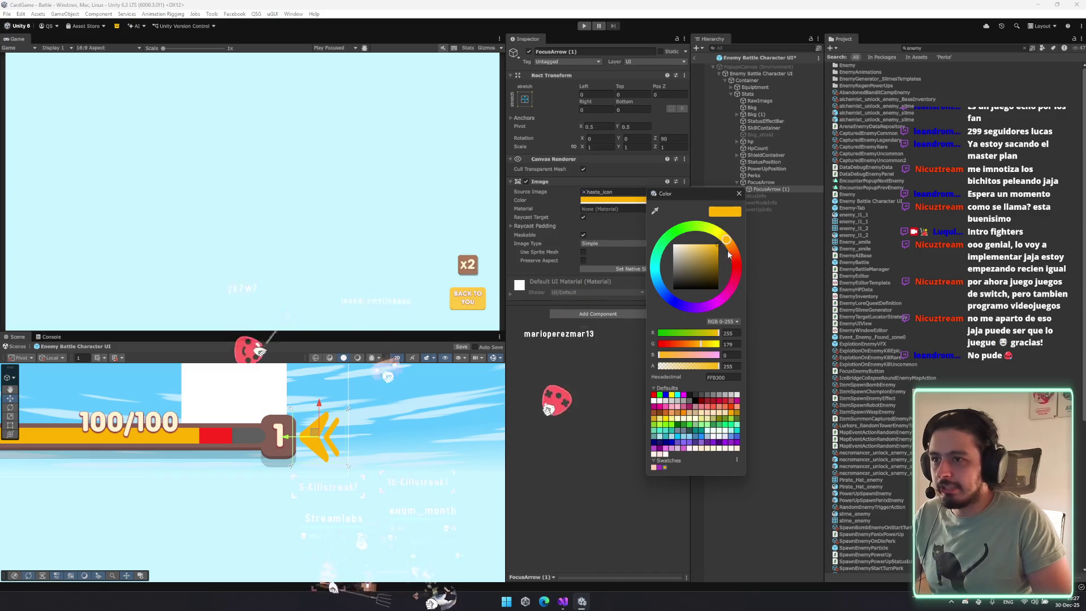
pyautogui.moveTo(726, 241); pyautogui.dragTo(719, 233)
pyautogui.click(744, 191)
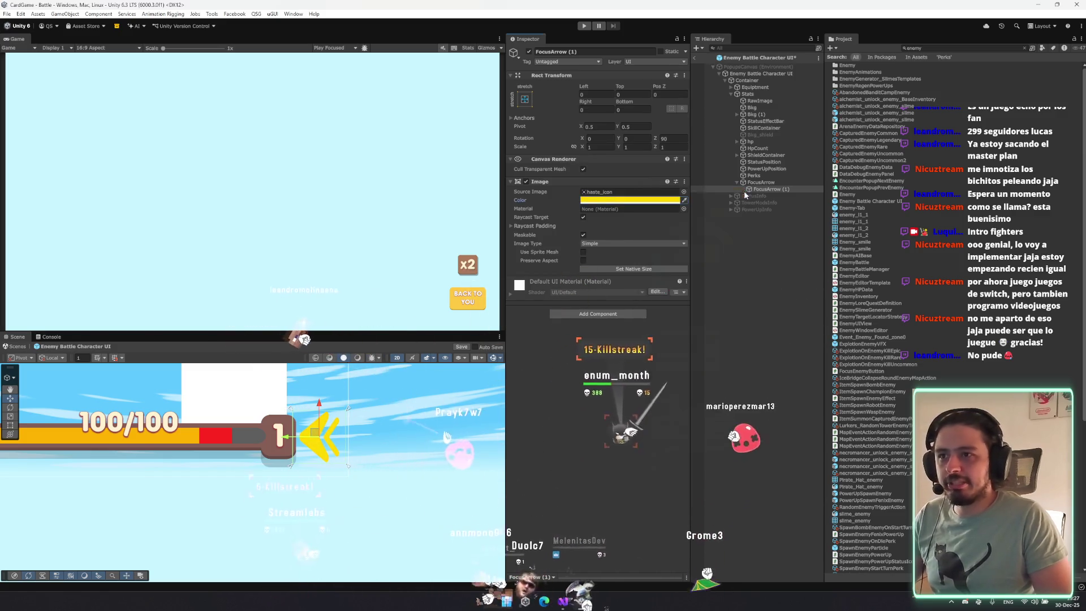
pyautogui.hotkey('ctrl', 'd')
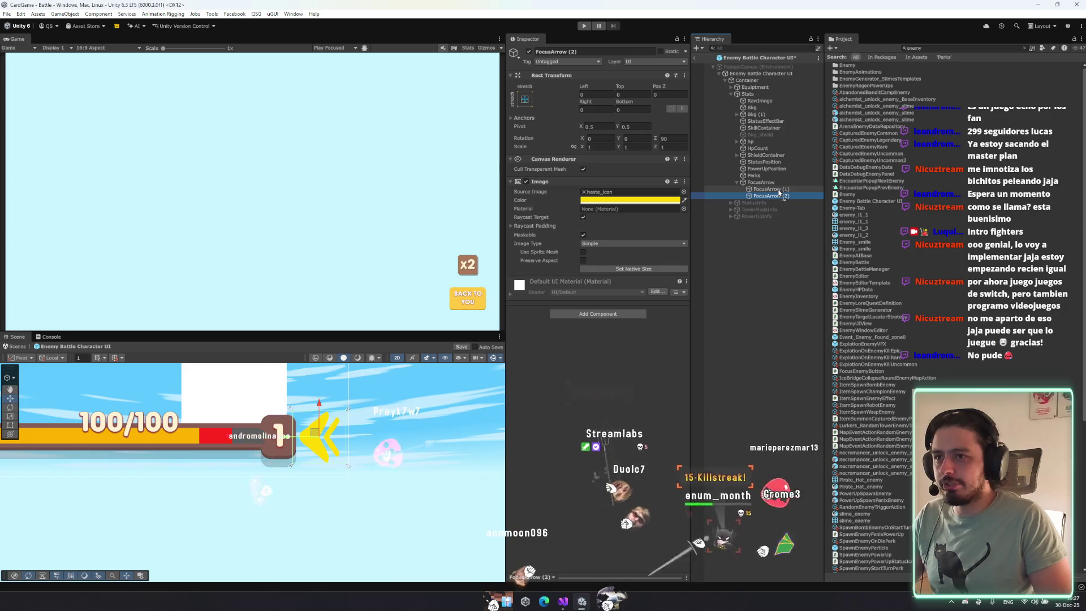
pyautogui.press('Delete')
pyautogui.click(774, 189)
# Add a Shadow effect to the arrow with effect distance -8.92, -3.42.
pyautogui.click(616, 313)
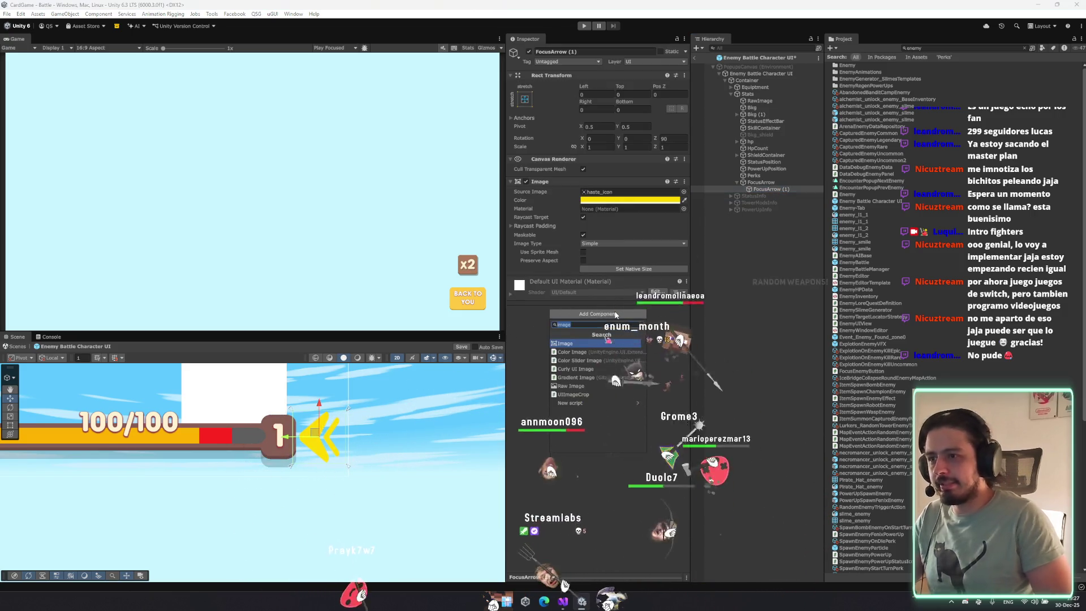
pyautogui.write('out')
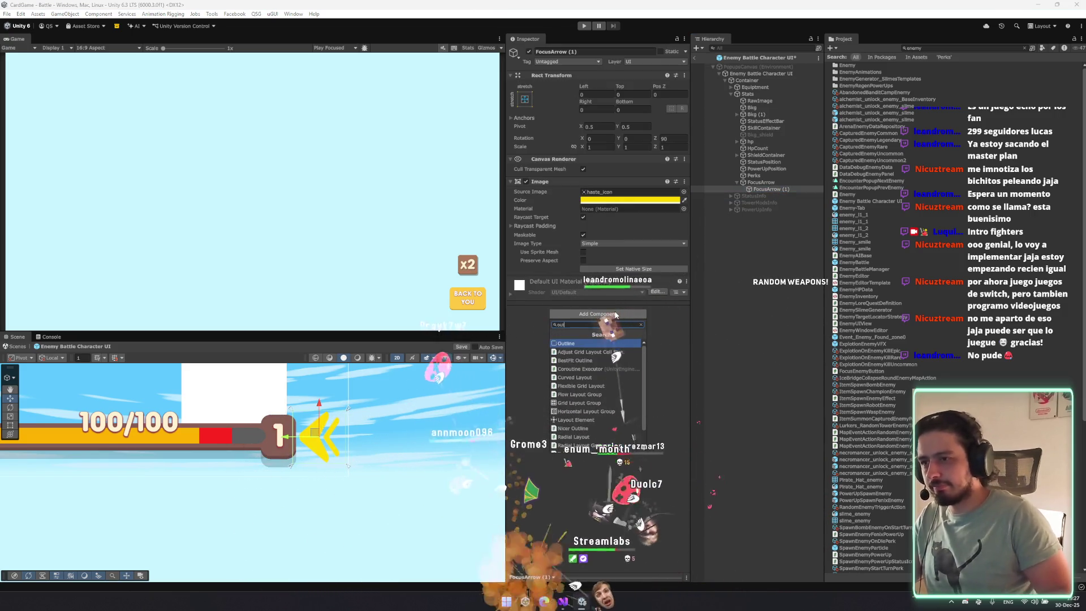
pyautogui.press('BackSpace')
pyautogui.press('BackSpace')
pyautogui.press('BackSpace')
pyautogui.write('sh')
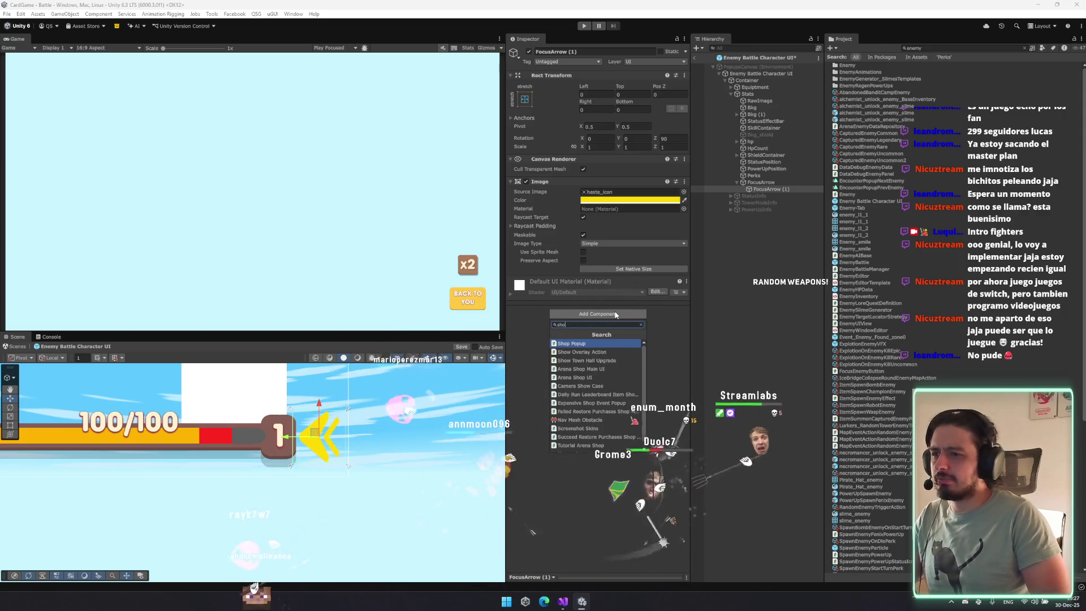
pyautogui.press('Return')
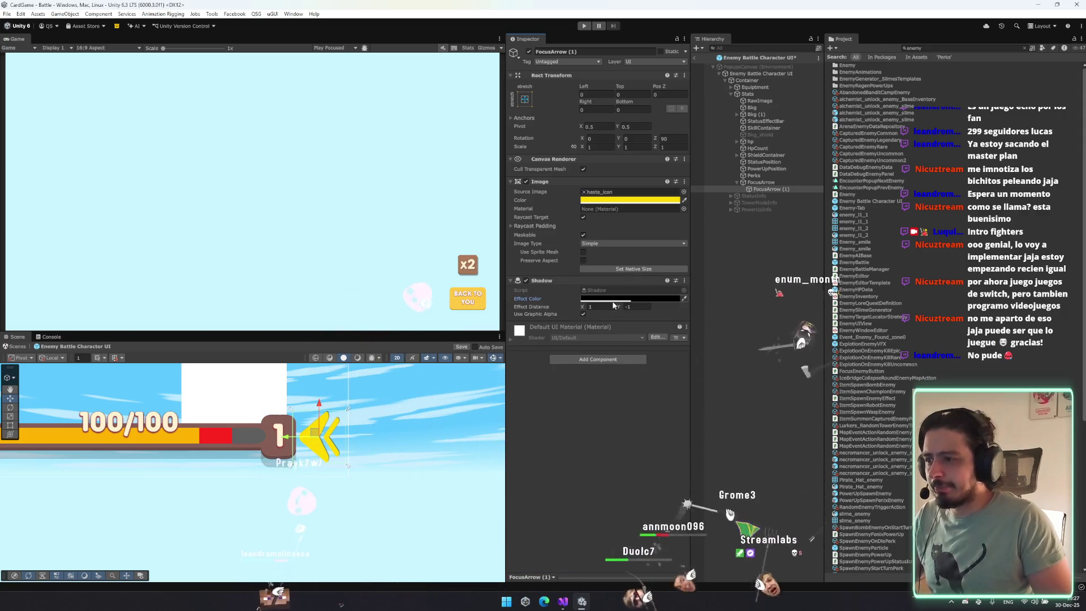
pyautogui.moveTo(618, 306); pyautogui.dragTo(570, 306)
pyautogui.click(679, 299)
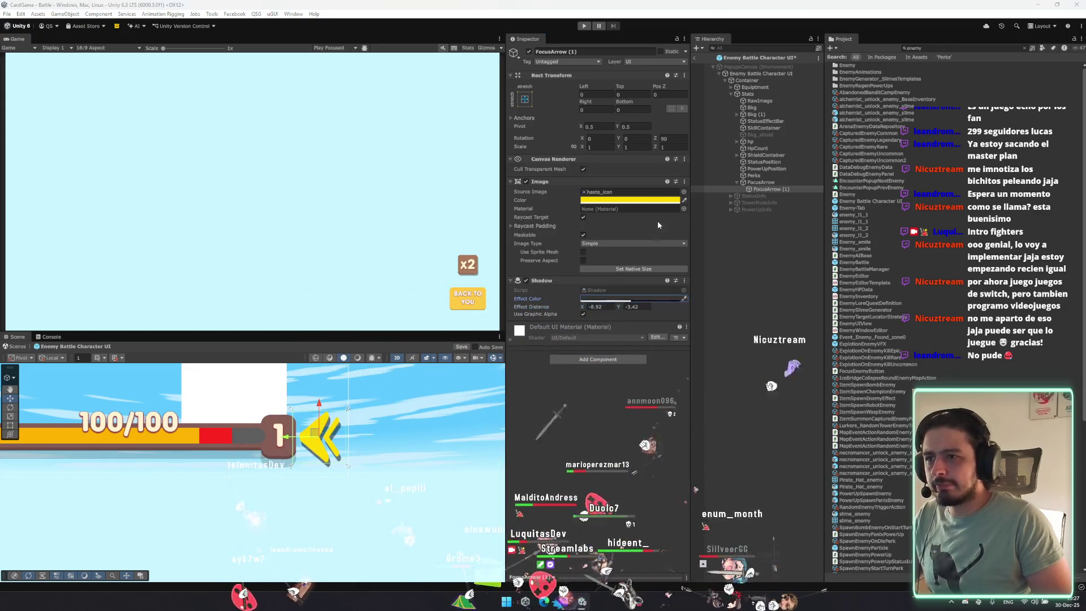
# Set the shadow's effect colour to an opaque, darker yellow.
pyautogui.click(684, 298)
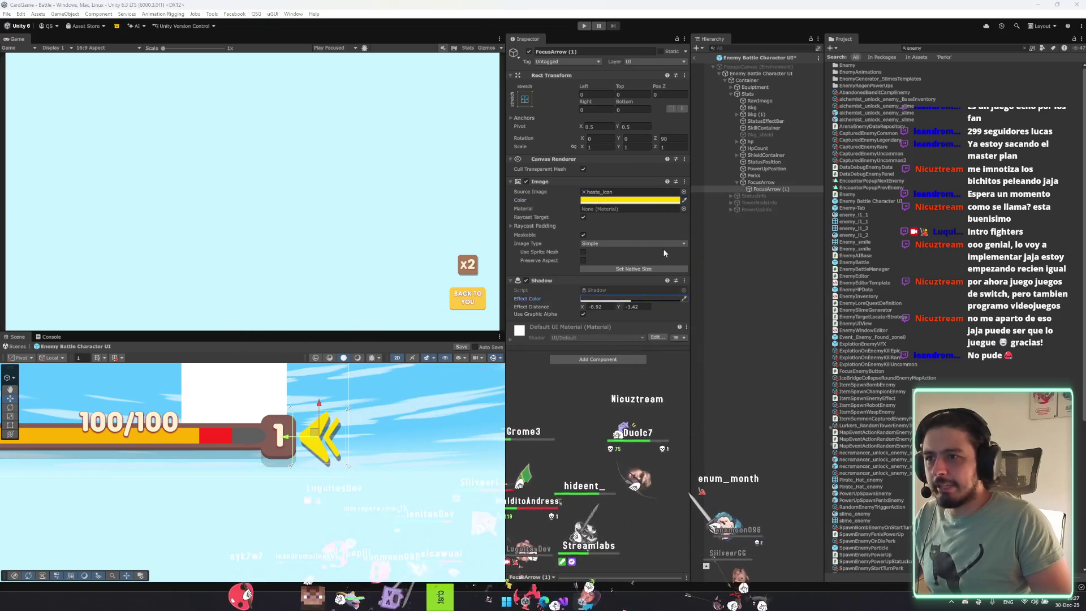
pyautogui.click(653, 202)
pyautogui.click(666, 300)
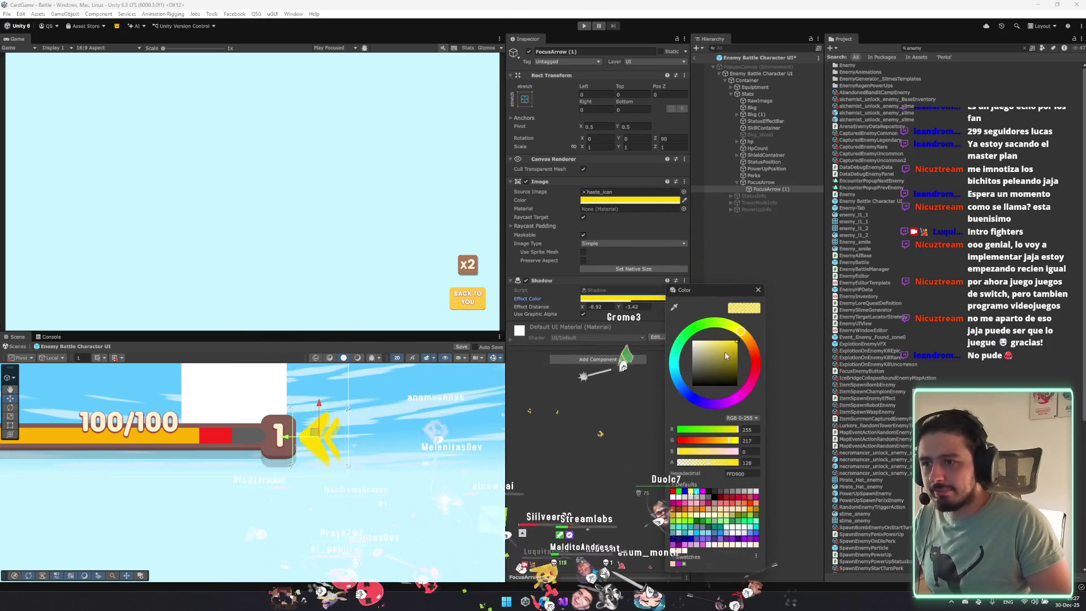
pyautogui.doubleClick(746, 462)
pyautogui.write('255')
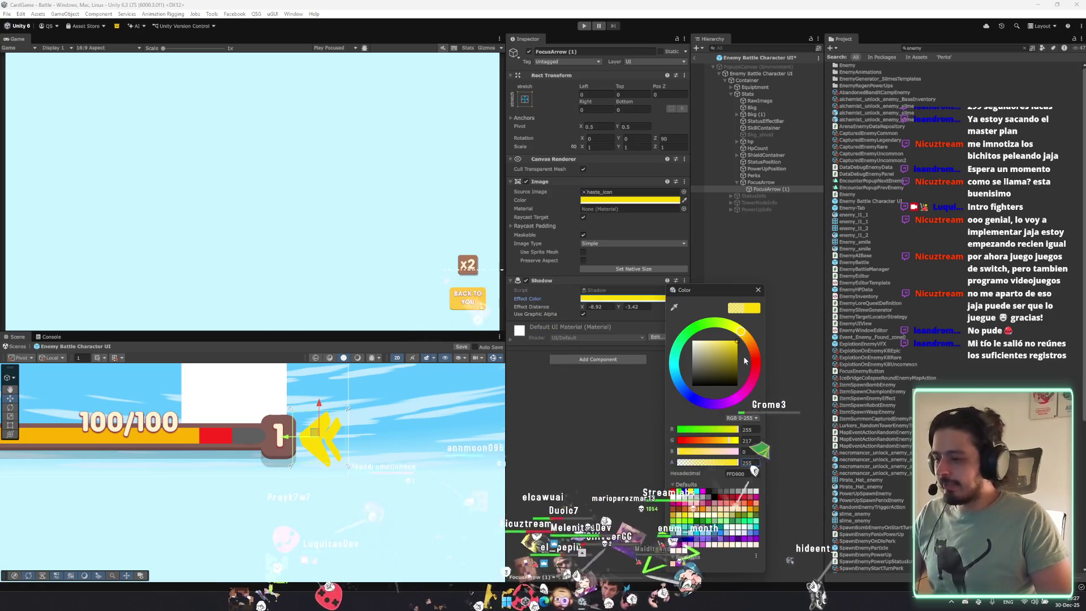
pyautogui.moveTo(745, 364); pyautogui.dragTo(749, 341)
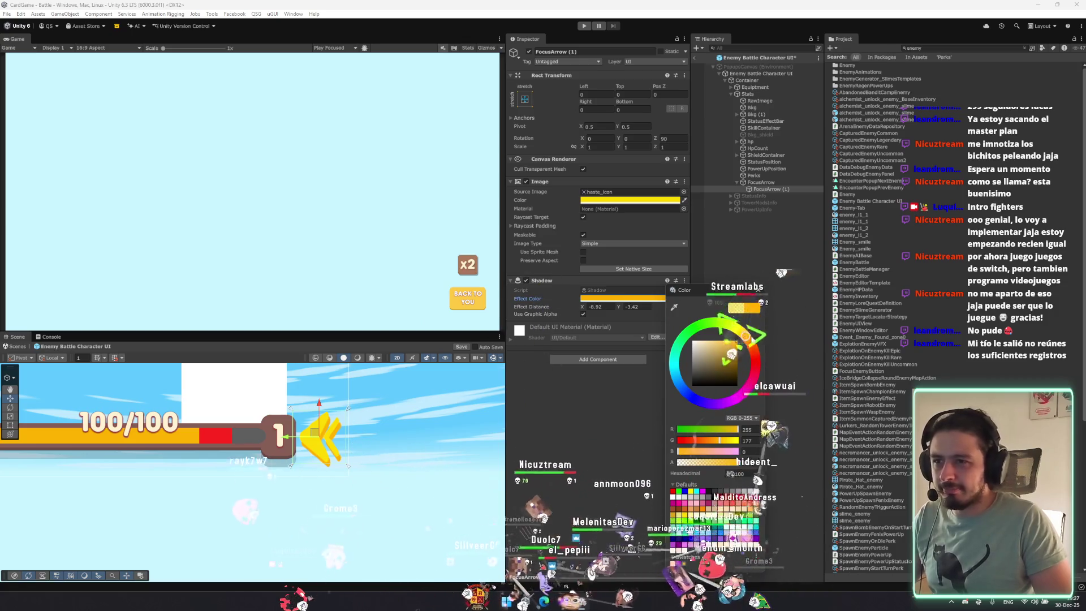
pyautogui.click(736, 308)
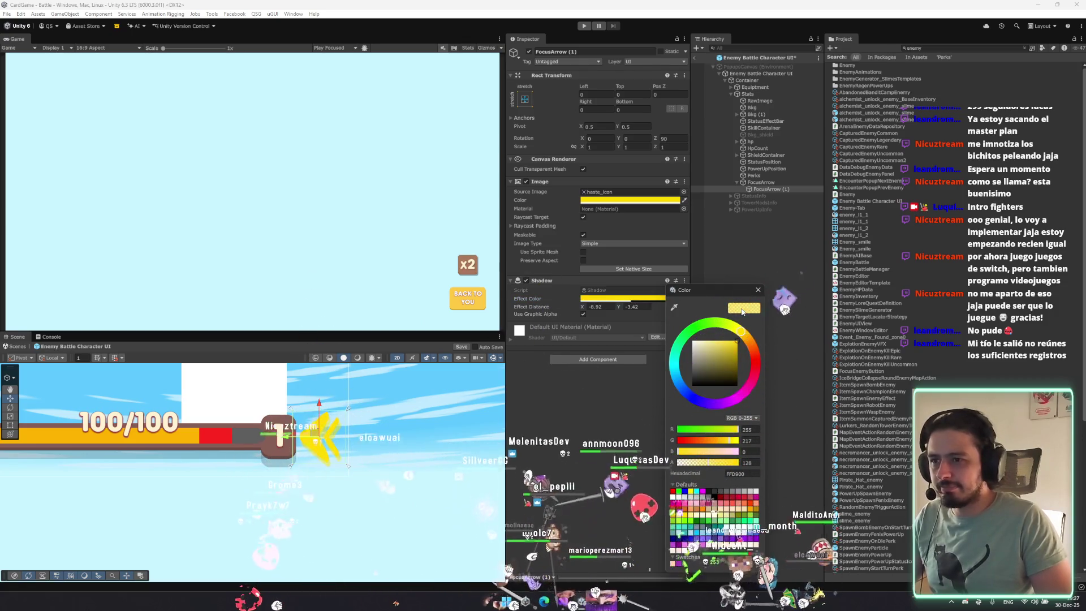
pyautogui.click(734, 352)
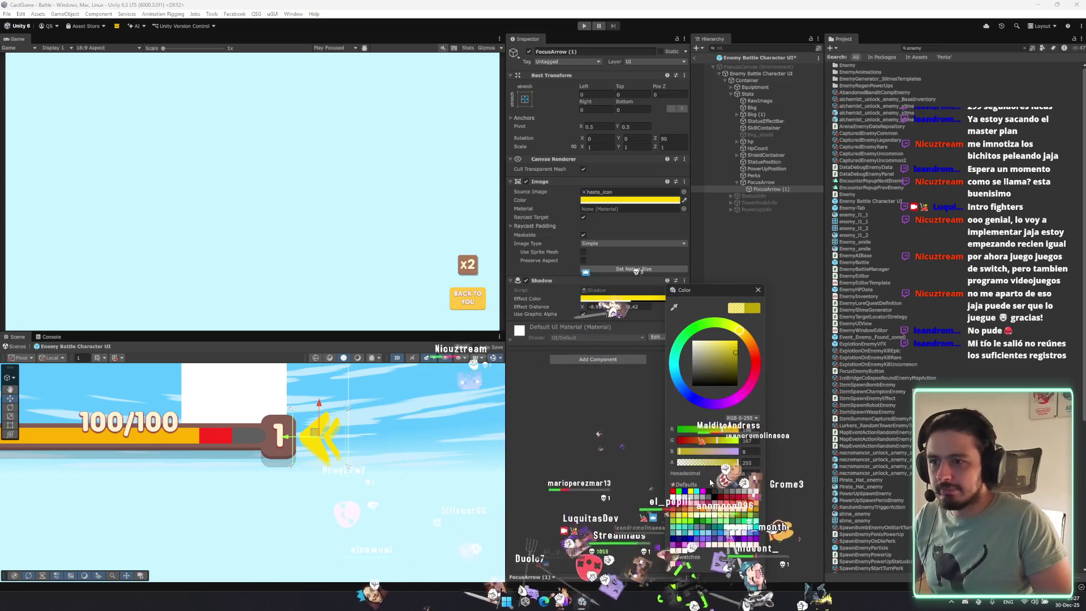
pyautogui.click(758, 290)
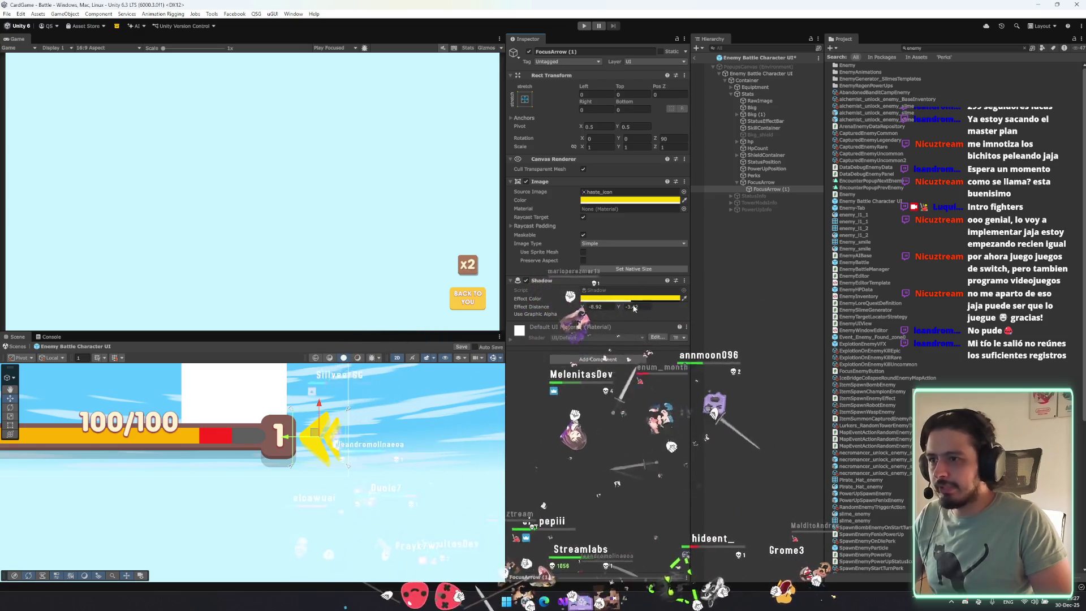
pyautogui.click(628, 298)
pyautogui.click(727, 292)
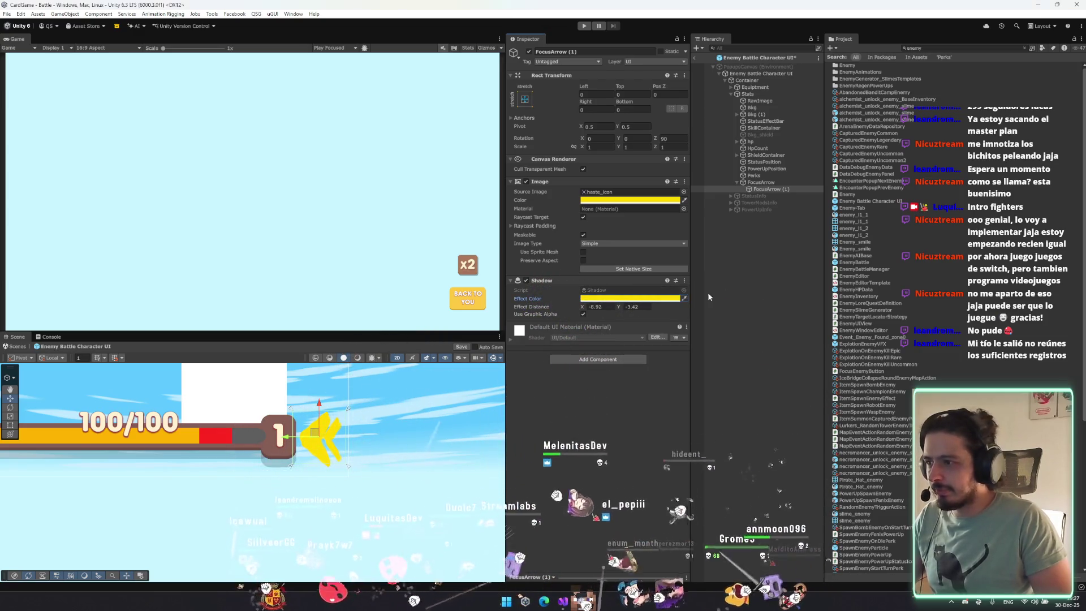
pyautogui.click(664, 297)
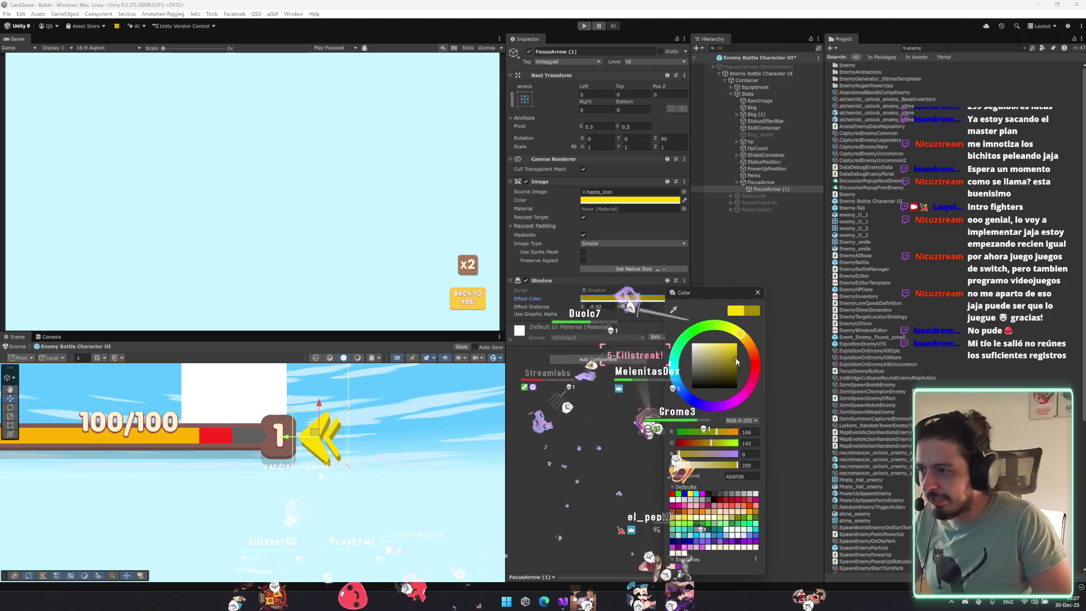
# Add an Outline effect to the arrow with effect distance 2, 2.
pyautogui.click(608, 359)
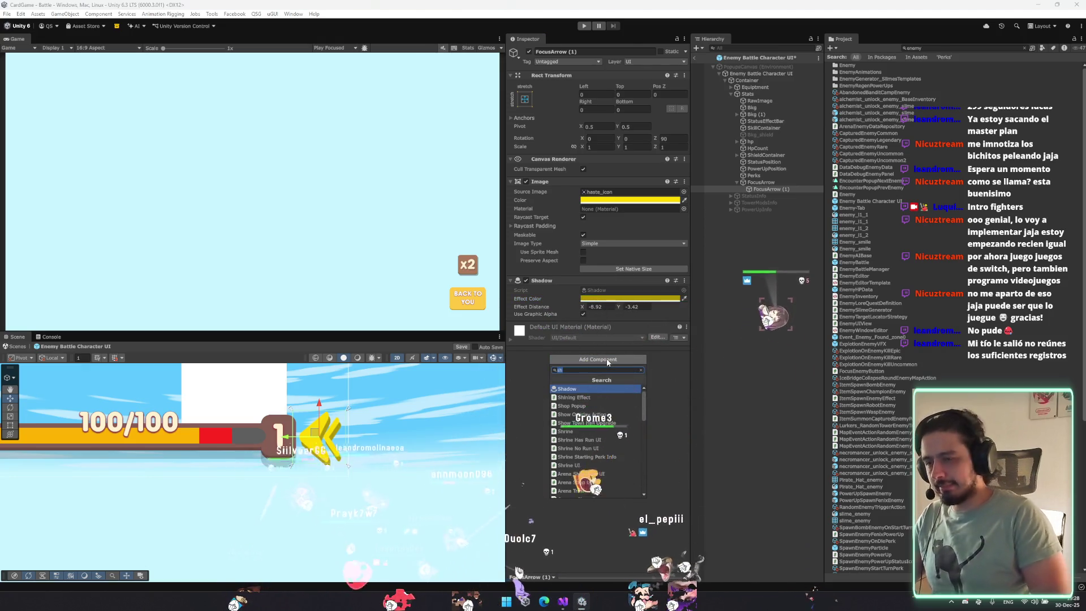
pyautogui.write('otuline')
pyautogui.press('Return')
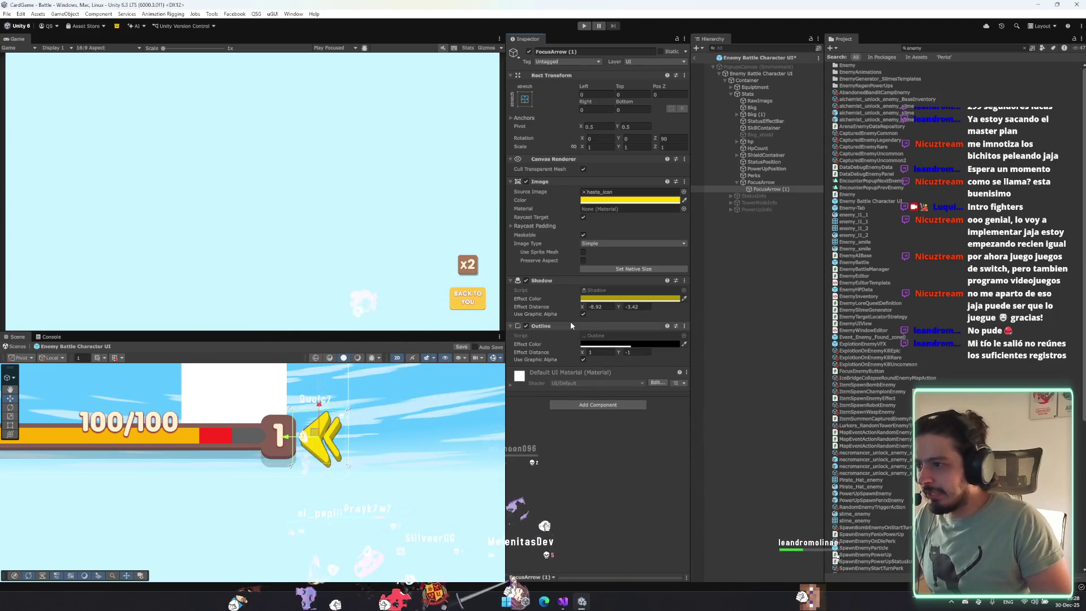
pyautogui.moveTo(571, 326)
pyautogui.mouseDown()
pyautogui.moveTo(564, 274)
pyautogui.moveTo(606, 318)
pyautogui.moveTo(609, 353)
pyautogui.mouseUp()
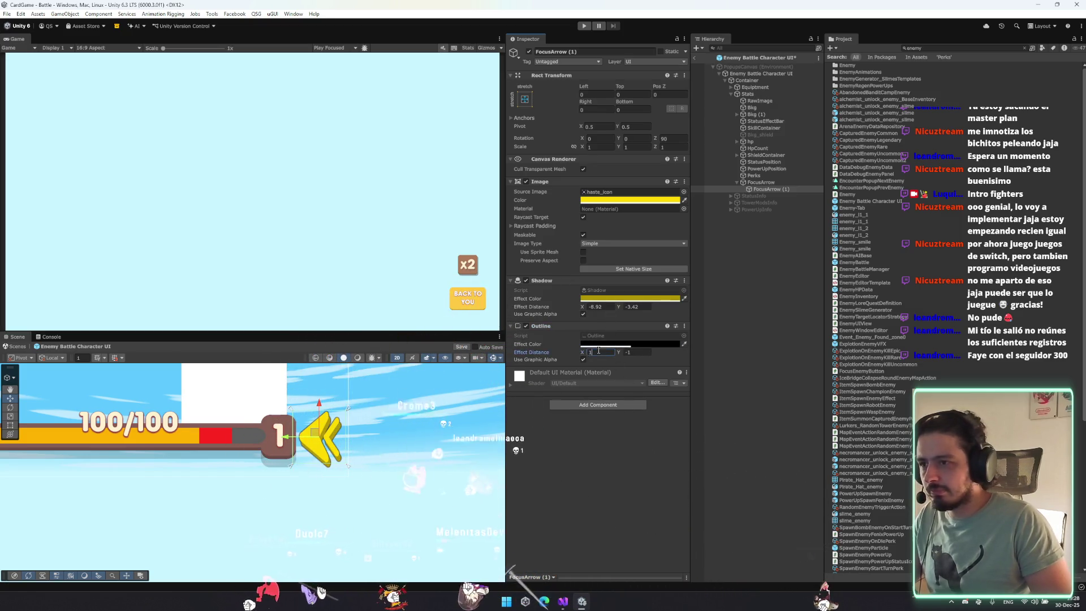
# Give the outline a dark yellow effect colour.
pyautogui.click(630, 344)
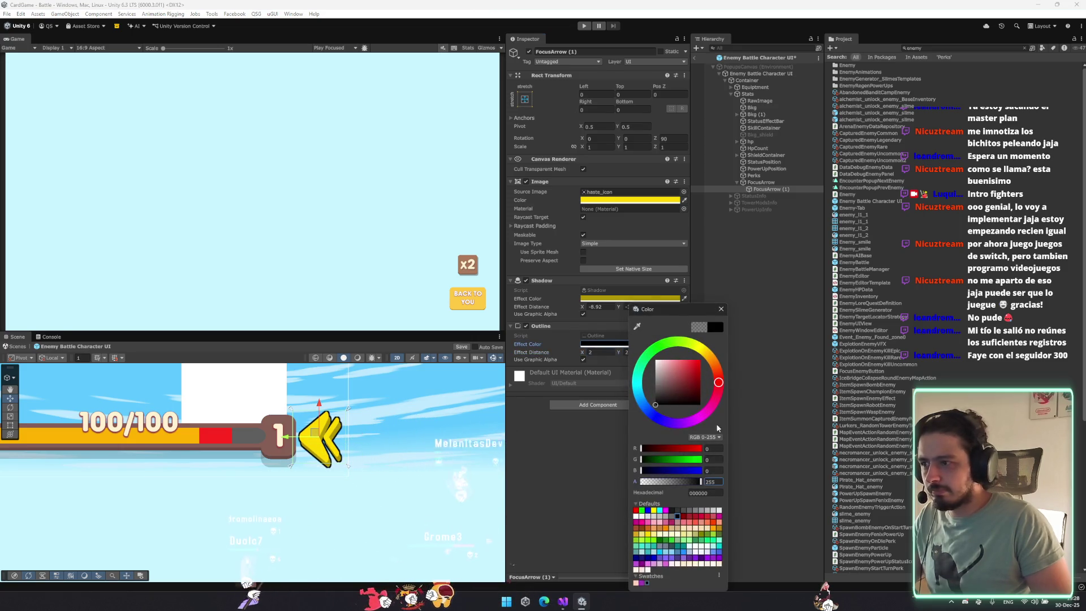
pyautogui.click(703, 341)
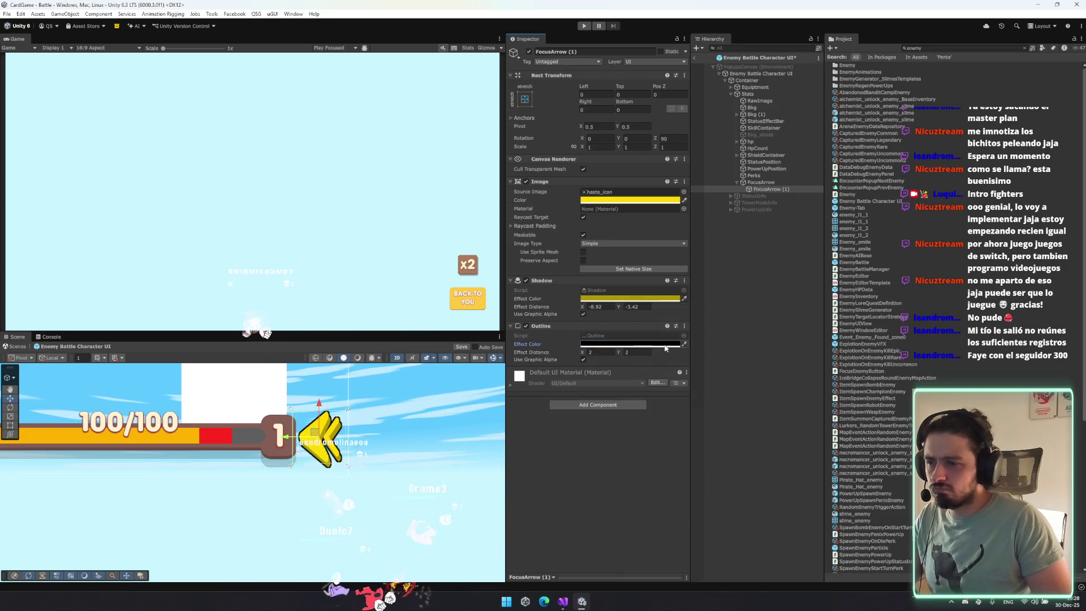
pyautogui.click(684, 343)
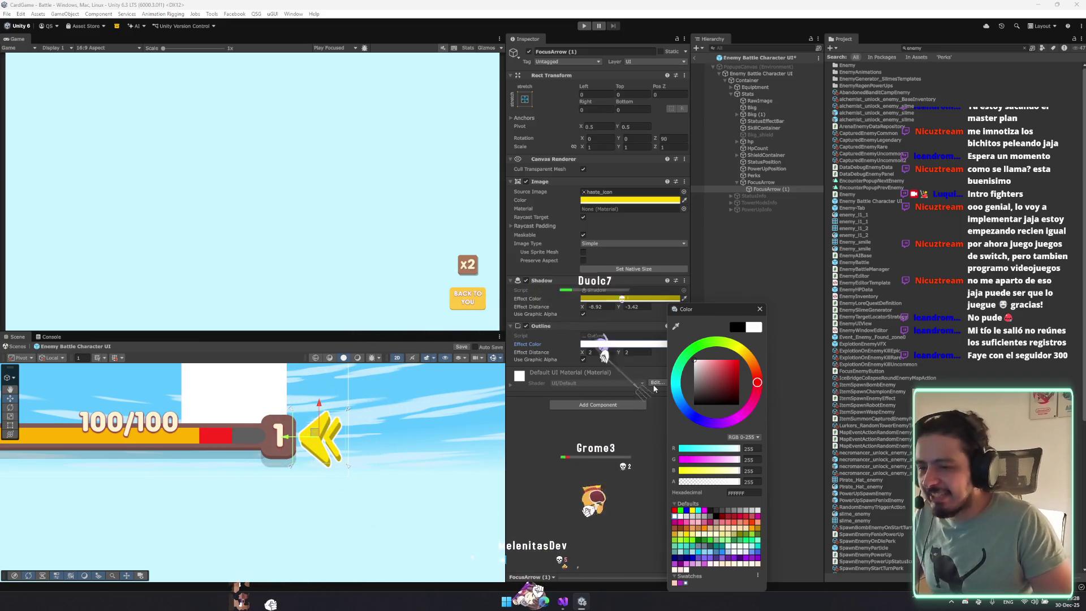
pyautogui.moveTo(726, 316)
pyautogui.mouseDown()
pyautogui.moveTo(739, 298)
pyautogui.moveTo(732, 306)
pyautogui.mouseUp()
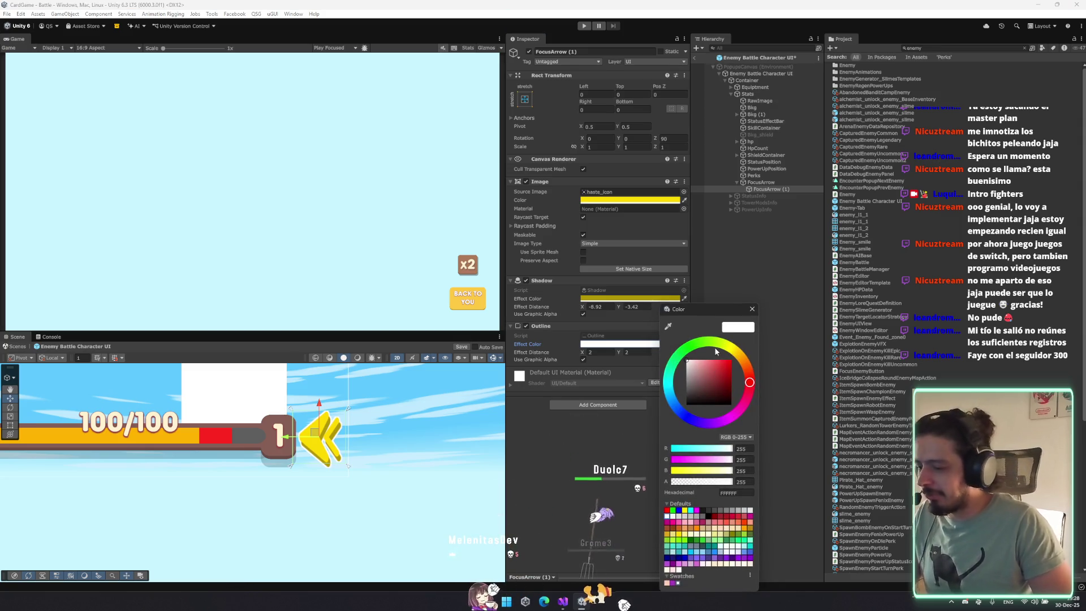
pyautogui.moveTo(721, 379); pyautogui.dragTo(727, 352)
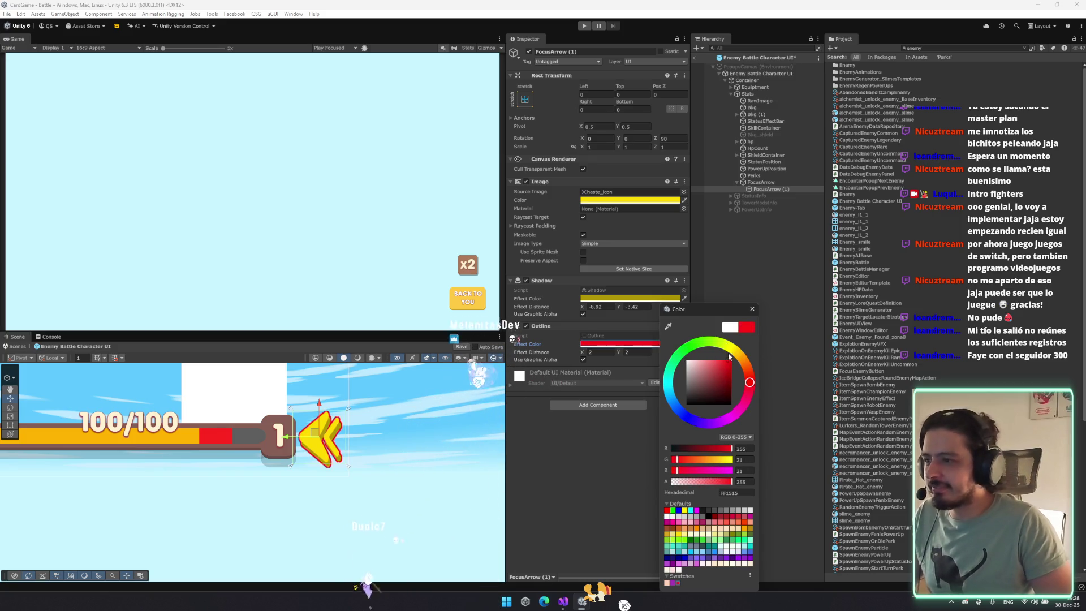
pyautogui.click(746, 359)
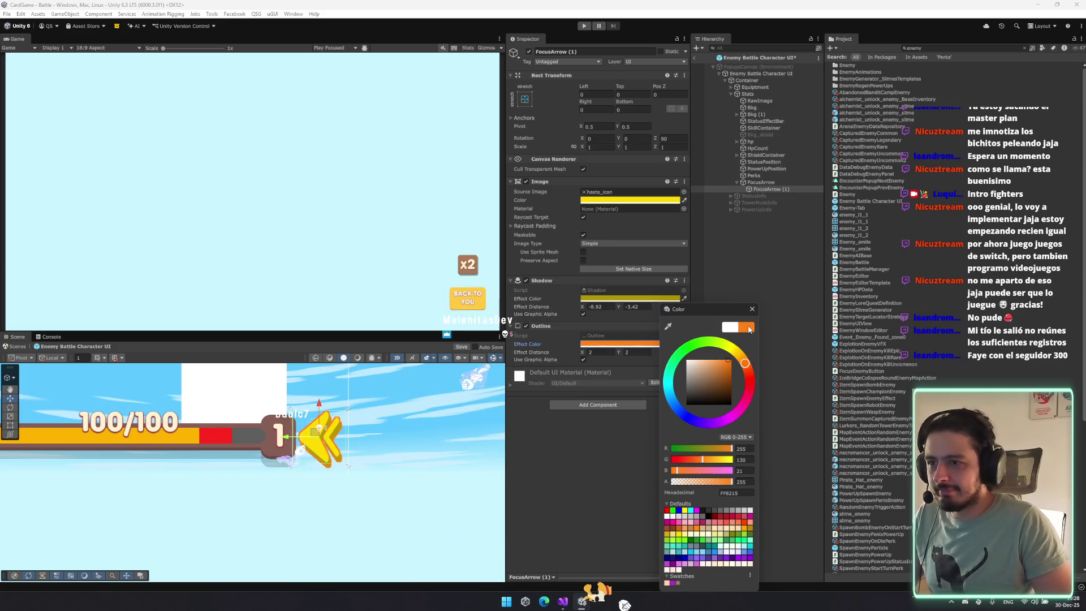
pyautogui.click(630, 298)
pyautogui.click(630, 298)
pyautogui.click(691, 340)
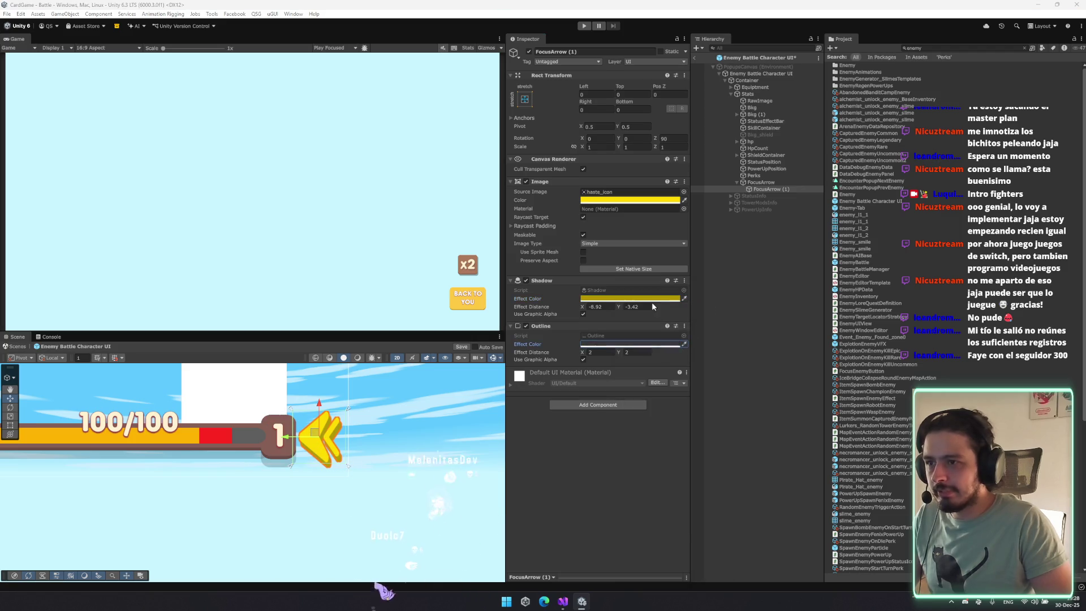
pyautogui.click(656, 343)
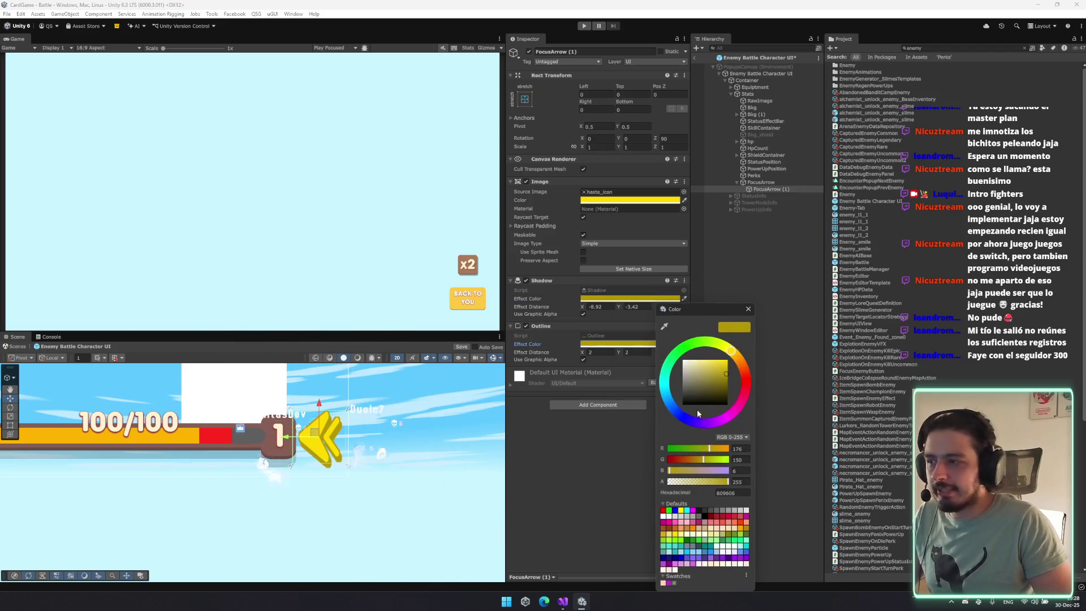
pyautogui.click(720, 390)
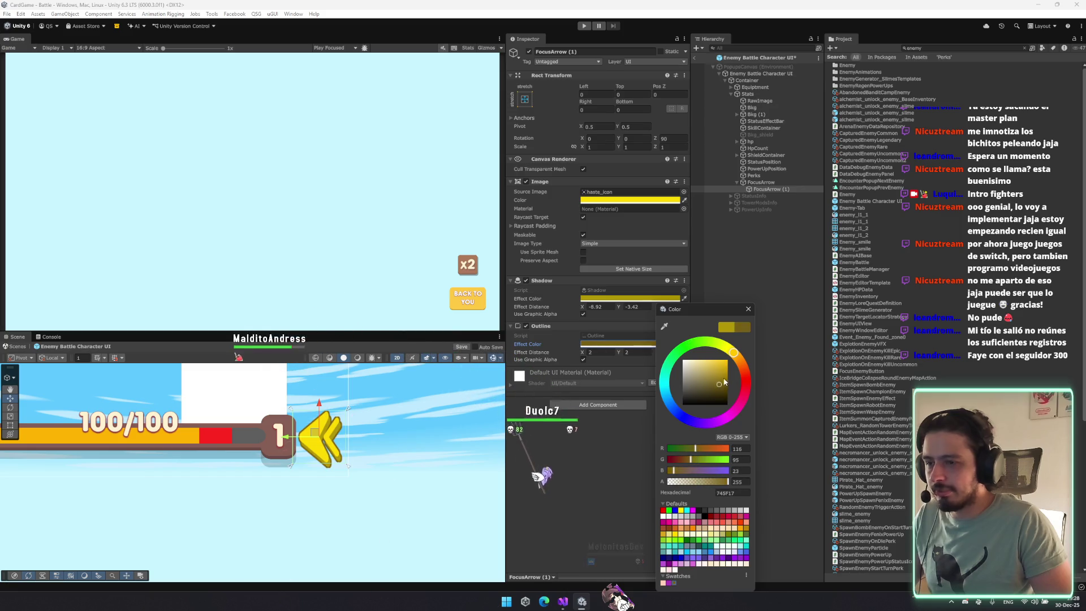
pyautogui.click(748, 310)
pyautogui.scroll(-3, 486, 424)
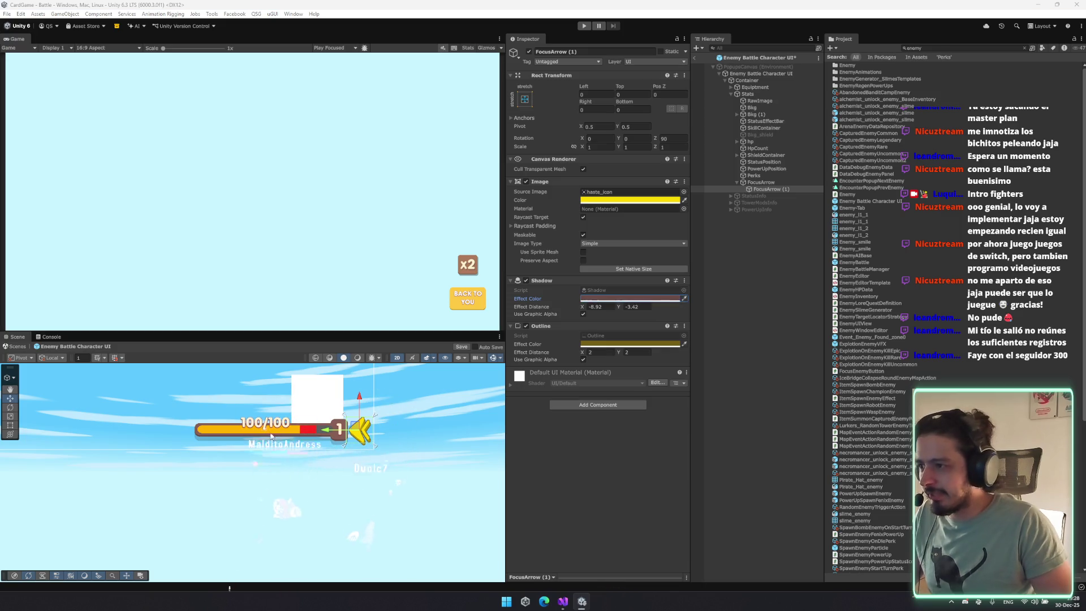
pyautogui.scroll(5, 316, 433)
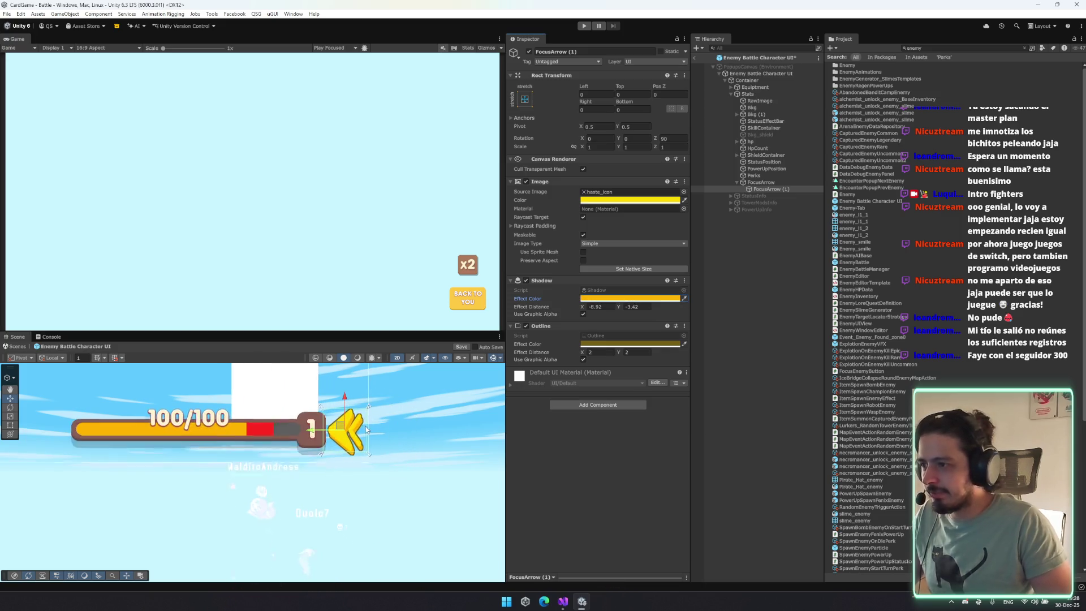
# Darken the shadow colour to orange-gold C8910F and deselect the arrow.
pyautogui.click(612, 299)
pyautogui.click(674, 358)
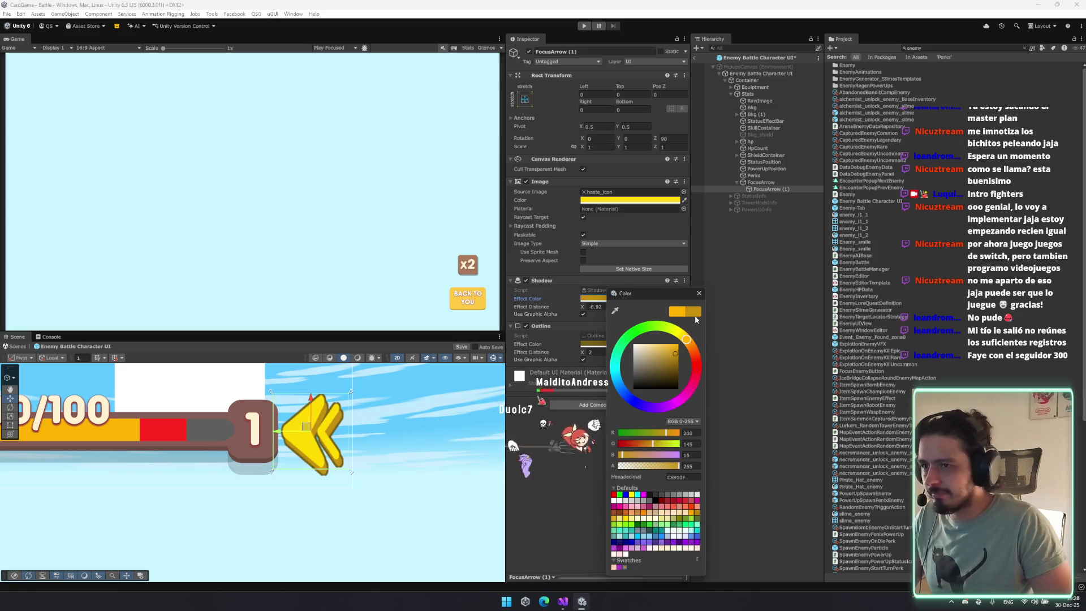
pyautogui.click(699, 293)
pyautogui.click(316, 430)
pyautogui.scroll(-3, 303, 420)
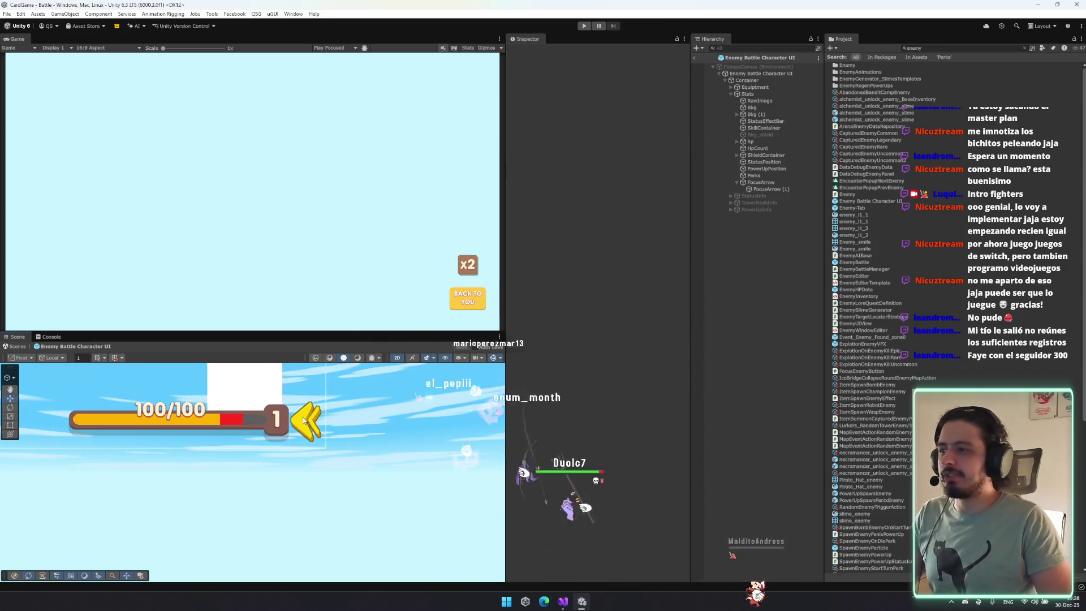
# Hide the FocusArrow object by unticking its active checkbox.
pyautogui.scroll(-2, 303, 420)
pyautogui.click(761, 182)
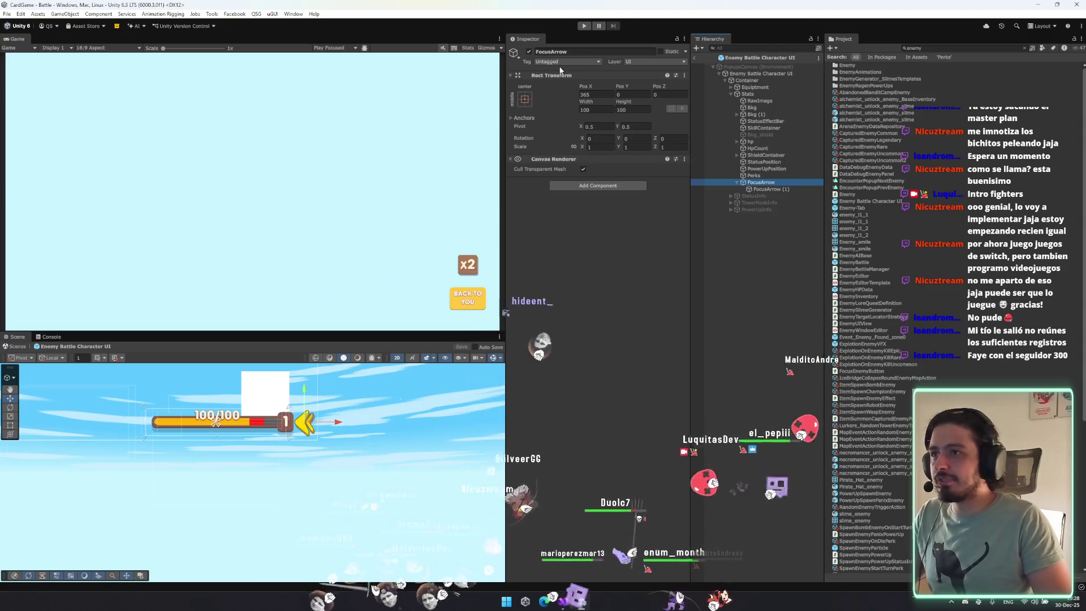
pyautogui.click(529, 51)
# Assign FocusArrow to Enemy Battle Character UI's Focus Arrow field, then return to Visual Studio.
pyautogui.click(760, 74)
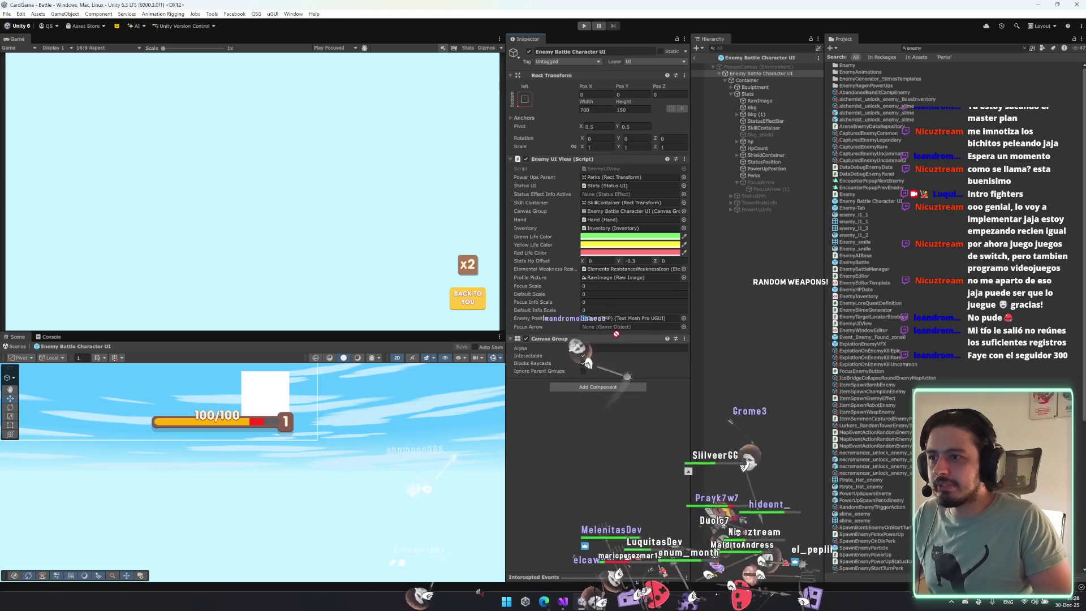
pyautogui.moveTo(626, 324); pyautogui.dragTo(625, 325)
pyautogui.click(779, 182)
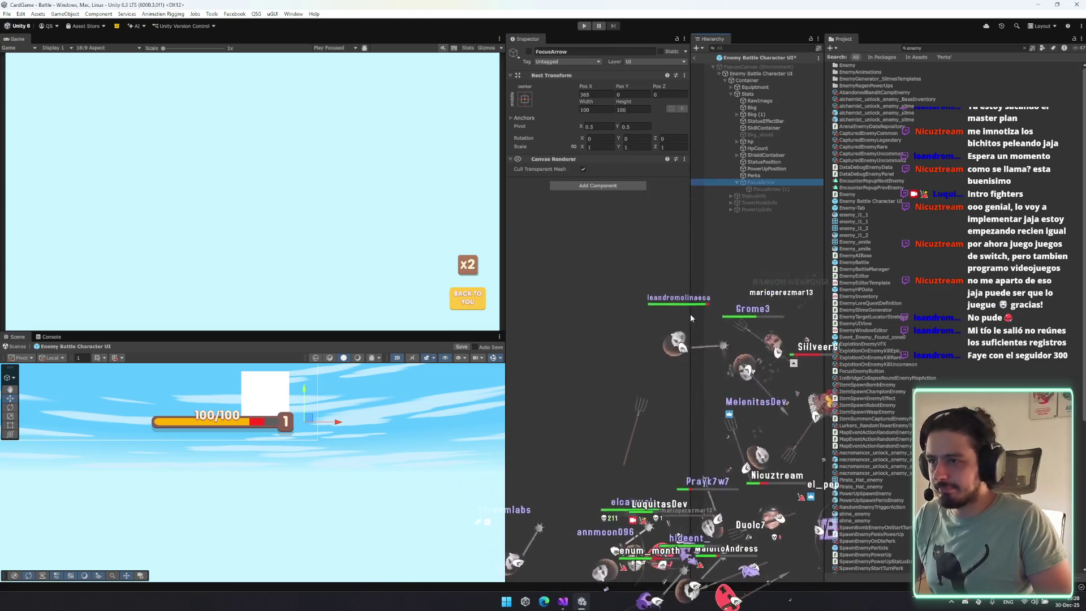
pyautogui.click(564, 602)
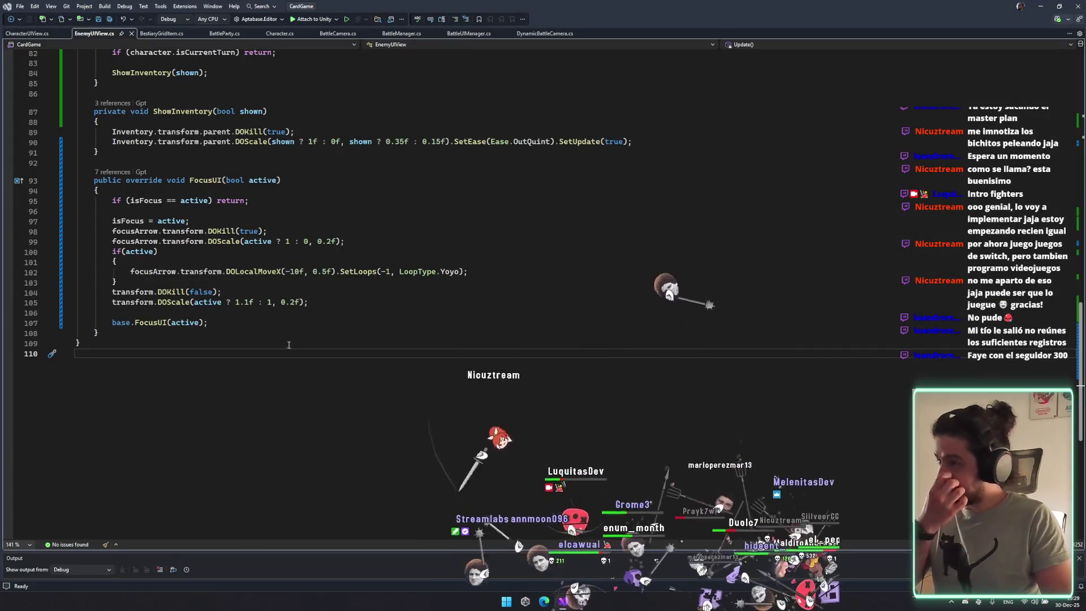
# Make the line 102 bobbing tween target the focus arrow's child via GetChild(0), and save.
pyautogui.doubleClick(255, 273)
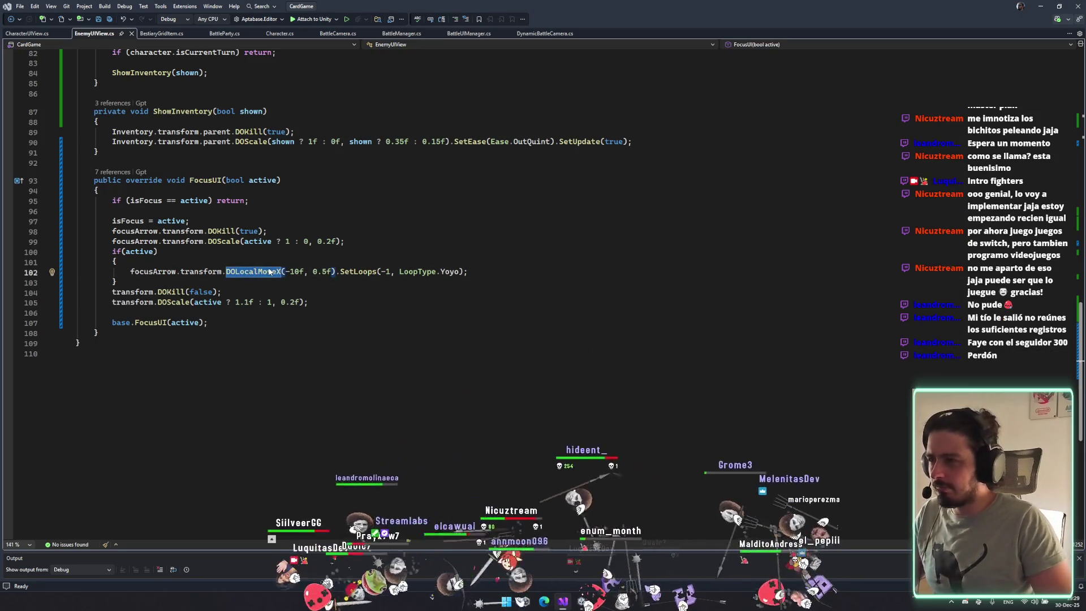
pyautogui.hotkey('alt', 'Tab')
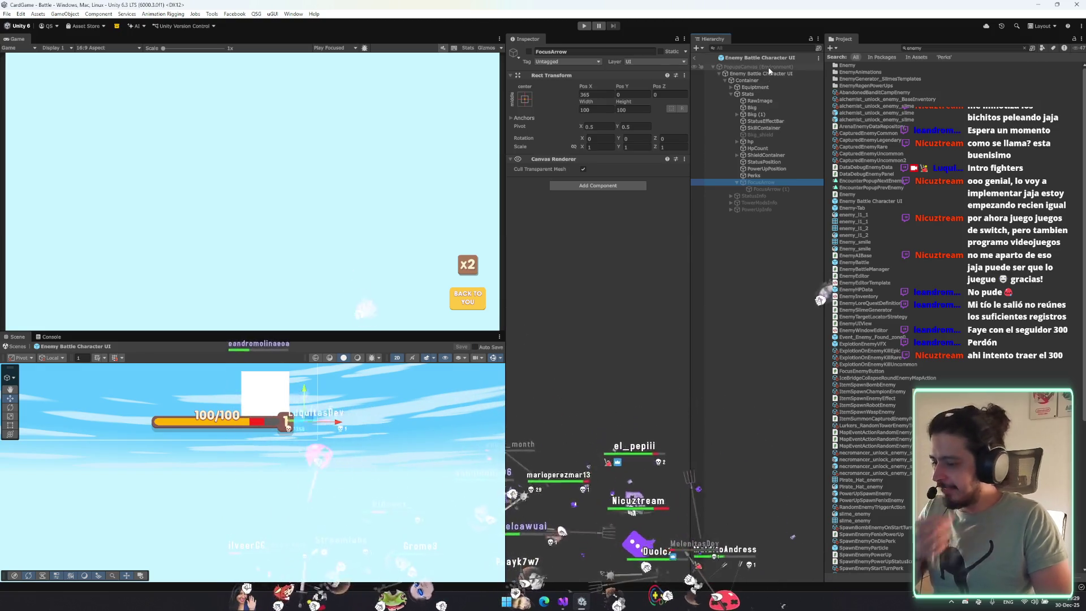
pyautogui.click(780, 74)
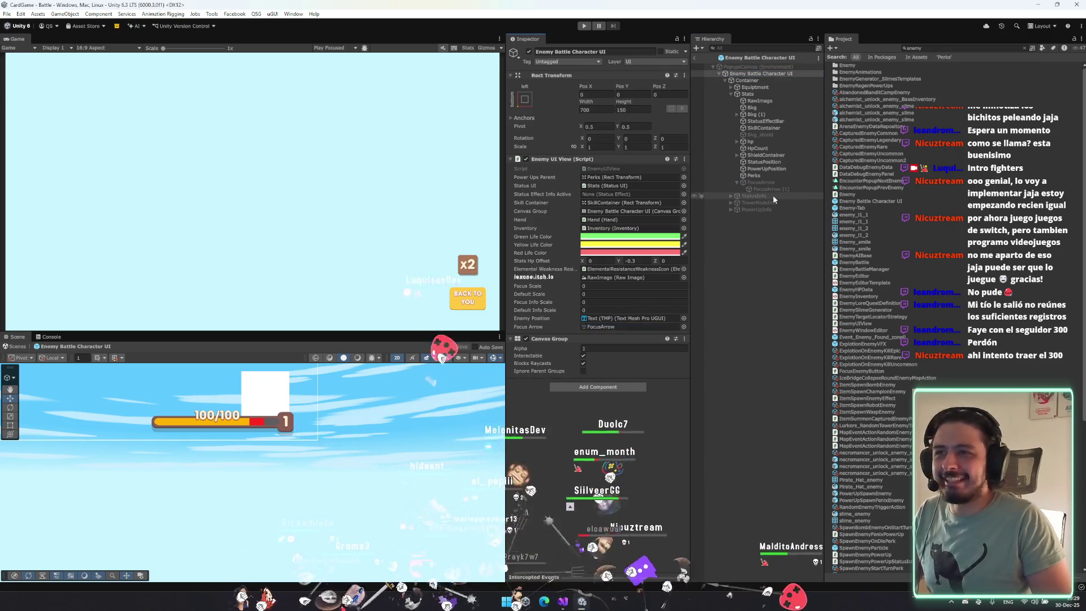
pyautogui.click(562, 602)
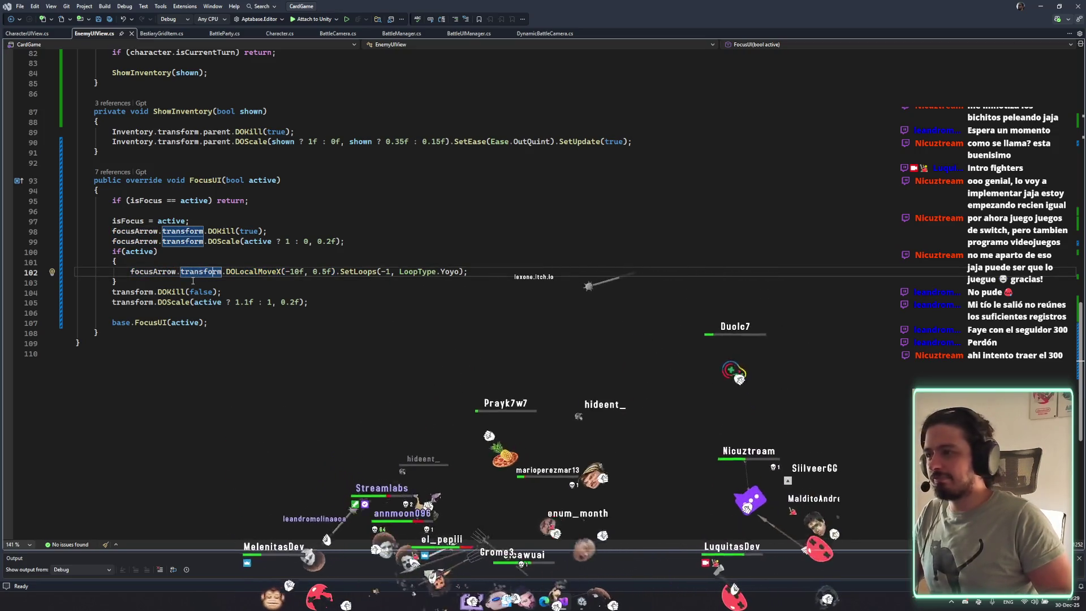
pyautogui.hotkey('ctrl', 'Right')
pyautogui.write('.get')
pyautogui.press('Tab')
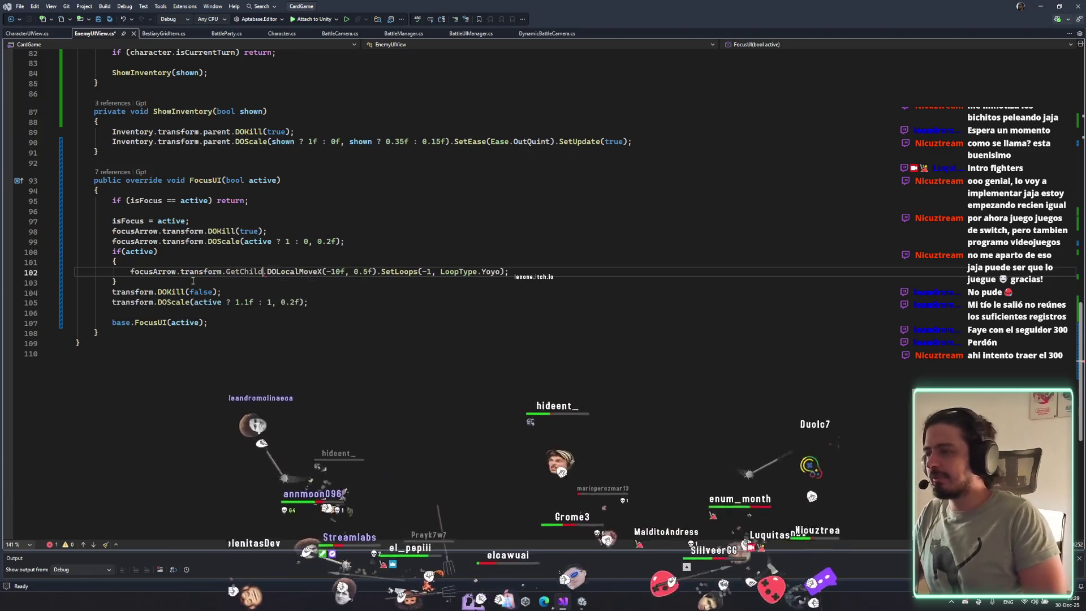
pyautogui.write('(0')
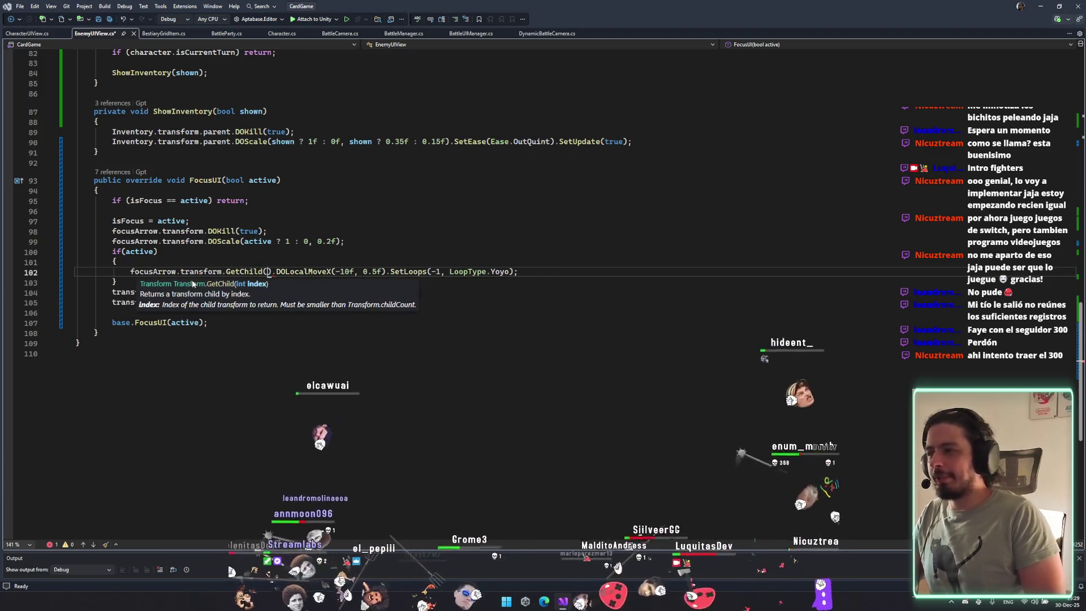
pyautogui.write(')')
pyautogui.hotkey('ctrl', 's')
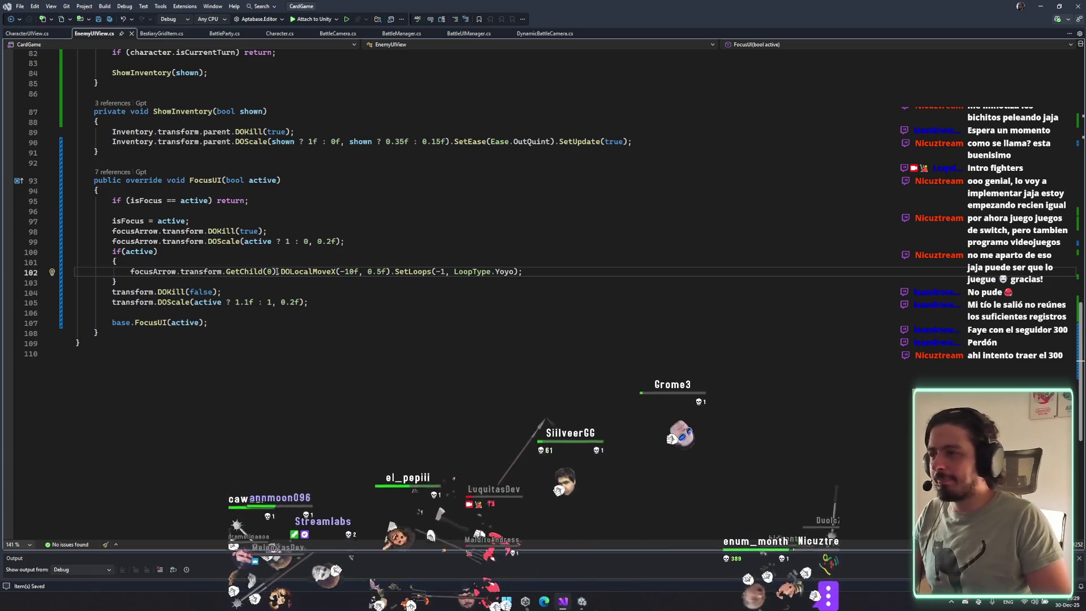
# Add focusArrow.transform.GetChild(0).DOKill(true); above the DOLocalMoveX line, then return to Unity.
pyautogui.moveTo(277, 272); pyautogui.dragTo(133, 271)
pyautogui.hotkey('ctrl', 'c')
pyautogui.hotkey('ctrl', 'Return')
pyautogui.hotkey('ctrl', 'v')
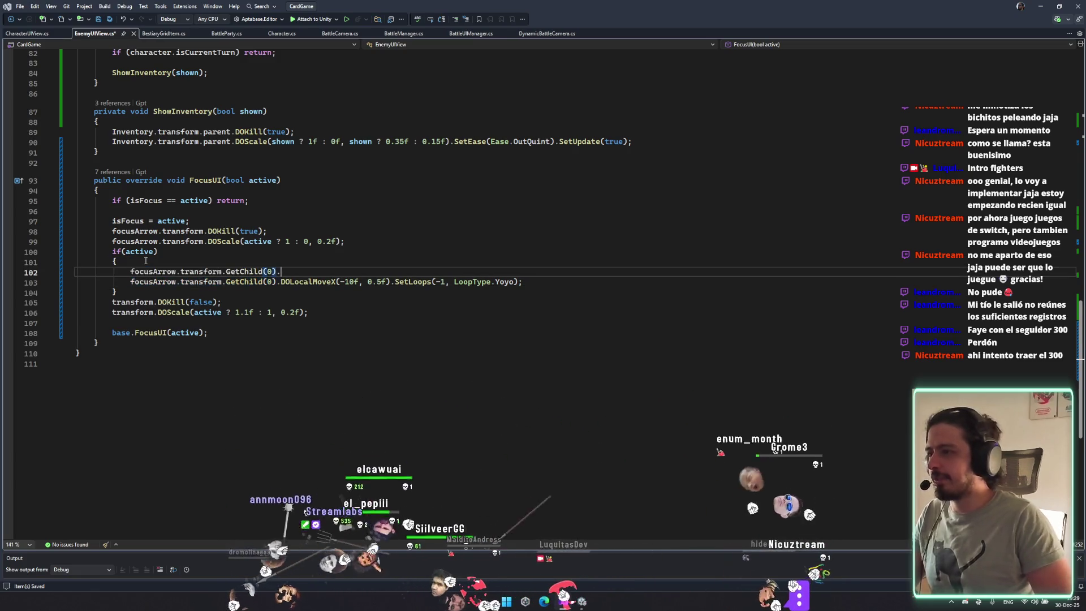
pyautogui.write('.do')
pyautogui.write('kill(tru')
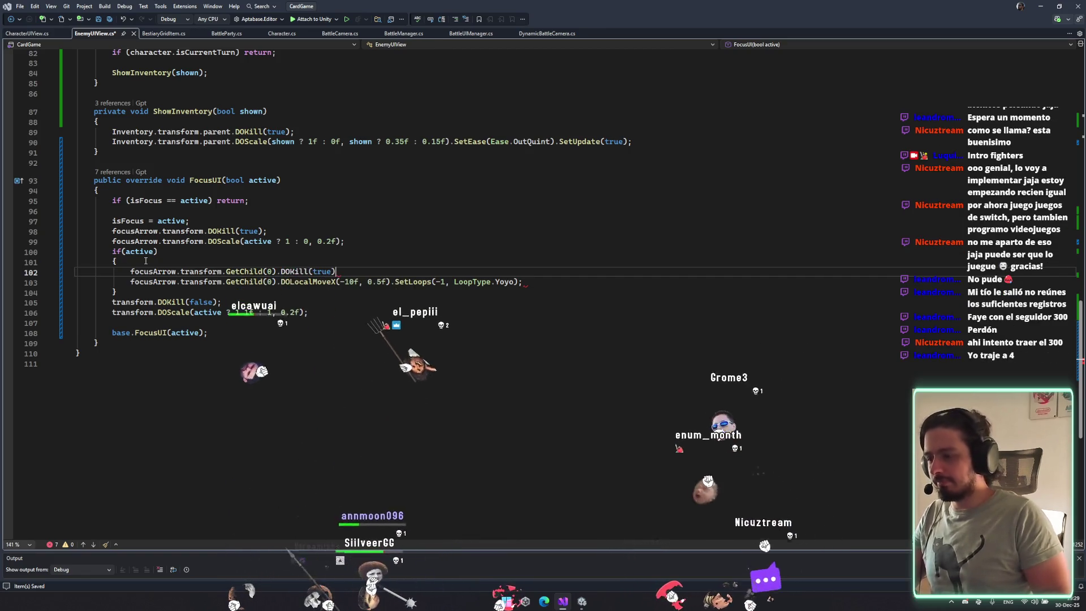
pyautogui.write('e);')
pyautogui.click(521, 311)
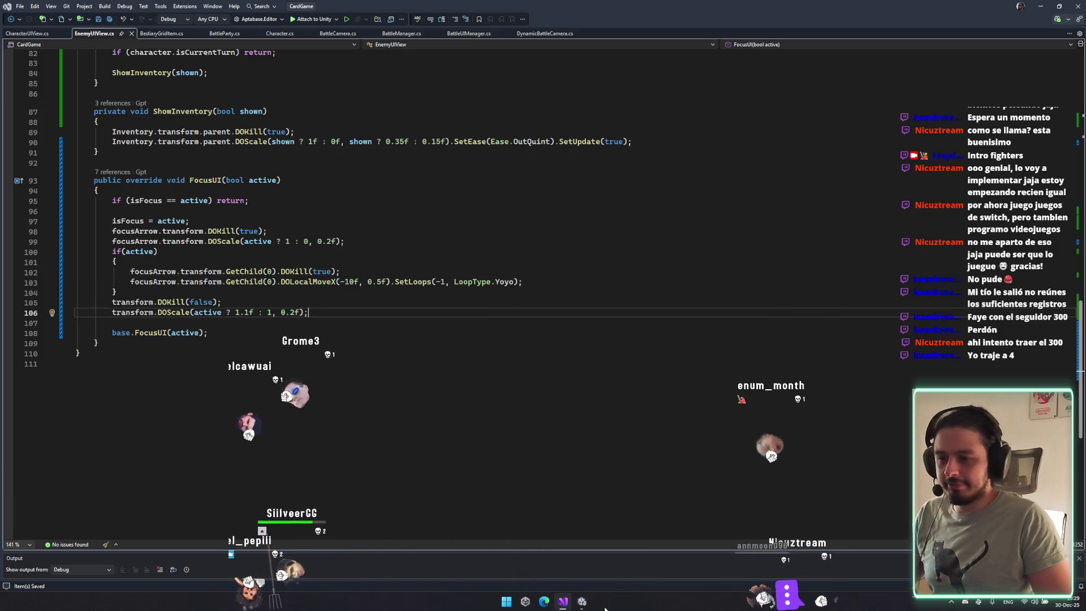
pyautogui.hotkey('alt', 'Tab')
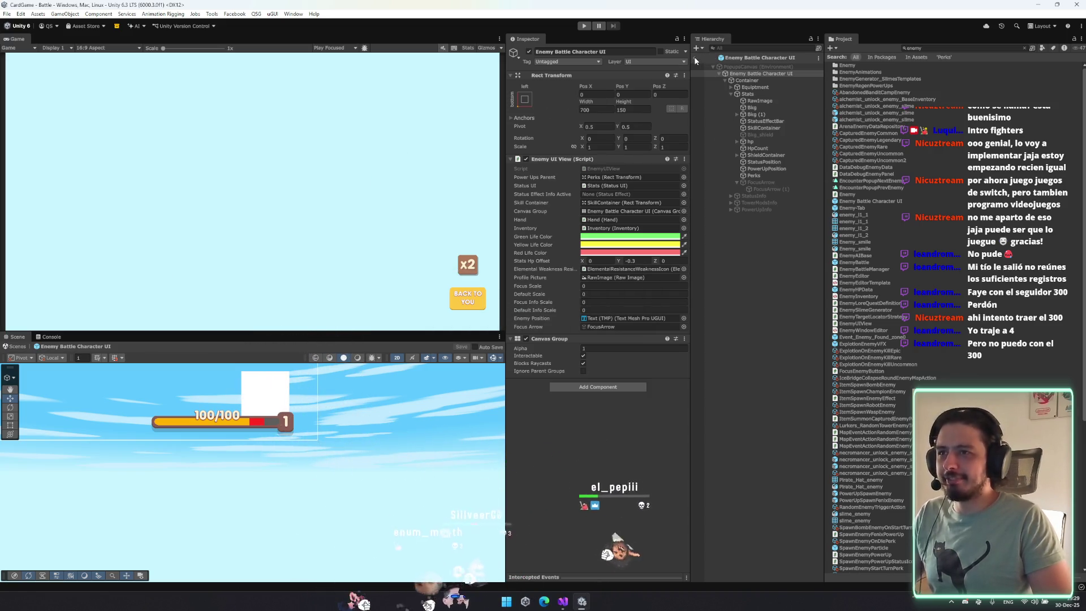
# Play the game with the Console shown, going through PLAY, CONTINUAR and PELEAR into battle, then stop.
pyautogui.click(583, 26)
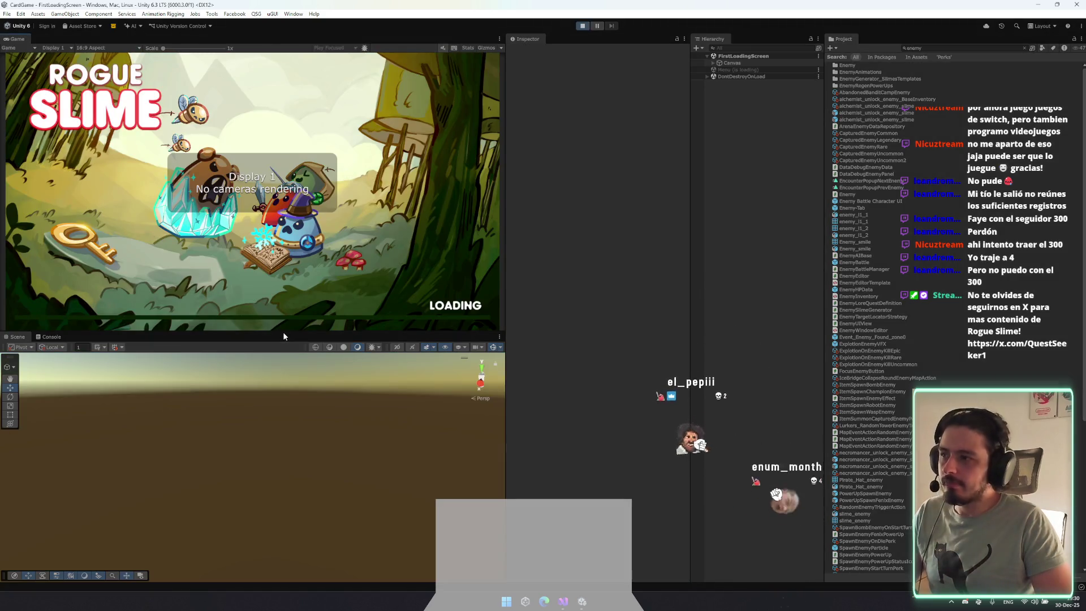
pyautogui.click(61, 337)
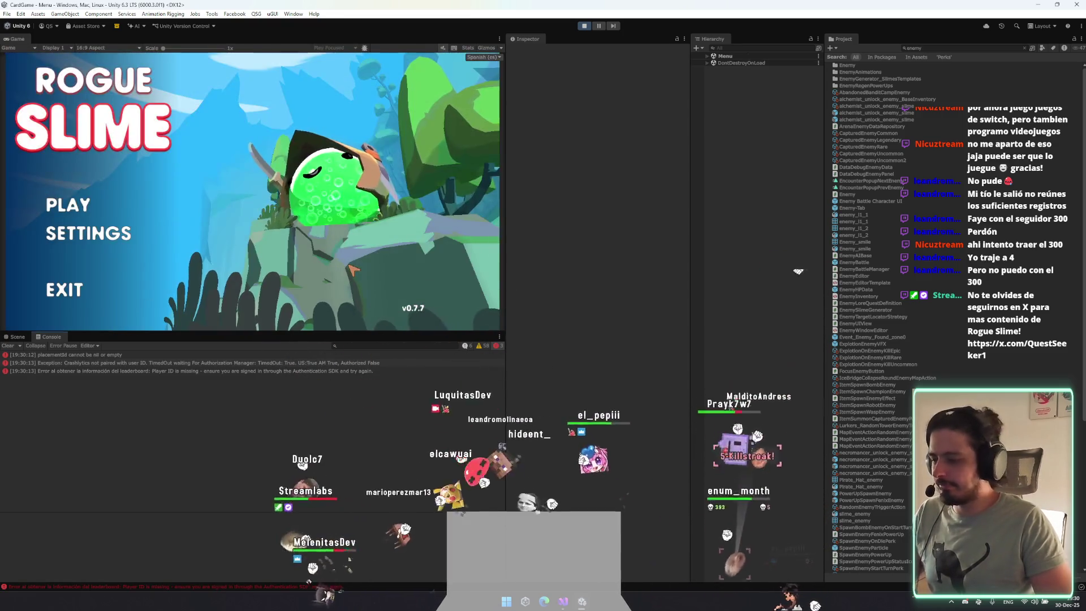
pyautogui.click(80, 209)
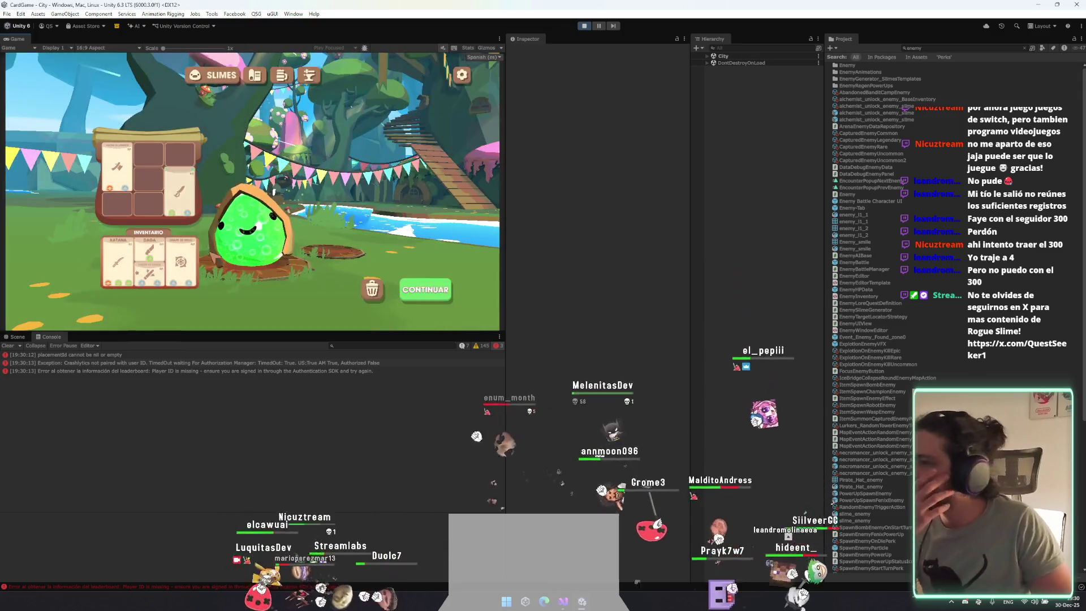
pyautogui.click(439, 290)
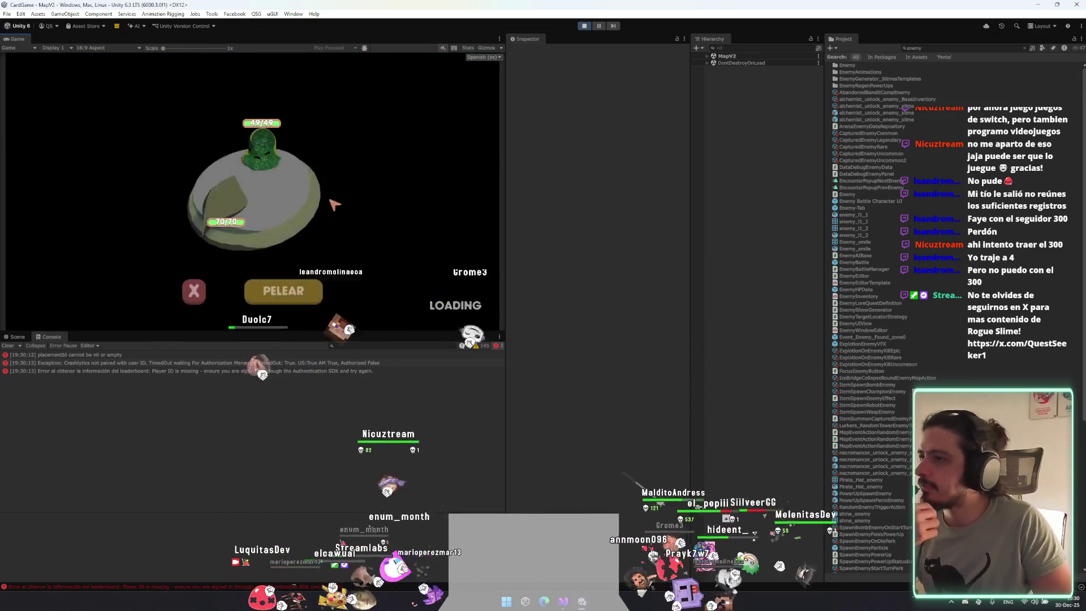
pyautogui.click(306, 291)
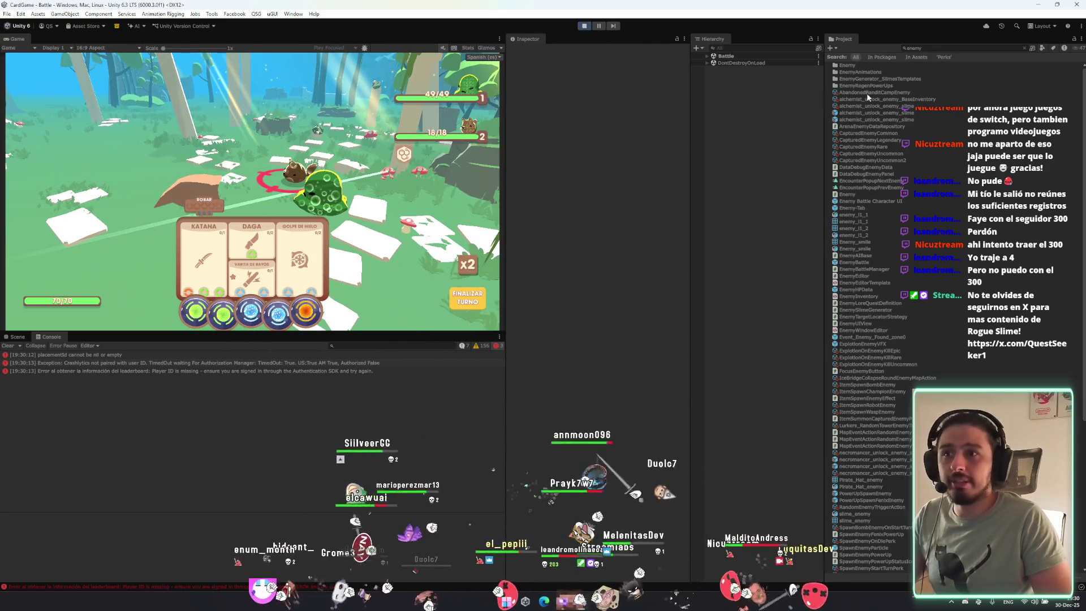
pyautogui.hotkey('ctrl', 'p')
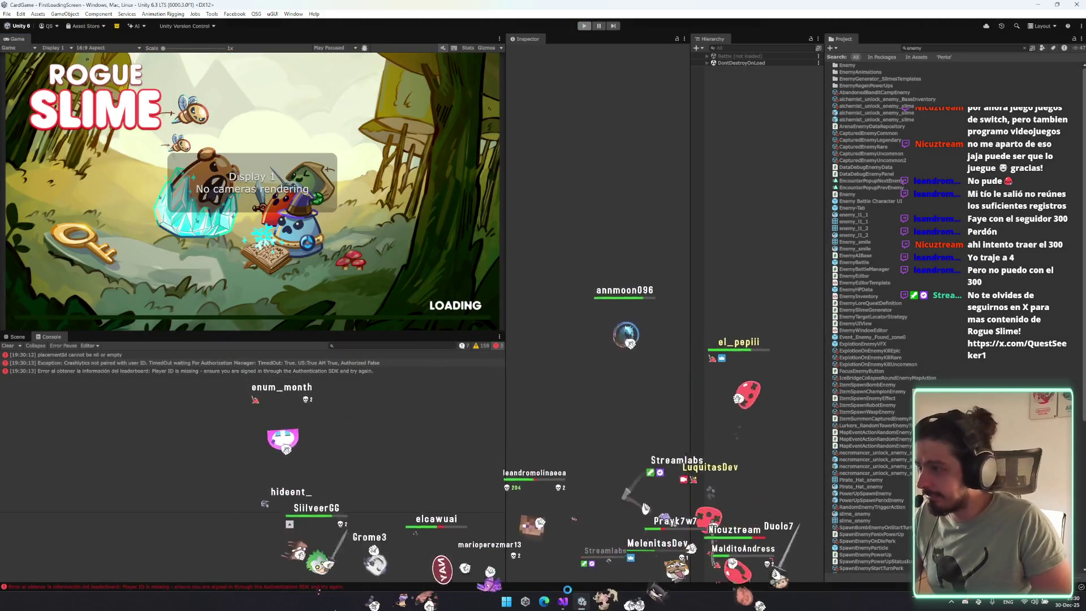
# Try a focusArrow.gameObject.SetActive(active); line after isFocus = active, then remove it again.
pyautogui.click(563, 601)
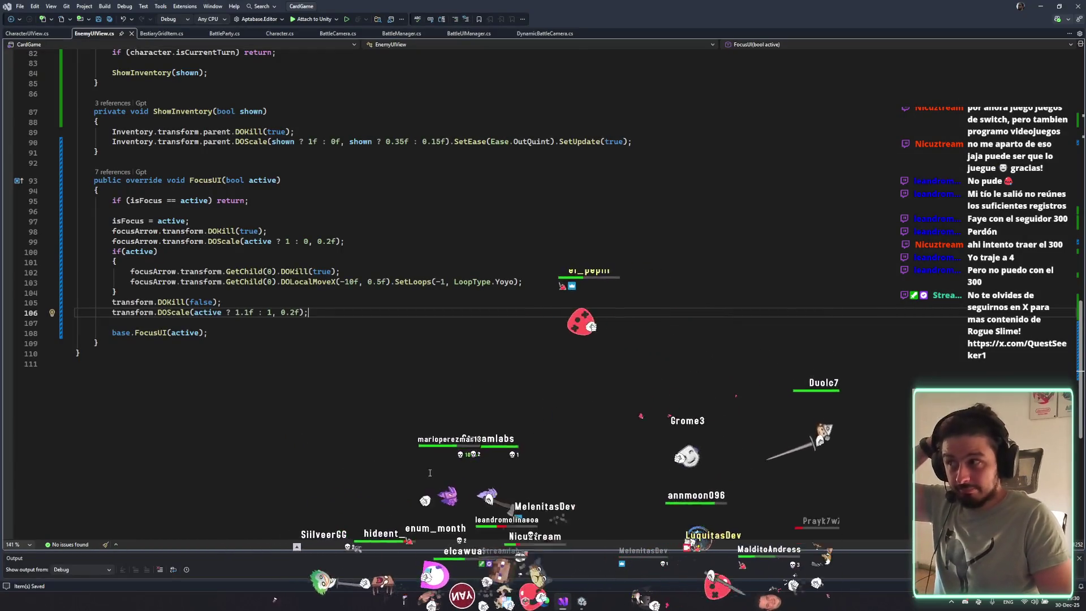
pyautogui.click(148, 231)
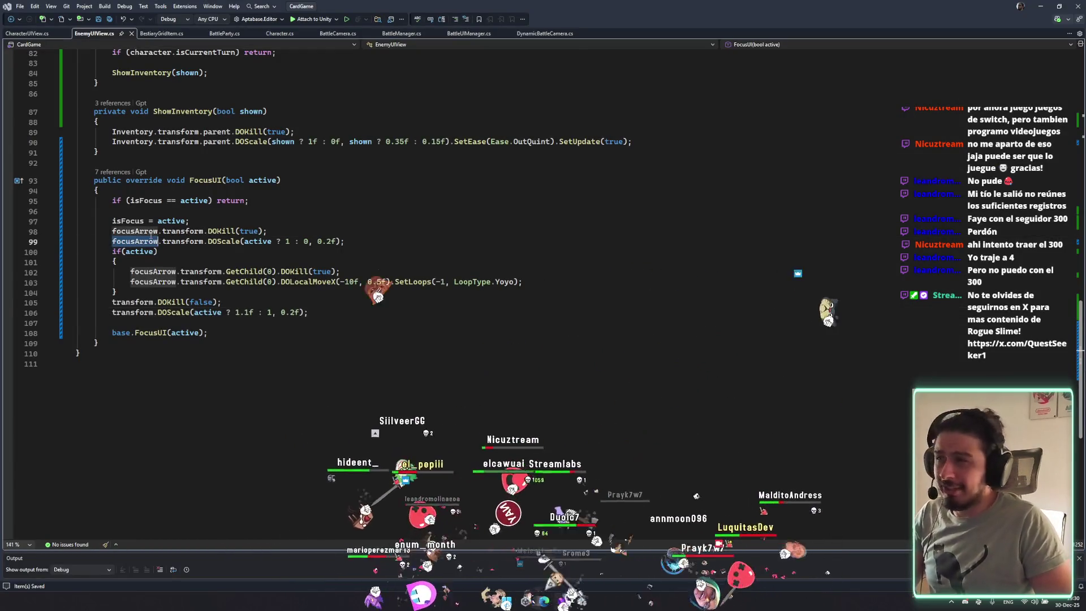
pyautogui.click(259, 218)
pyautogui.press('Return')
pyautogui.write('focusArrow.g')
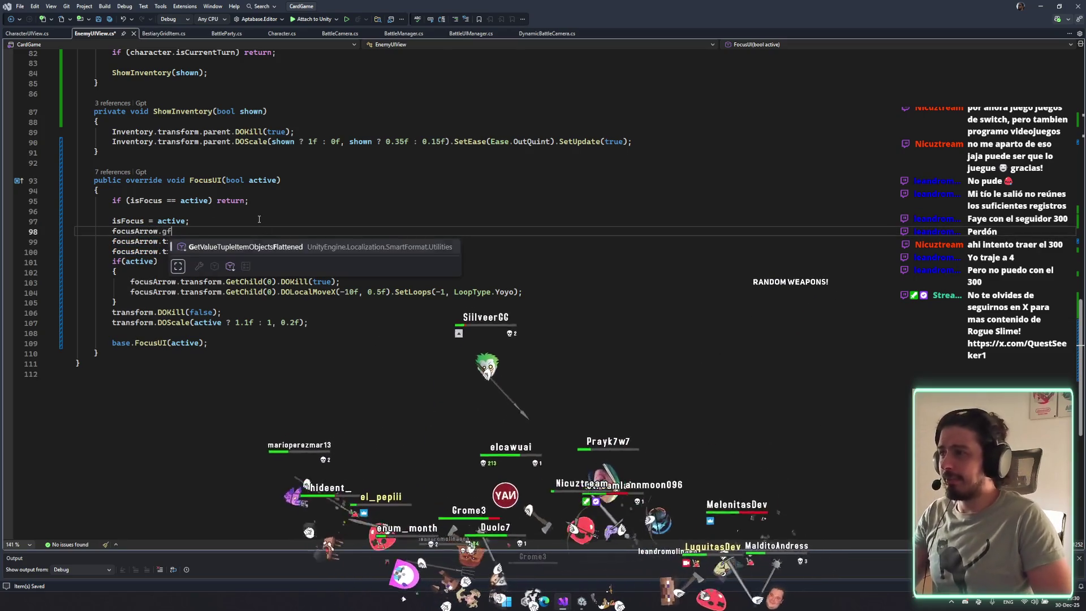
pyautogui.write('ameObject.SetActive(active)')
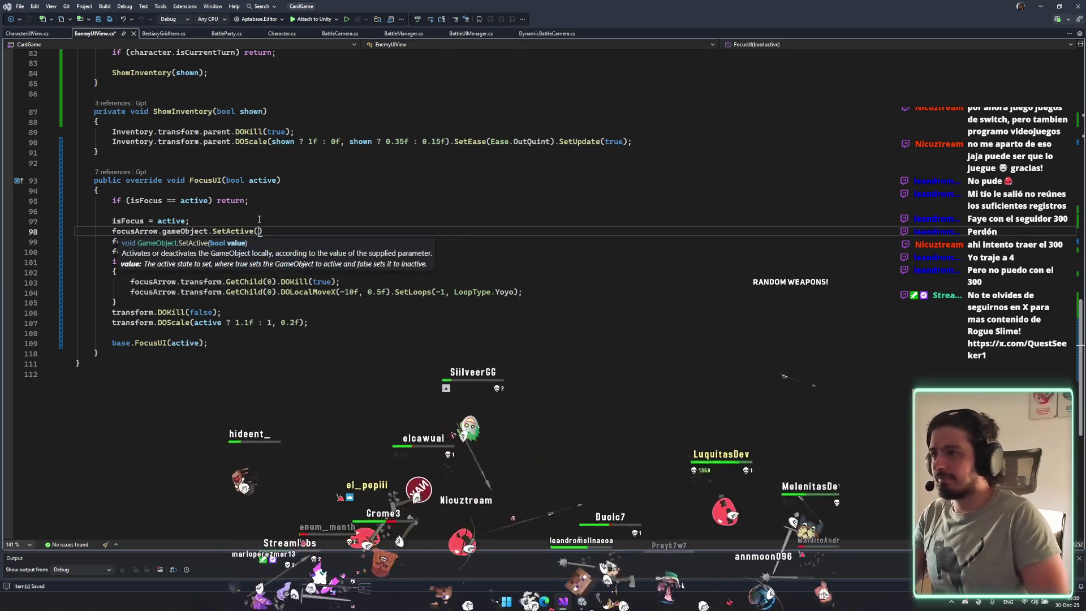
pyautogui.write(';')
pyautogui.hotkey('ctrl', 's')
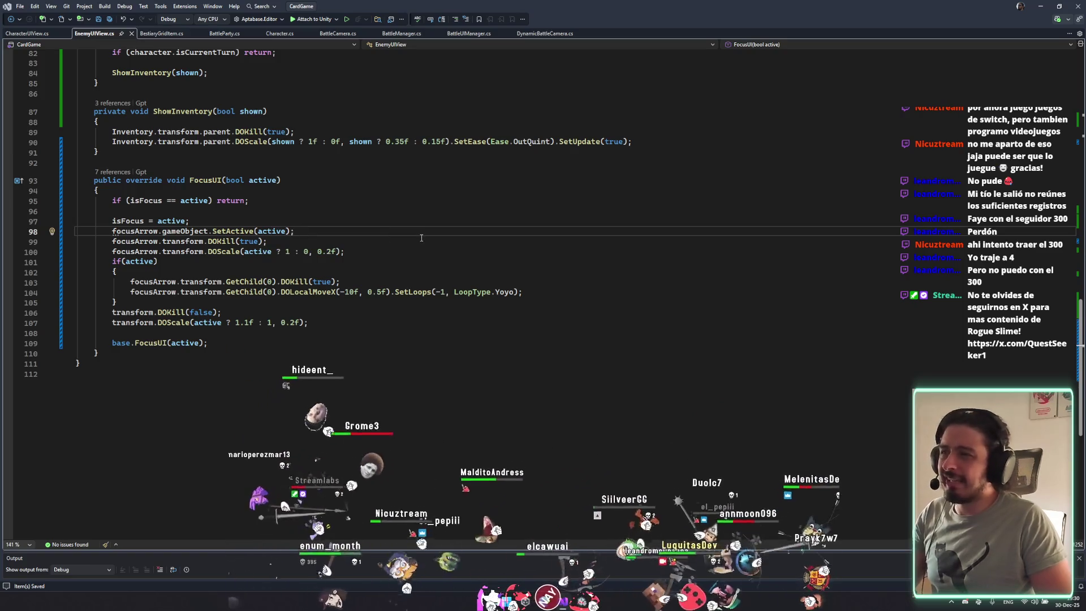
pyautogui.hotkey('ctrl', 'x')
pyautogui.press('Down')
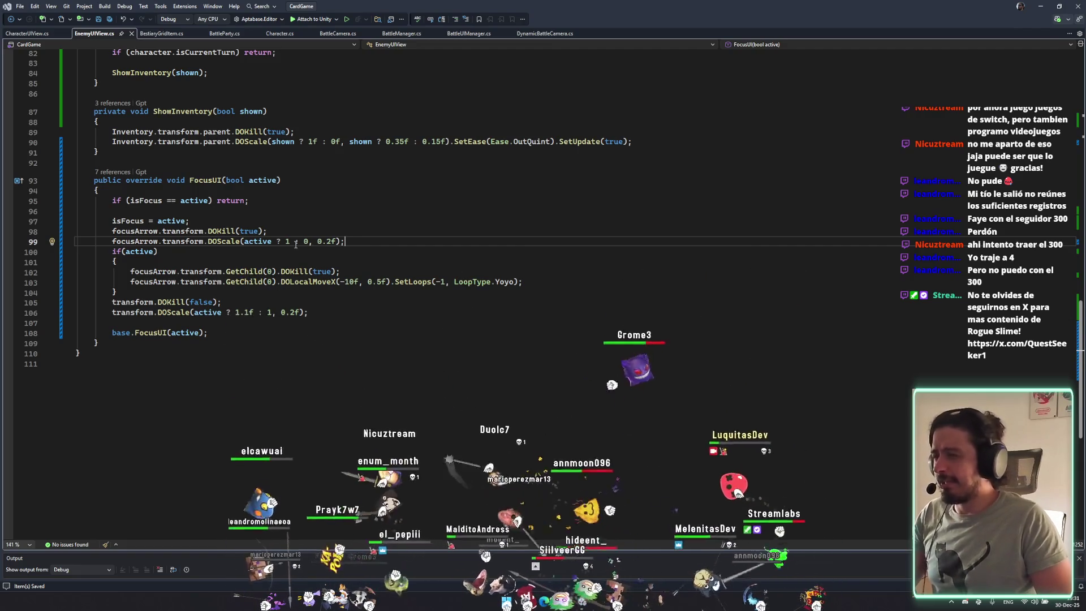
# Review the 1.1f scale tween on line 106 and leave a blank line after the if(active) block.
pyautogui.doubleClick(214, 315)
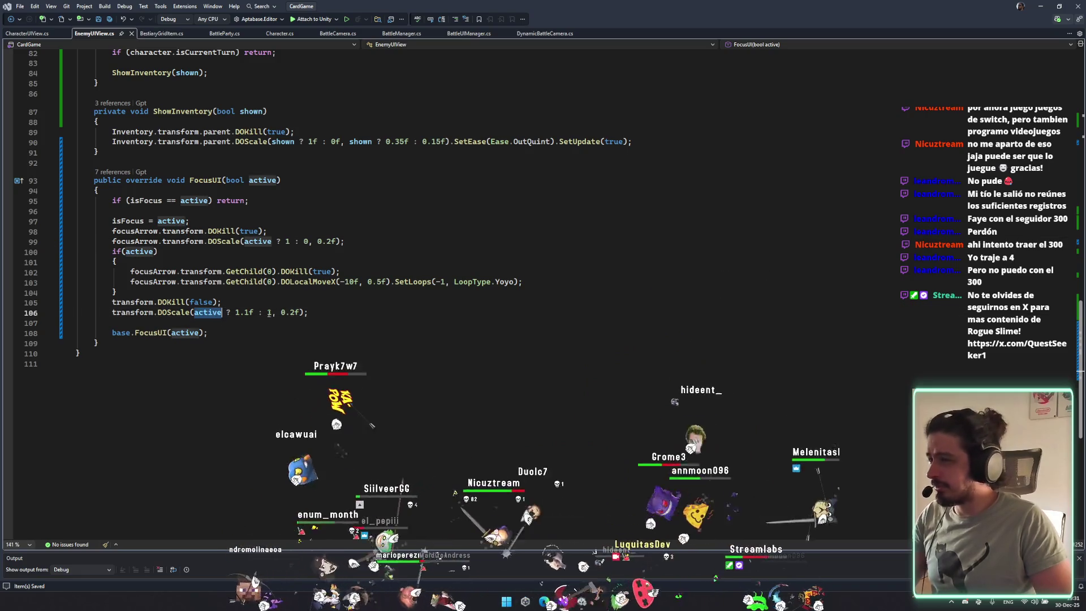
pyautogui.moveTo(234, 312); pyautogui.dragTo(251, 312)
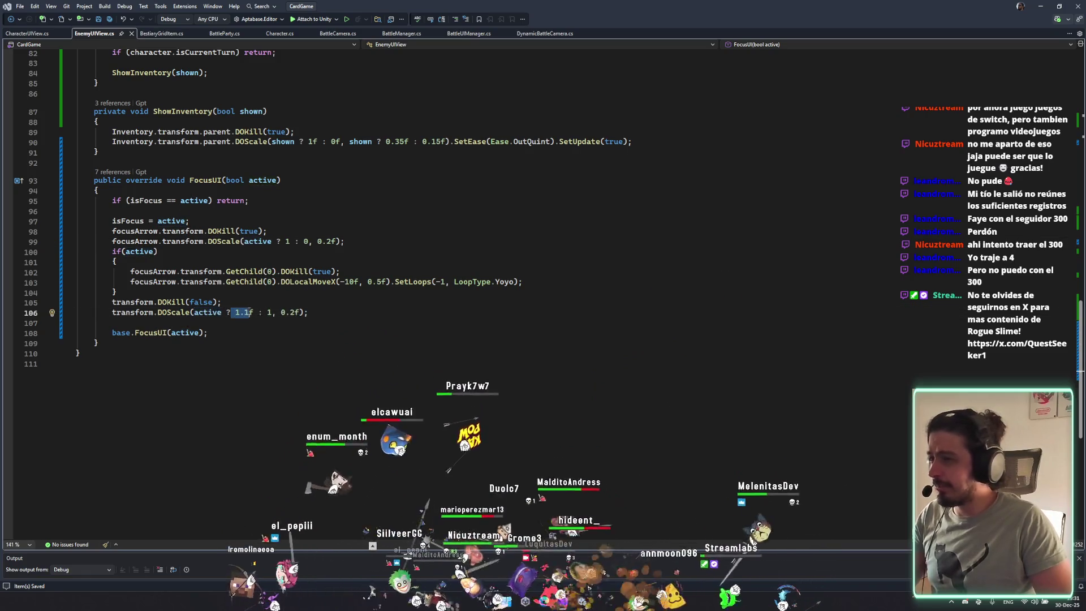
pyautogui.click(267, 320)
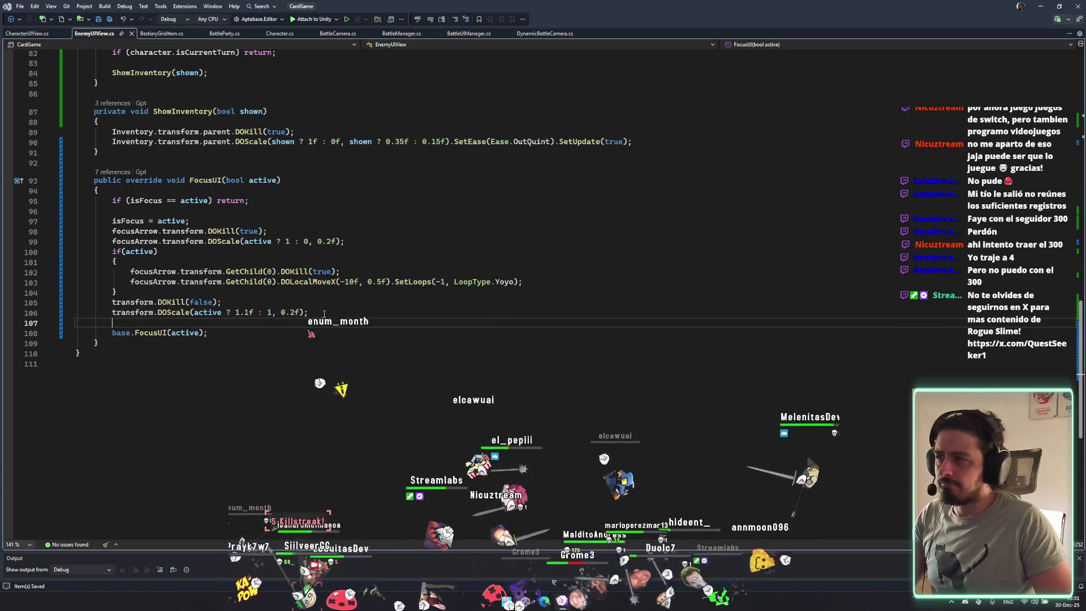
pyautogui.click(406, 310)
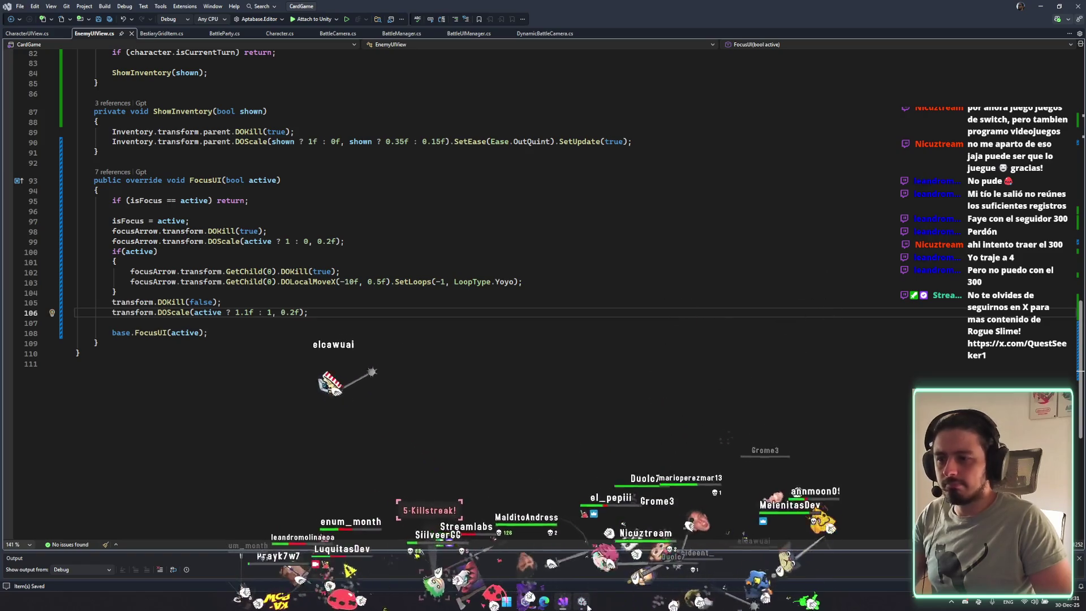
pyautogui.click(227, 281)
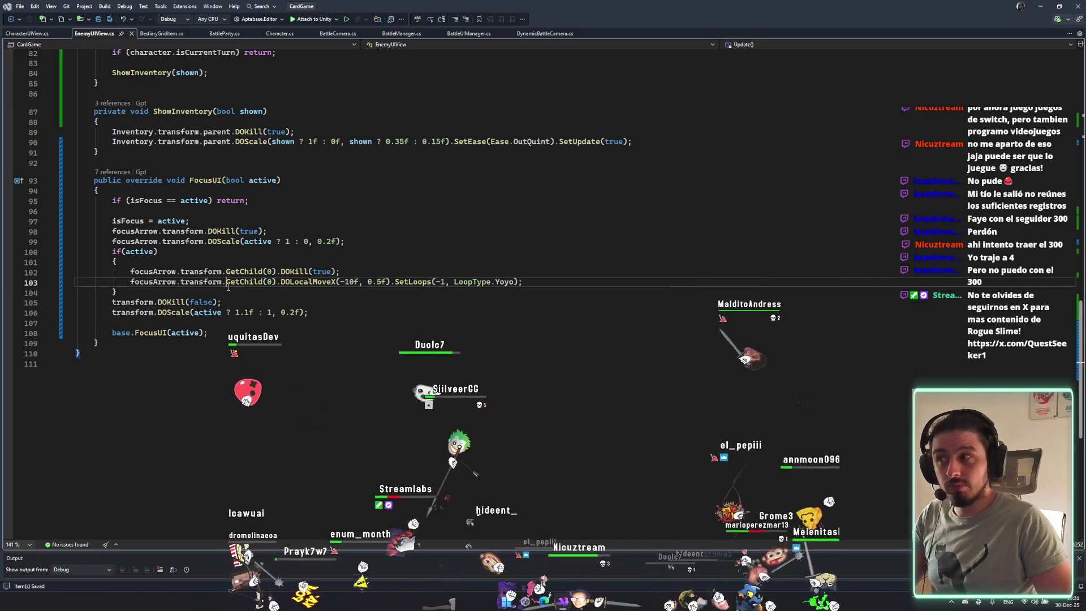
pyautogui.press('Return')
pyautogui.hotkey('ctrl', 'z')
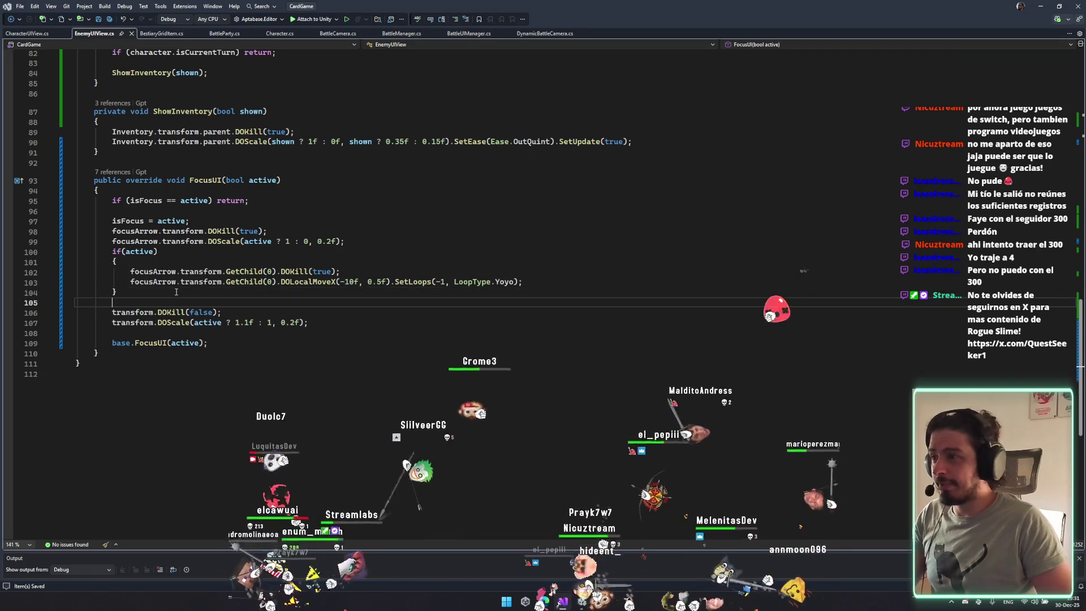
pyautogui.click(300, 322)
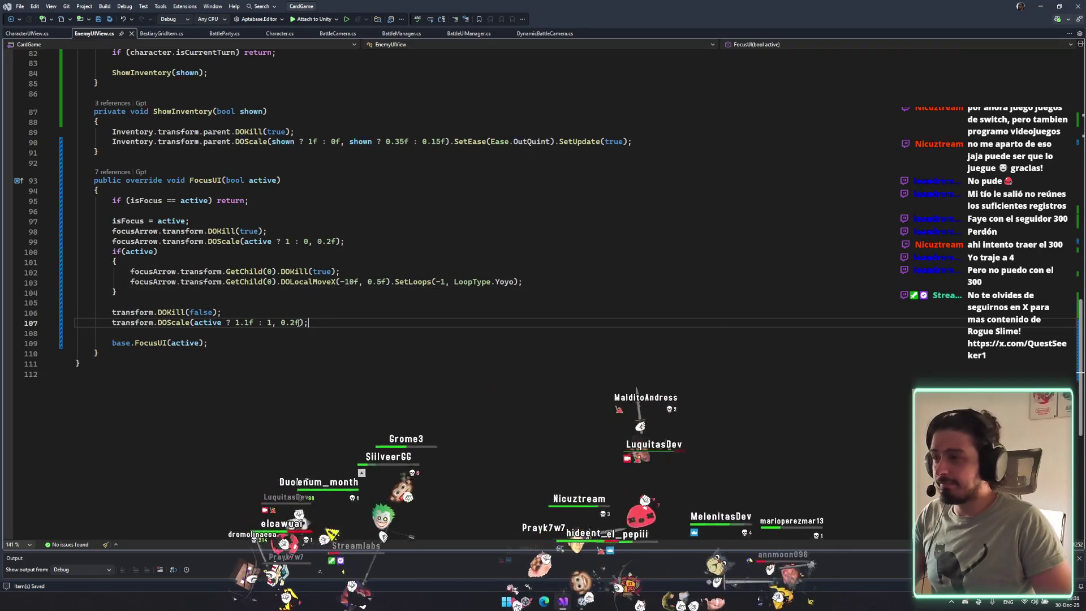
pyautogui.click(225, 322)
# Follow the FocusUI references to Setup and remove the call from its click listener.
pyautogui.click(120, 173)
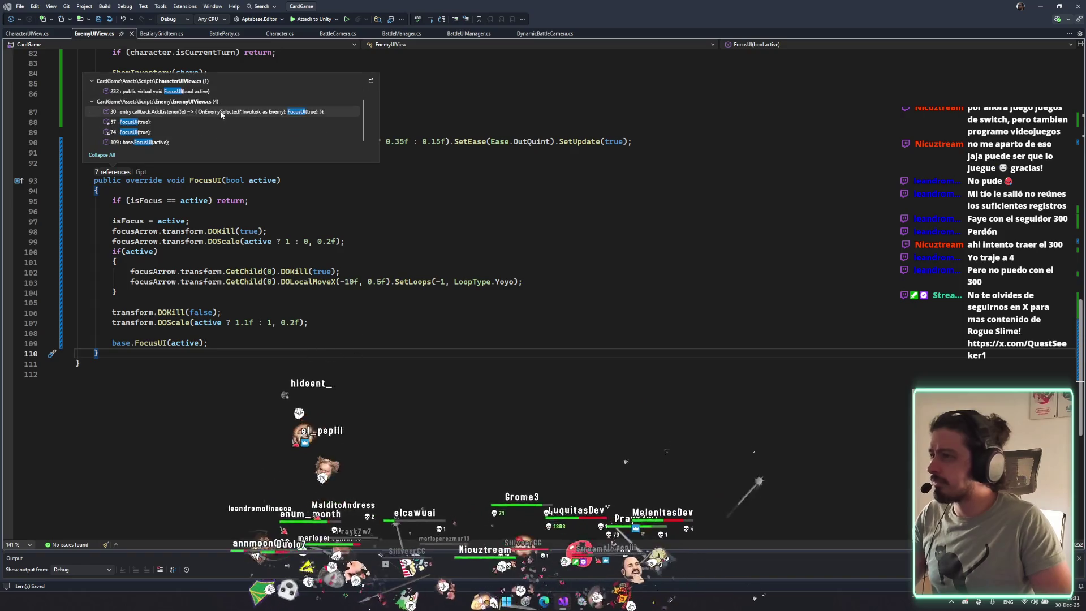
pyautogui.scroll(1, 215, 115)
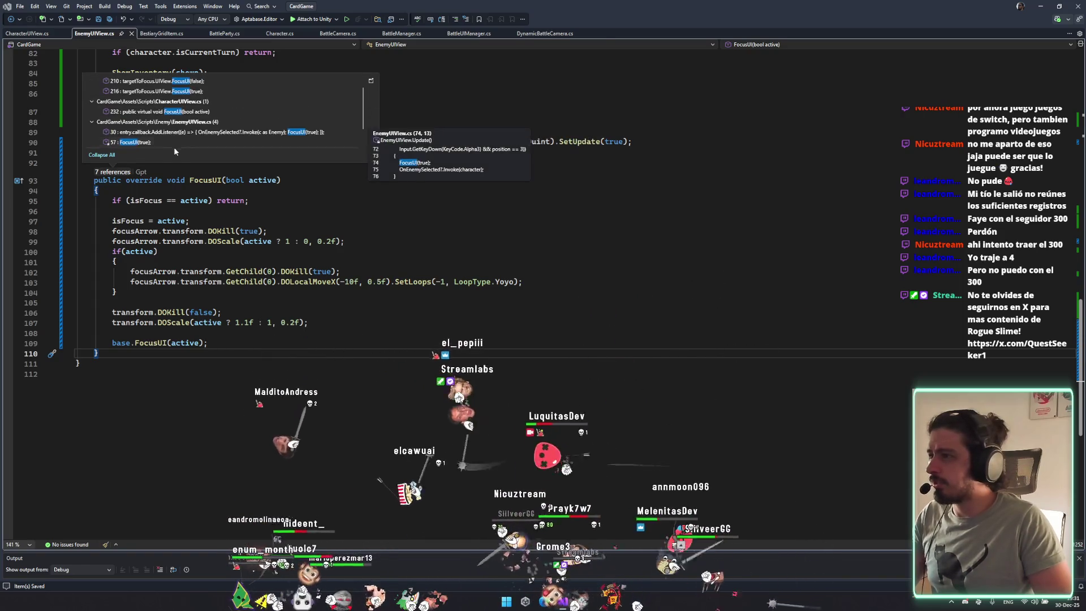
pyautogui.scroll(1, 207, 113)
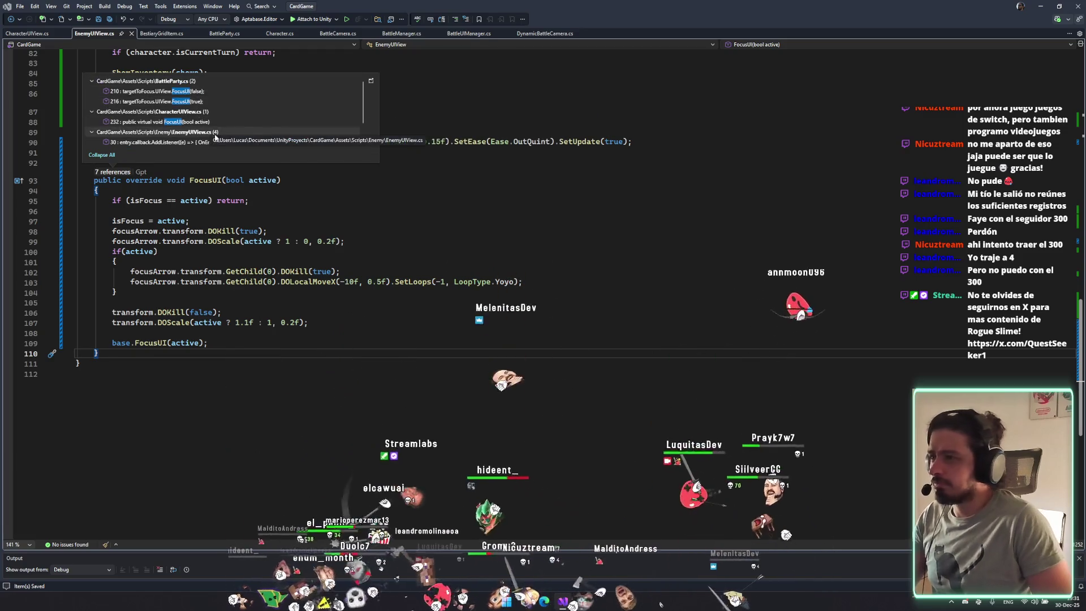
pyautogui.scroll(-2, 215, 130)
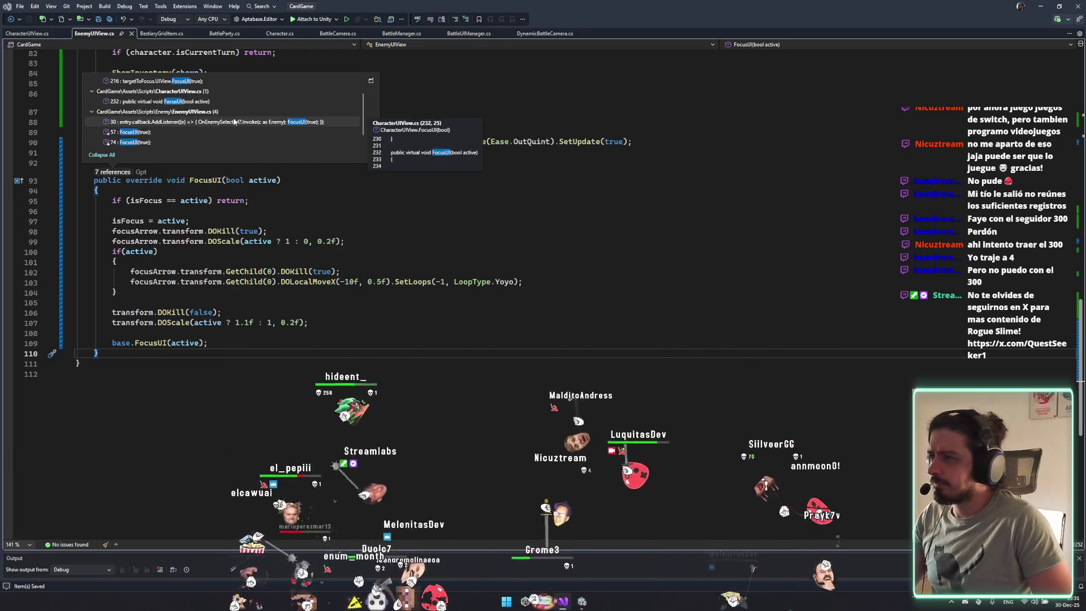
pyautogui.doubleClick(234, 125)
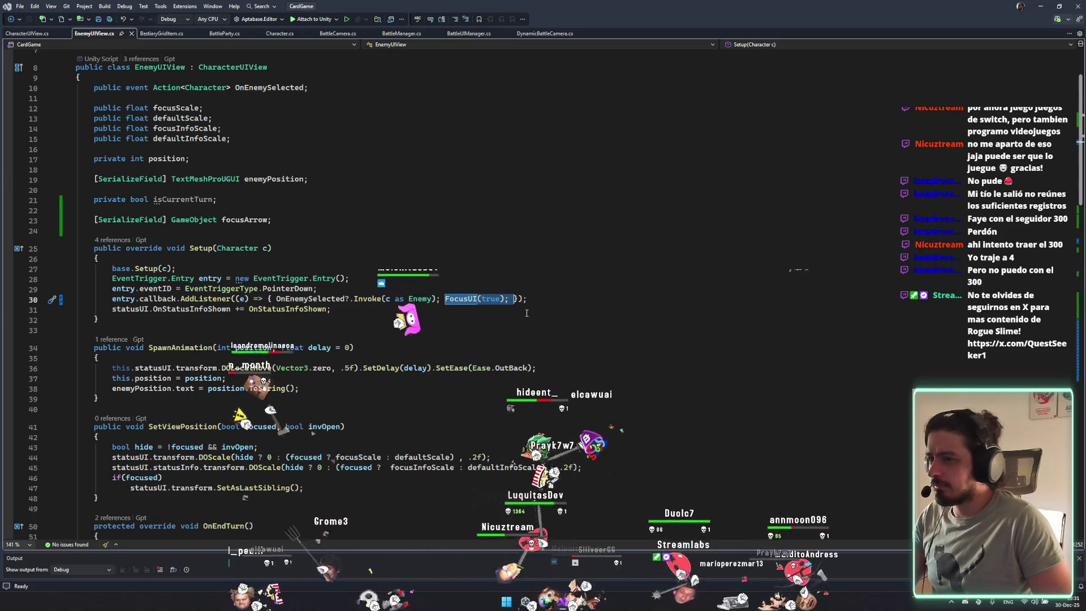
pyautogui.press('Delete')
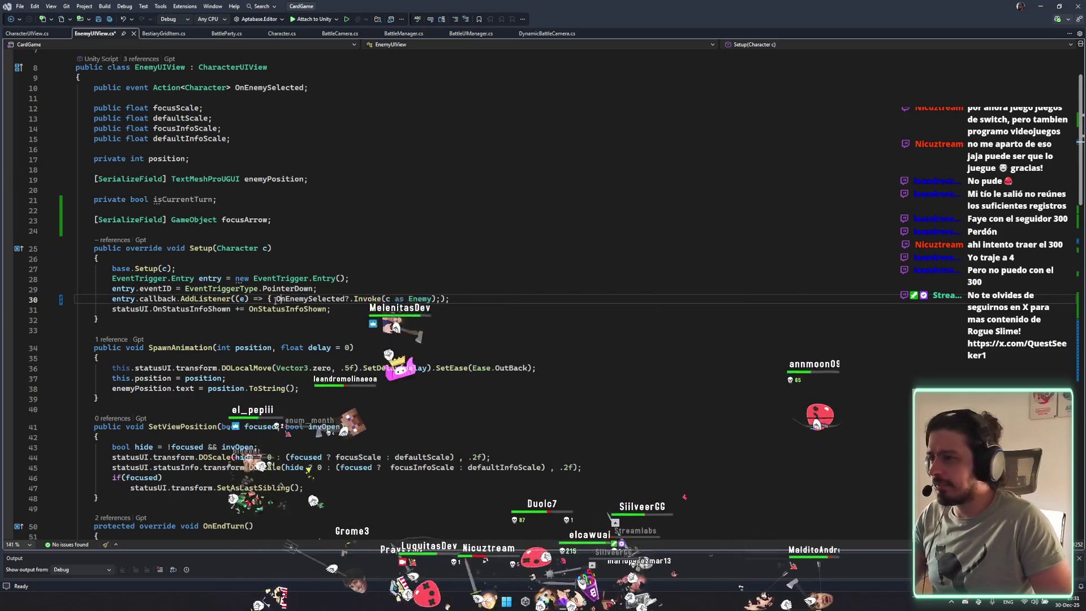
pyautogui.press('BackSpace')
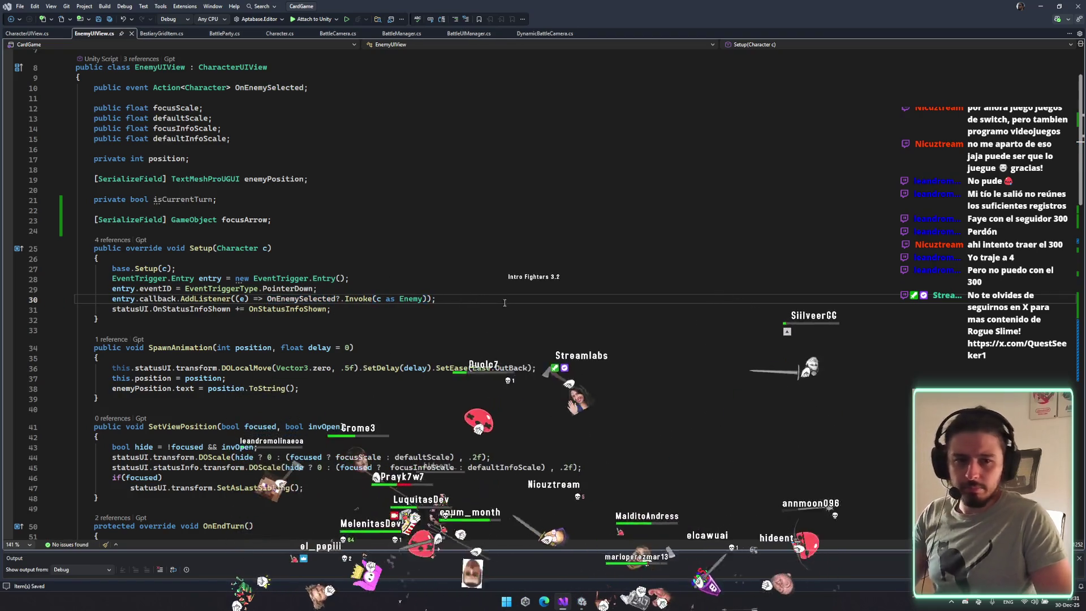
# Check the FocusUI(false) call in BattleParty, then navigate back to EnemyUIView.
pyautogui.scroll(-2, 503, 308)
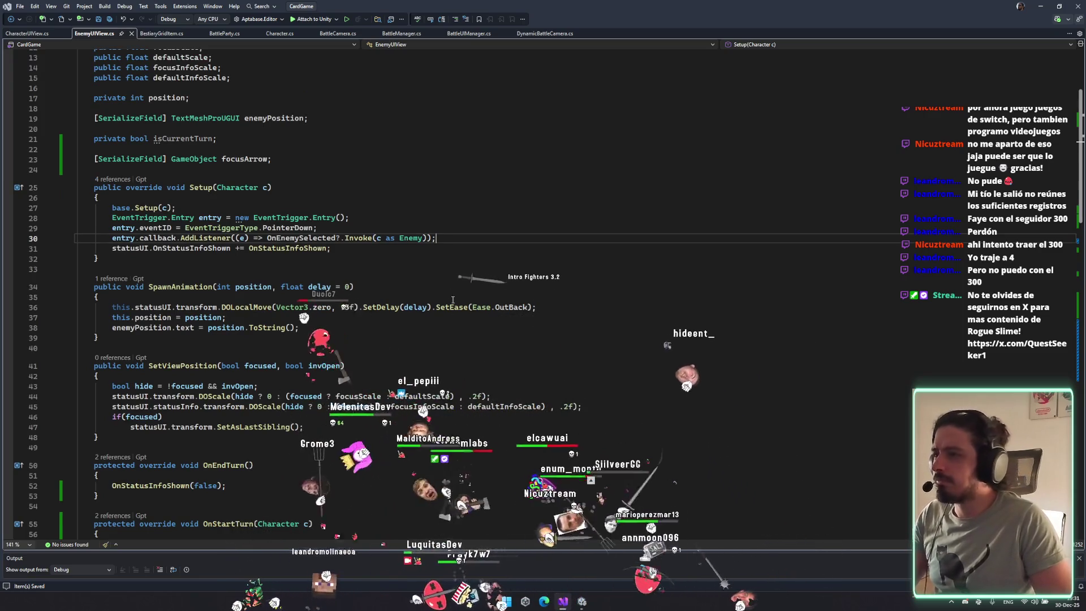
pyautogui.scroll(-4, 486, 294)
pyautogui.click(534, 283)
pyautogui.scroll(-18, 432, 316)
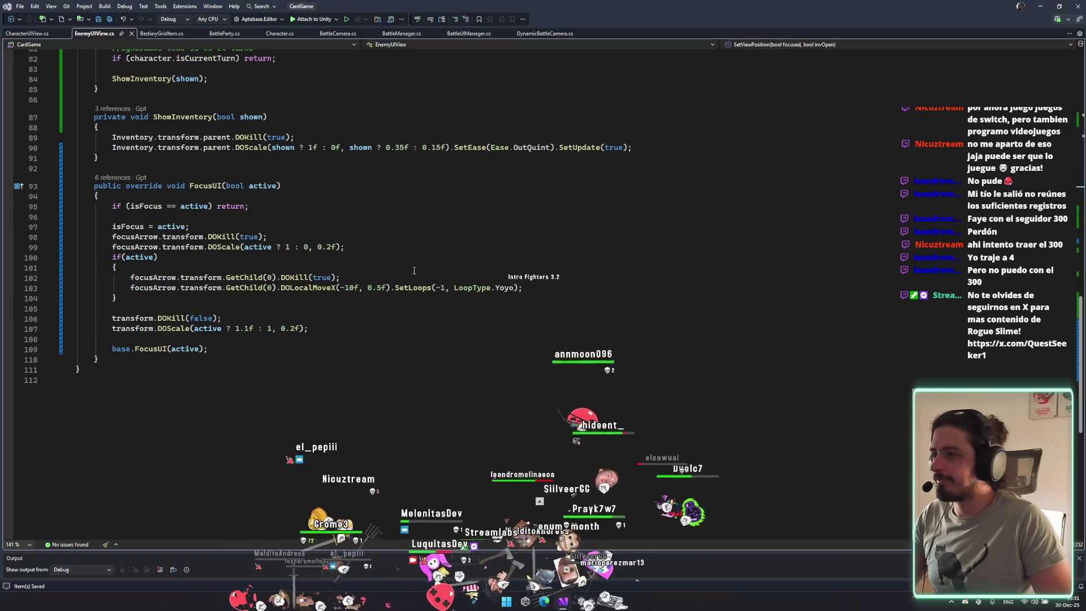
pyautogui.scroll(3, 414, 271)
pyautogui.click(111, 270)
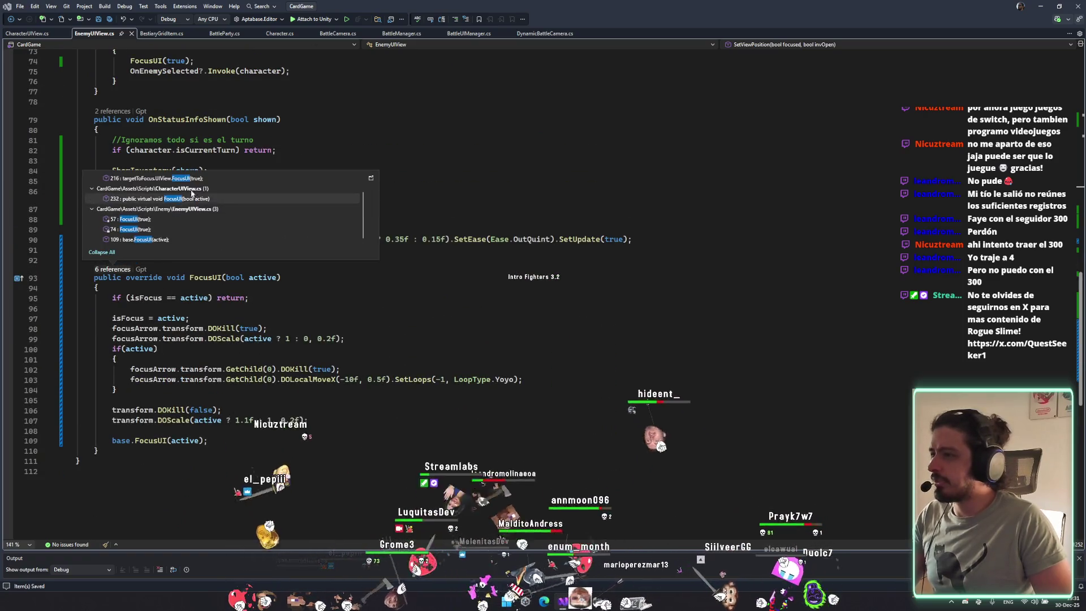
pyautogui.scroll(1, 179, 229)
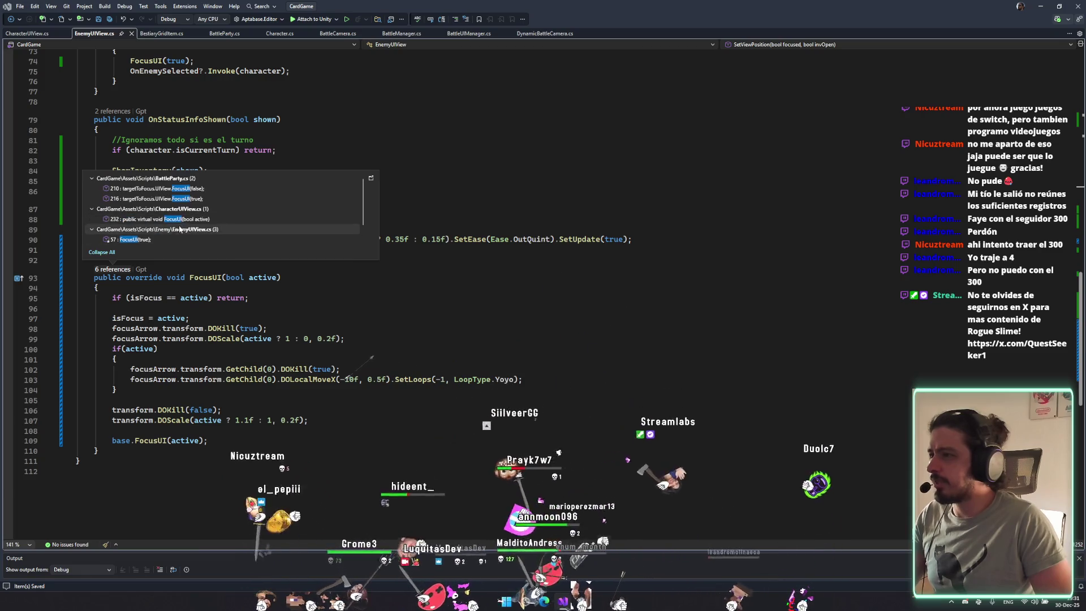
pyautogui.click(208, 189)
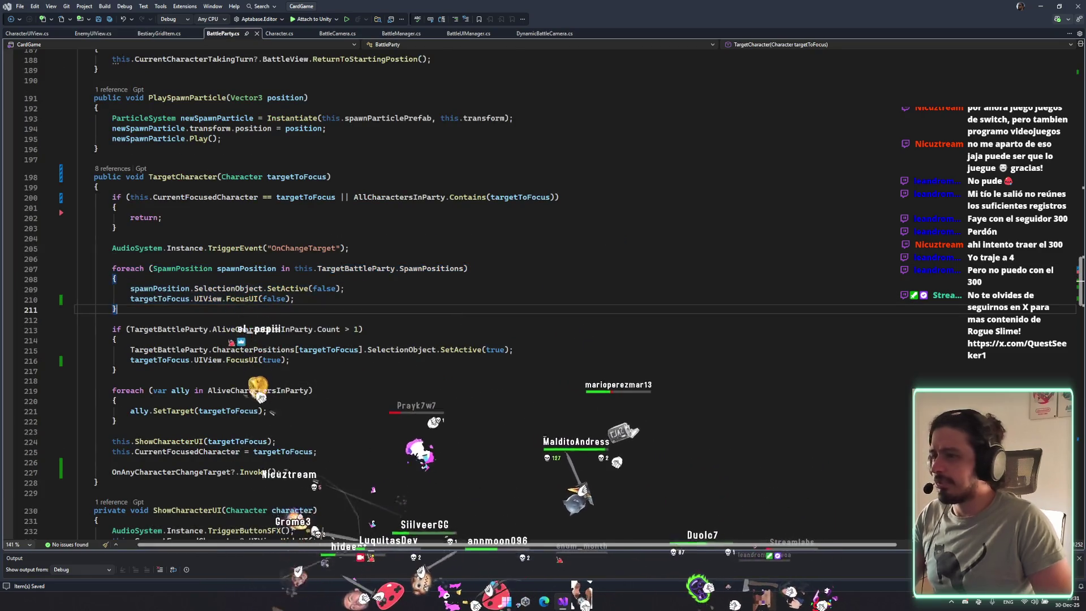
pyautogui.click(496, 250)
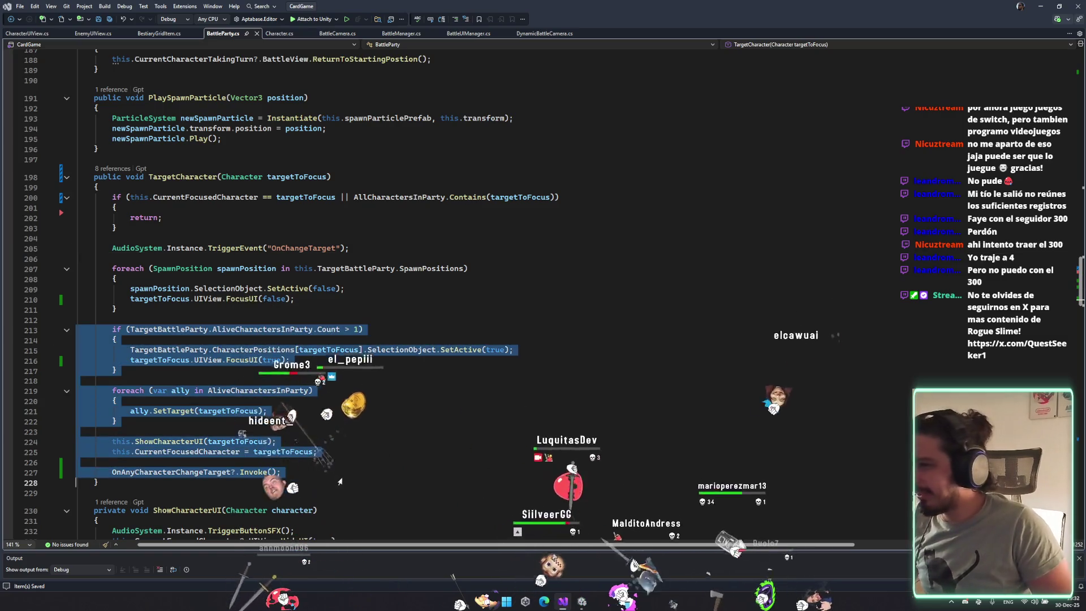
pyautogui.hotkey('ctrl', '-')
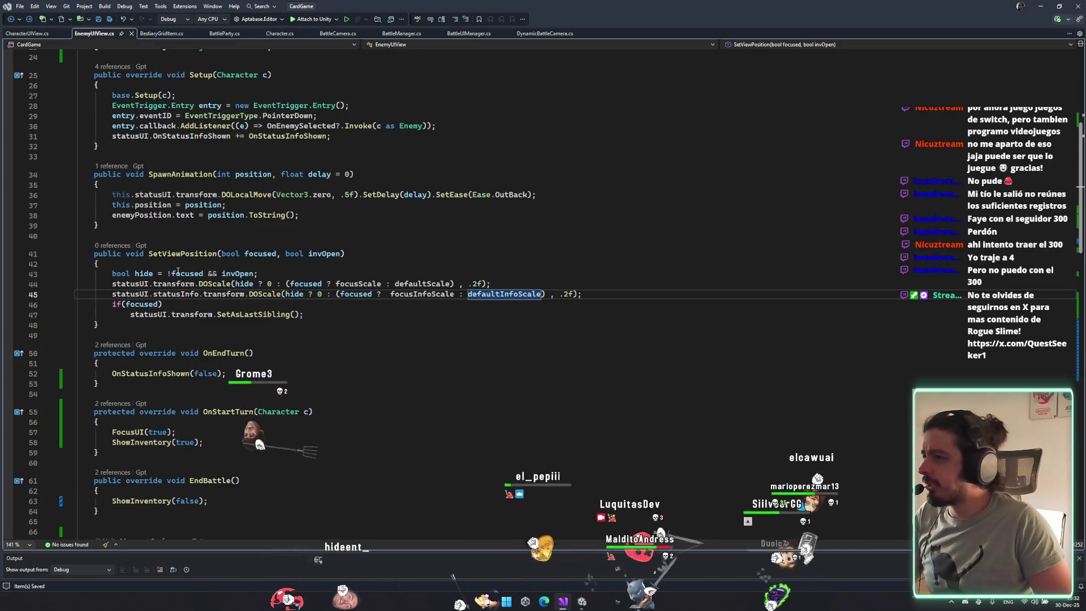
pyautogui.scroll(-20, 178, 272)
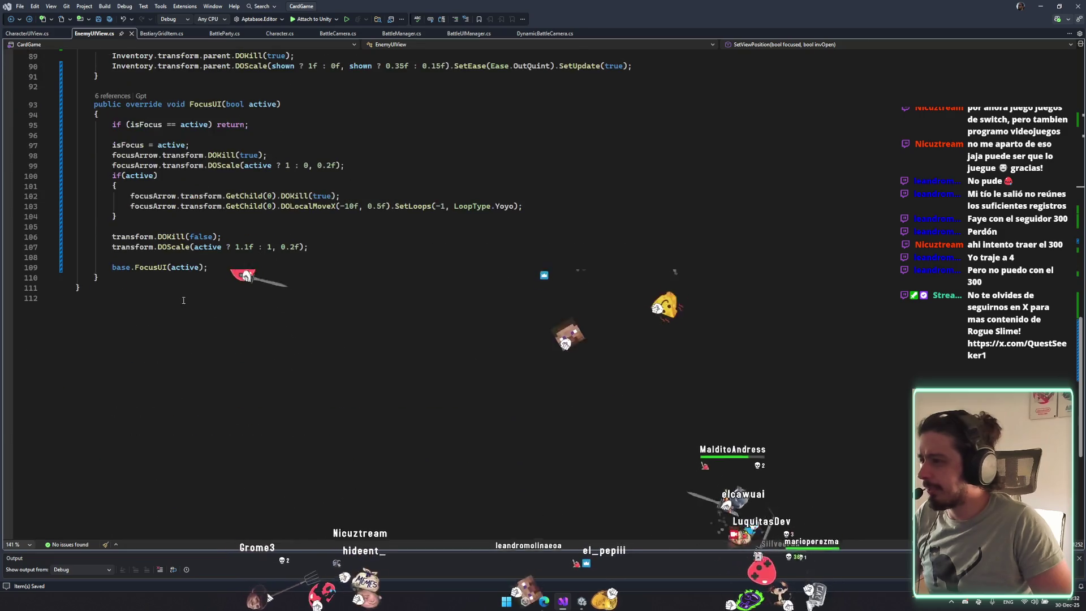
# Delete the FocusUI(true); line from OnStartTurn.
pyautogui.click(111, 99)
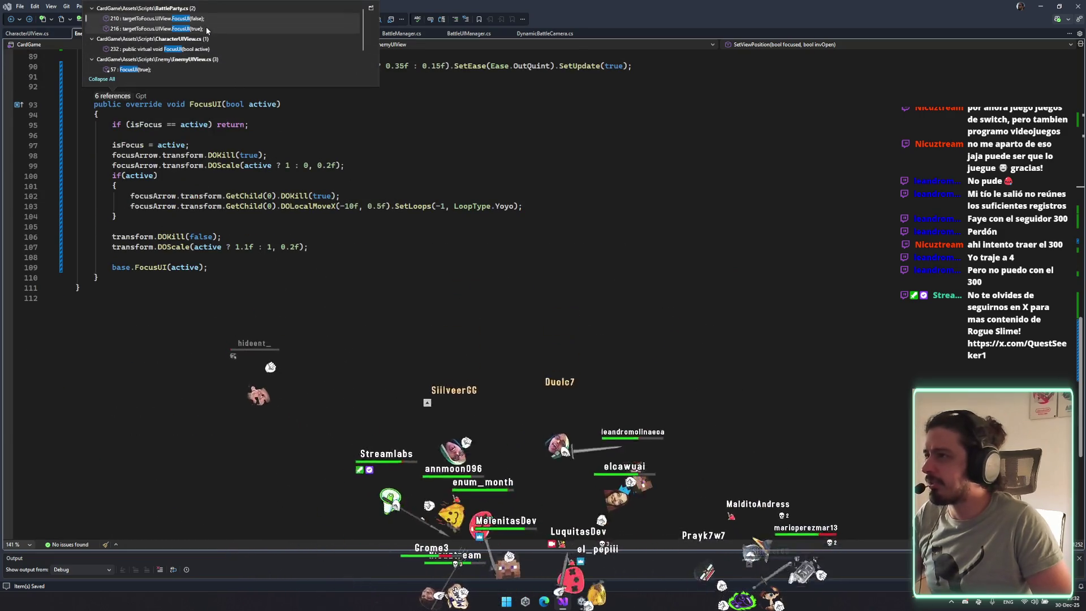
pyautogui.scroll(-1, 181, 45)
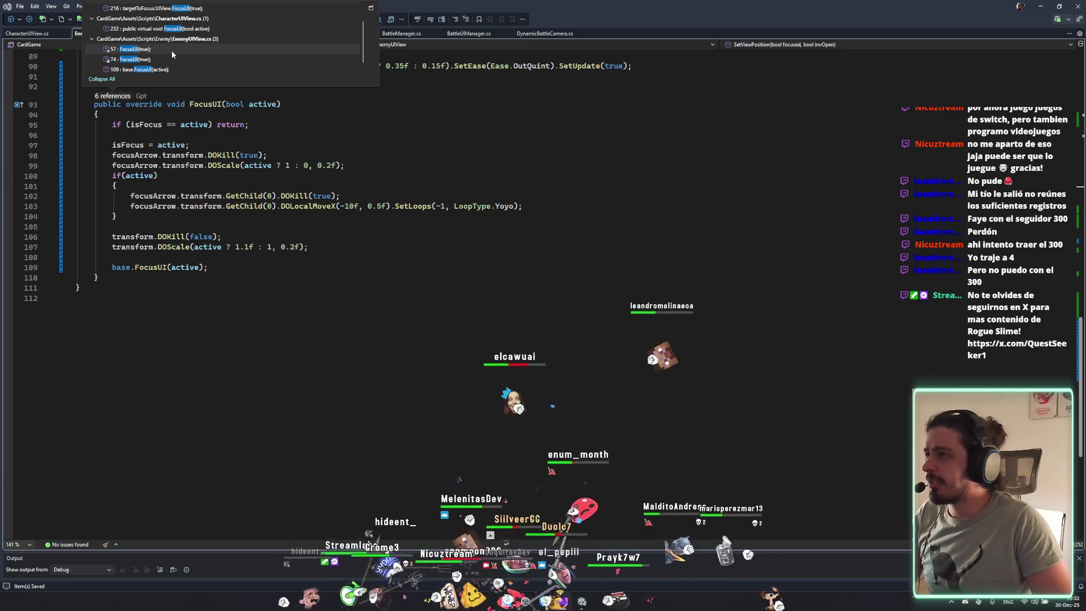
pyautogui.doubleClick(170, 49)
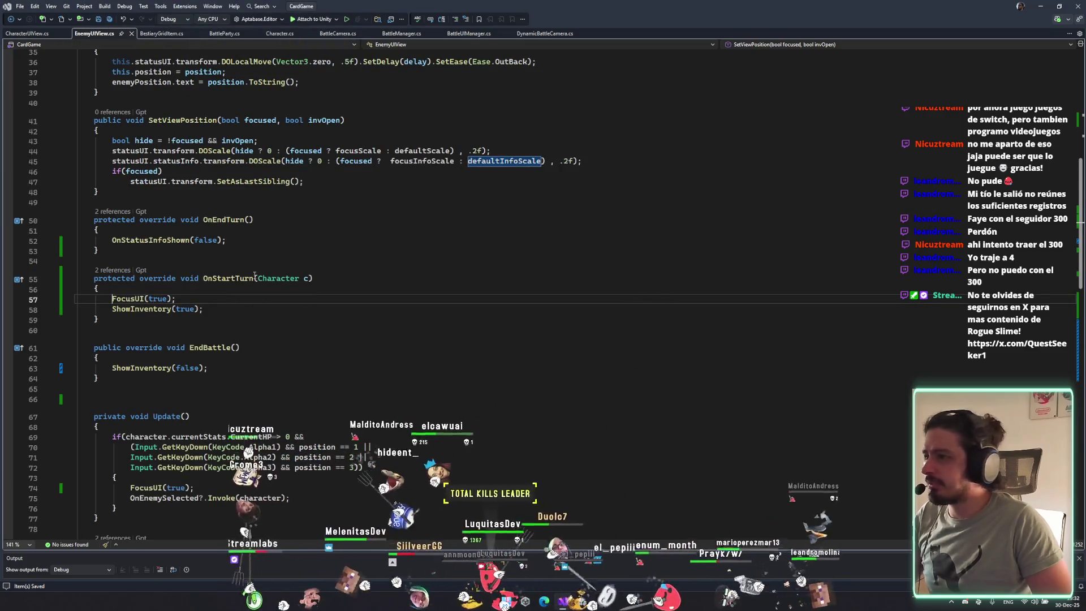
pyautogui.hotkey('ctrl', 'x')
pyautogui.scroll(8, 232, 317)
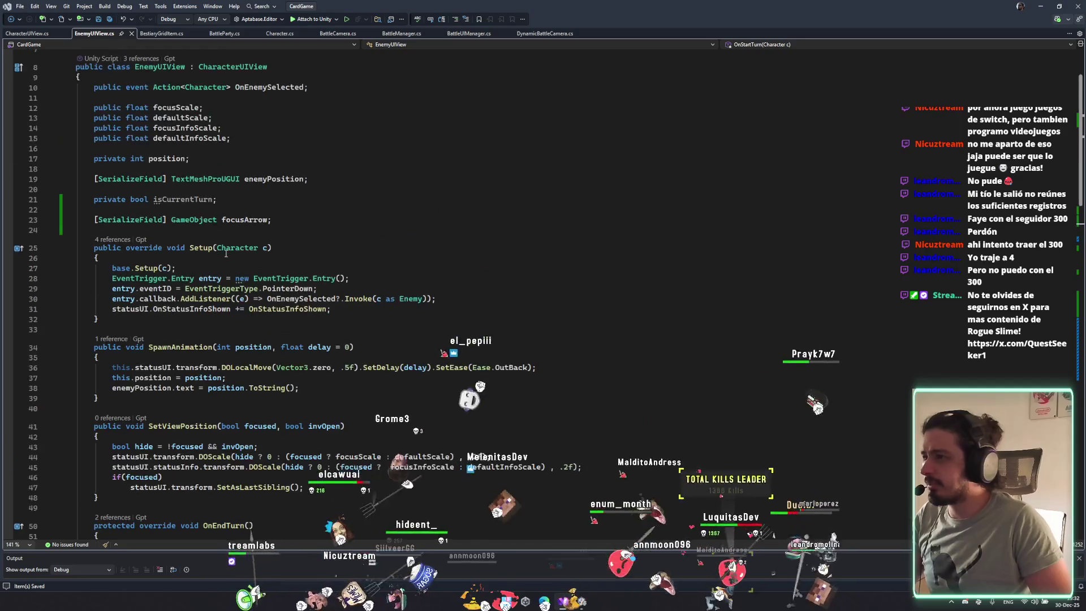
pyautogui.scroll(-10, 221, 341)
pyautogui.scroll(-7, 157, 394)
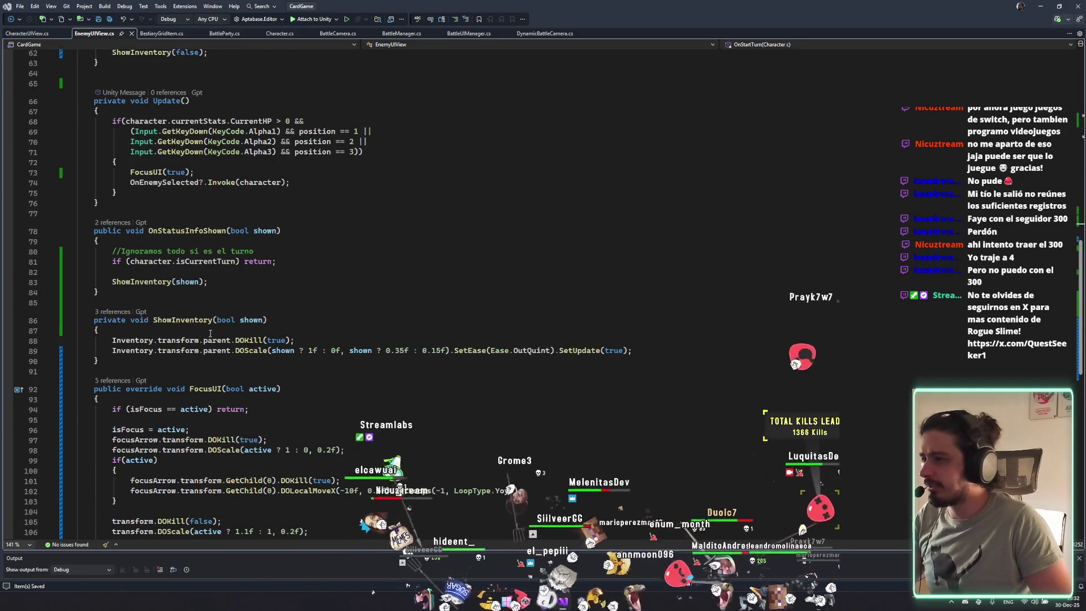
pyautogui.scroll(-3, 205, 286)
# Review the remaining FocusUI references, including base.FocusUI, and switch back to Unity.
pyautogui.click(113, 289)
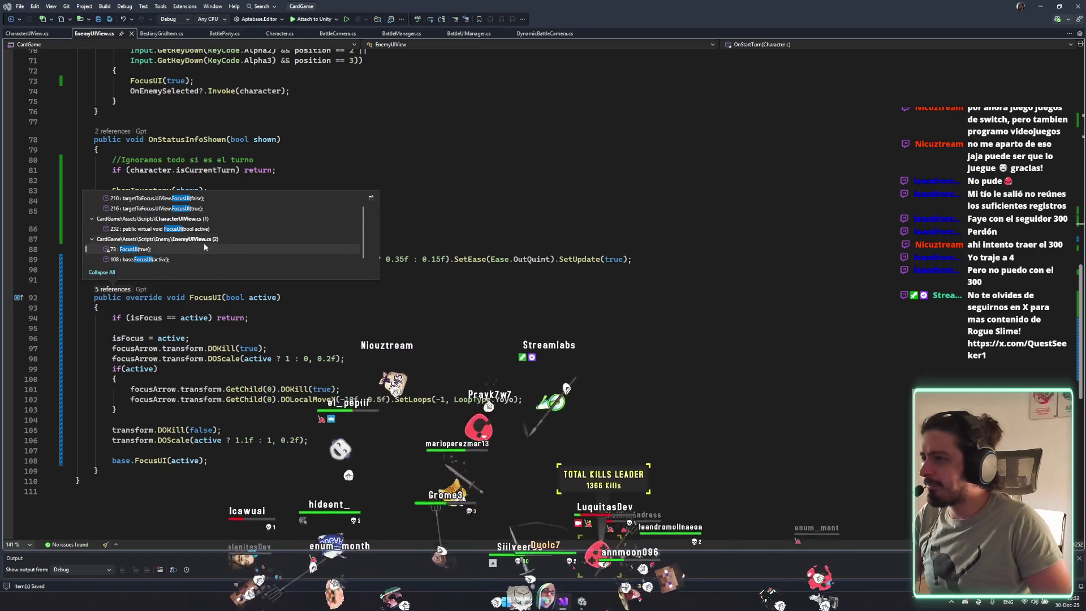
pyautogui.click(146, 259)
pyautogui.click(266, 290)
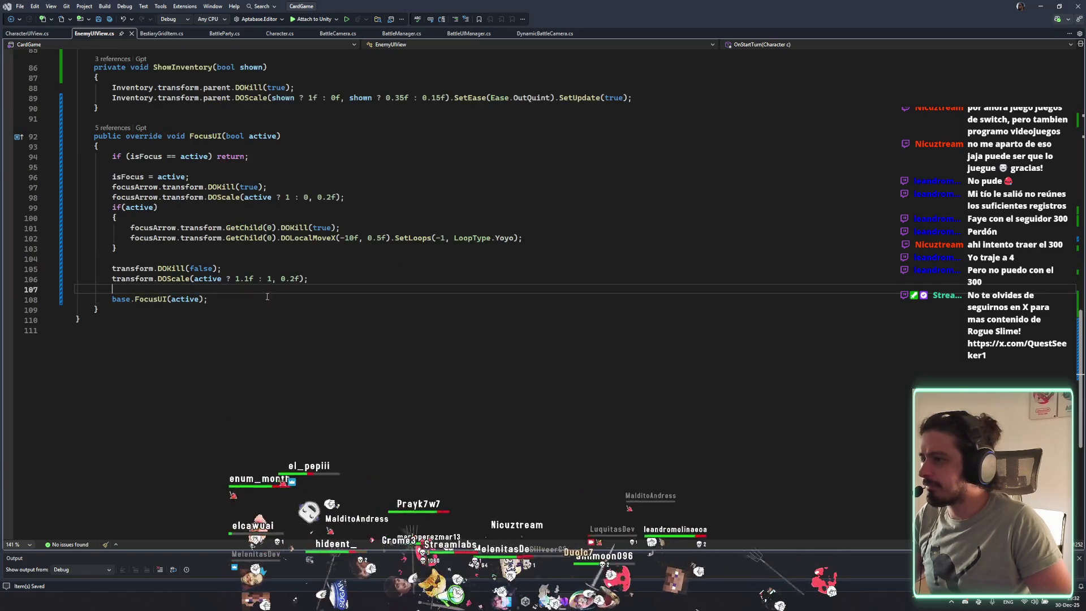
pyautogui.click(113, 129)
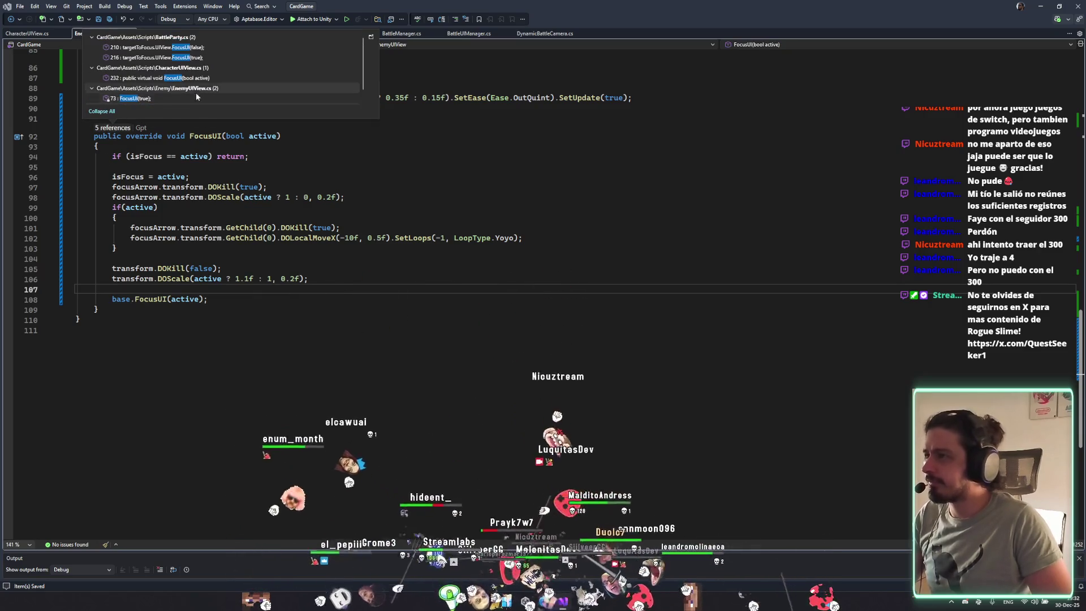
pyautogui.click(311, 141)
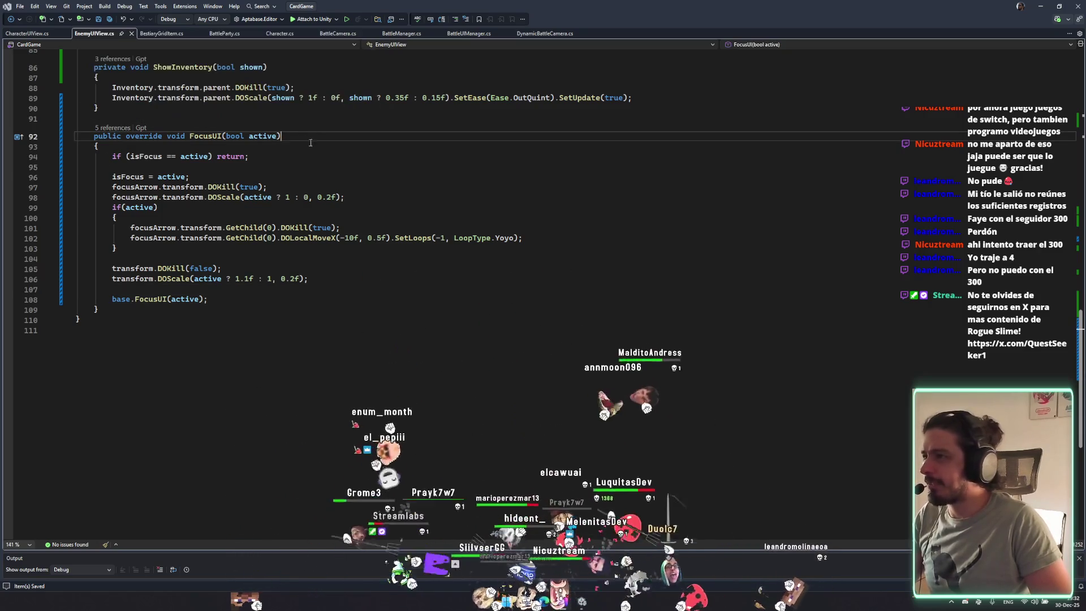
pyautogui.click(582, 602)
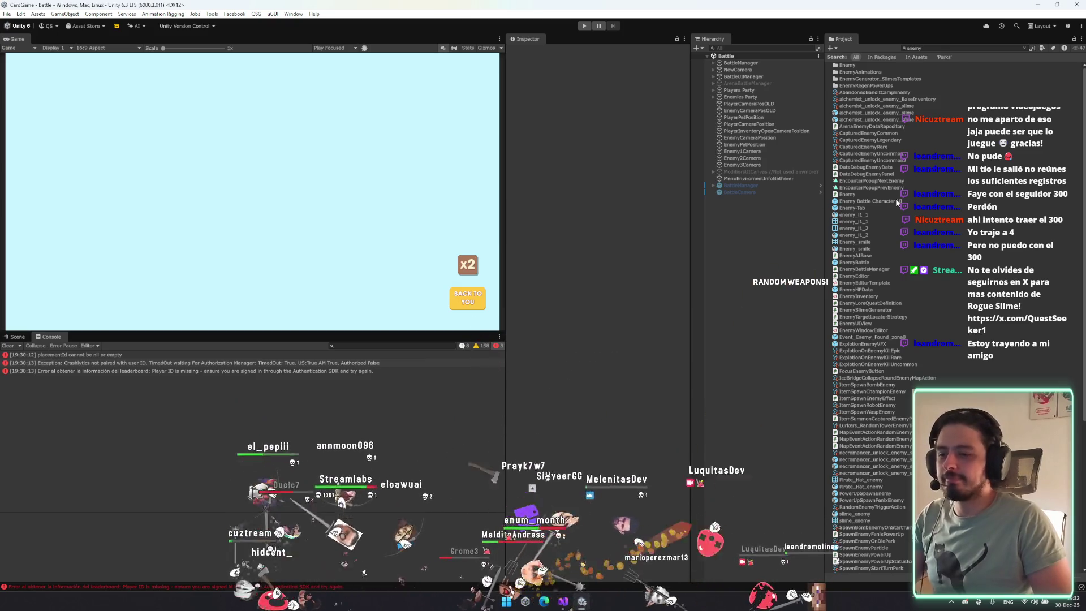
# Open the Enemy Battle Character UI prefab, inspect FocusArrow's transform, then deselect it.
pyautogui.doubleClick(897, 201)
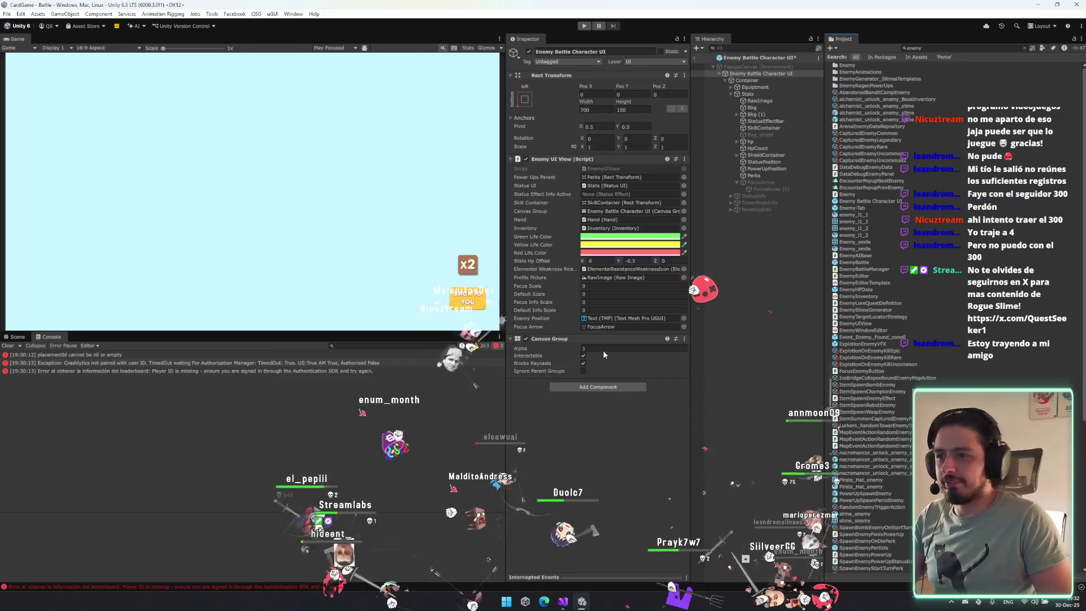
pyautogui.click(755, 183)
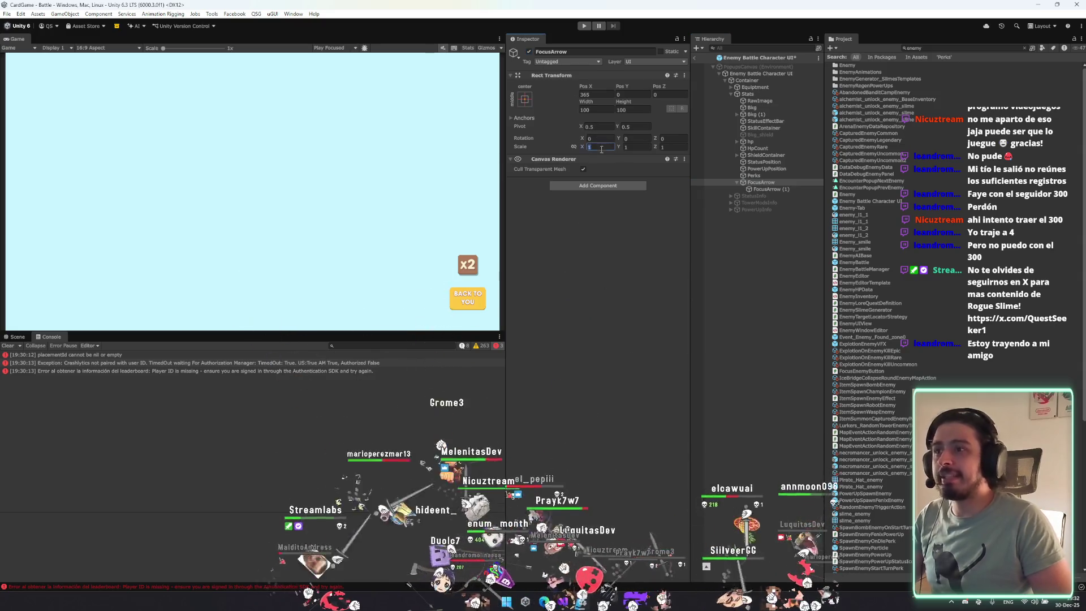
pyautogui.click(726, 39)
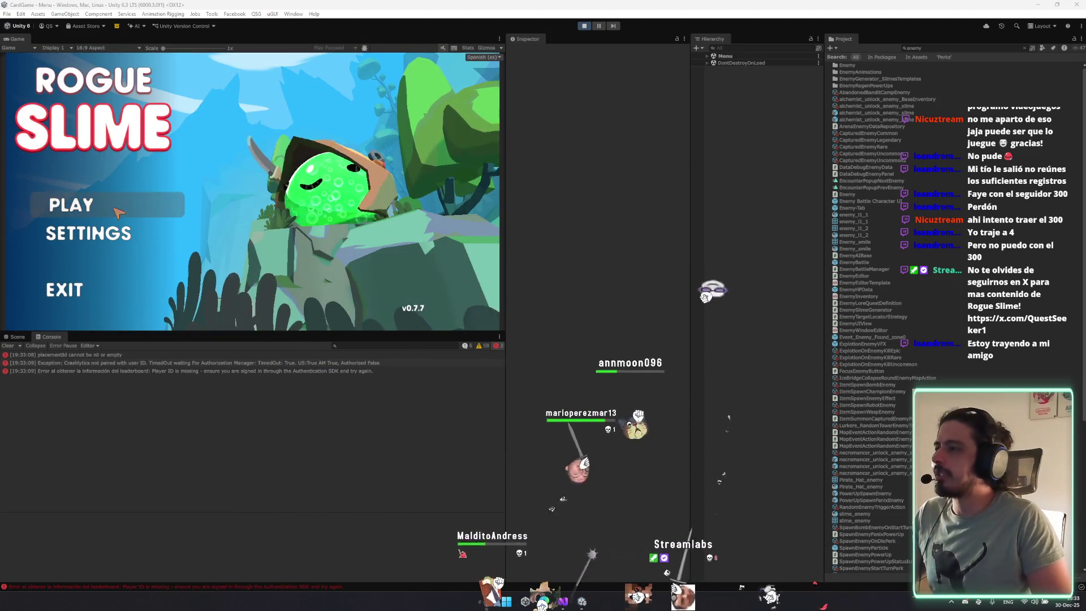
# Go through PLAY, CONTINUAR and PELEAR to start the fight against OOGLY.
pyautogui.click(117, 209)
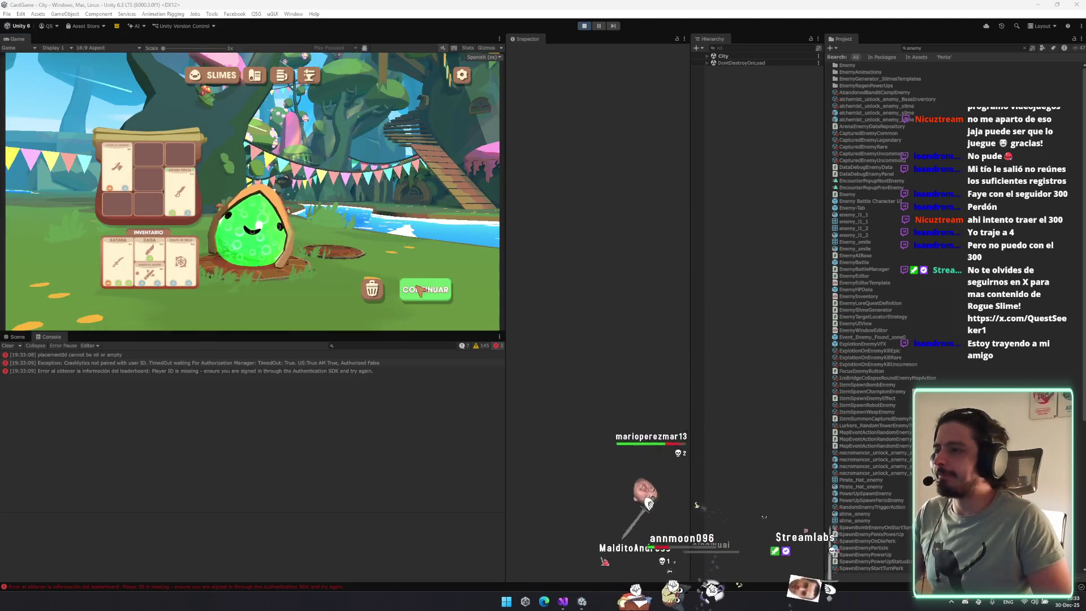
pyautogui.click(419, 290)
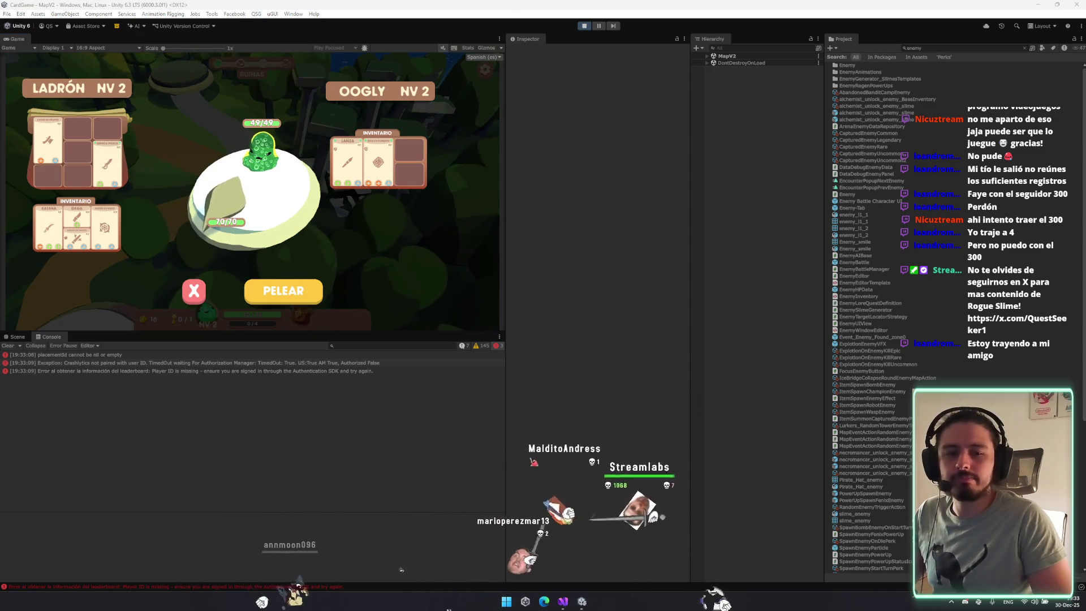
pyautogui.click(294, 290)
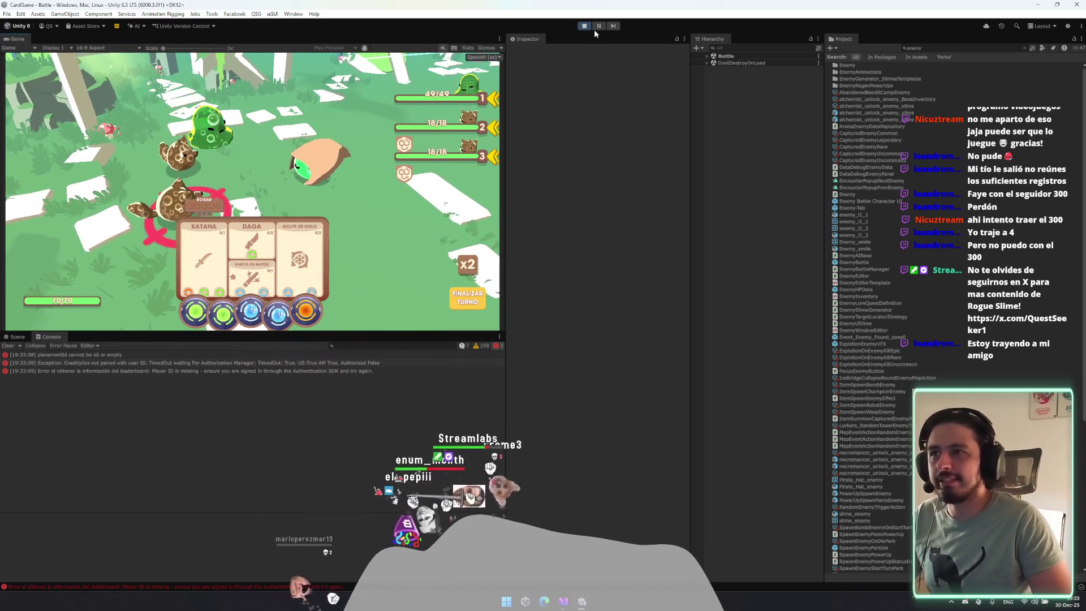
pyautogui.hotkey('alt', 'Tab')
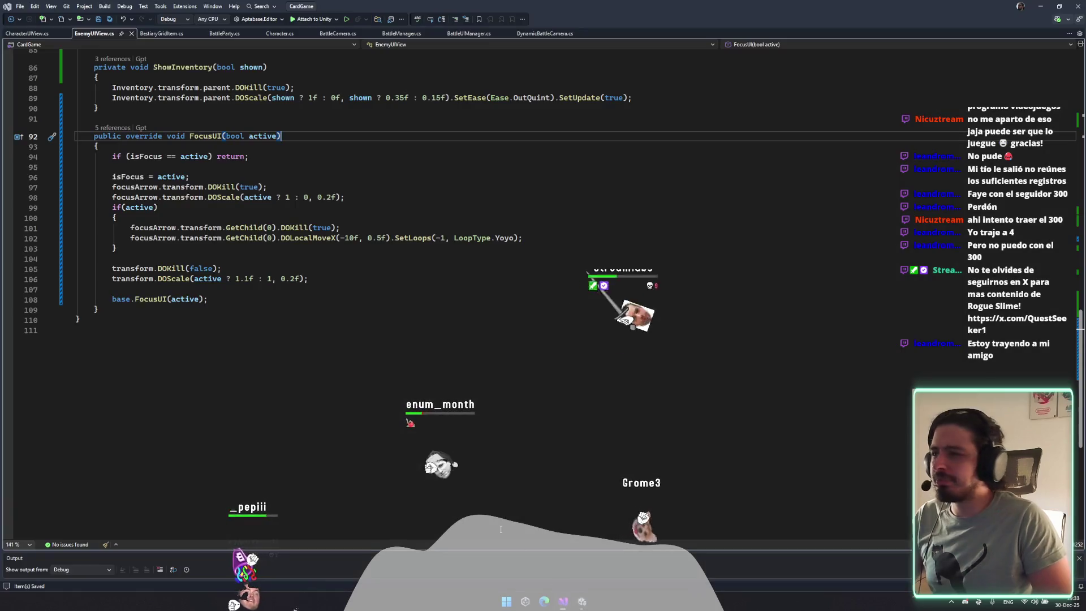
pyautogui.click(112, 128)
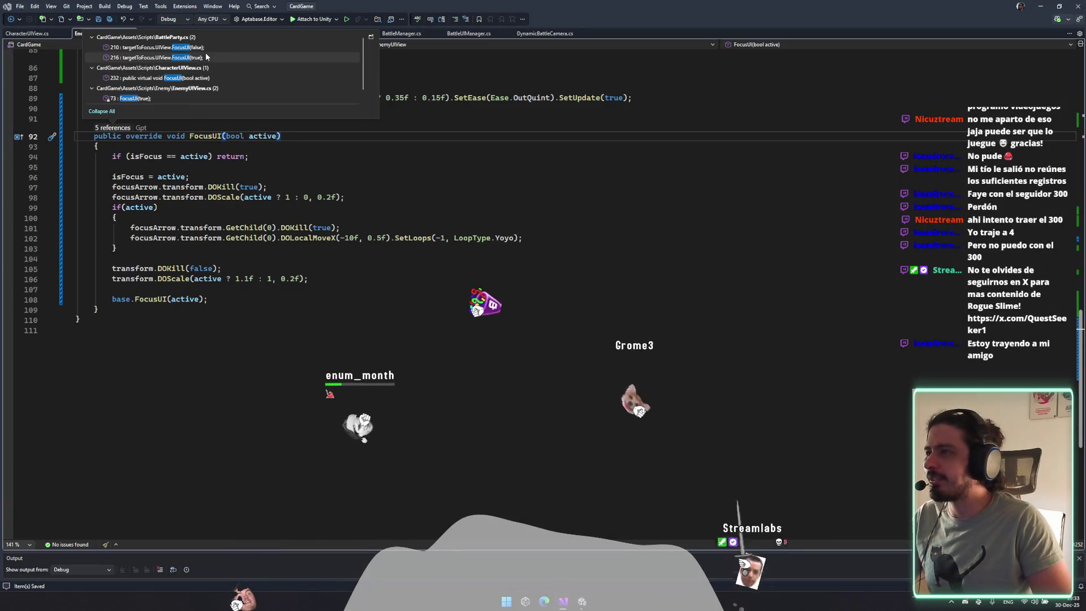
pyautogui.doubleClick(153, 47)
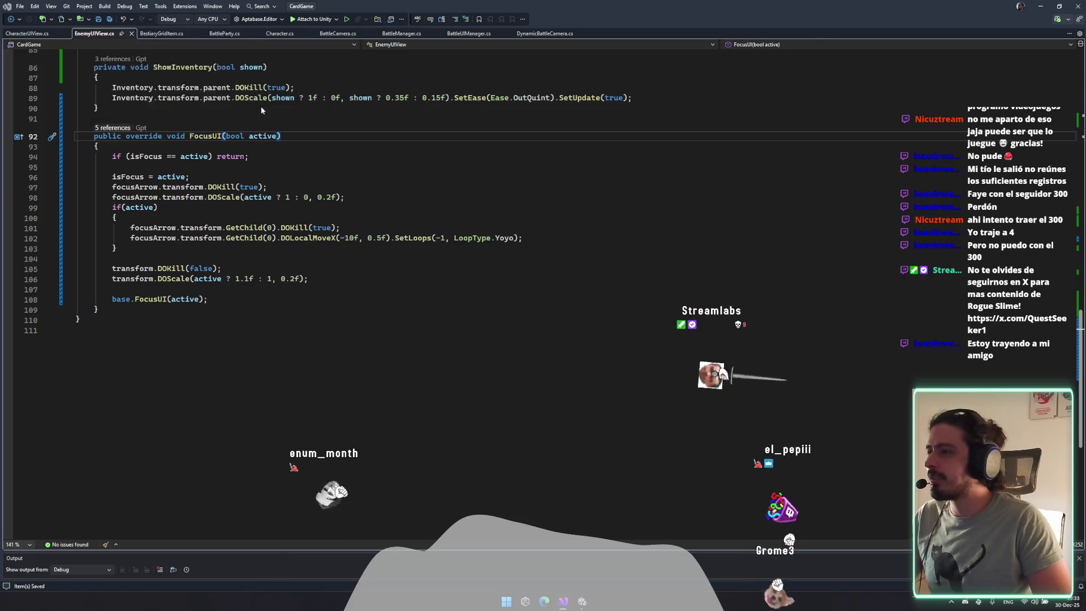
pyautogui.click(159, 288)
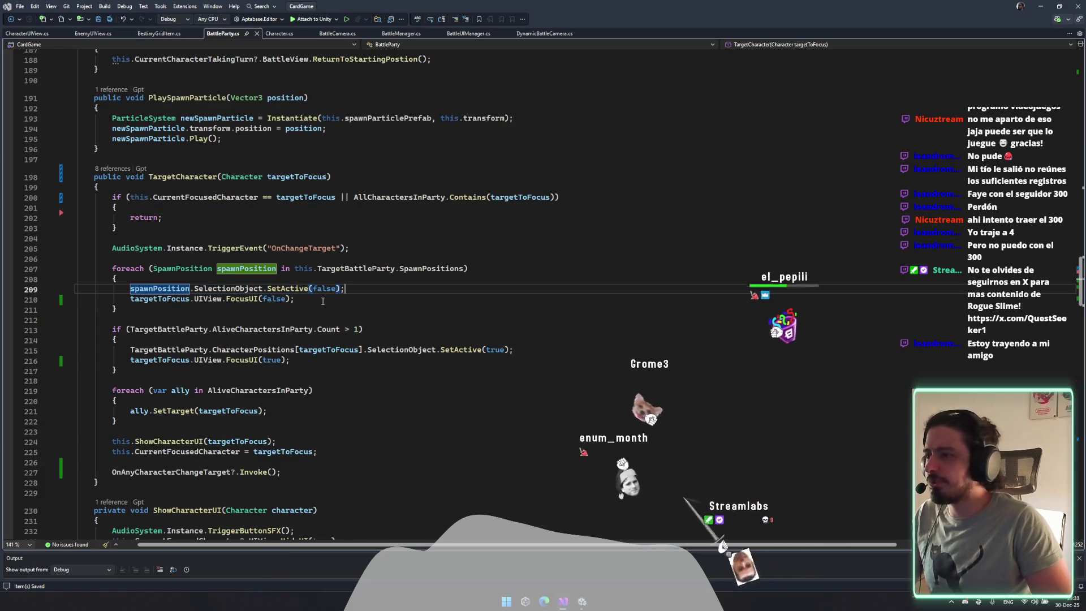
pyautogui.doubleClick(164, 299)
pyautogui.doubleClick(384, 269)
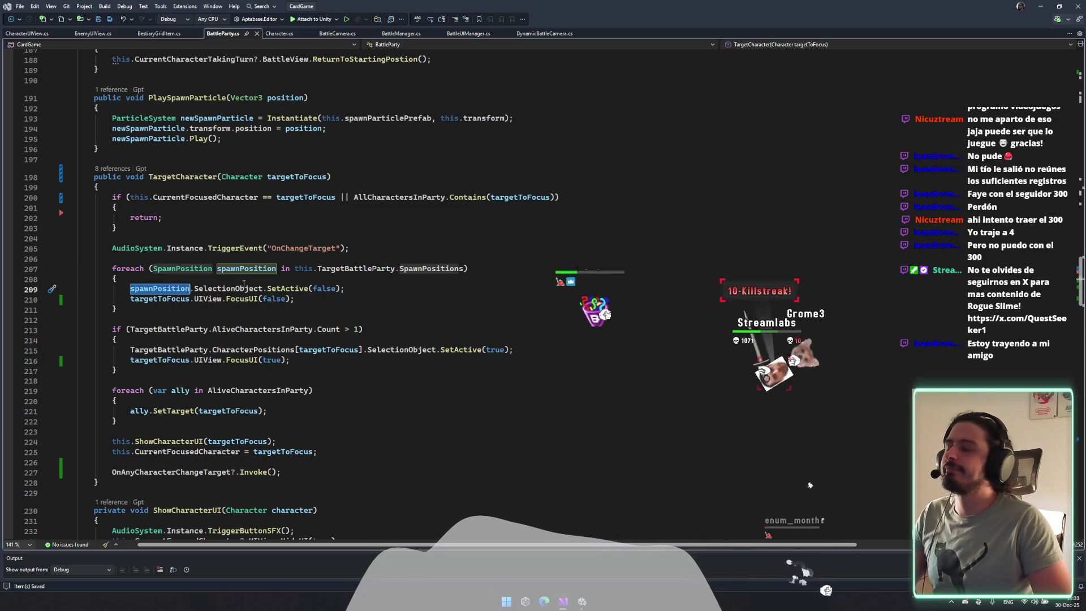
pyautogui.click(154, 289)
pyautogui.doubleClick(147, 298)
pyautogui.write('spawnPosition.chara')
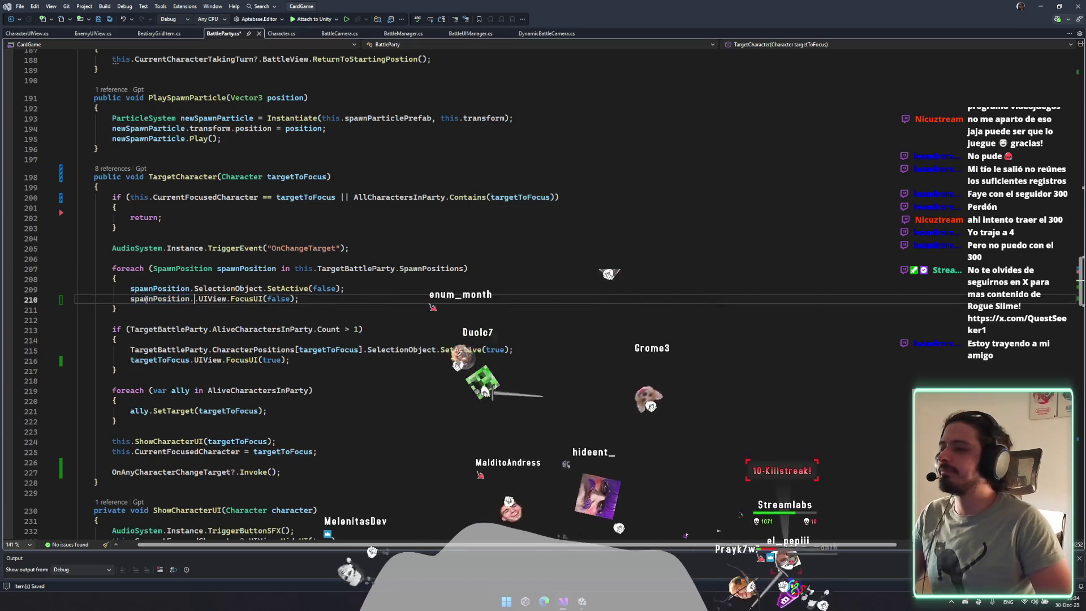
pyautogui.hotkey('ctrl', 'BackSpace')
pyautogui.hotkey('ctrl', 'BackSpace')
pyautogui.hotkey('ctrl', 'BackSpace')
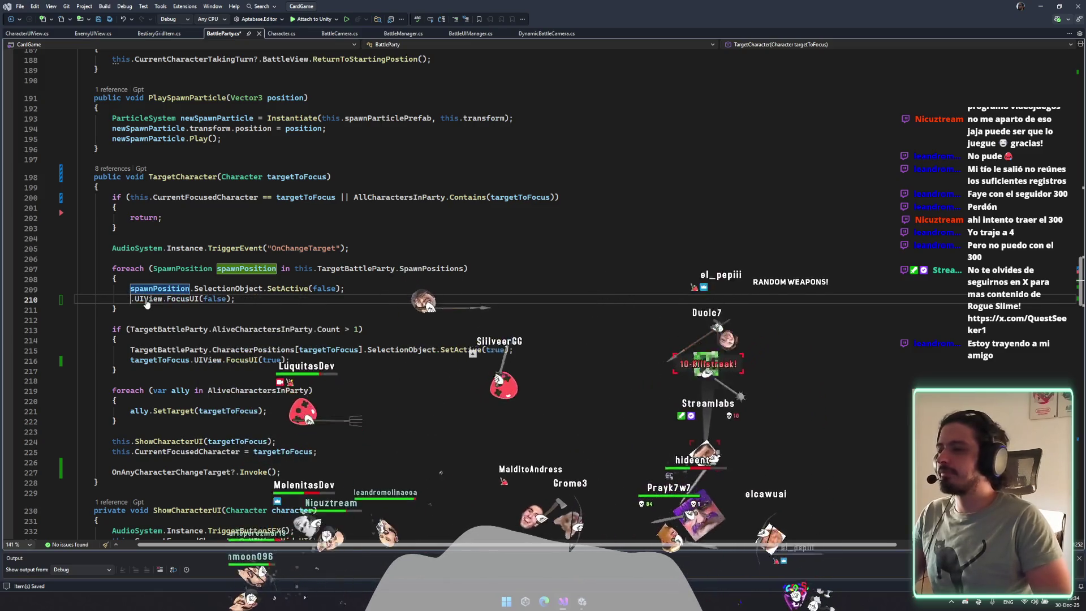
pyautogui.click(308, 305)
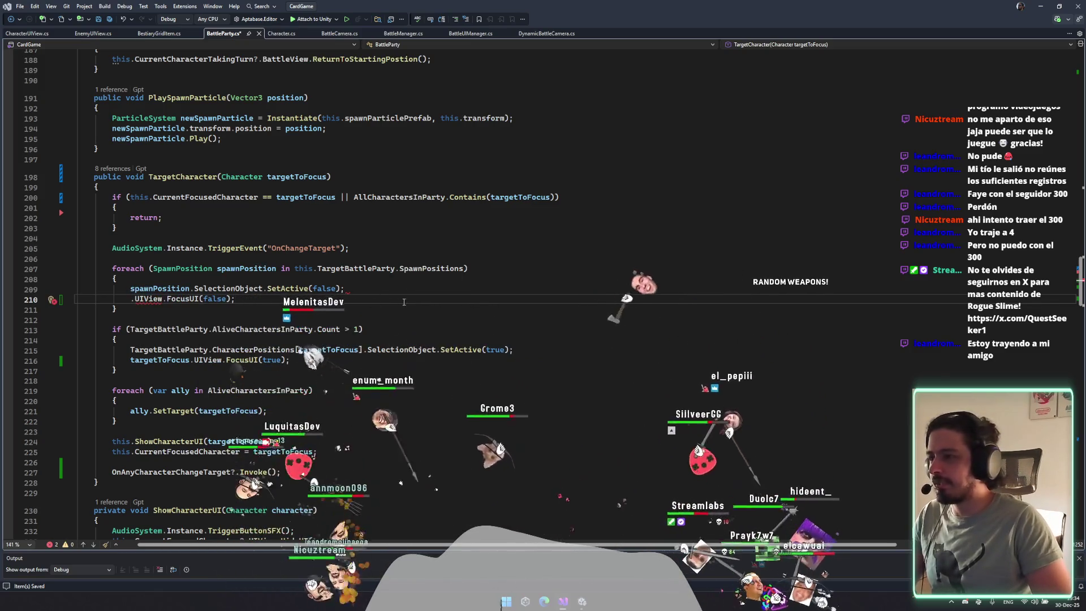
pyautogui.doubleClick(430, 268)
pyautogui.press('BackSpace')
pyautogui.press('BackSpace')
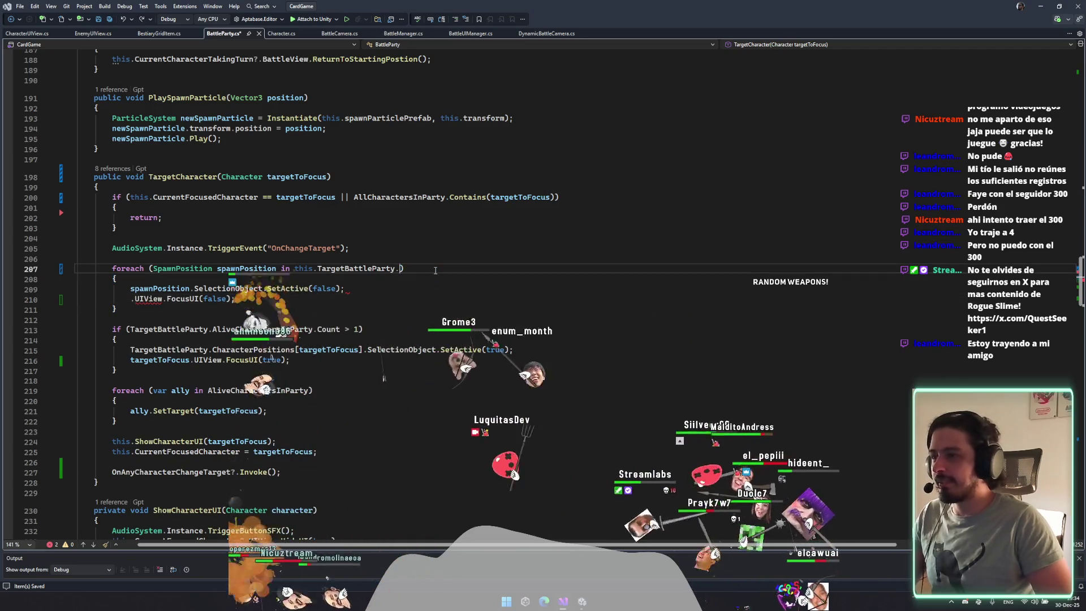
pyautogui.doubleClick(187, 268)
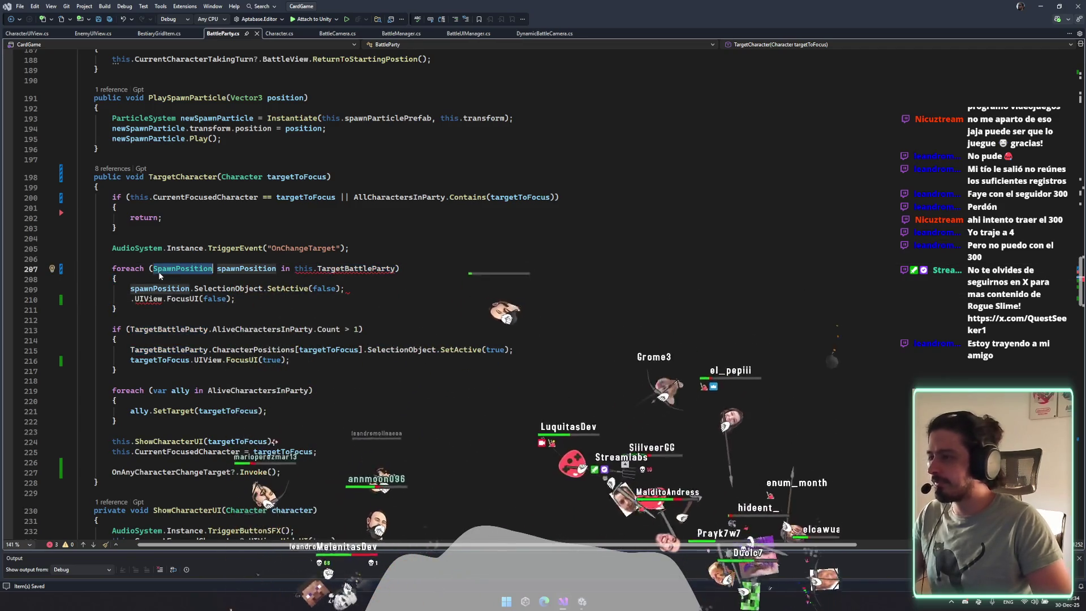
pyautogui.write('var')
pyautogui.click(186, 272)
pyautogui.write('charact')
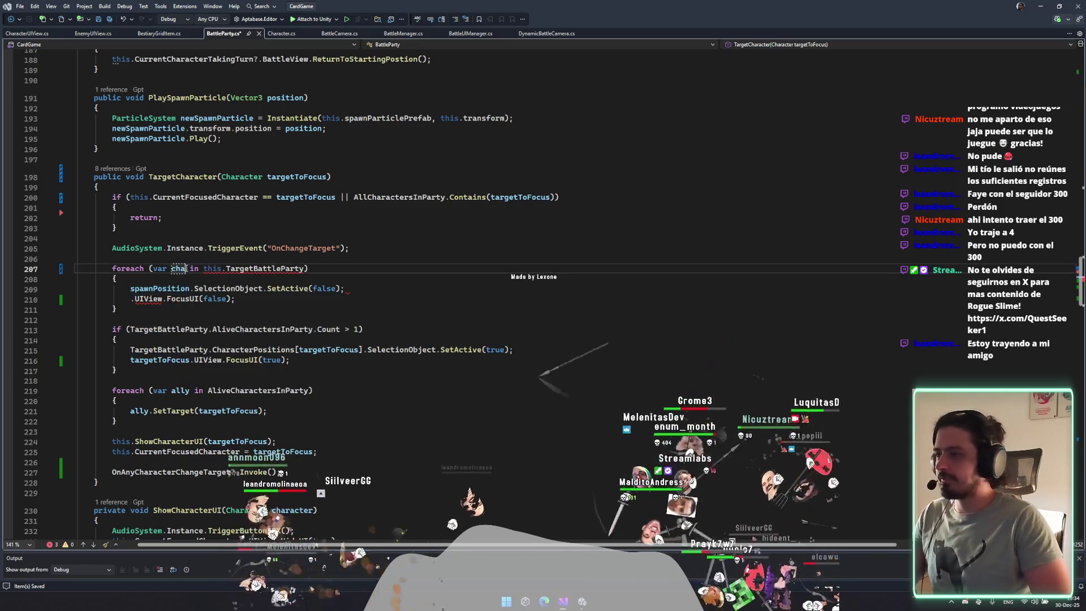
pyautogui.write('er')
pyautogui.click(223, 279)
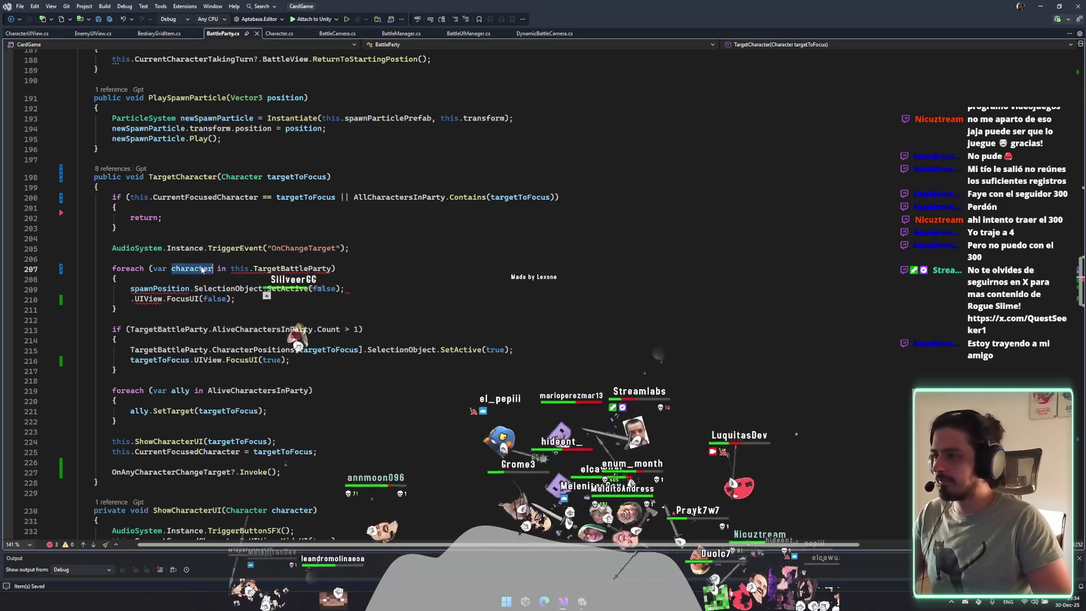
pyautogui.write('chart')
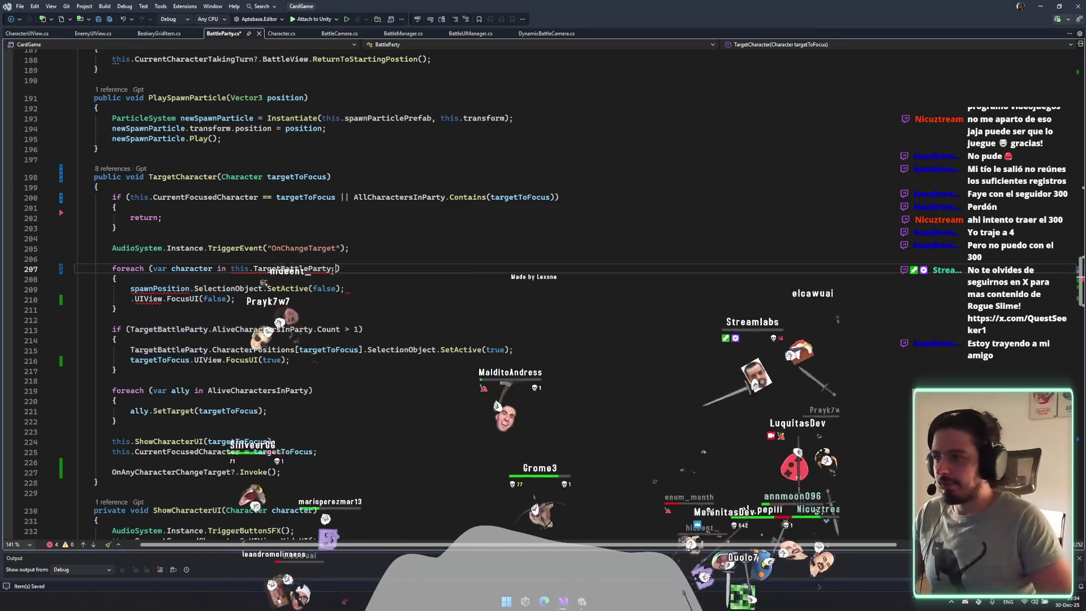
pyautogui.write('.al')
pyautogui.press('Tab')
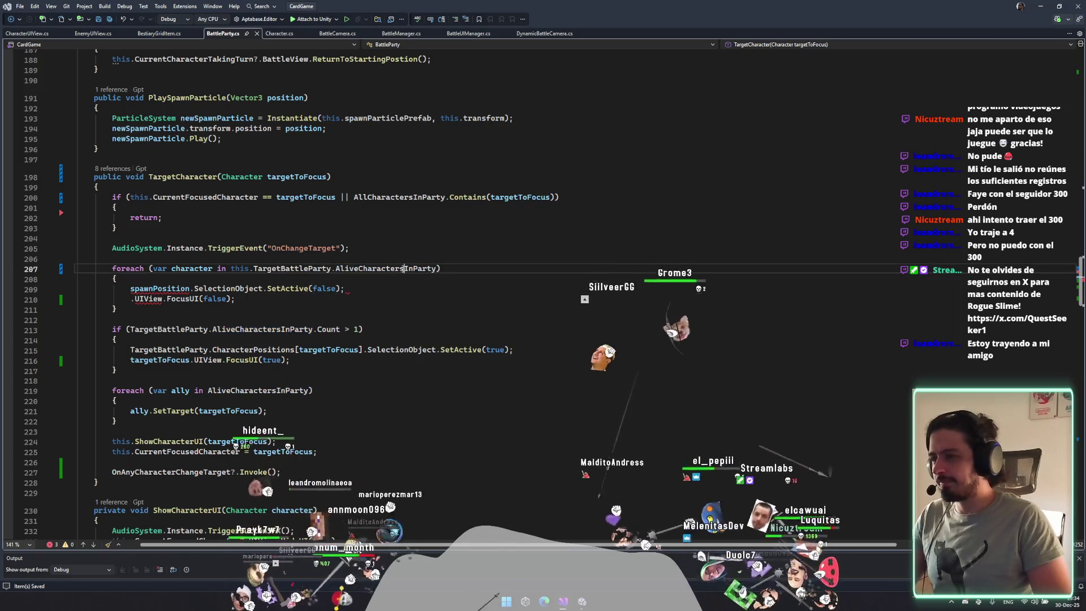
pyautogui.click(172, 279)
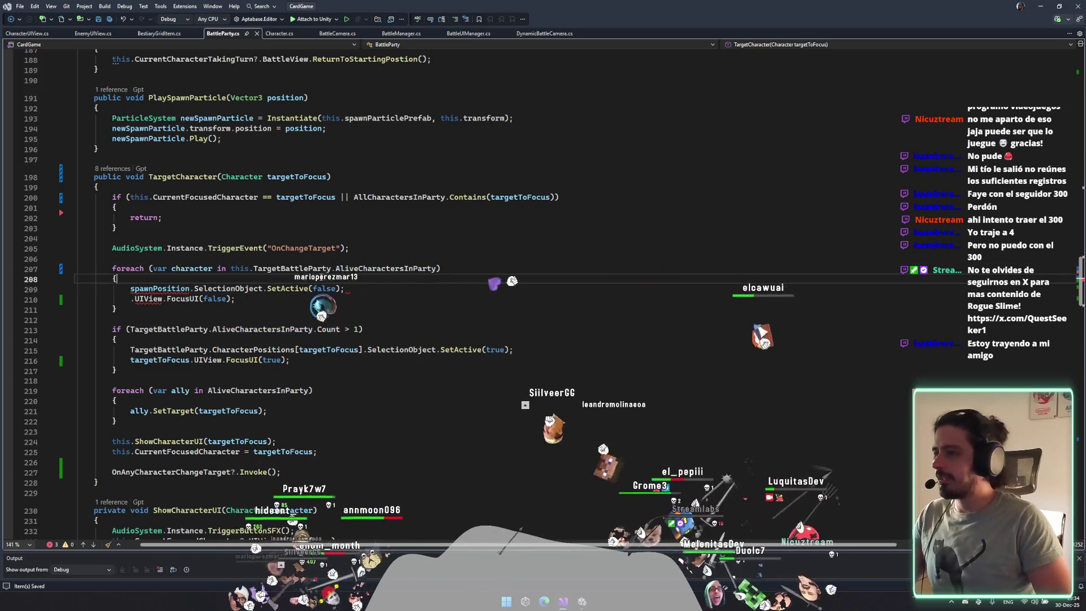
pyautogui.press('Return')
pyautogui.write('character.spawn')
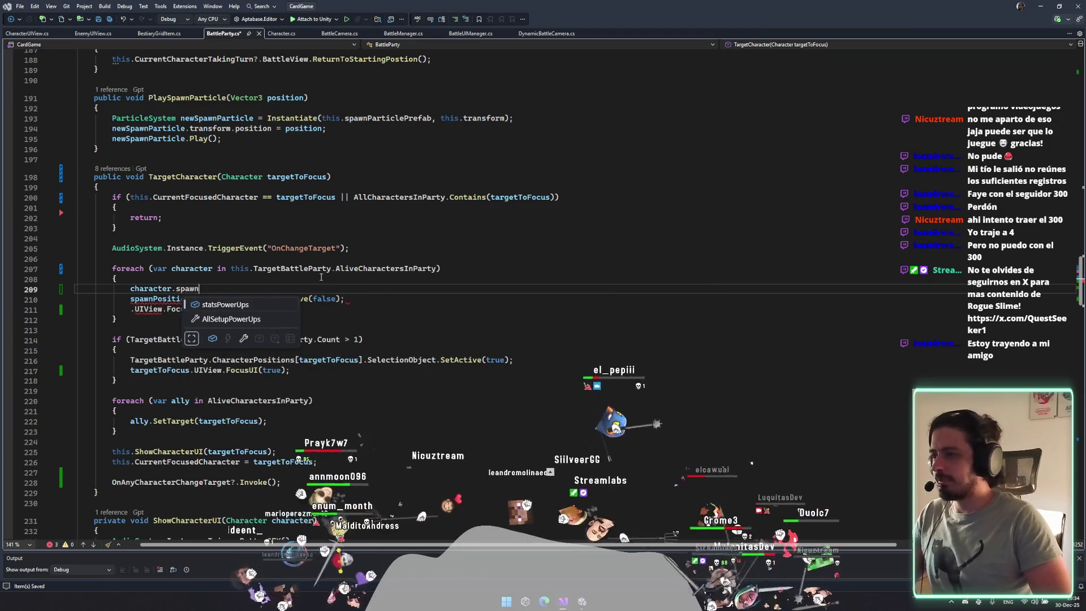
pyautogui.press('BackSpace')
pyautogui.press('BackSpace')
pyautogui.press('BackSpace')
pyautogui.press('BackSpace')
pyautogui.press('BackSpace')
pyautogui.write('Targe')
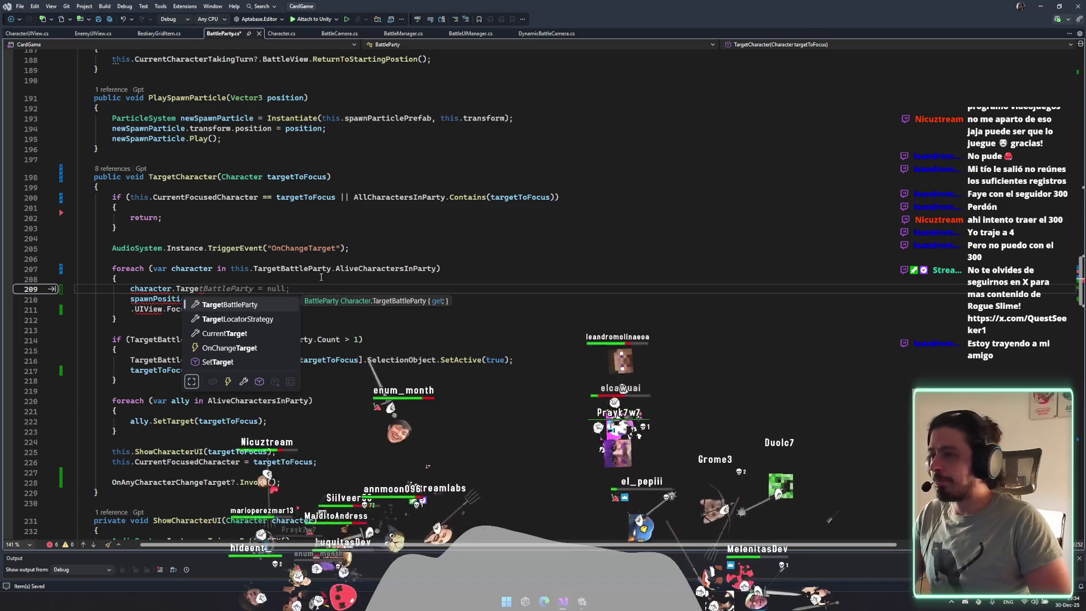
pyautogui.press('BackSpace')
pyautogui.press('BackSpace')
pyautogui.press('BackSpace')
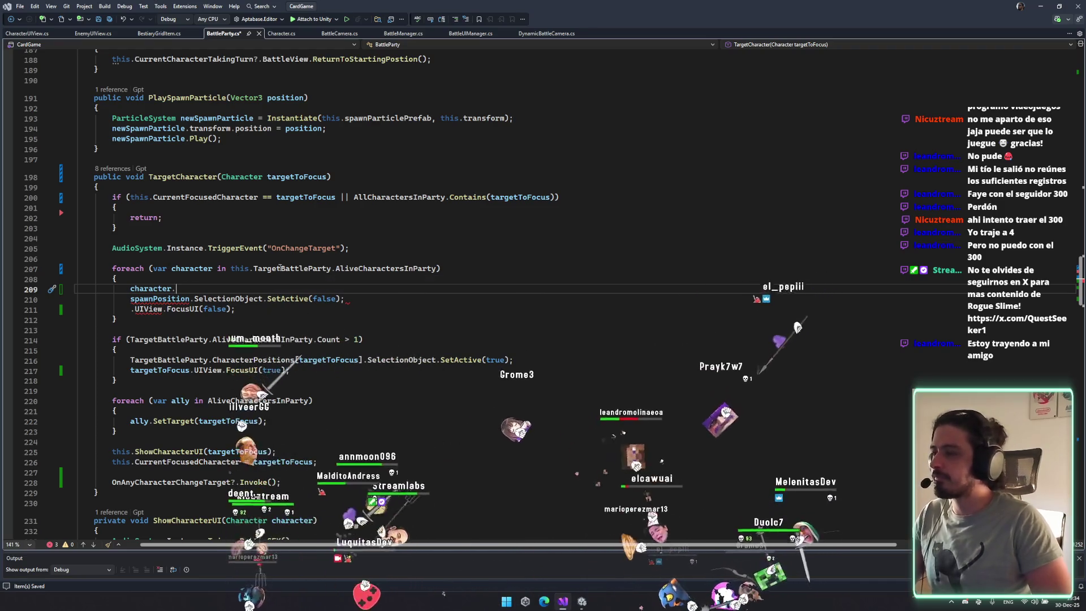
pyautogui.write('pos')
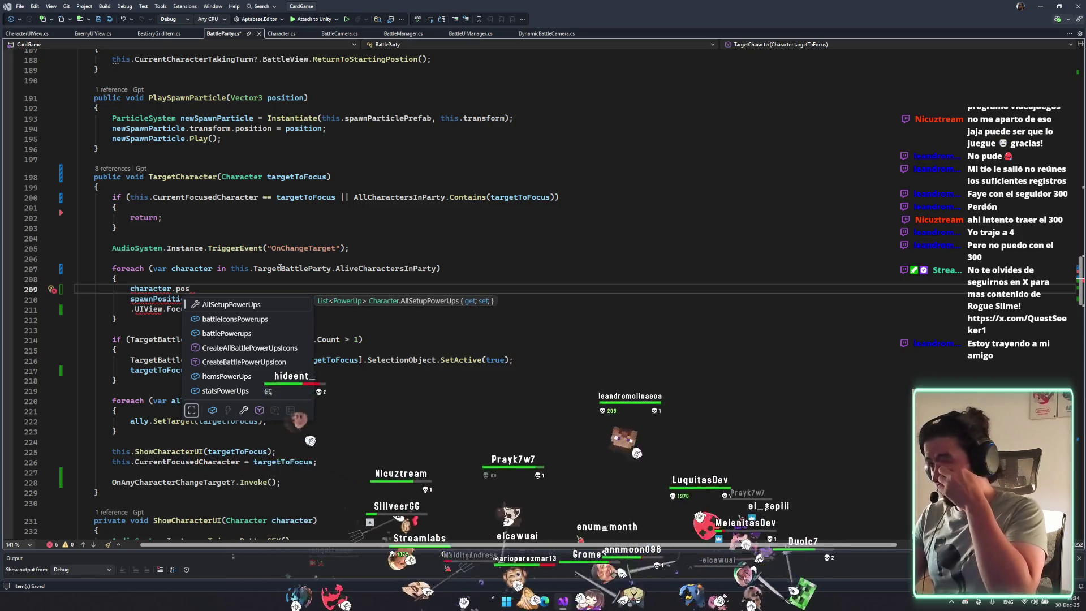
pyautogui.hotkey('ctrl', 'x')
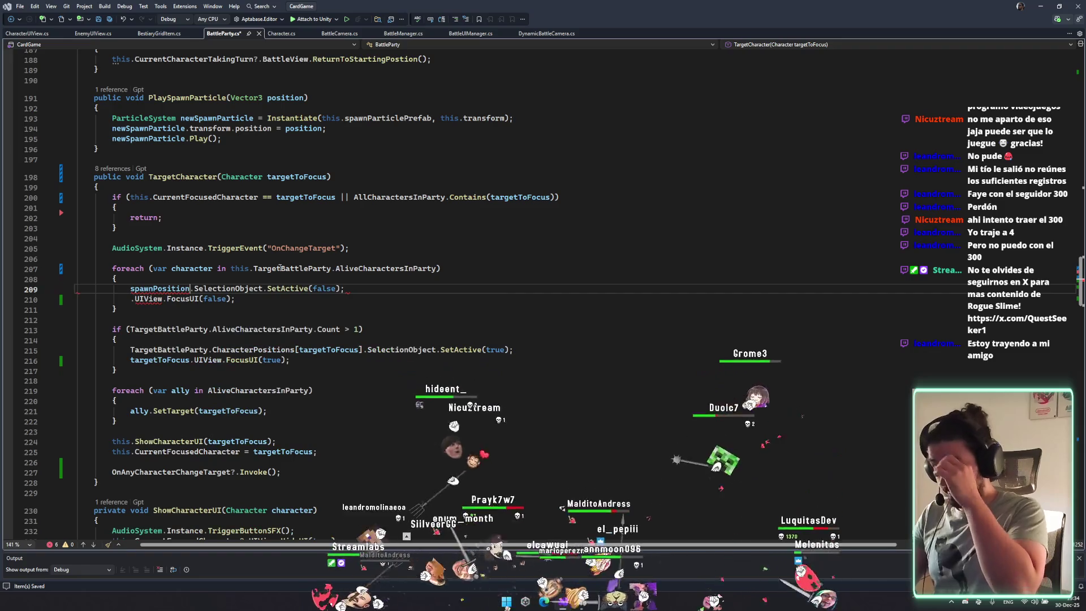
pyautogui.hotkey('ctrl', 'z')
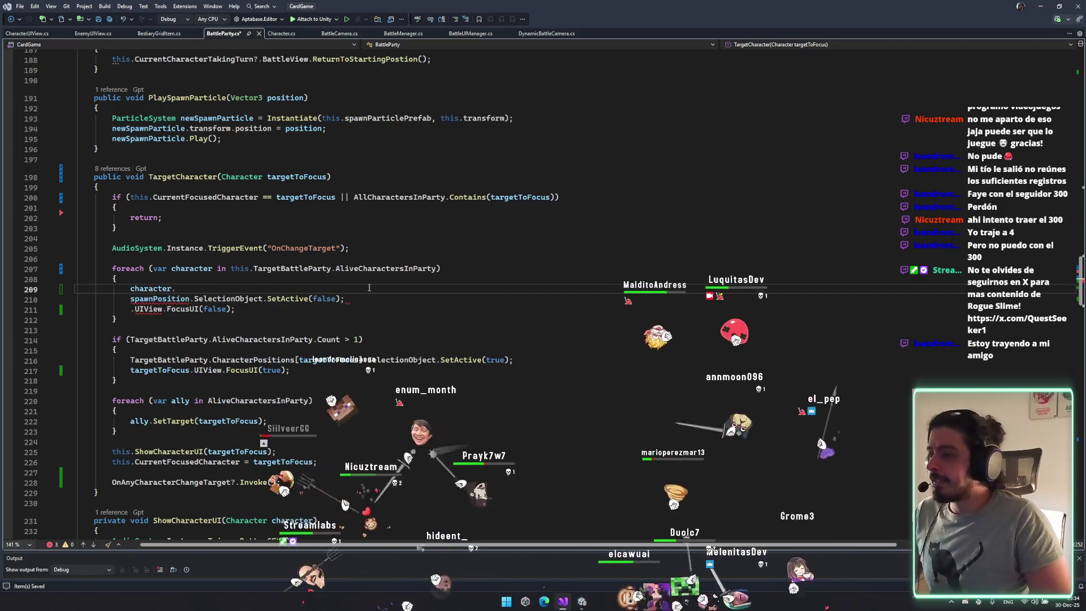
pyautogui.click(373, 285)
pyautogui.click(381, 287)
pyautogui.hotkey('ctrl', 'z')
pyautogui.hotkey('ctrl', 'z')
pyautogui.hotkey('ctrl', 'z')
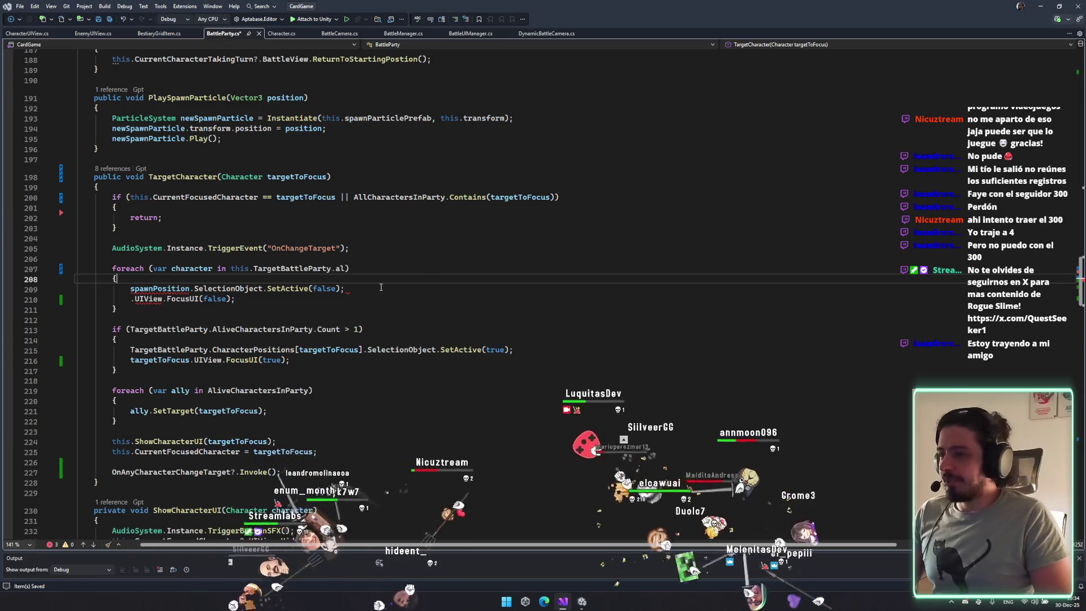
pyautogui.hotkey('ctrl', 'z')
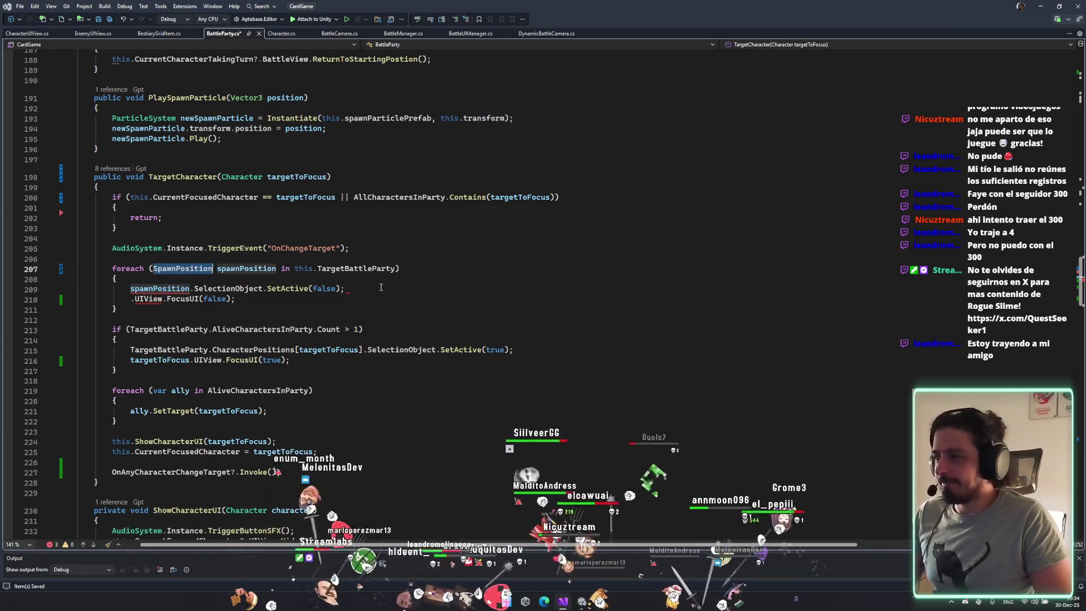
pyautogui.hotkey('ctrl', 'z')
pyautogui.hotkey('ctrl', 'z')
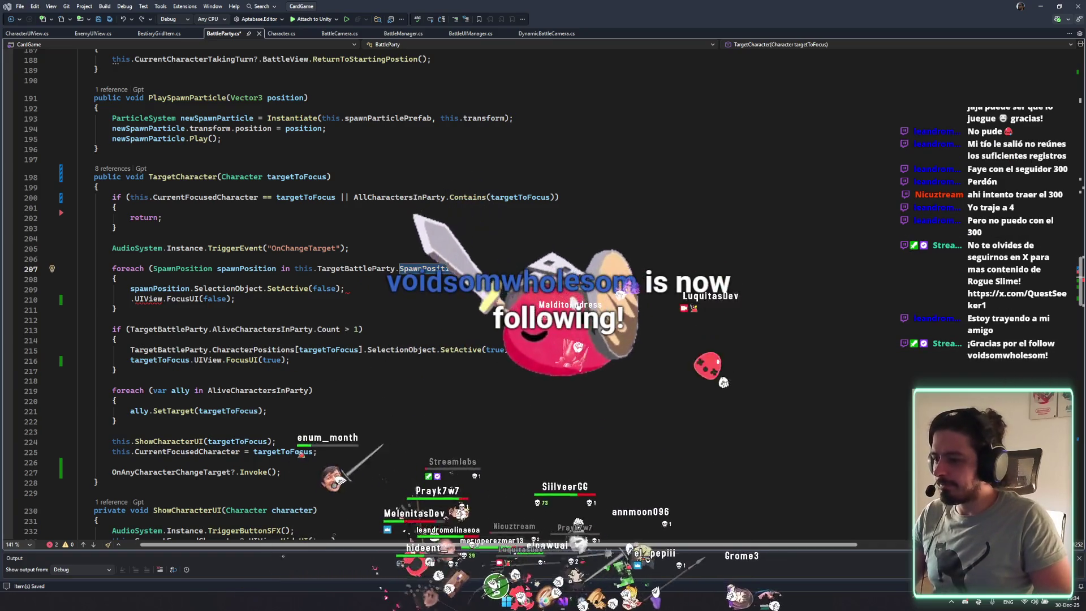
pyautogui.hotkey('ctrl', 'z')
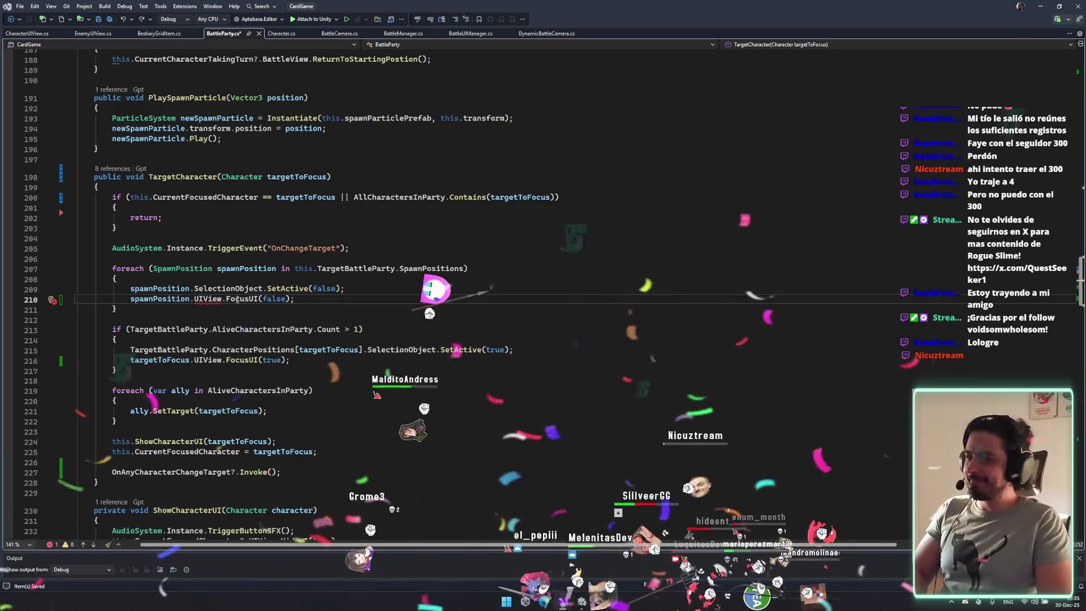
# Put TargetBattleParty.CharacterPositions[targetToFocus].SelectionObject on line 209 inside the loop.
pyautogui.click(306, 288)
pyautogui.click(227, 274)
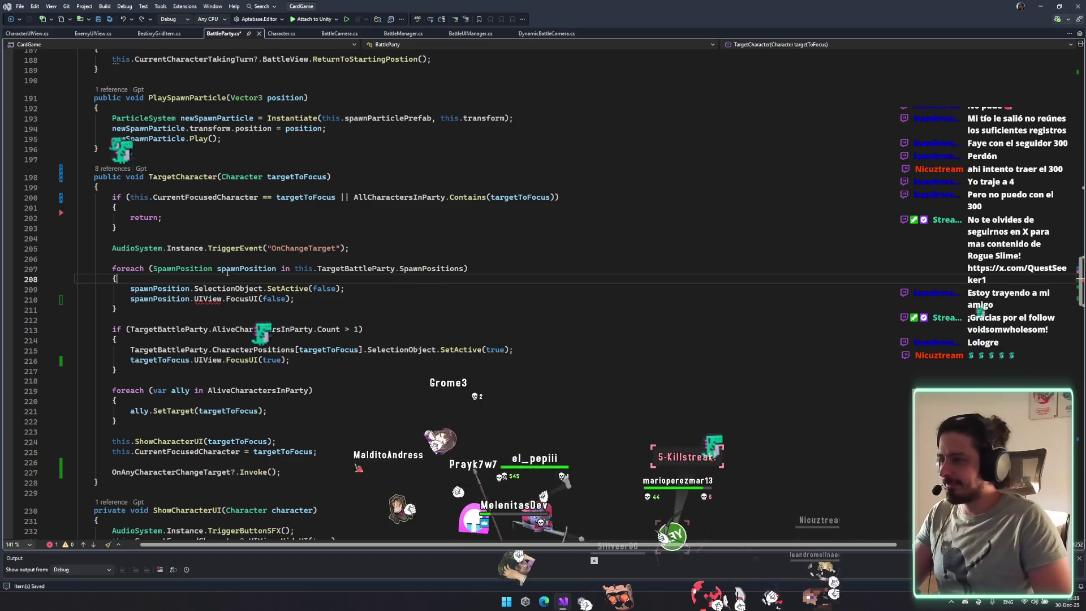
pyautogui.click(390, 301)
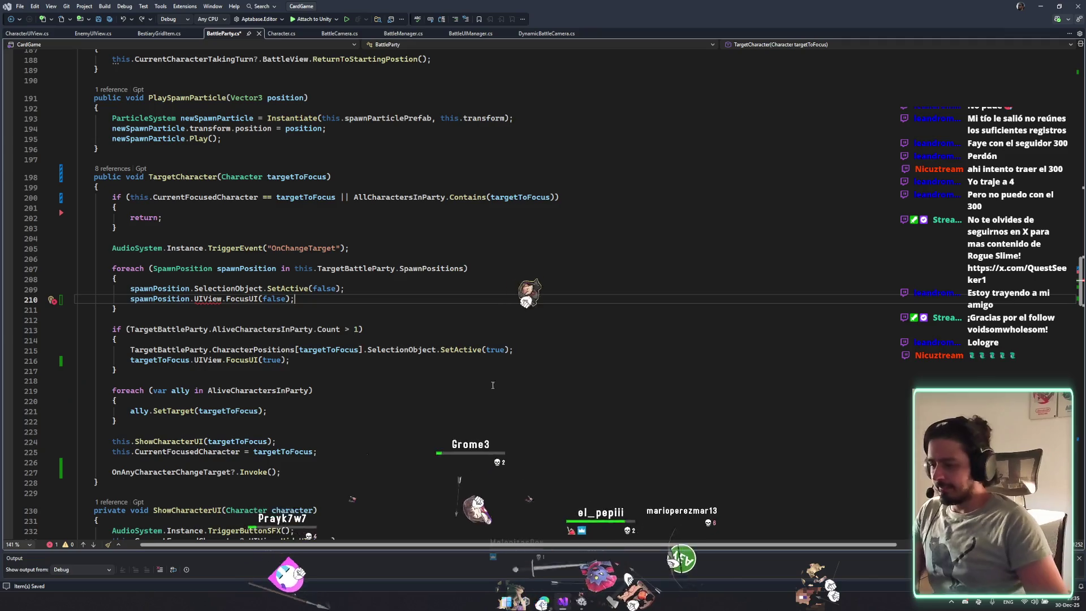
pyautogui.click(218, 311)
pyautogui.press('Return')
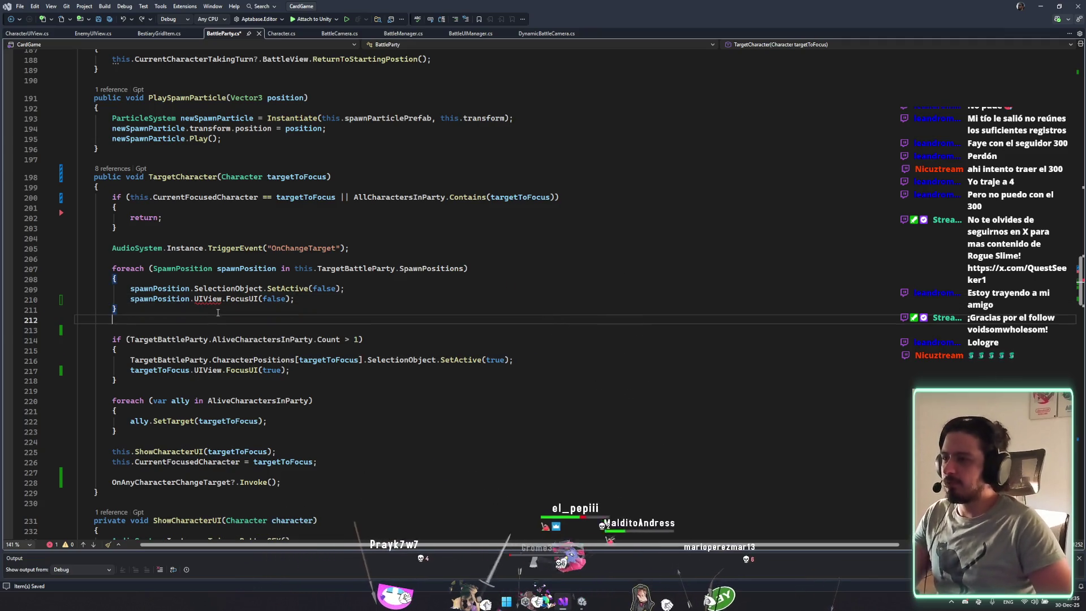
pyautogui.press('BackSpace')
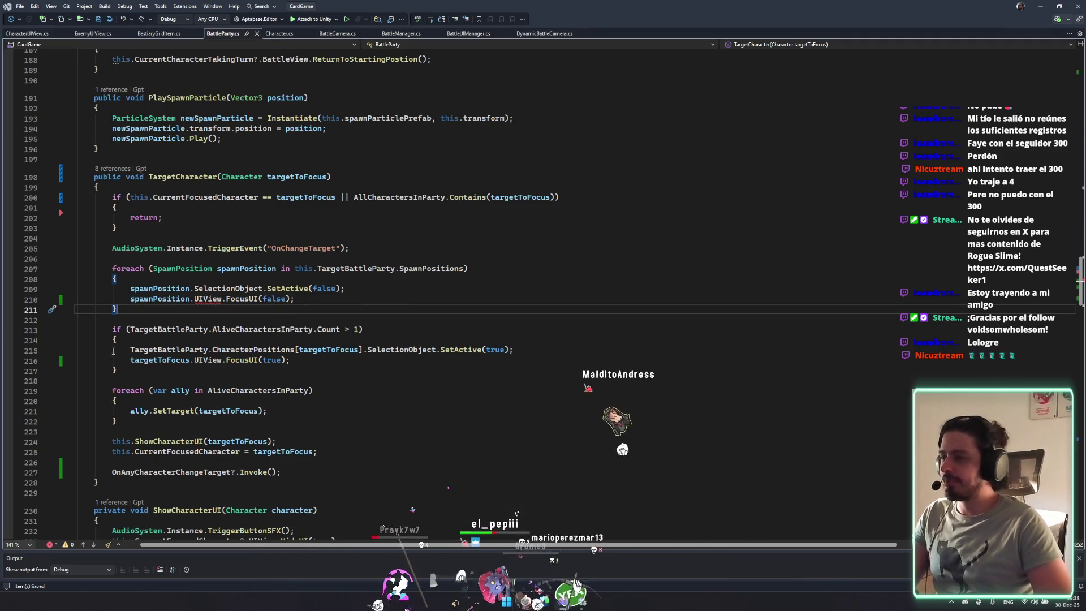
pyautogui.moveTo(362, 349)
pyautogui.mouseDown()
pyautogui.moveTo(131, 350)
pyautogui.moveTo(236, 342)
pyautogui.mouseUp()
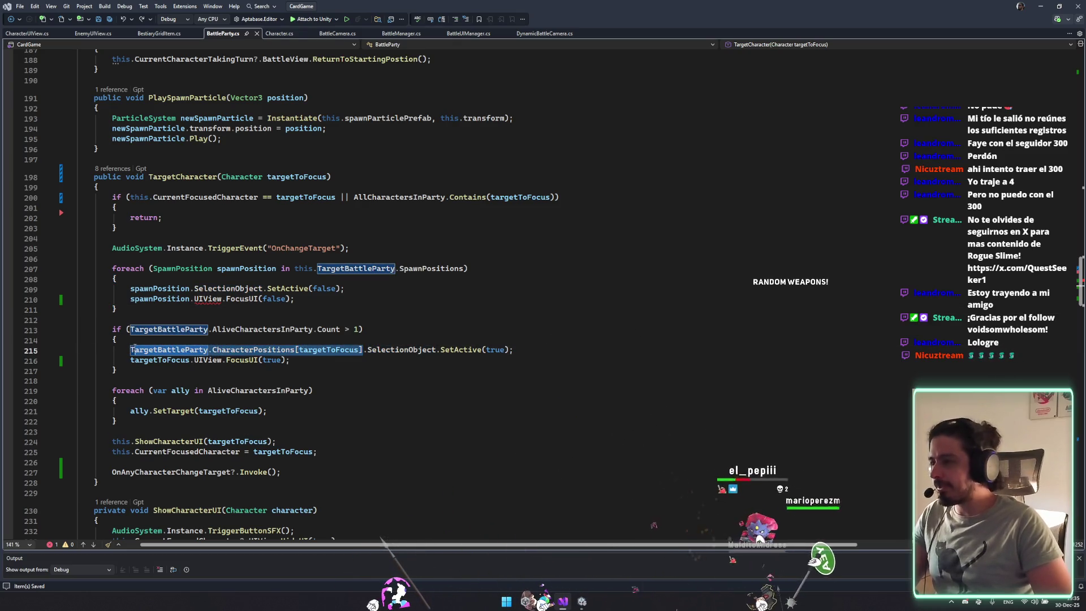
pyautogui.click(163, 280)
pyautogui.press('Return')
pyautogui.press('Return')
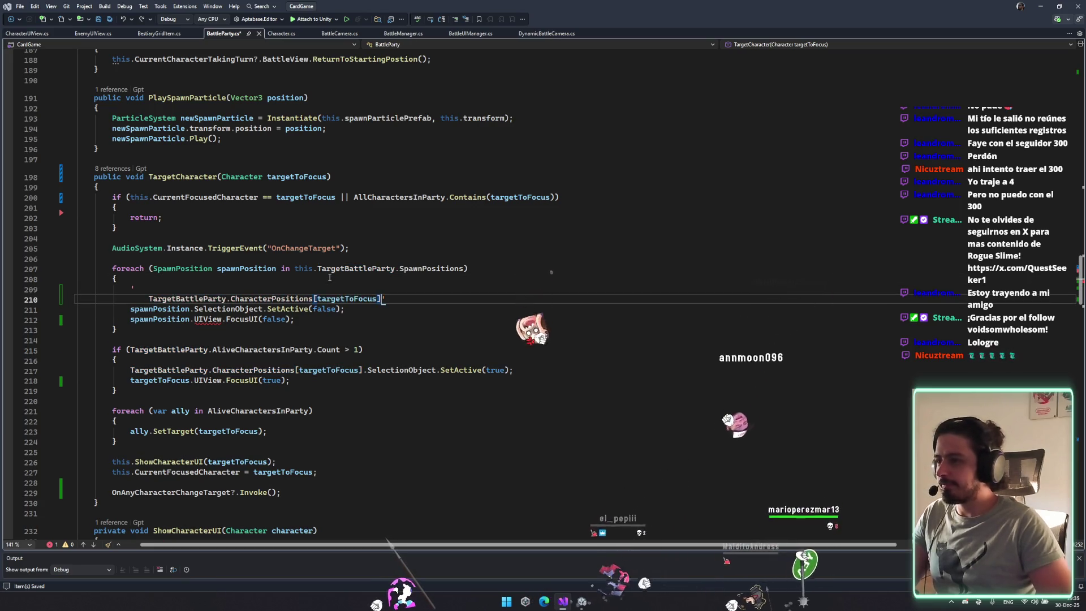
pyautogui.hotkey('ctrl', 'z')
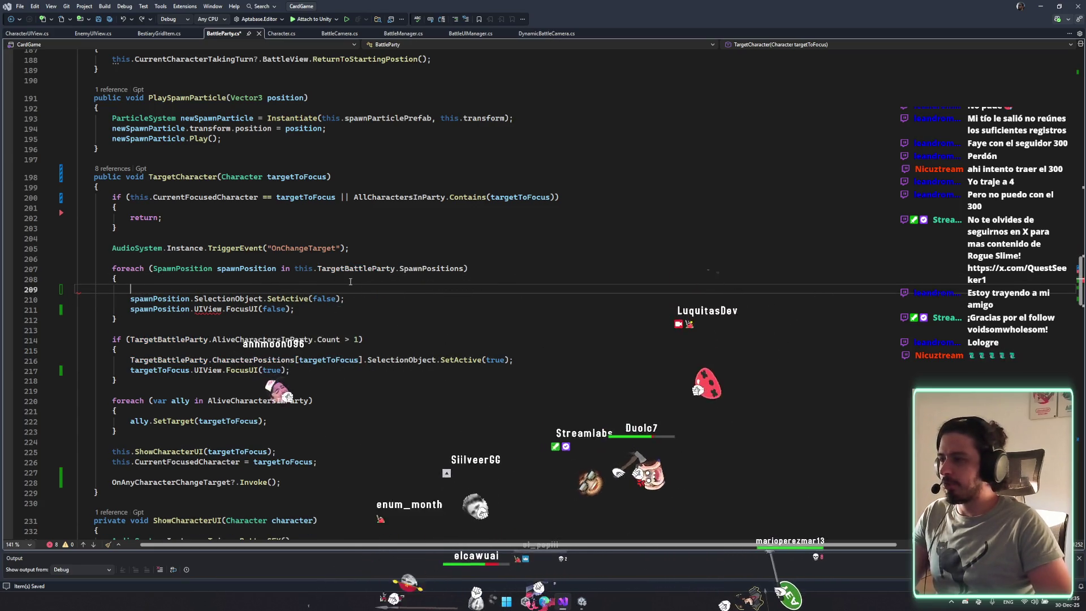
pyautogui.hotkey('ctrl', 'v')
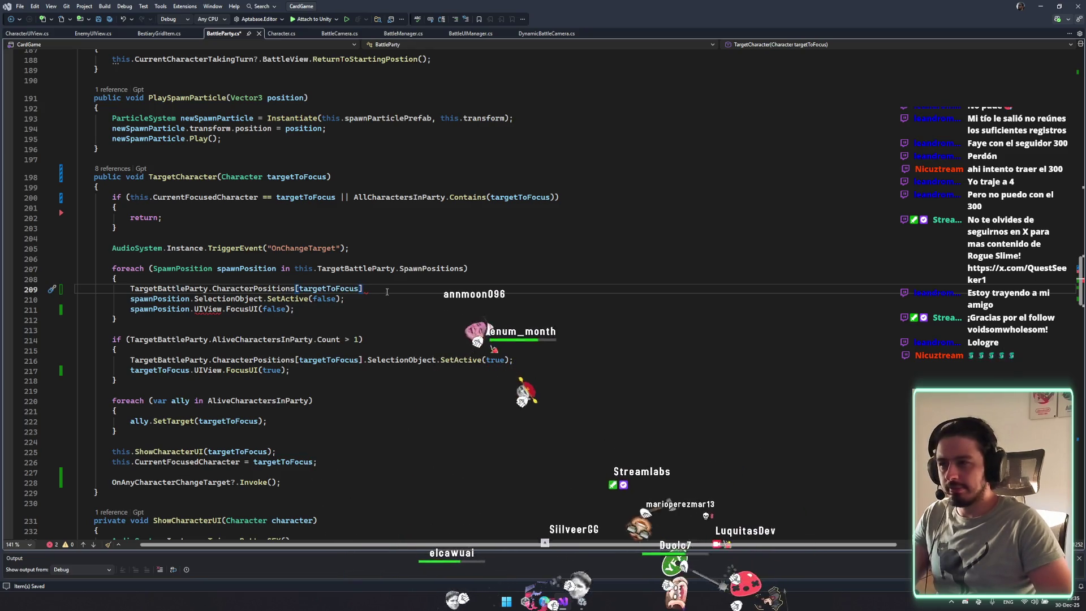
pyautogui.write('.sl')
pyautogui.press('Tab')
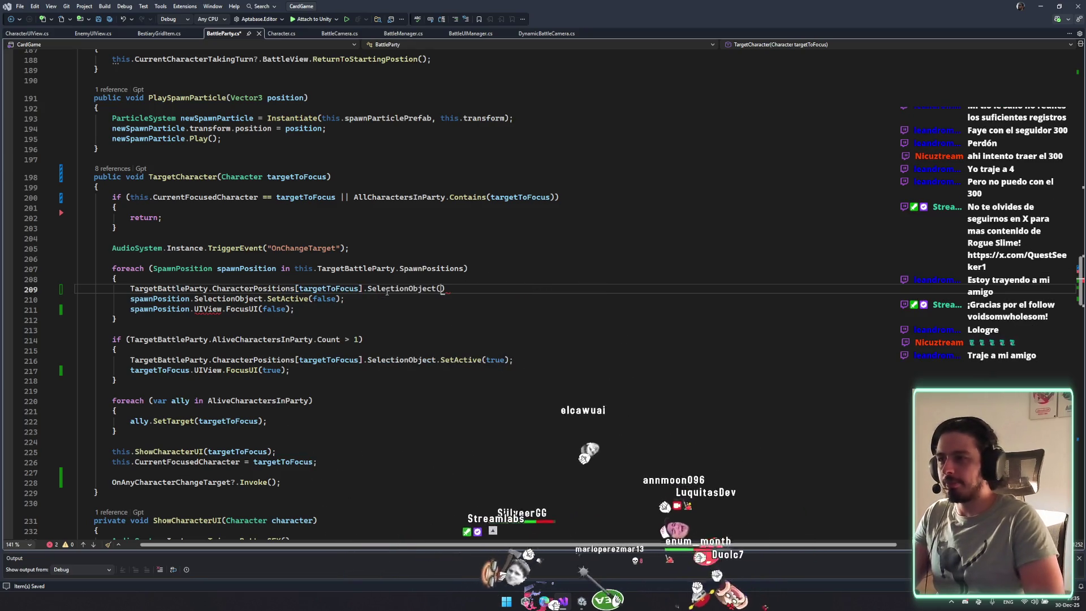
# Complete line 209 with .SetActive(false); and save the file.
pyautogui.click(468, 268)
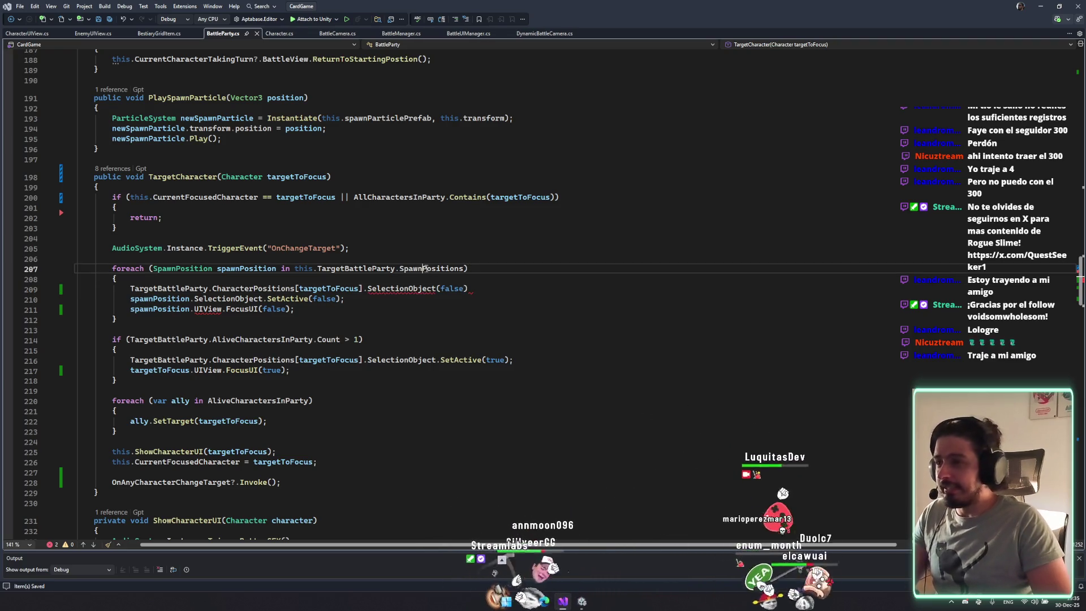
pyautogui.click(468, 285)
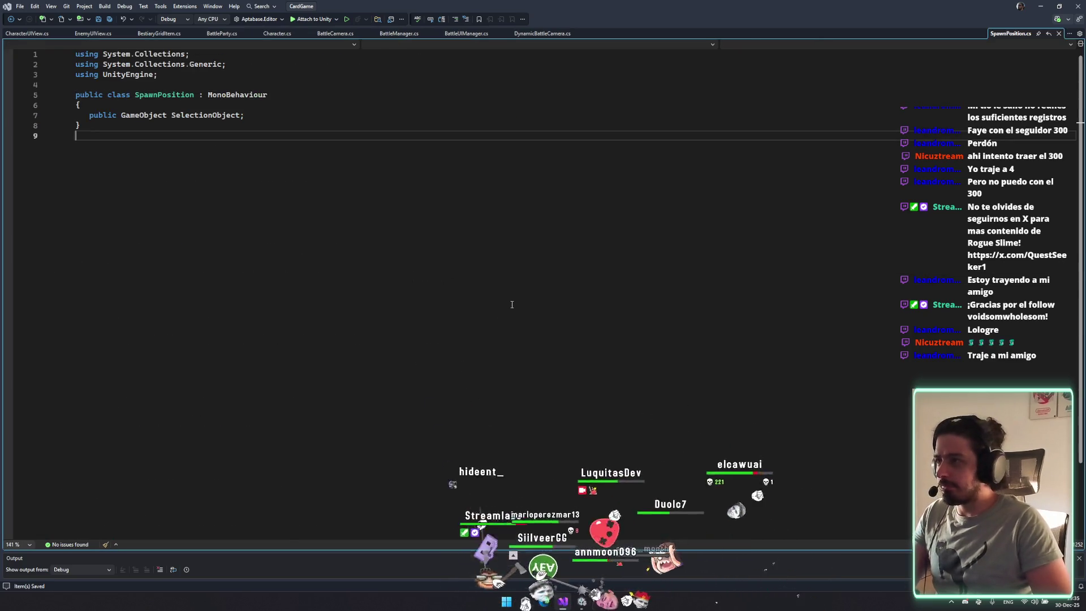
pyautogui.hotkey('ctrl', '-')
pyautogui.click(507, 291)
pyautogui.write(';')
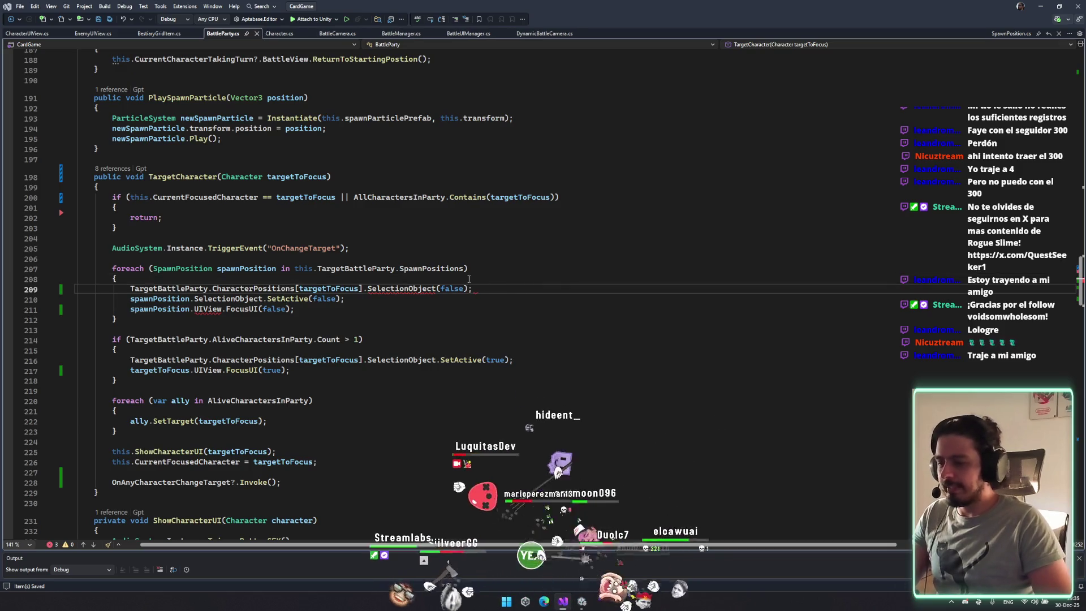
pyautogui.click(441, 268)
pyautogui.doubleClick(402, 289)
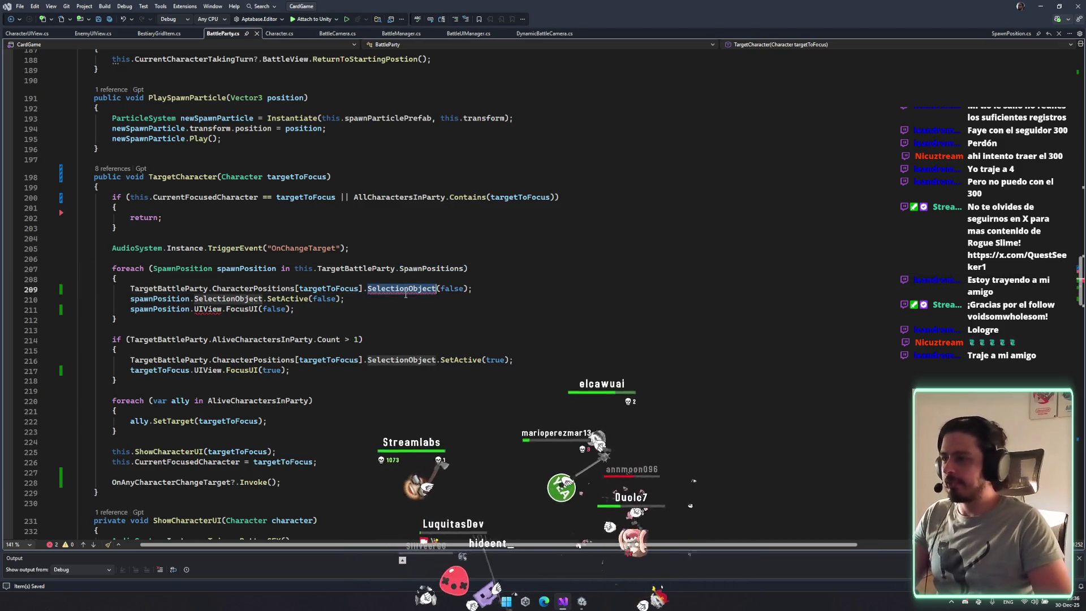
pyautogui.click(437, 289)
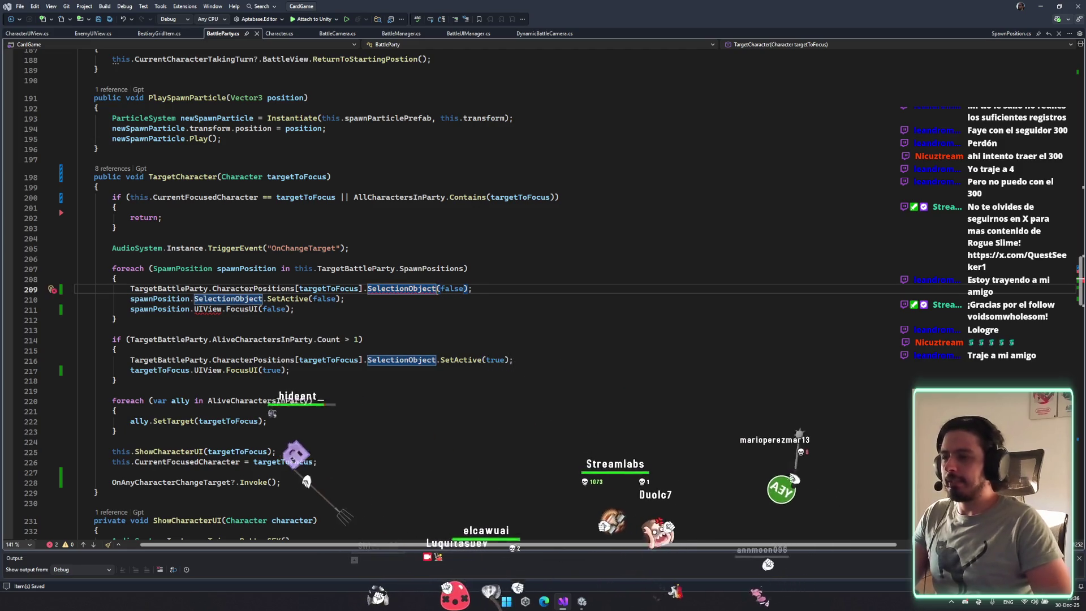
pyautogui.write('.seta')
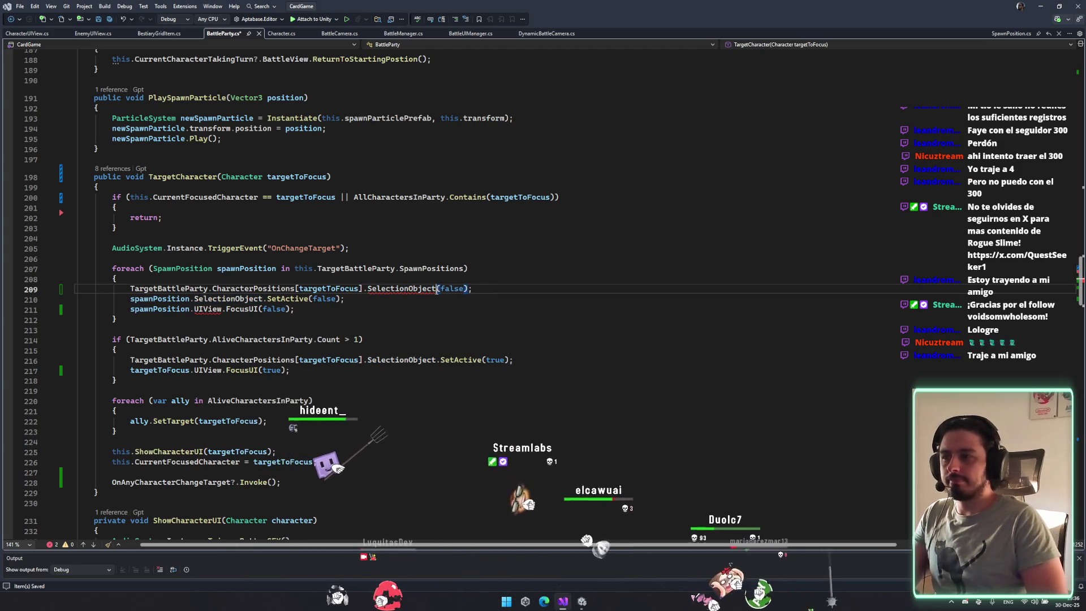
pyautogui.write('.seta')
pyautogui.press('Tab')
pyautogui.hotkey('ctrl', 's')
# Replace SpawnPositions in the line 207 foreach with AliveCharactersInParty.
pyautogui.click(440, 269)
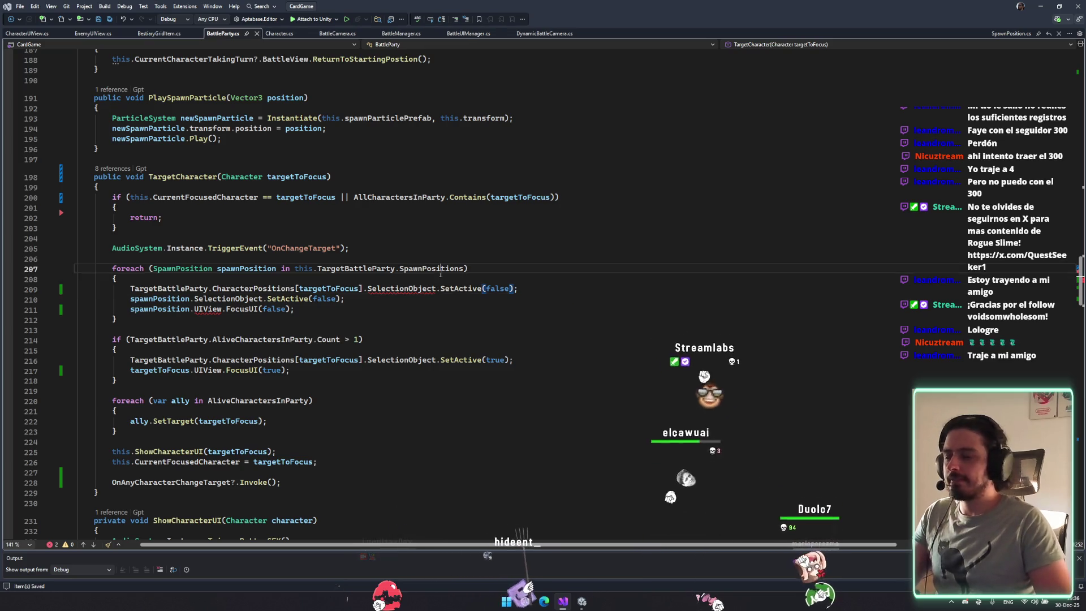
pyautogui.doubleClick(441, 269)
pyautogui.press('BackSpace')
pyautogui.write('.al')
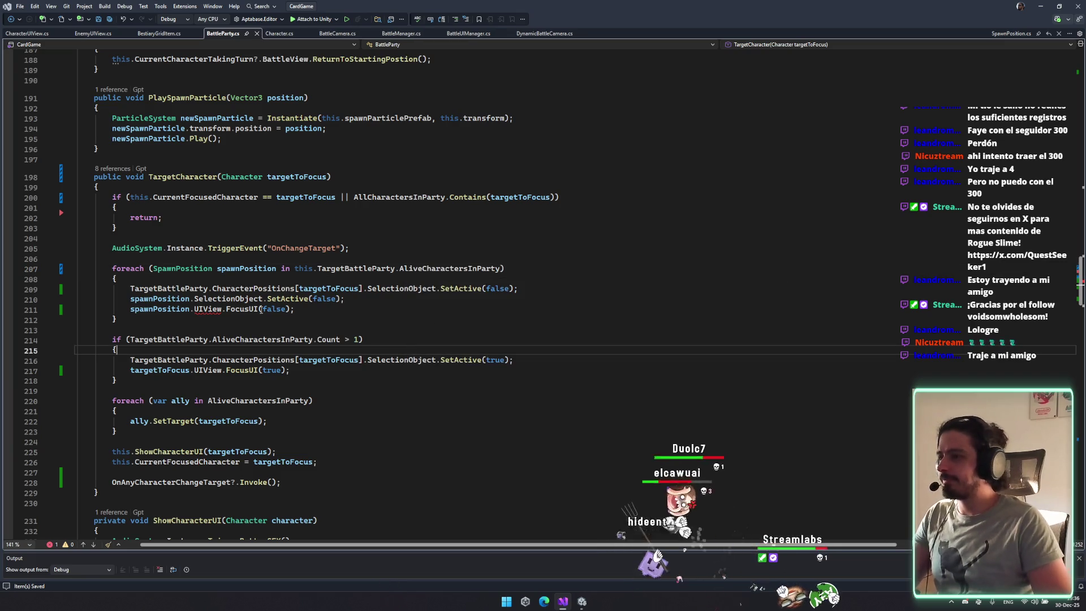
# Change the foreach variable to Character aliveCharacter.
pyautogui.doubleClick(189, 269)
pyautogui.write('Character')
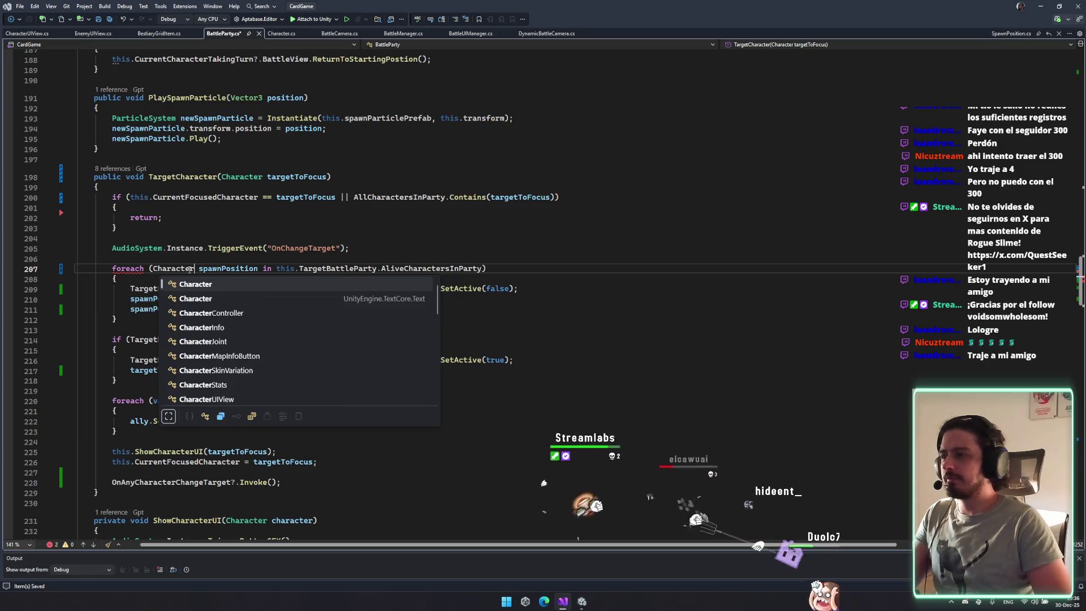
pyautogui.press('Tab')
pyautogui.doubleClick(215, 269)
pyautogui.write('charea')
pyautogui.press('BackSpace')
pyautogui.press('BackSpace')
pyautogui.press('BackSpace')
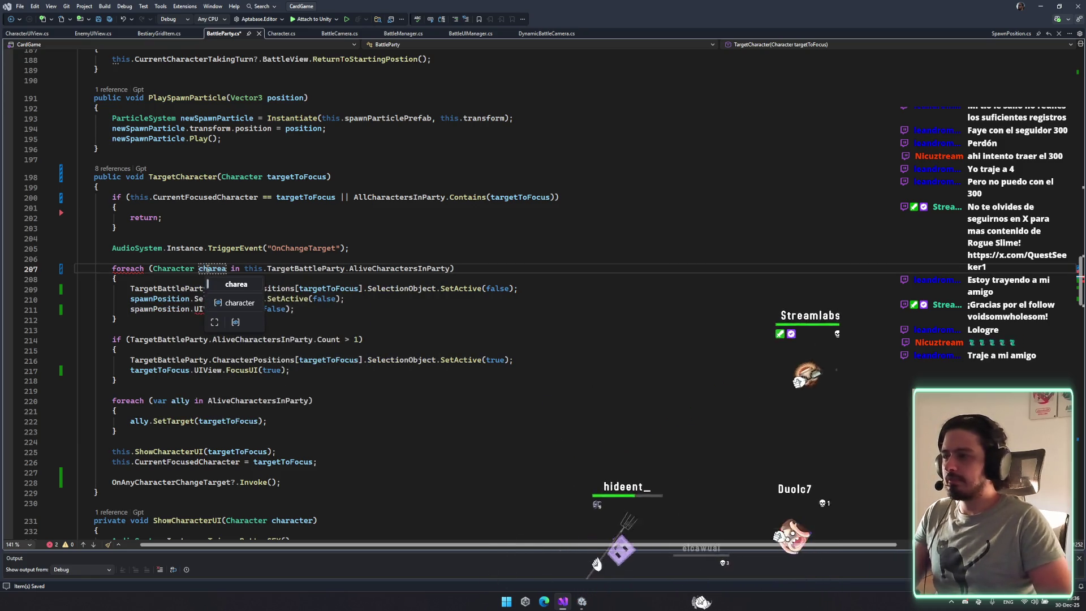
pyautogui.write('cu')
pyautogui.press('BackSpace')
pyautogui.press('BackSpace')
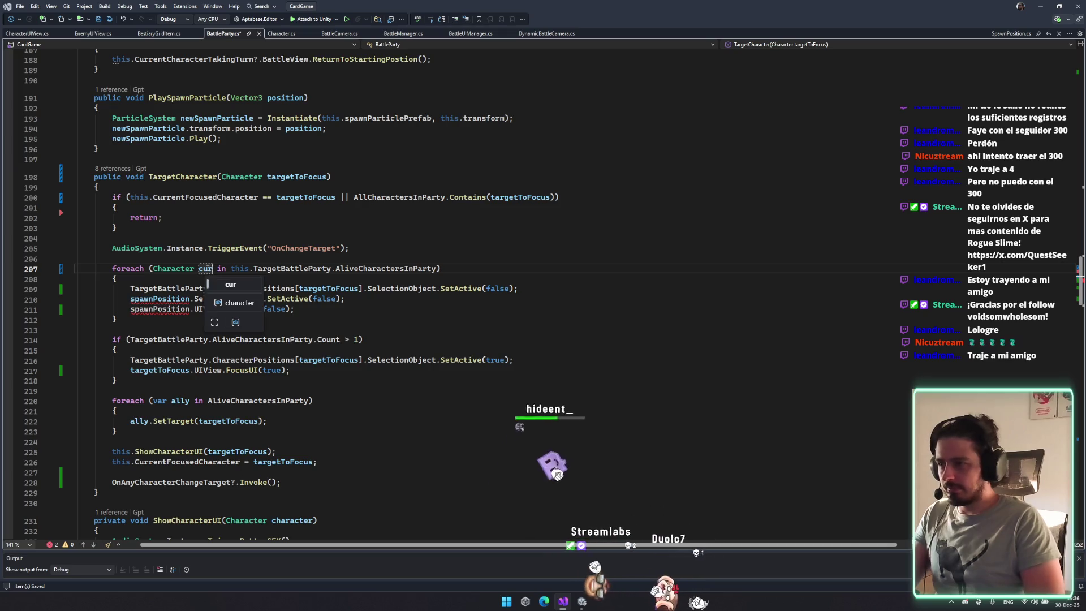
pyautogui.write('alive')
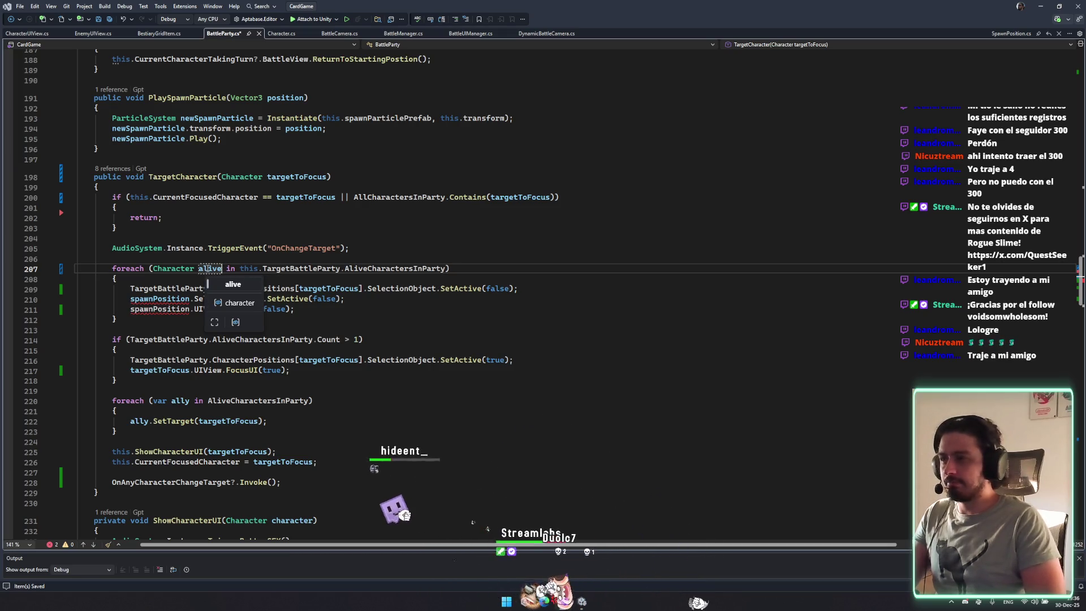
pyautogui.write('C')
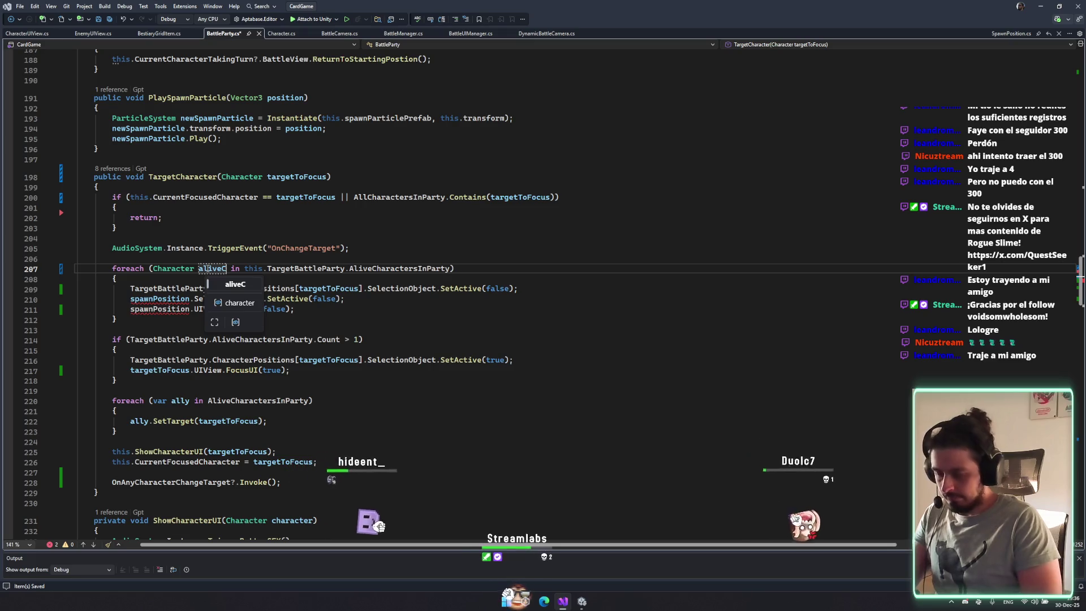
pyautogui.write('haracter')
pyautogui.press('Escape')
pyautogui.doubleClick(222, 268)
pyautogui.hotkey('ctrl', 'c')
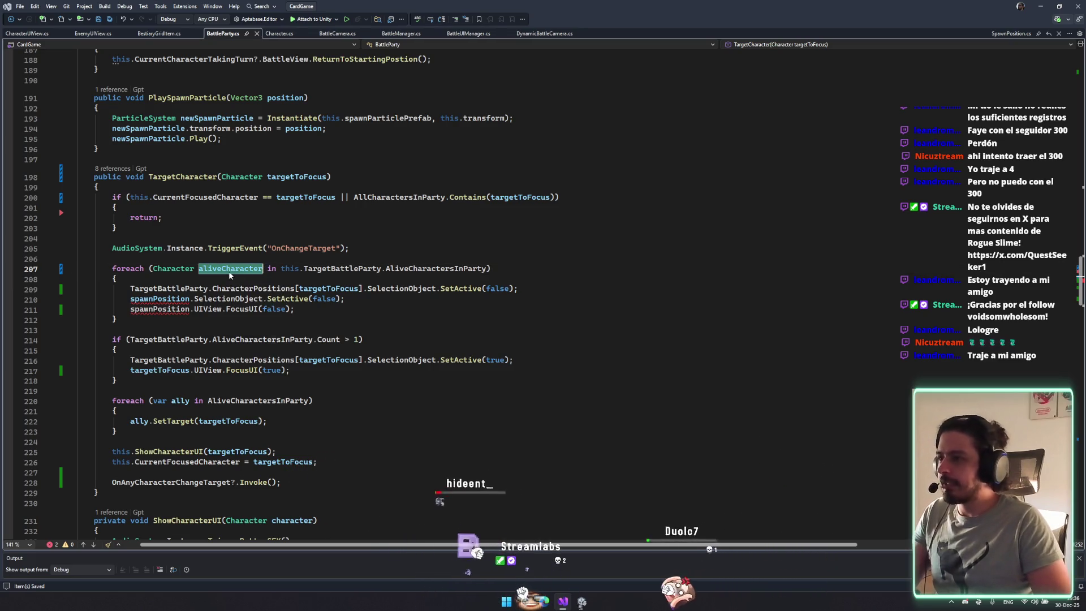
# Index CharacterPositions by aliveCharacter and delete the old spawnPosition lines.
pyautogui.doubleClick(328, 289)
pyautogui.hotkey('ctrl', 'v')
pyautogui.click(457, 309)
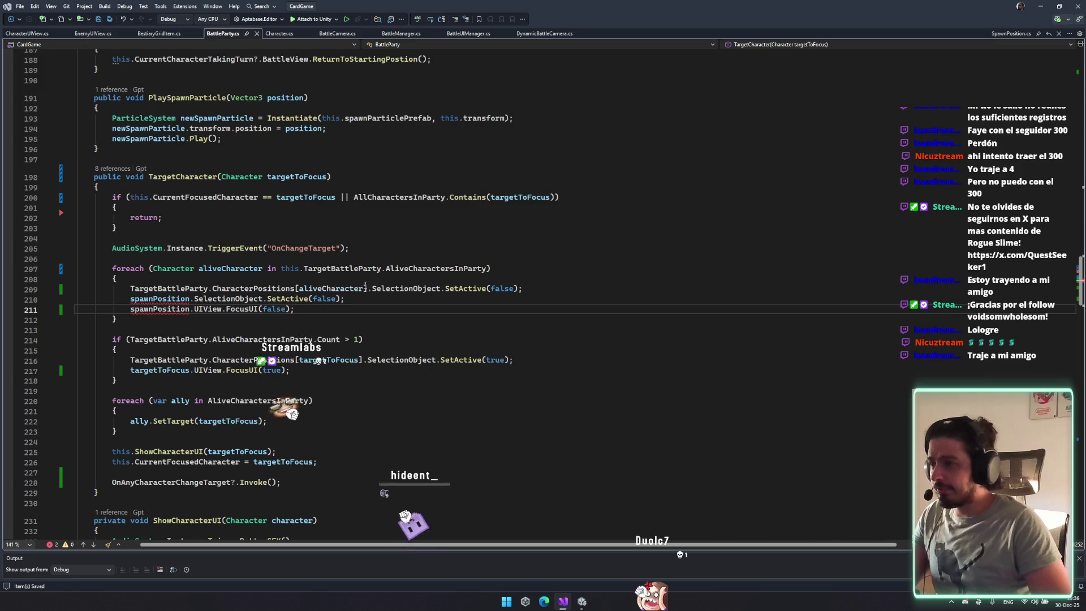
pyautogui.press('Up')
pyautogui.press('Up')
pyautogui.hotkey('ctrl', 'Right')
pyautogui.hotkey('ctrl', 'Right')
pyautogui.hotkey('ctrl', 'Right')
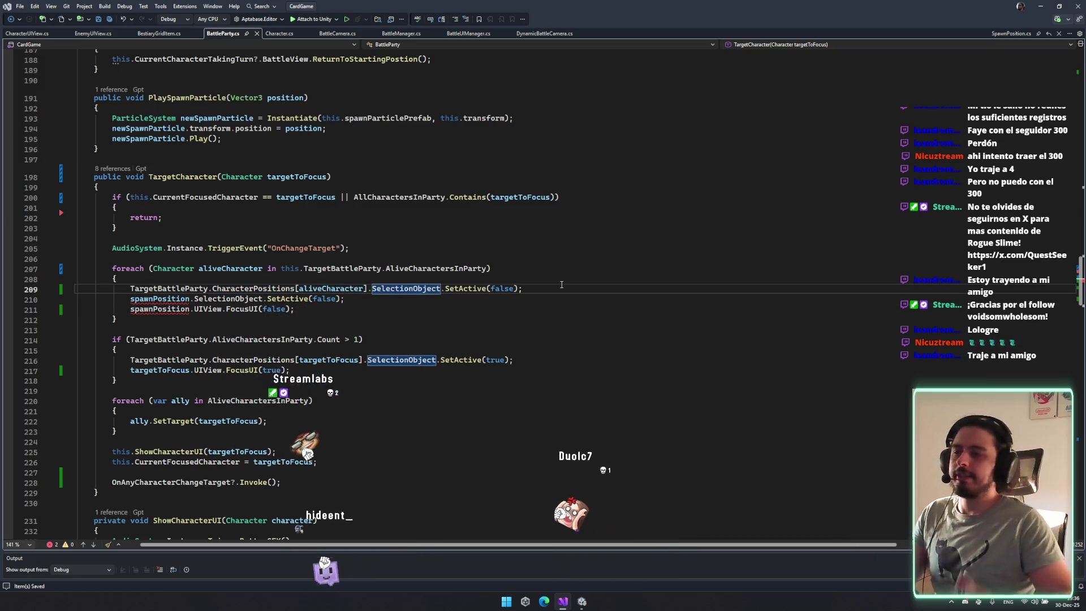
pyautogui.press('Down')
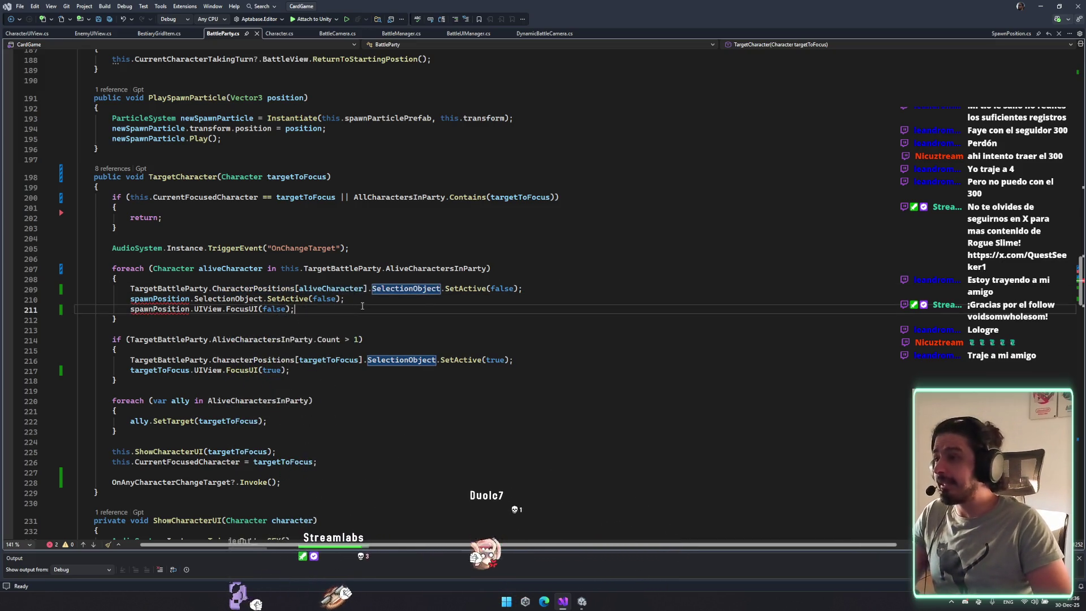
pyautogui.hotkey('ctrl', 'x')
pyautogui.hotkey('ctrl', 'x')
# Add aliveCharacter.UIView.FocusUI(false); below line 209, save, and return to Unity.
pyautogui.hotkey('ctrl', 'c')
pyautogui.click(592, 291)
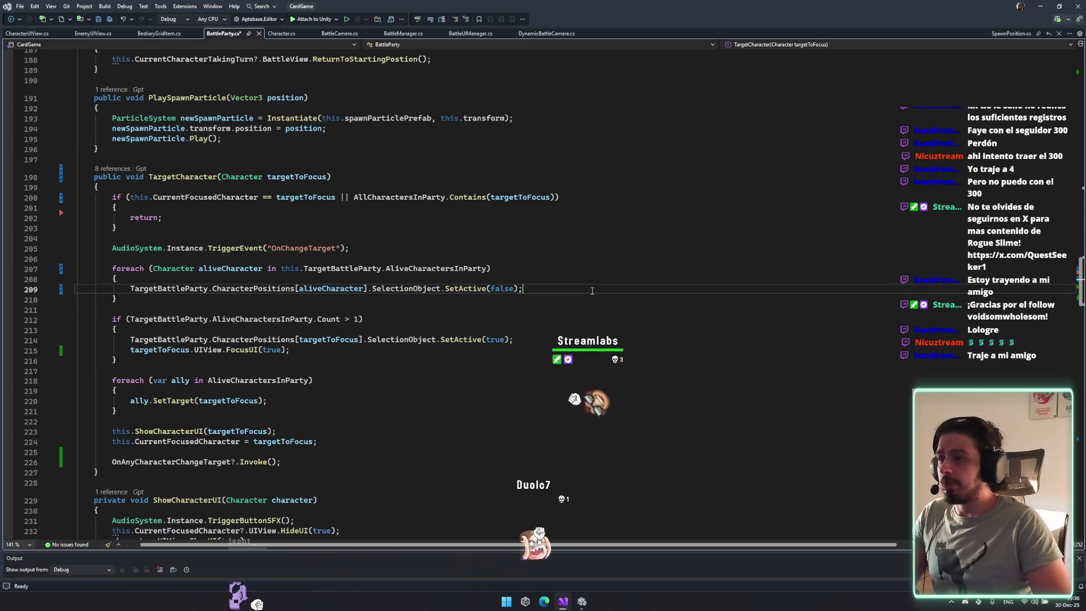
pyautogui.press('Return')
pyautogui.hotkey('ctrl', 'v')
pyautogui.write('.ui.FocusUI(false')
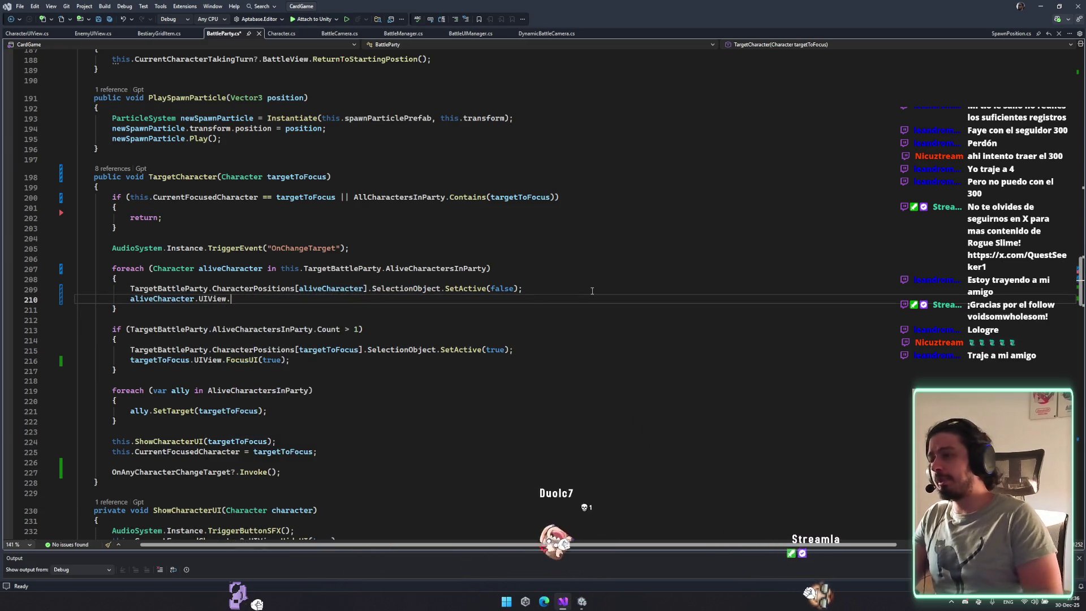
pyautogui.write(');')
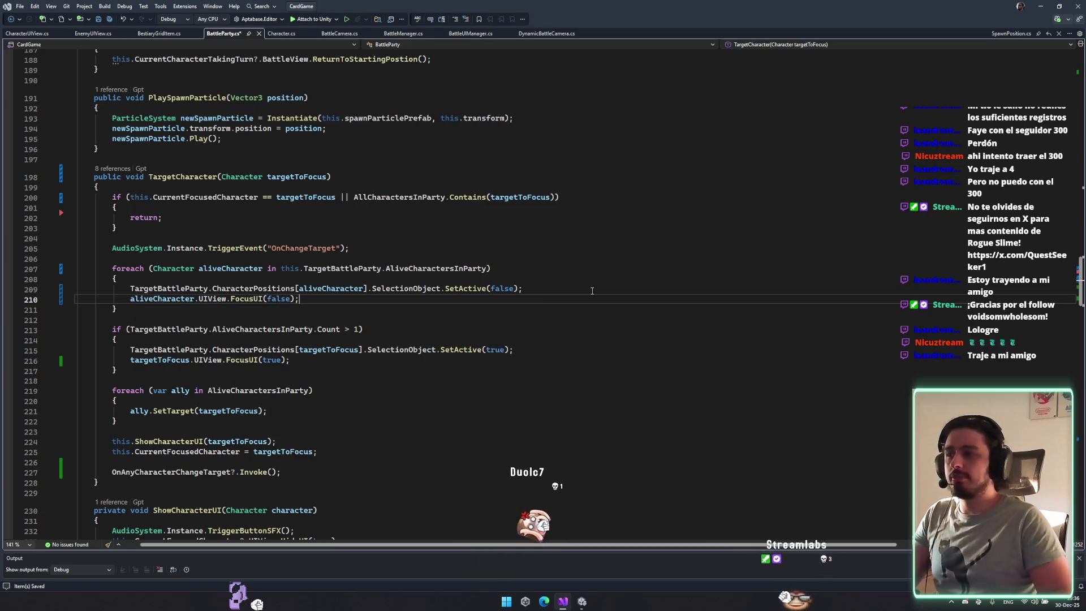
pyautogui.press('Down')
pyautogui.hotkey('ctrl', 's')
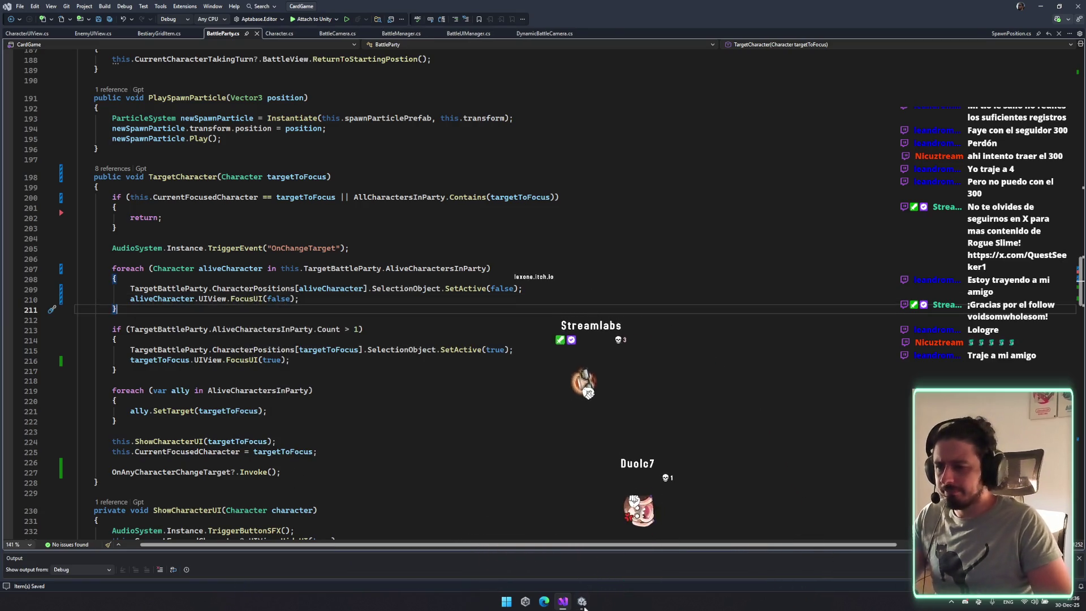
pyautogui.click(583, 603)
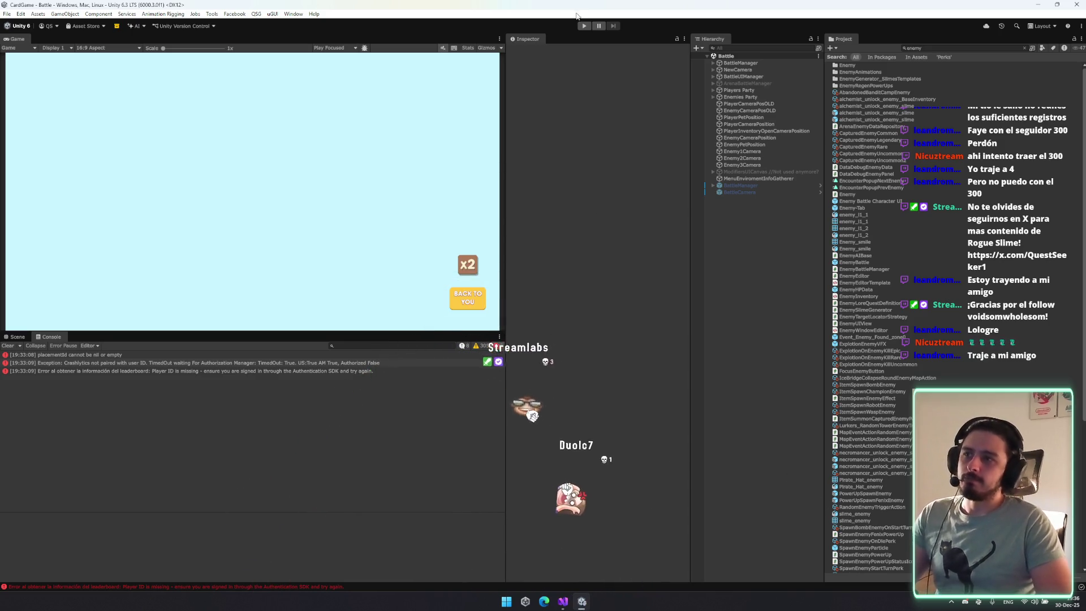
# Enter Play mode to test the updated focus scripts.
pyautogui.click(583, 26)
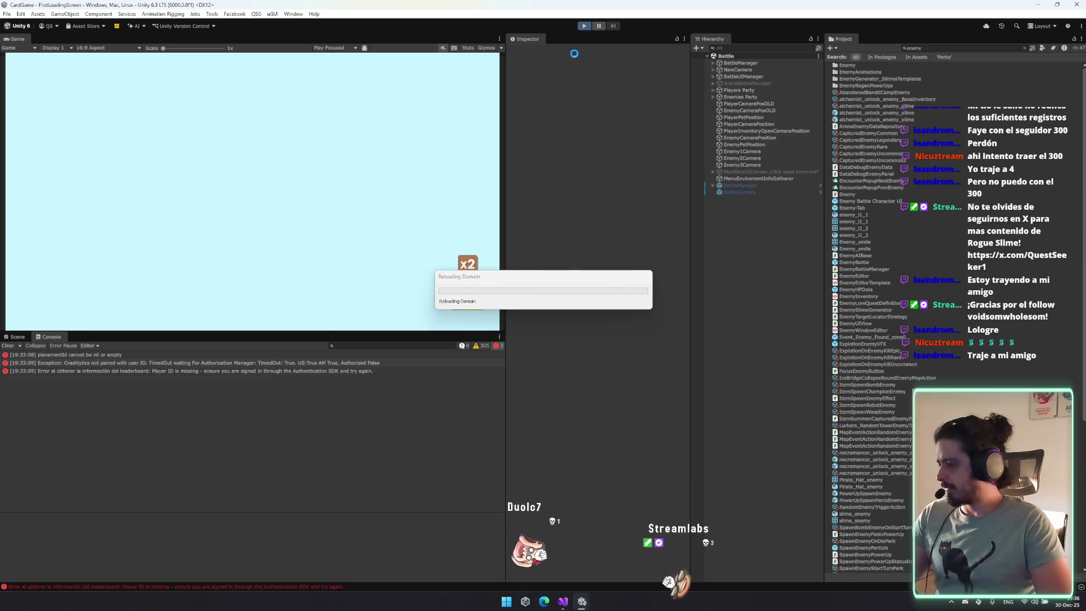